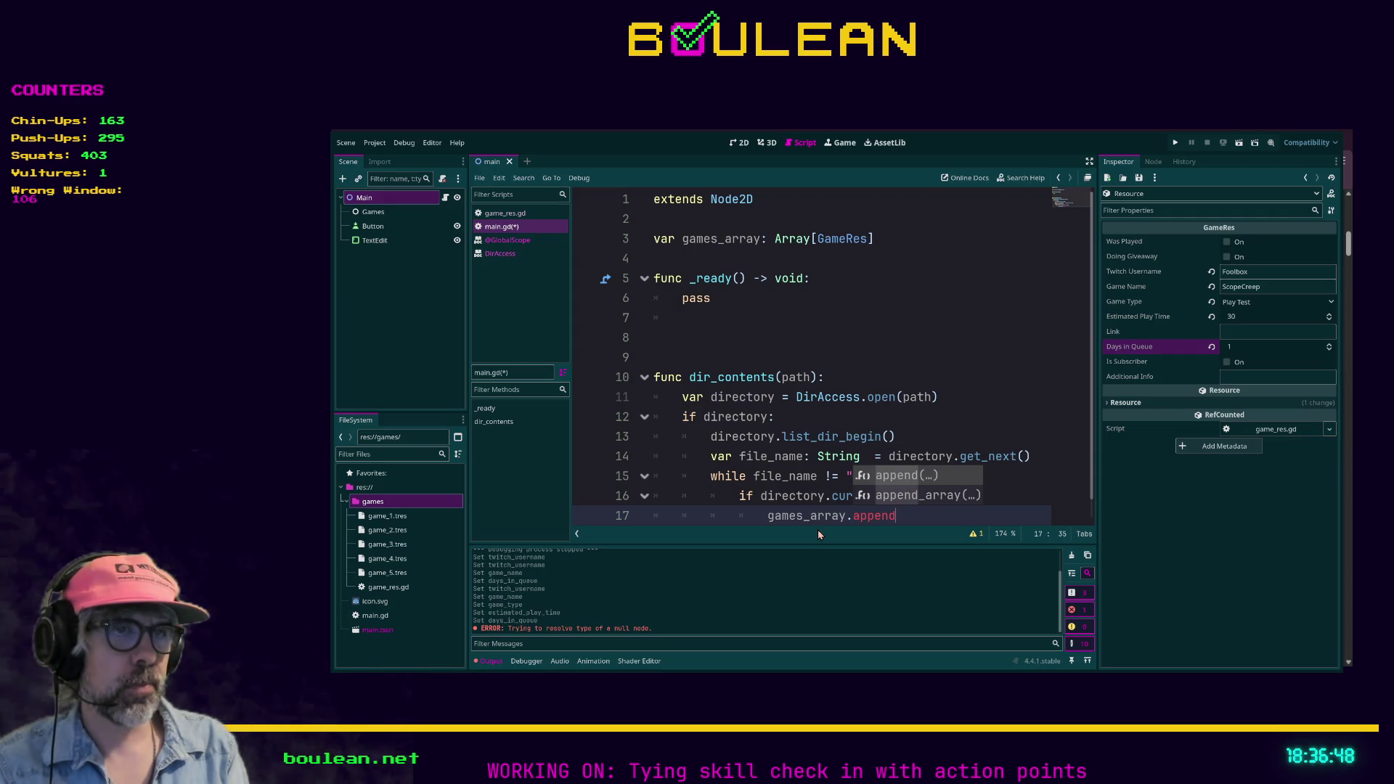
Finish games_array.append(file_name), read the DirAccess current_is_dir help, then select the append line 17.
text((fil)
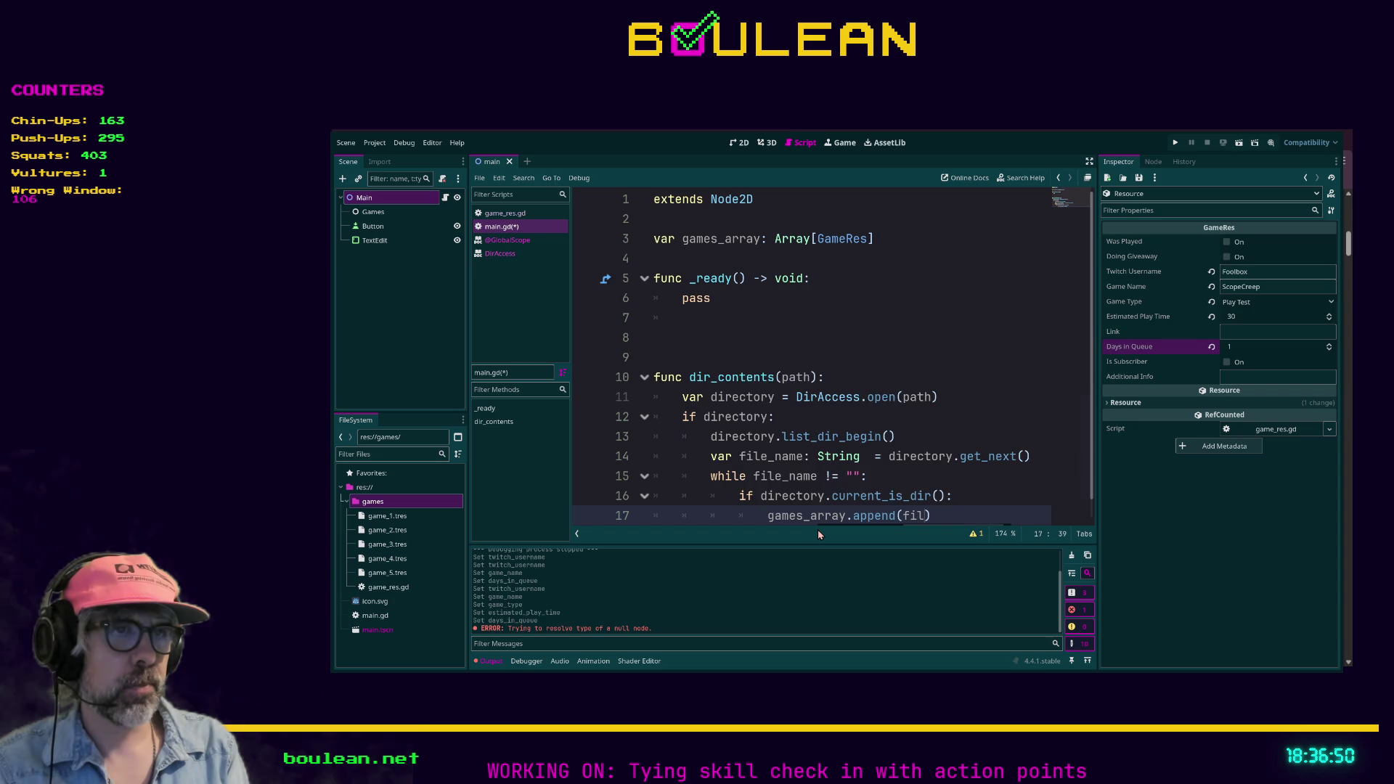
key(Return)
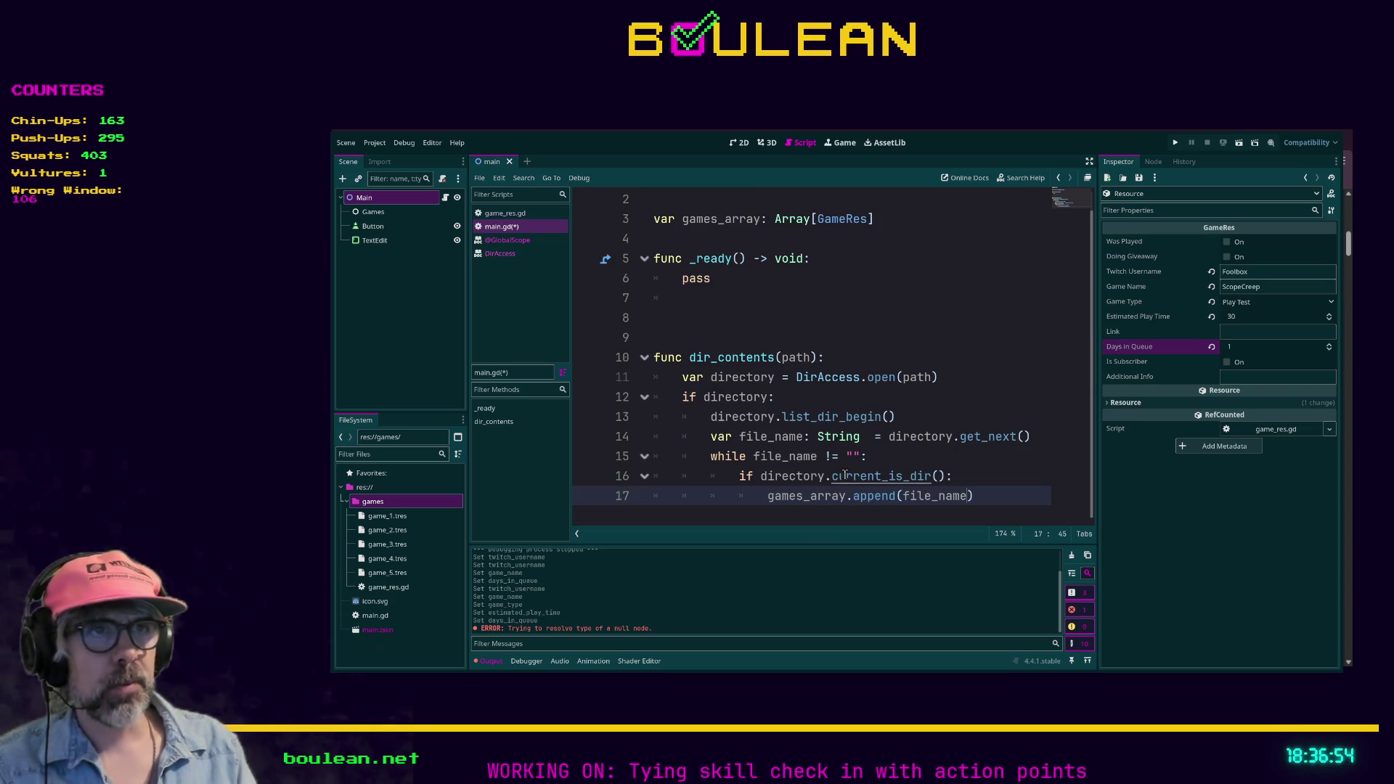
ctrl+click(877, 478)
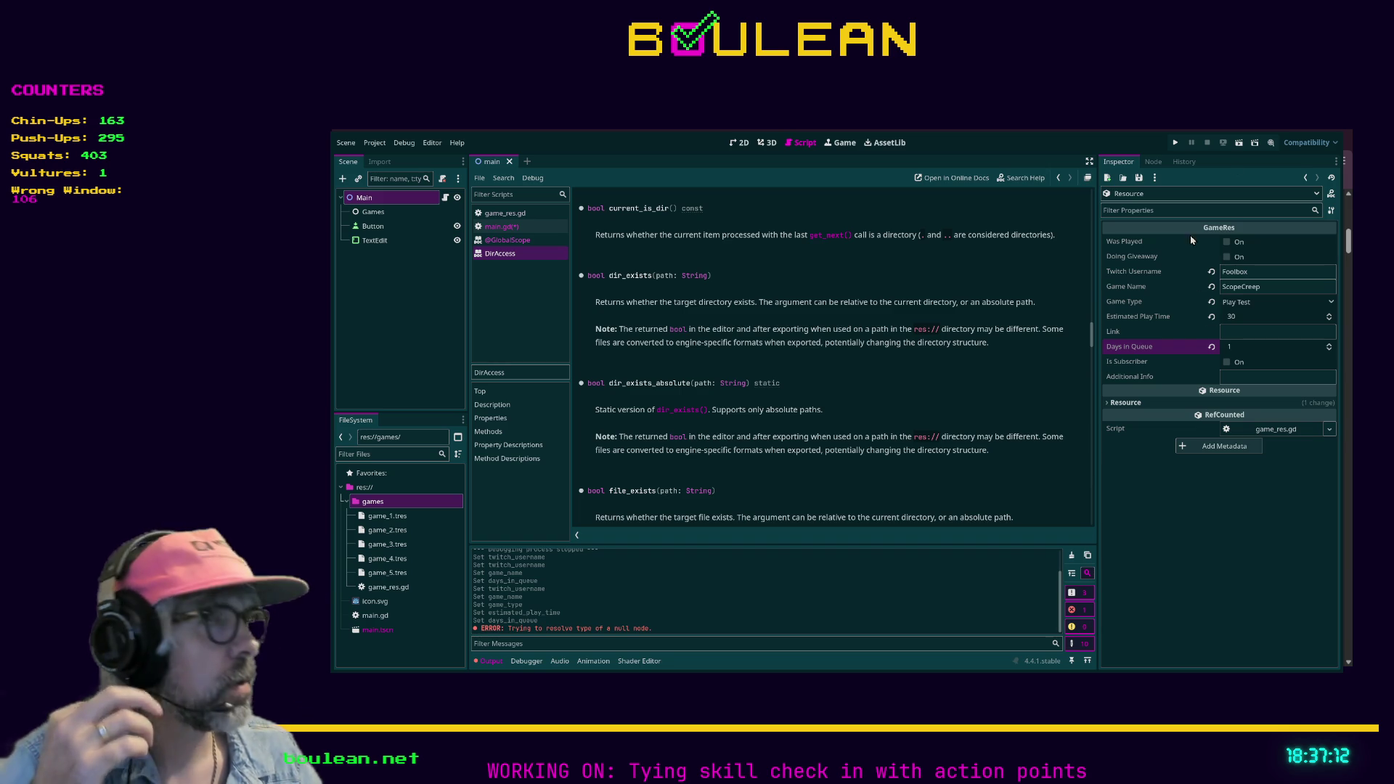
click(501, 227)
drag(995, 499, 761, 503)
Print "FOUND A DIRECTORY: " + file_name when the entry is a directory.
text(print)
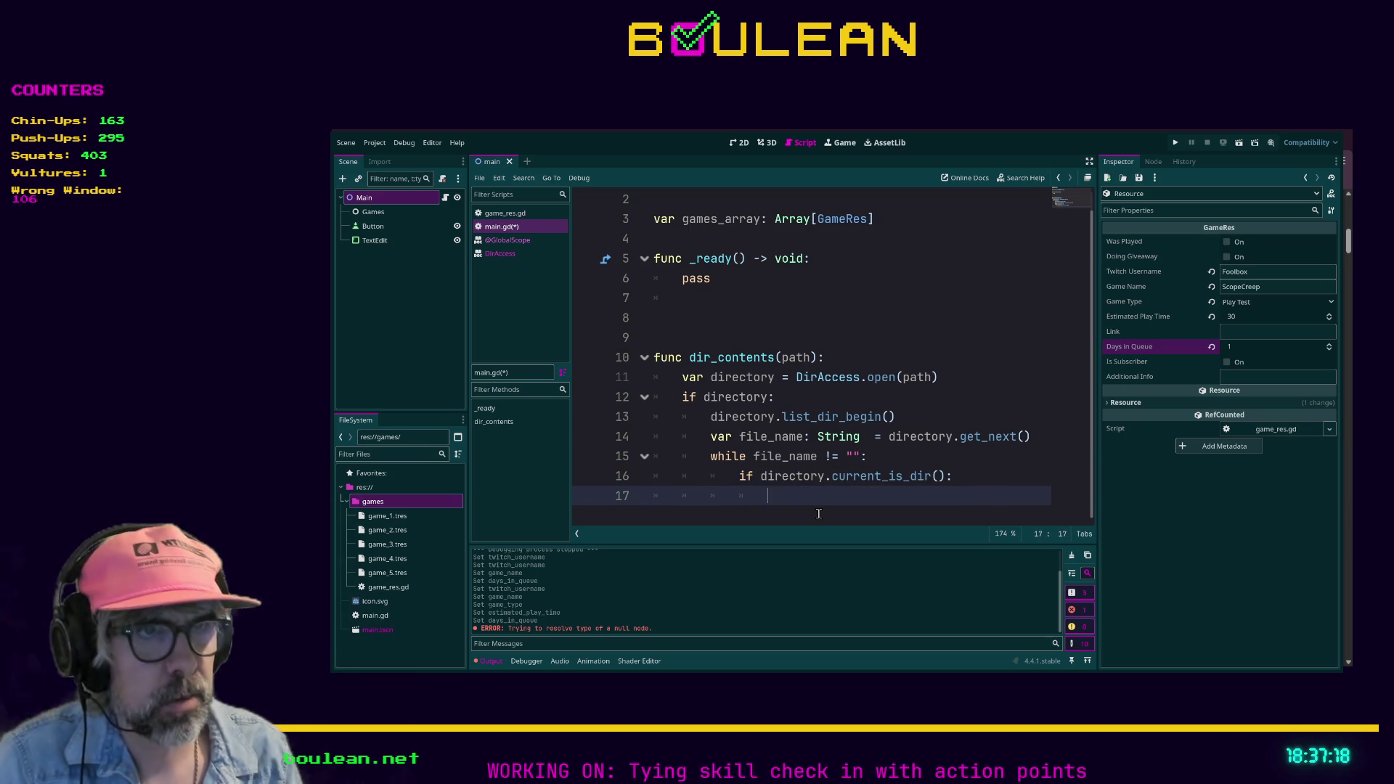
text(("FOUND A DIRE)
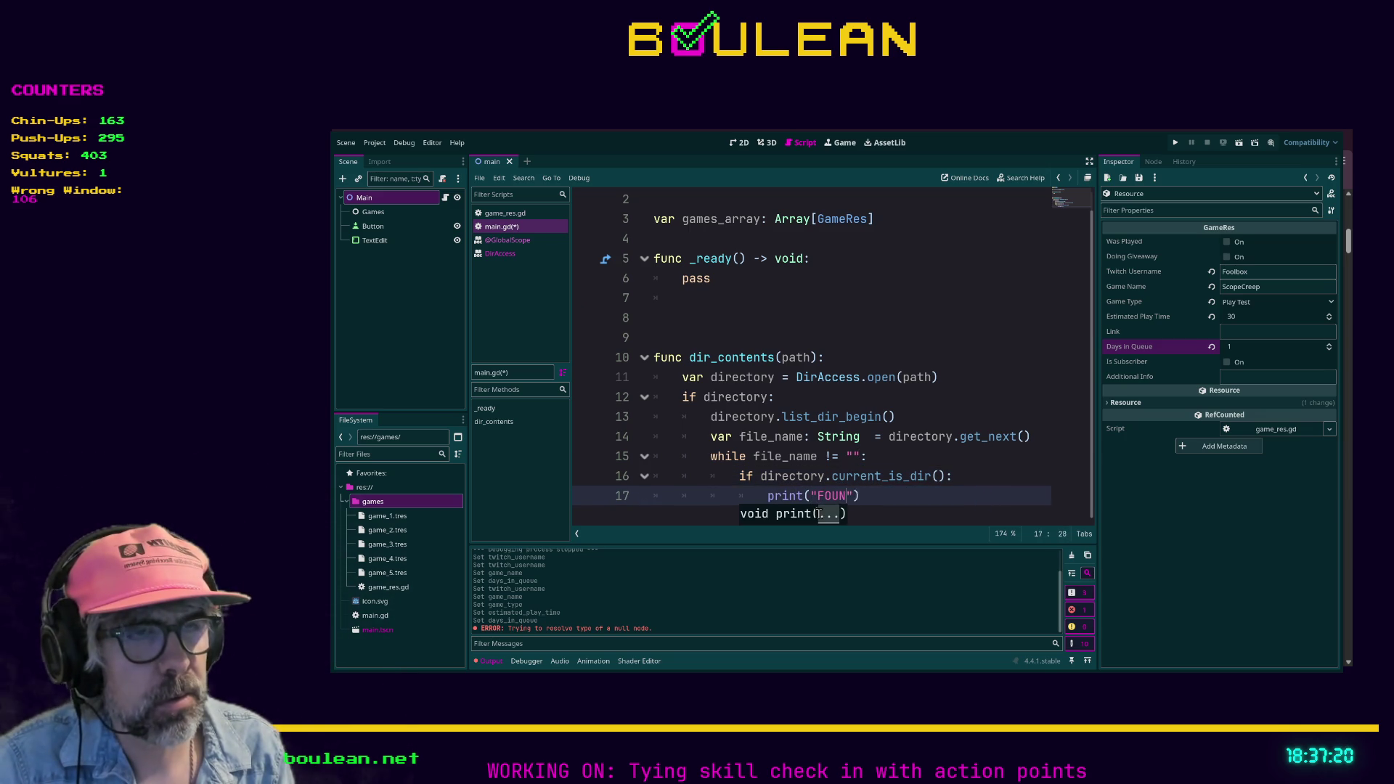
text(CTORY)
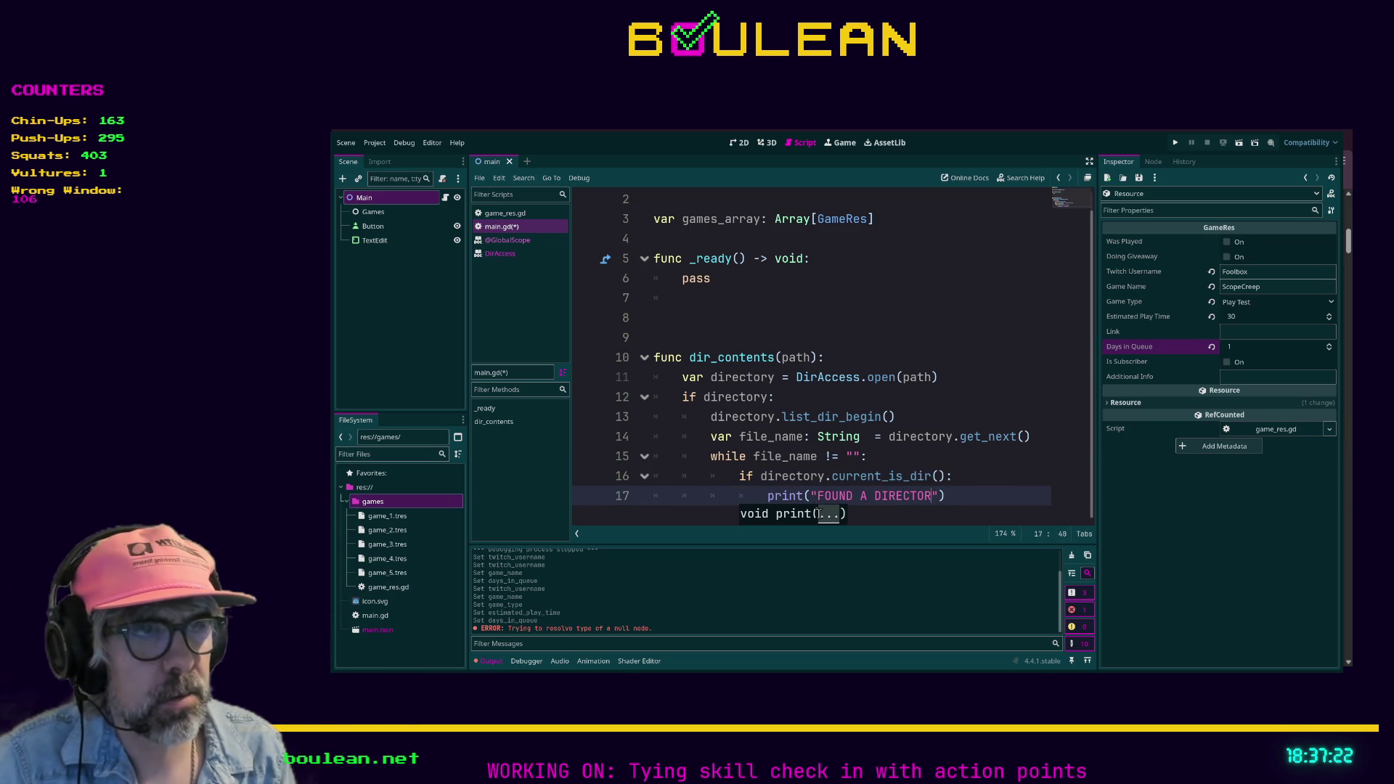
text(:)
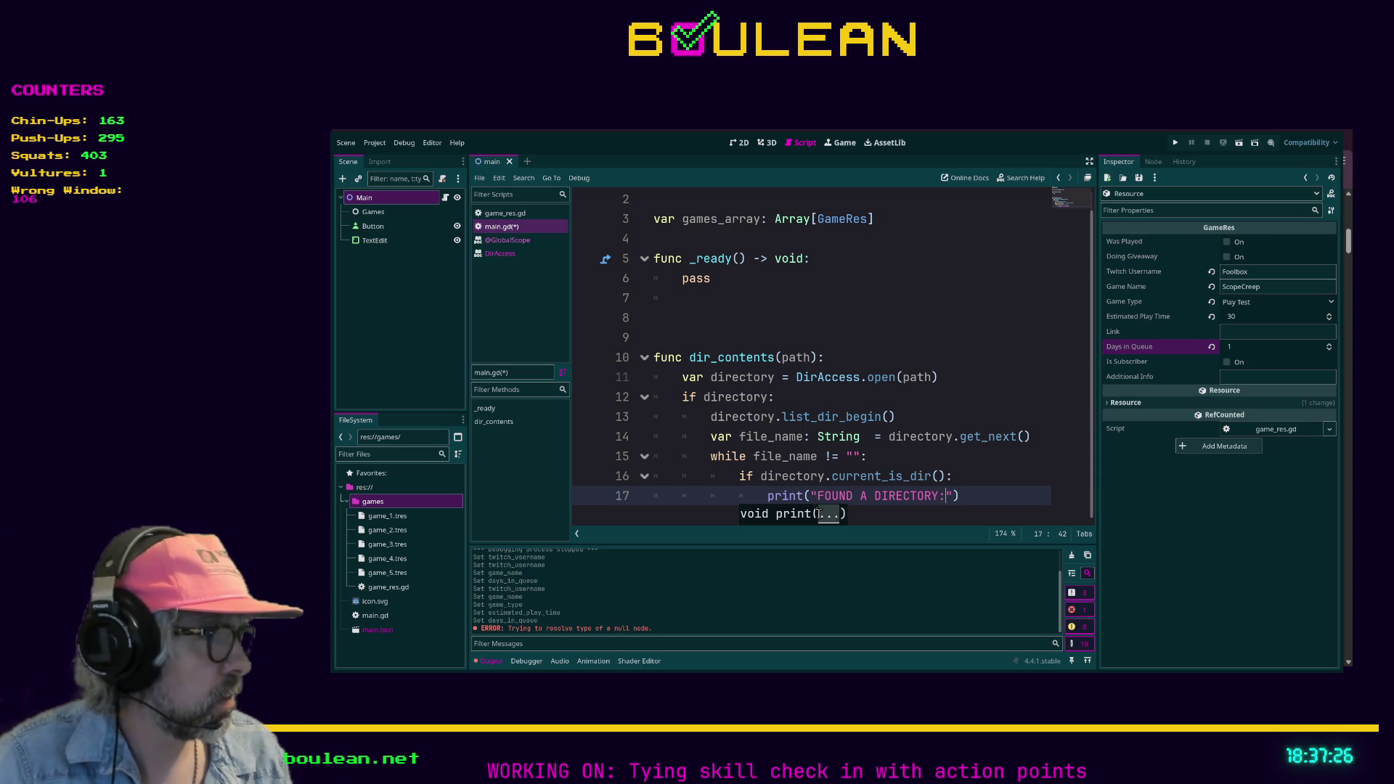
text( " +)
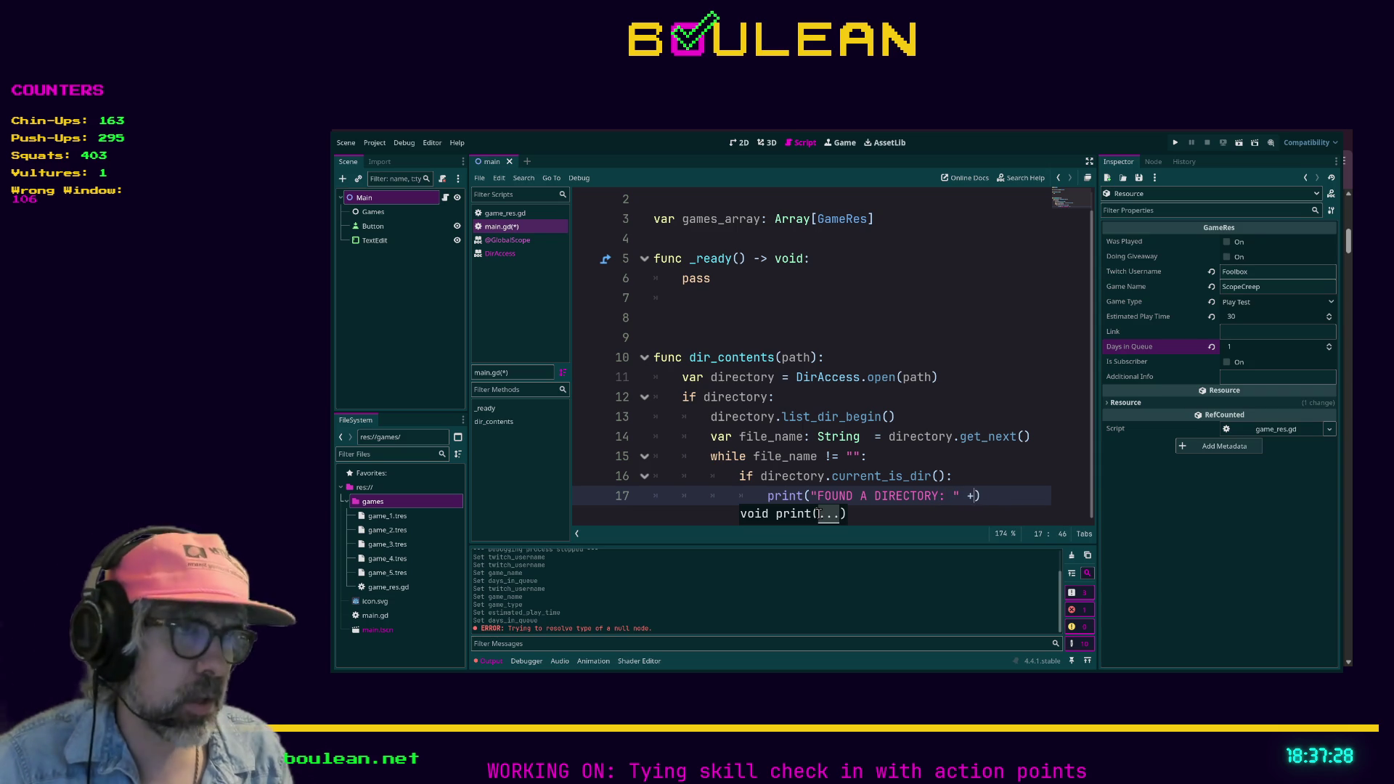
text( file_name)
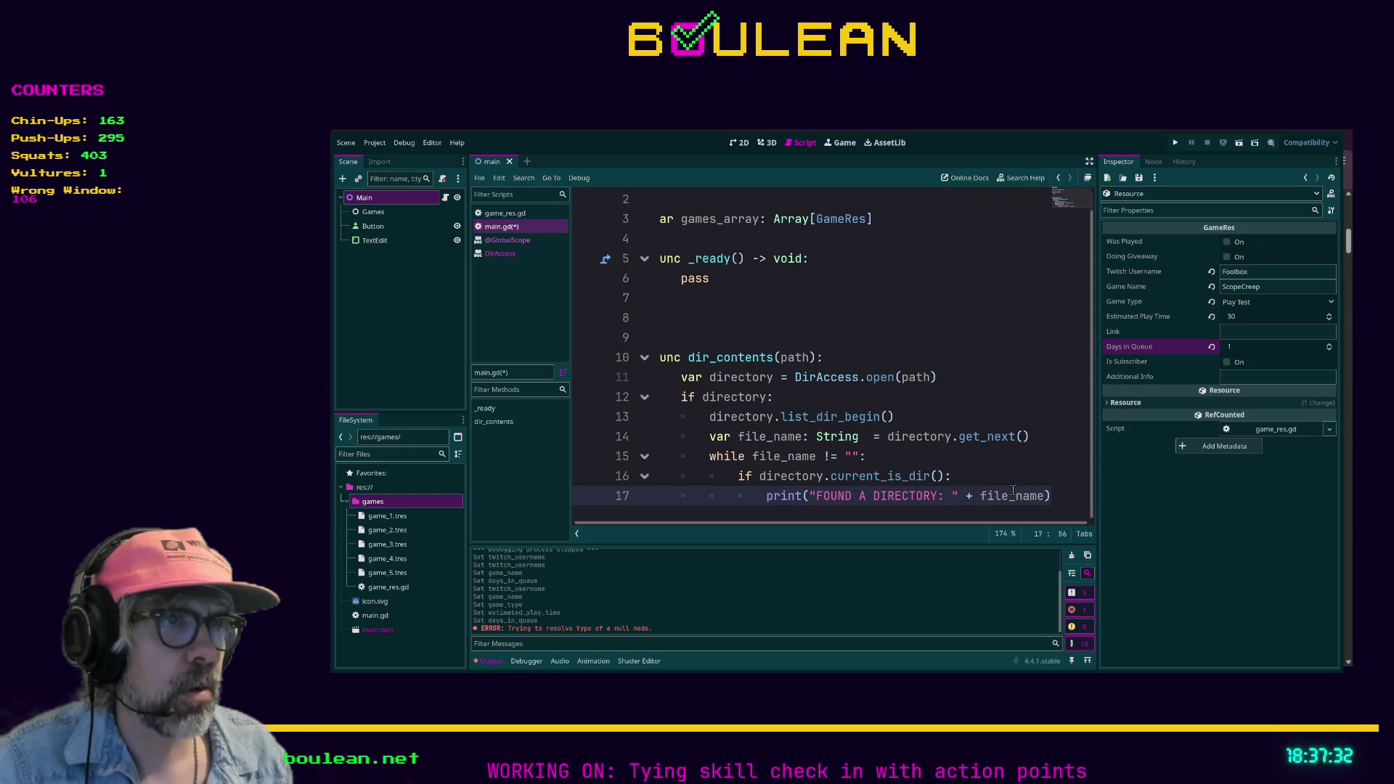
key(Return)
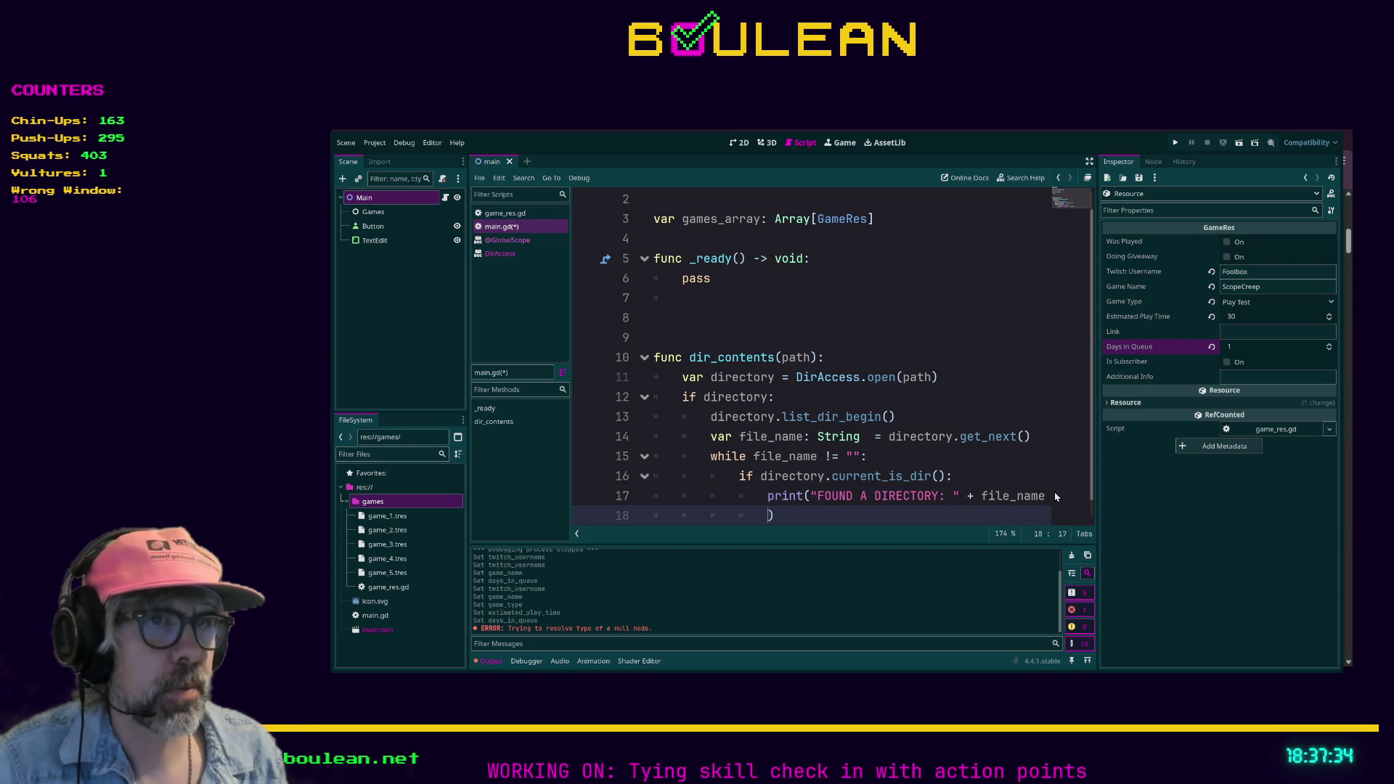
key(ctrl+z)
key(Return)
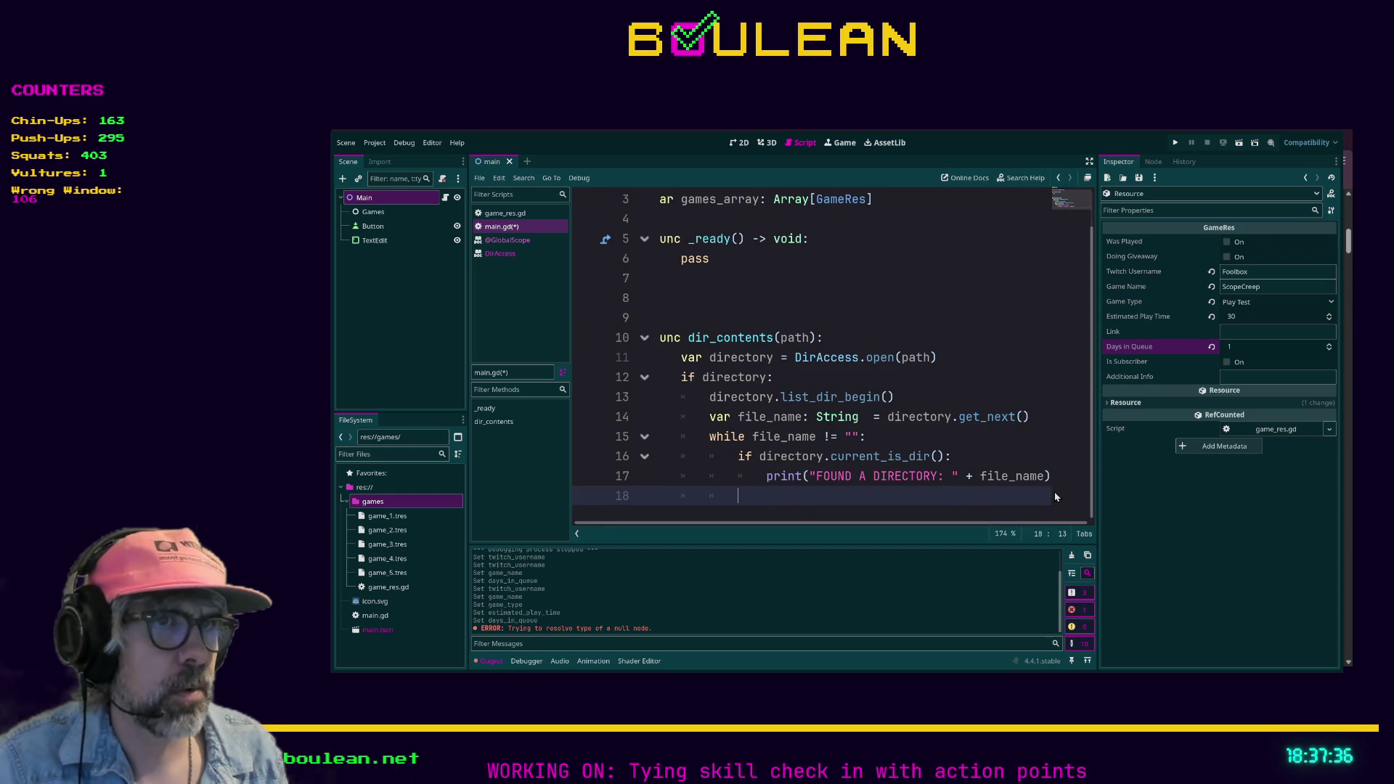
Add an else branch printing "FOUND A FILE: " + str(file_name) and appending file_name to games_array.
text(e)
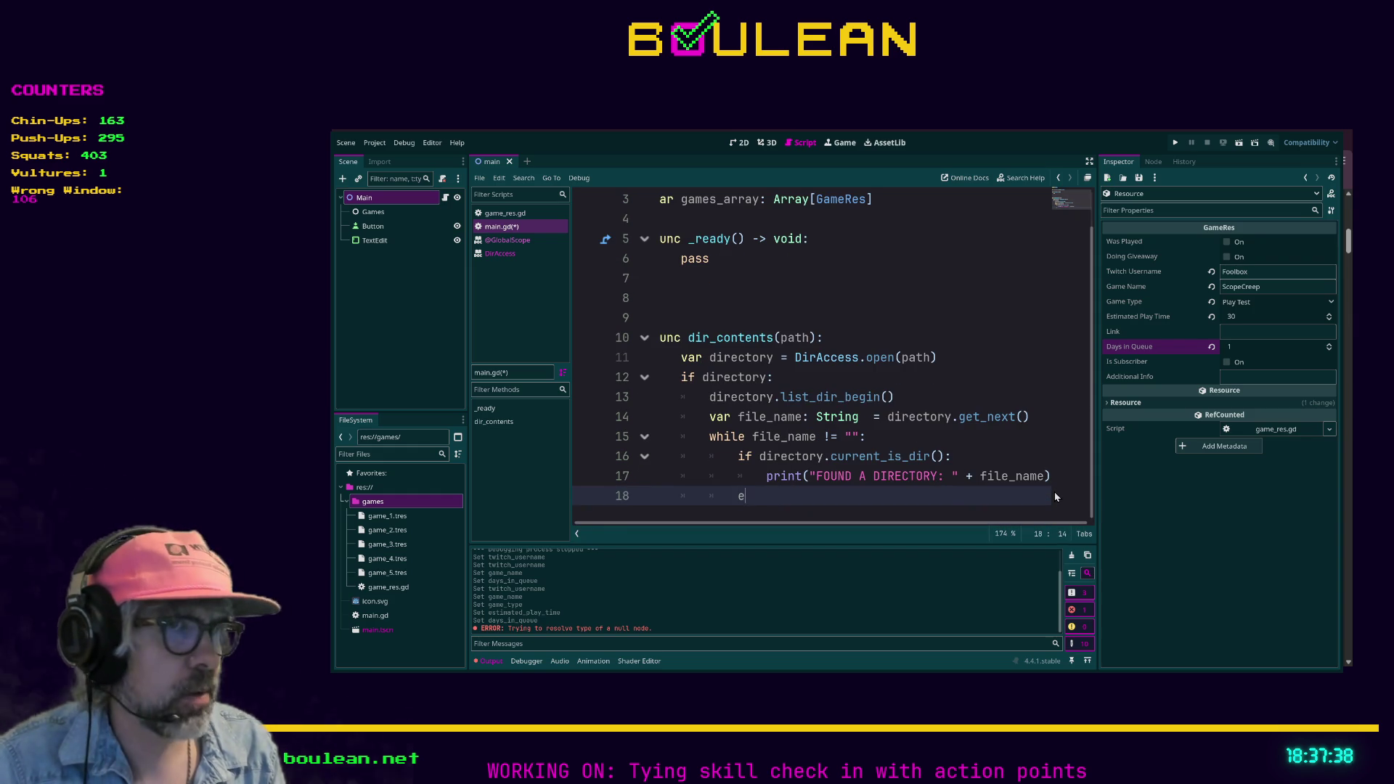
text(lse :)
key(Return)
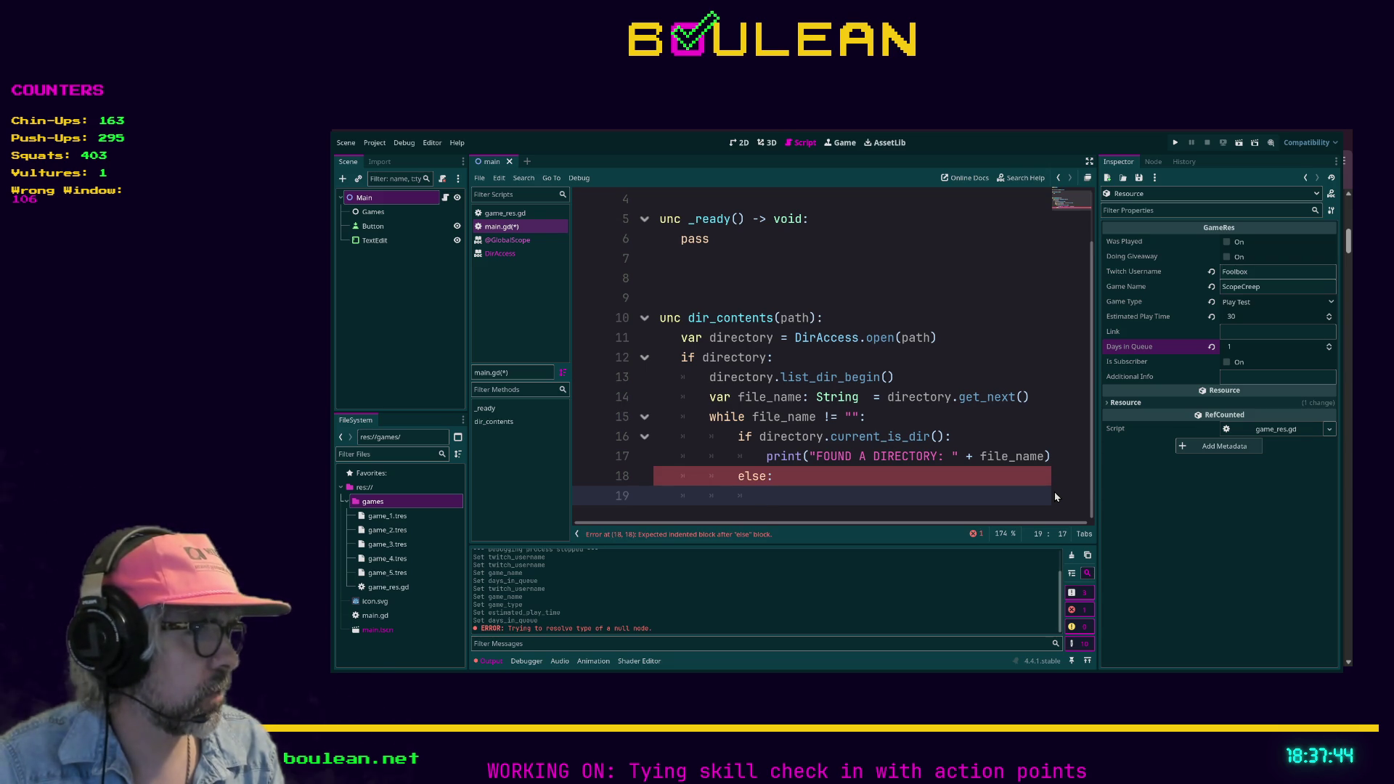
text(games_array.append(file_name))
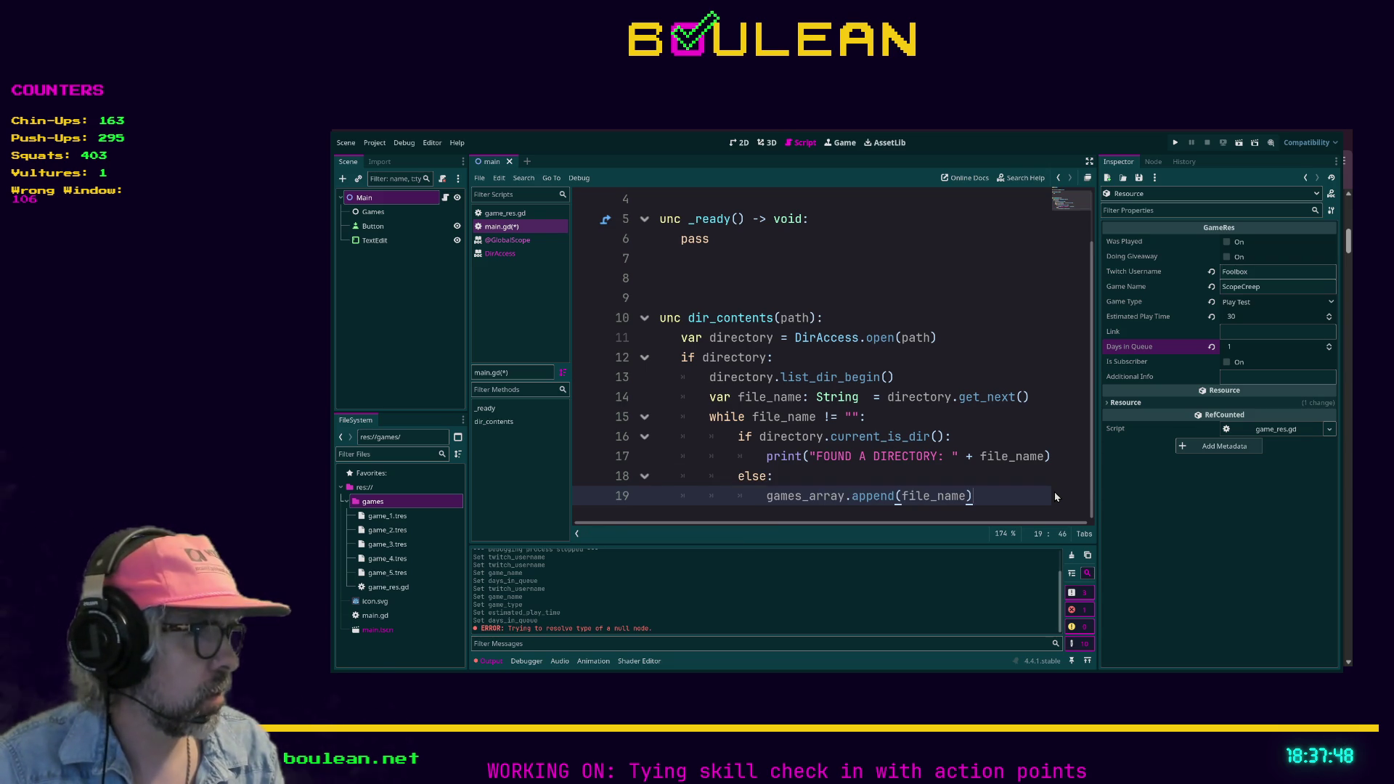
key(Up)
key(Return)
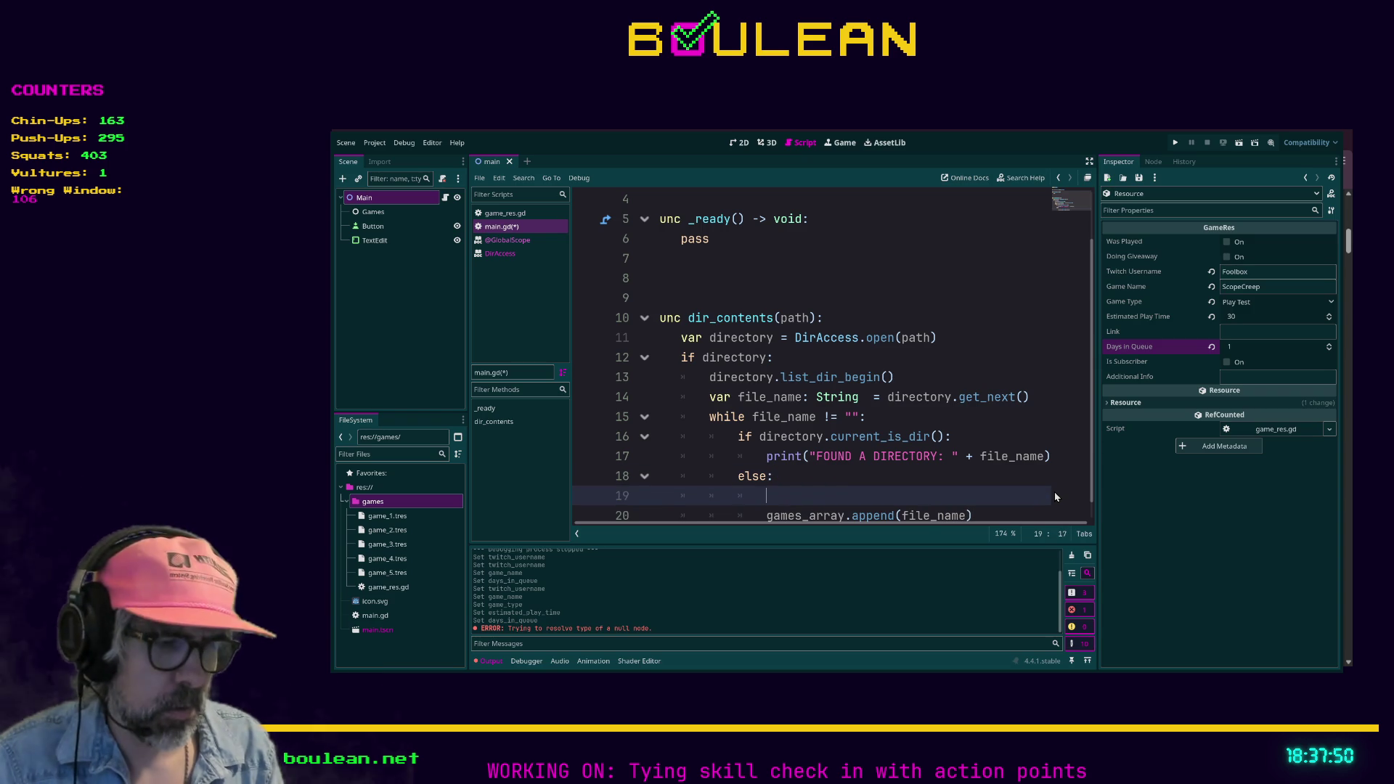
text(print("FOUND A )
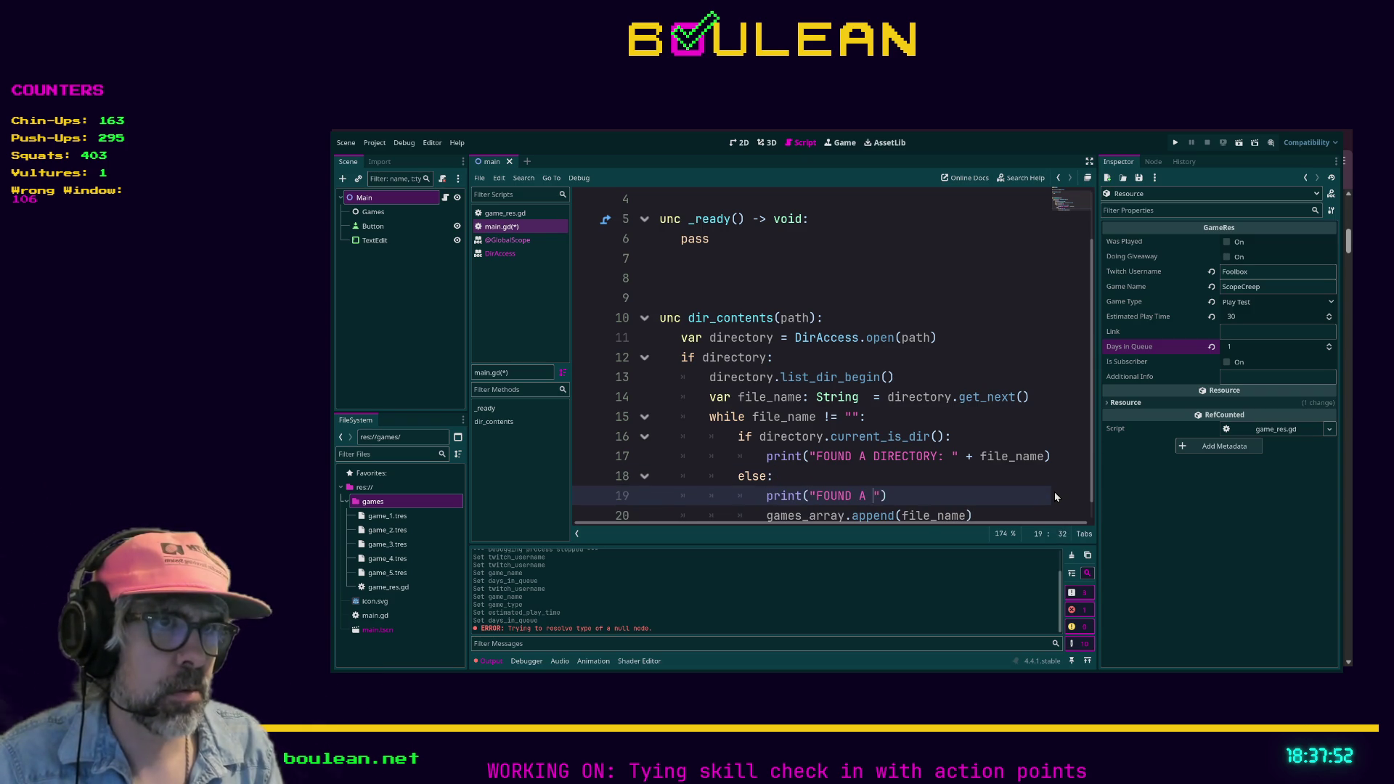
text(FILE)
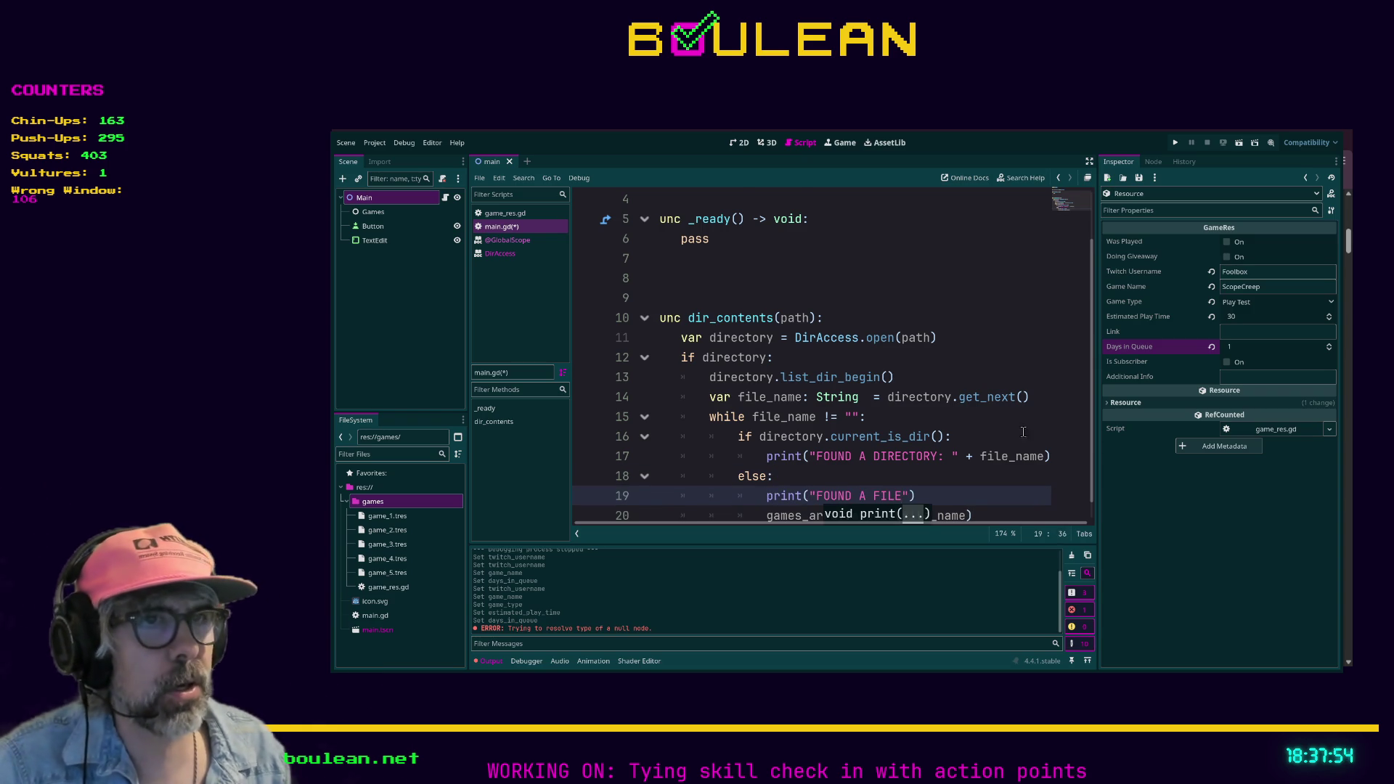
scroll(1023, 432, down, 1)
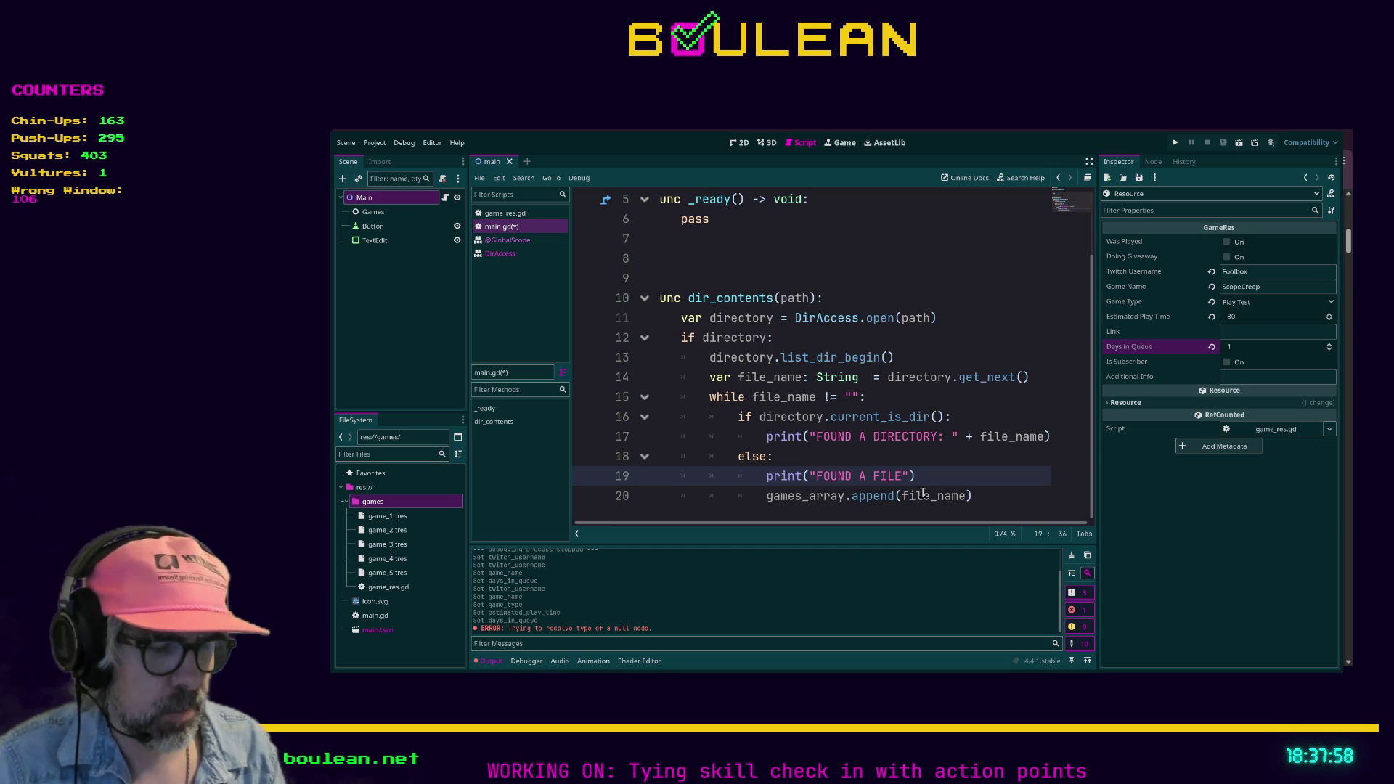
text(: " + s)
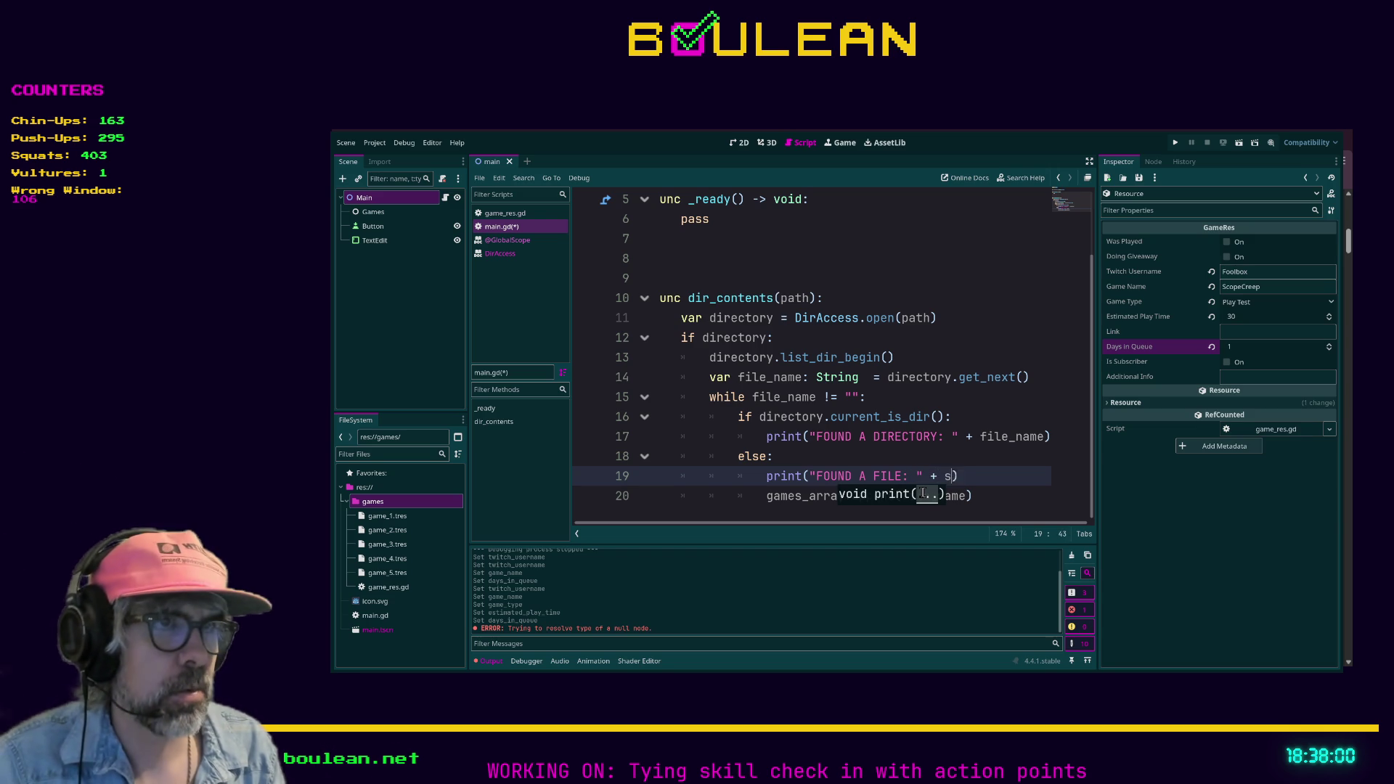
text(tr(file_na)
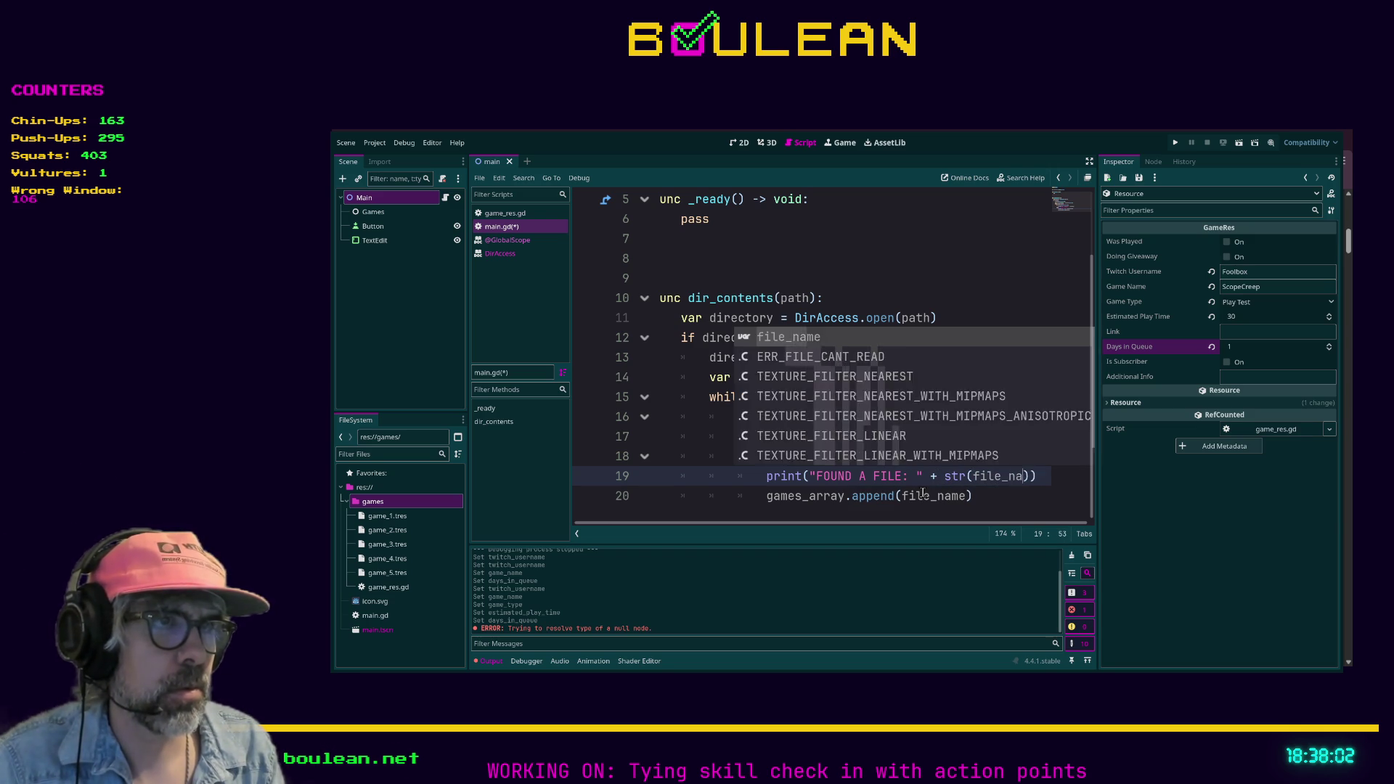
text(me)
click(994, 501)
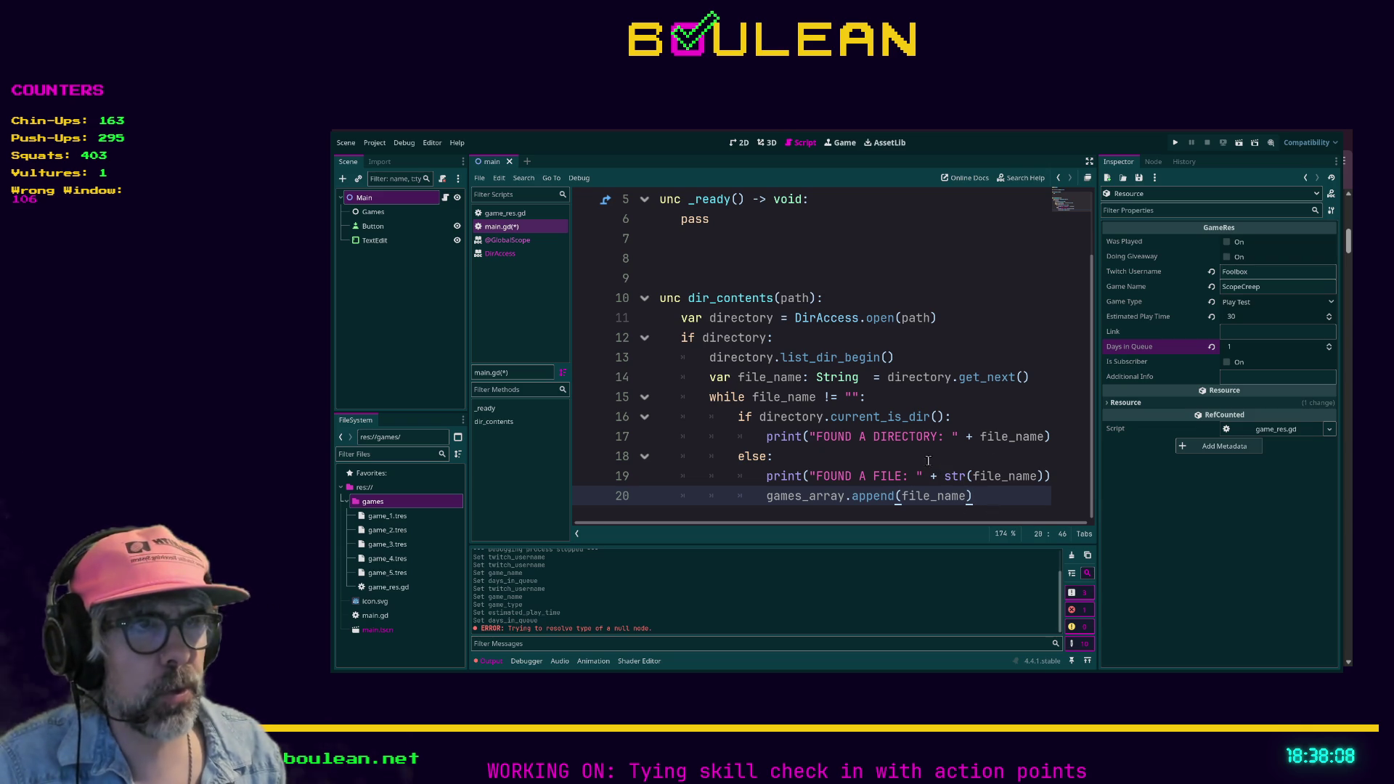
click(782, 459)
drag(781, 459, 657, 417)
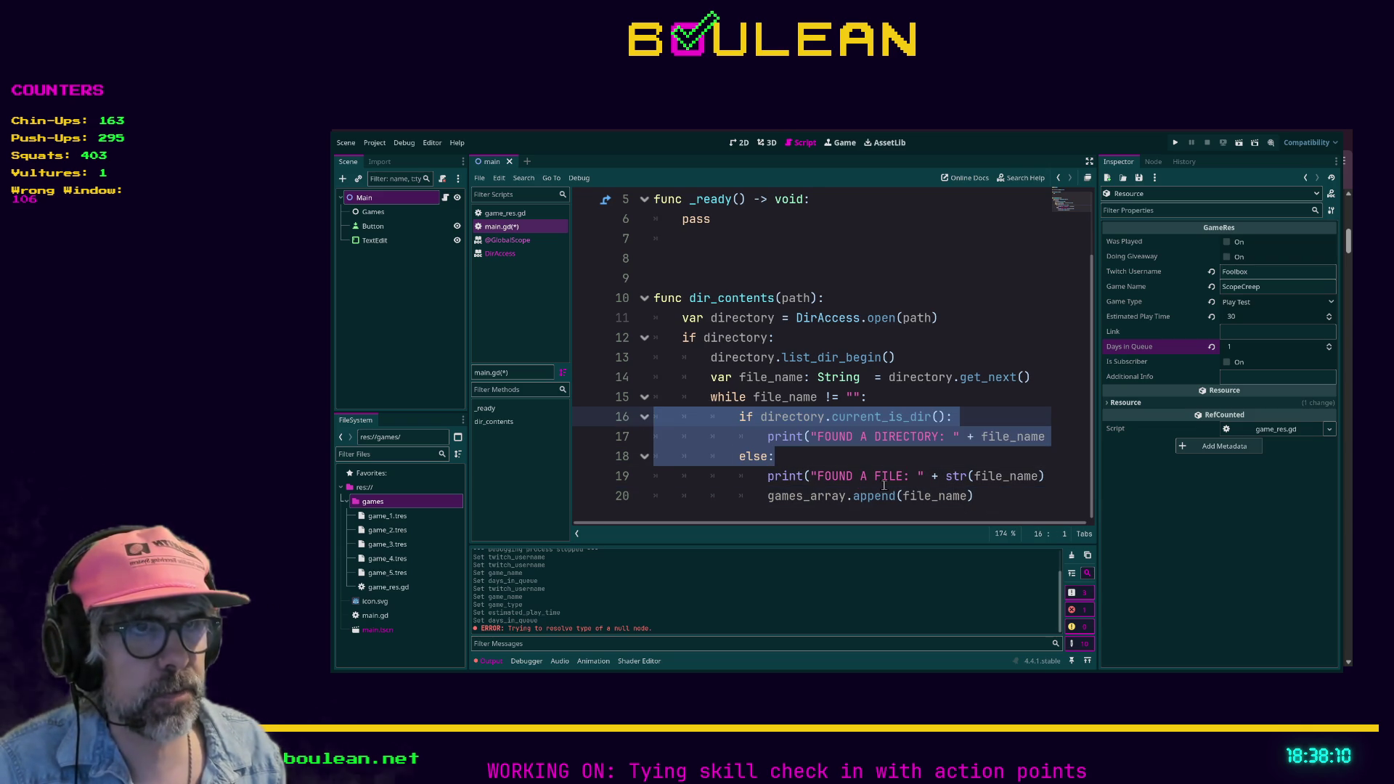
click(985, 502)
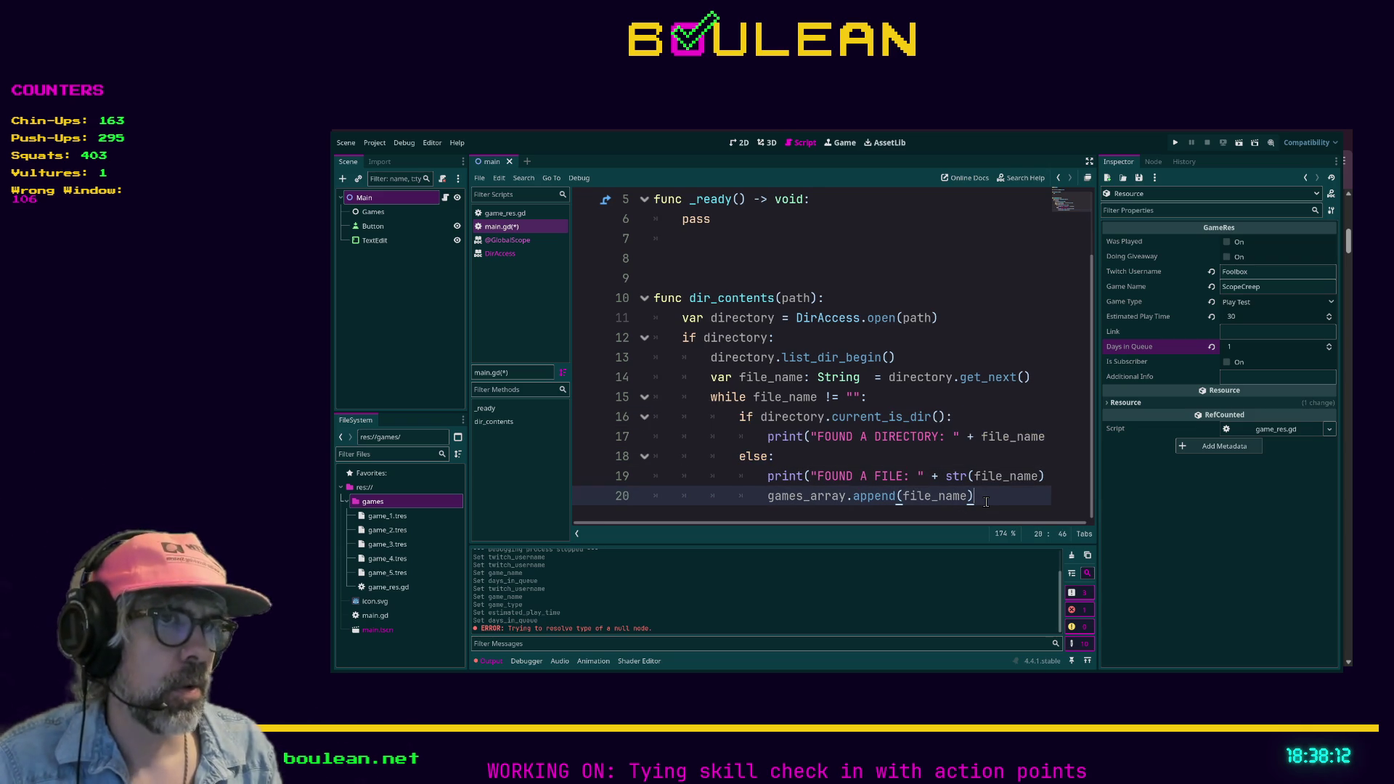
Draft a const GAMES_PATH: String = declaration on a new first line above extends Node2D.
scroll(697, 308, up, 2)
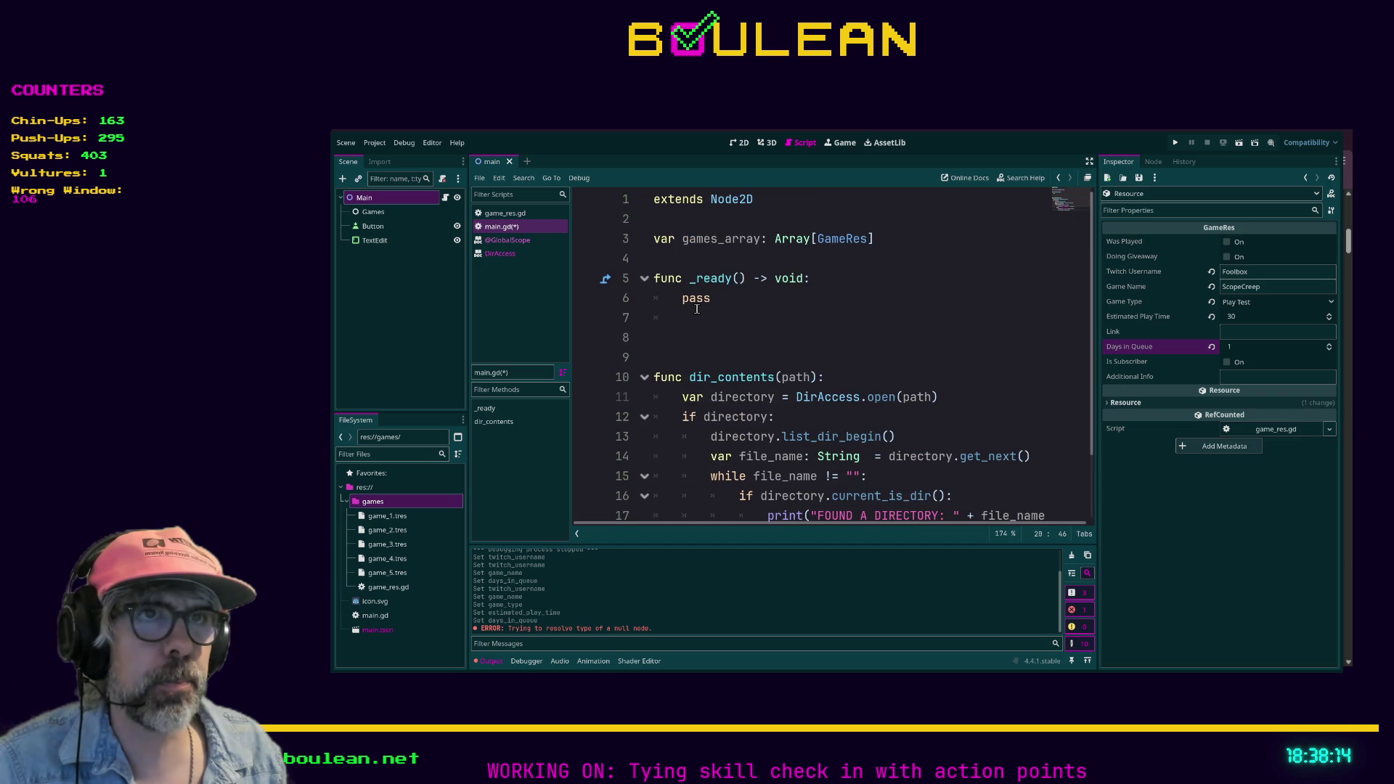
click(653, 202)
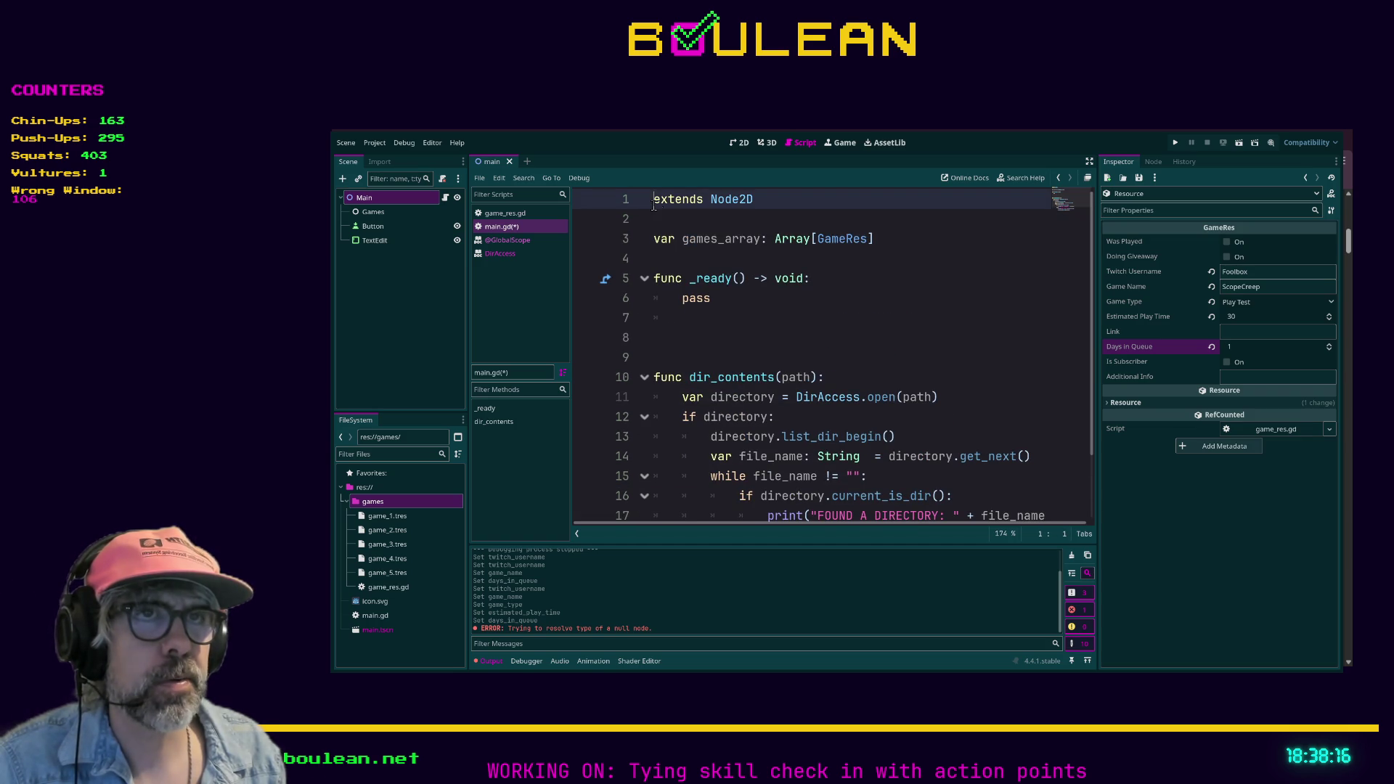
key(Return)
key(Return)
key(Return)
key(Up)
key(Up)
key(Up)
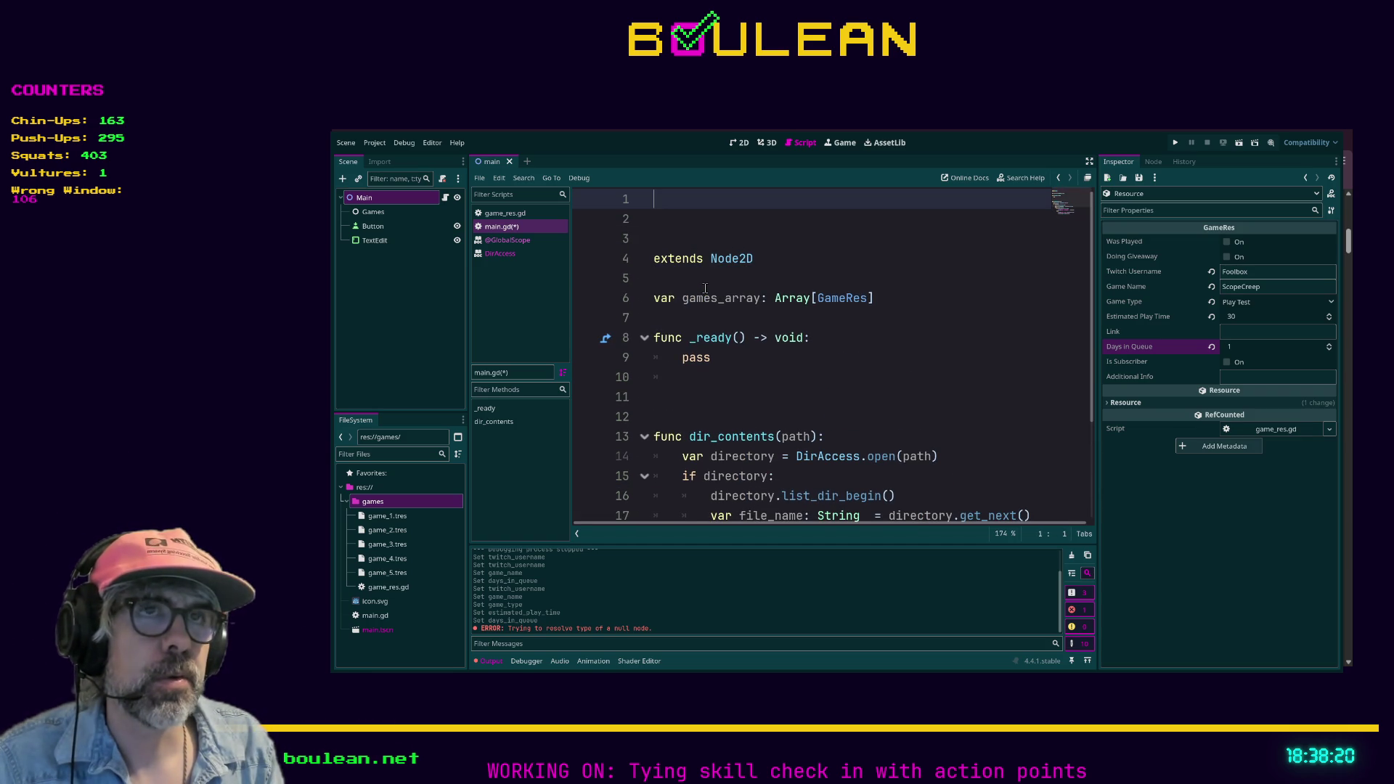
text(const )
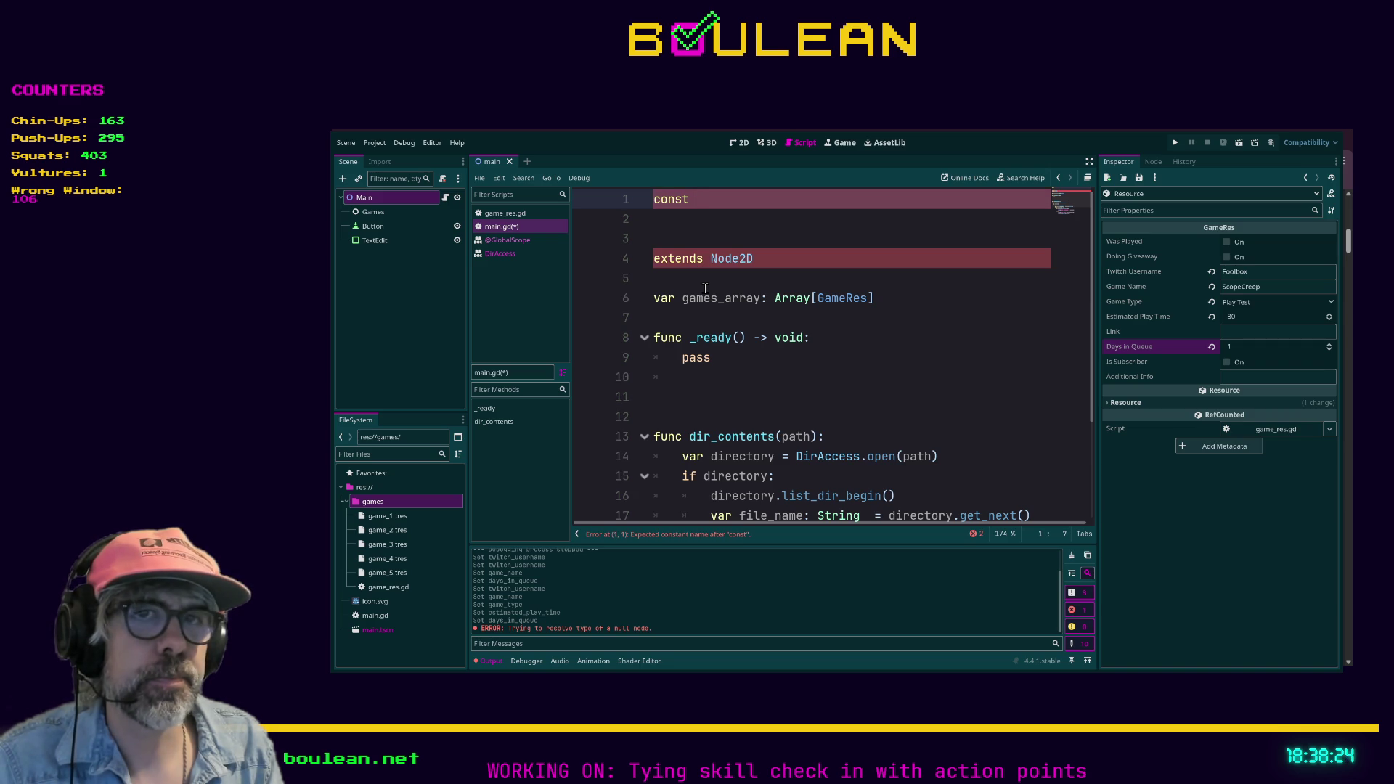
text(GAMES)
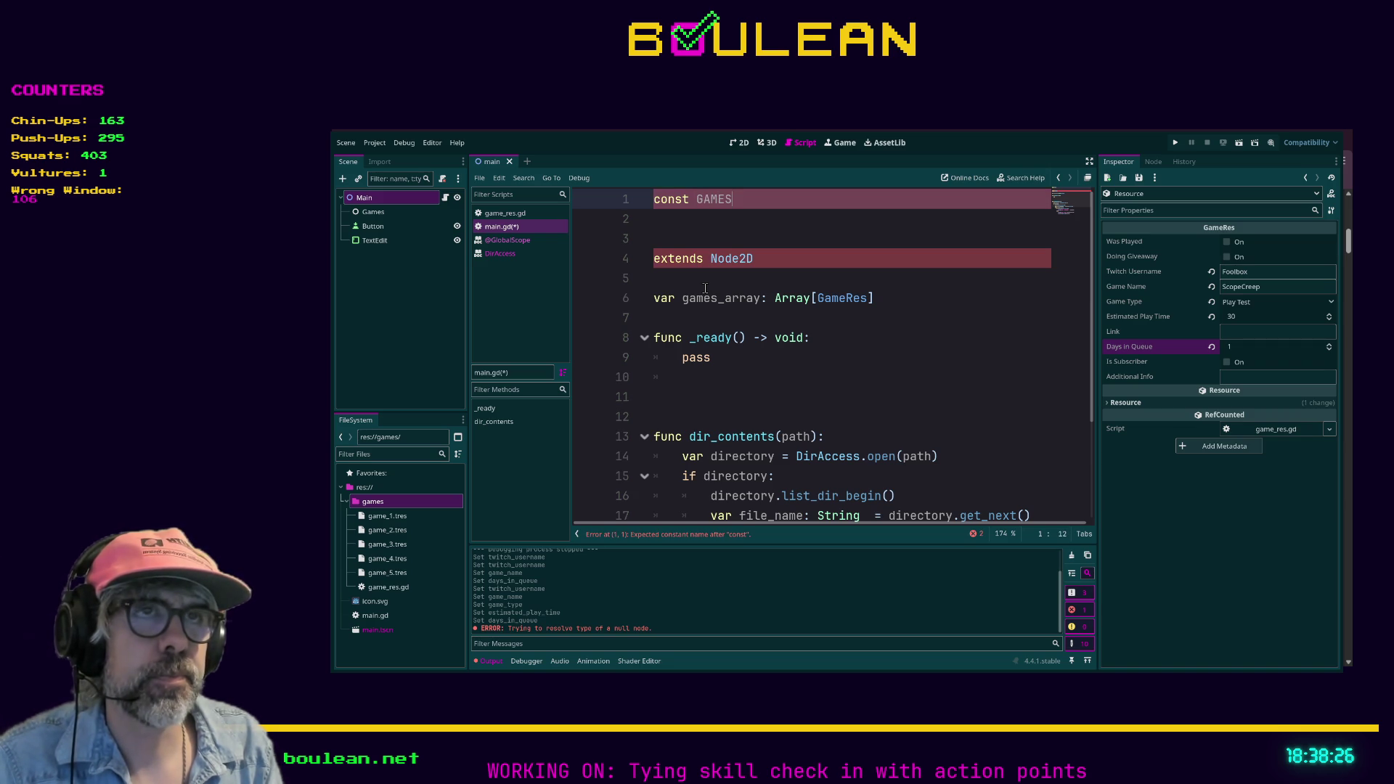
text(_PAT)
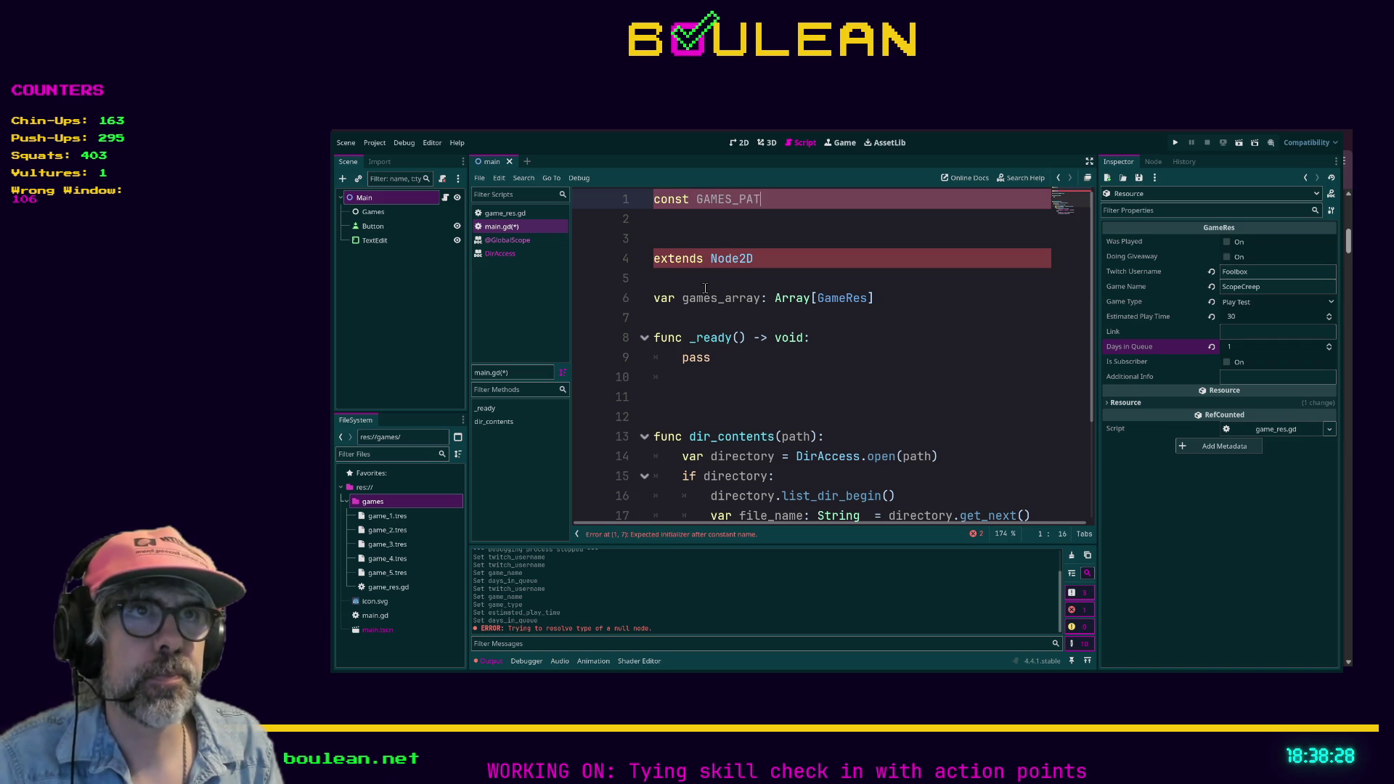
text(H: St)
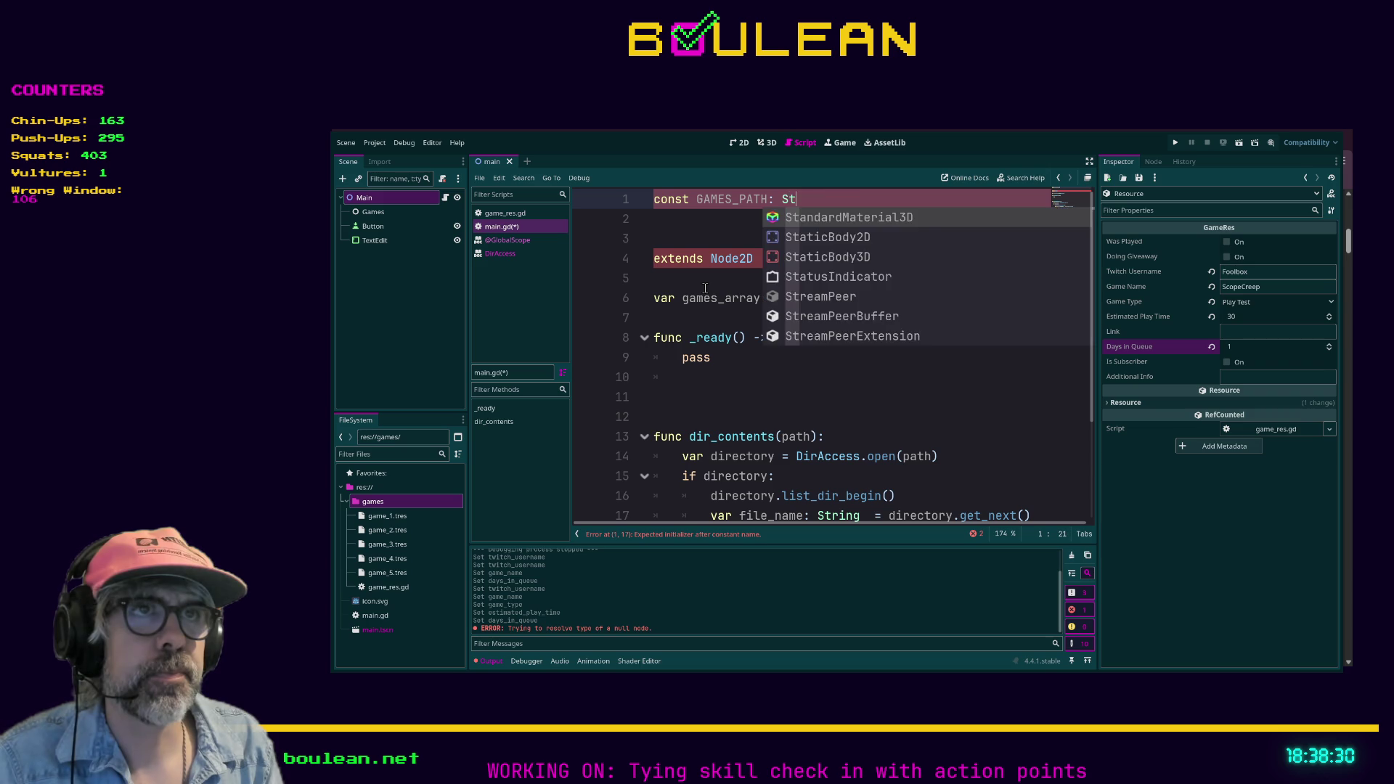
text(ring)
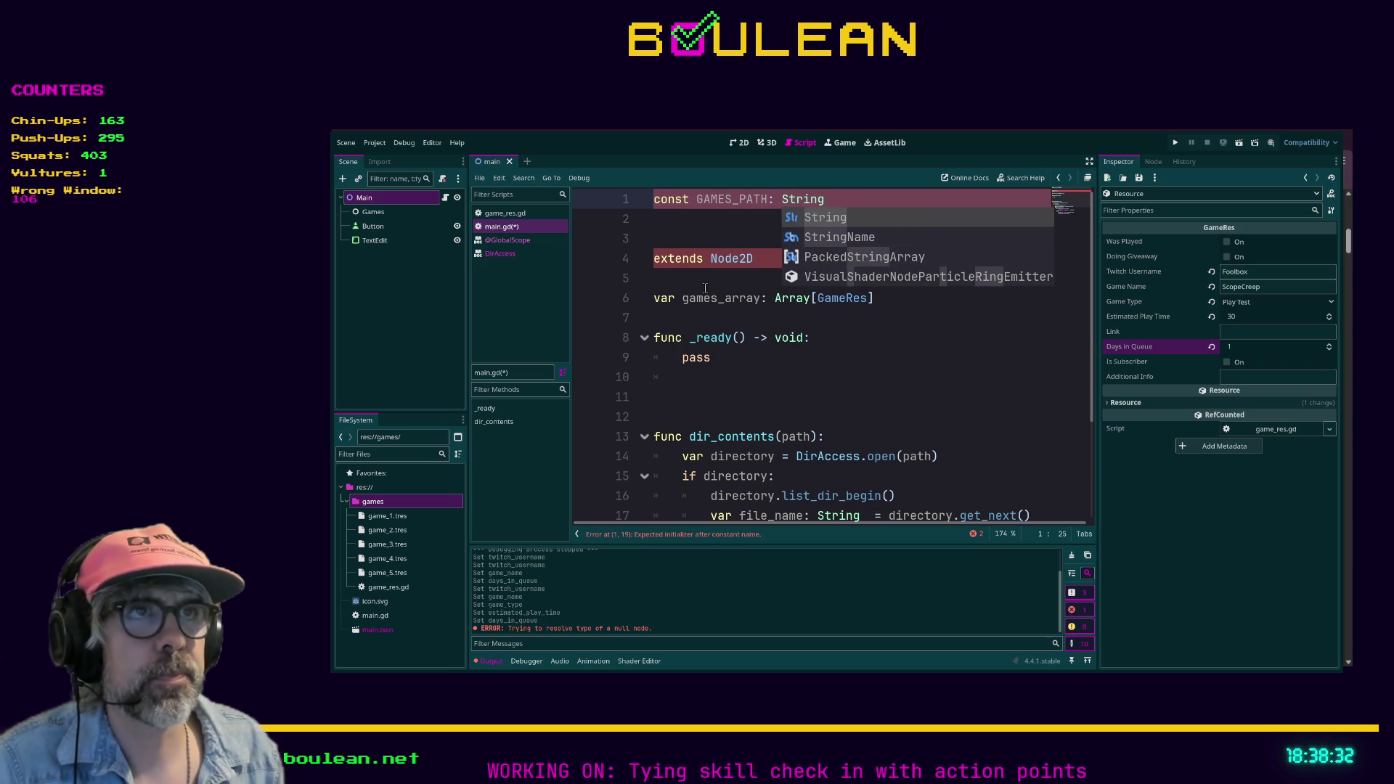
click(877, 376)
click(859, 203)
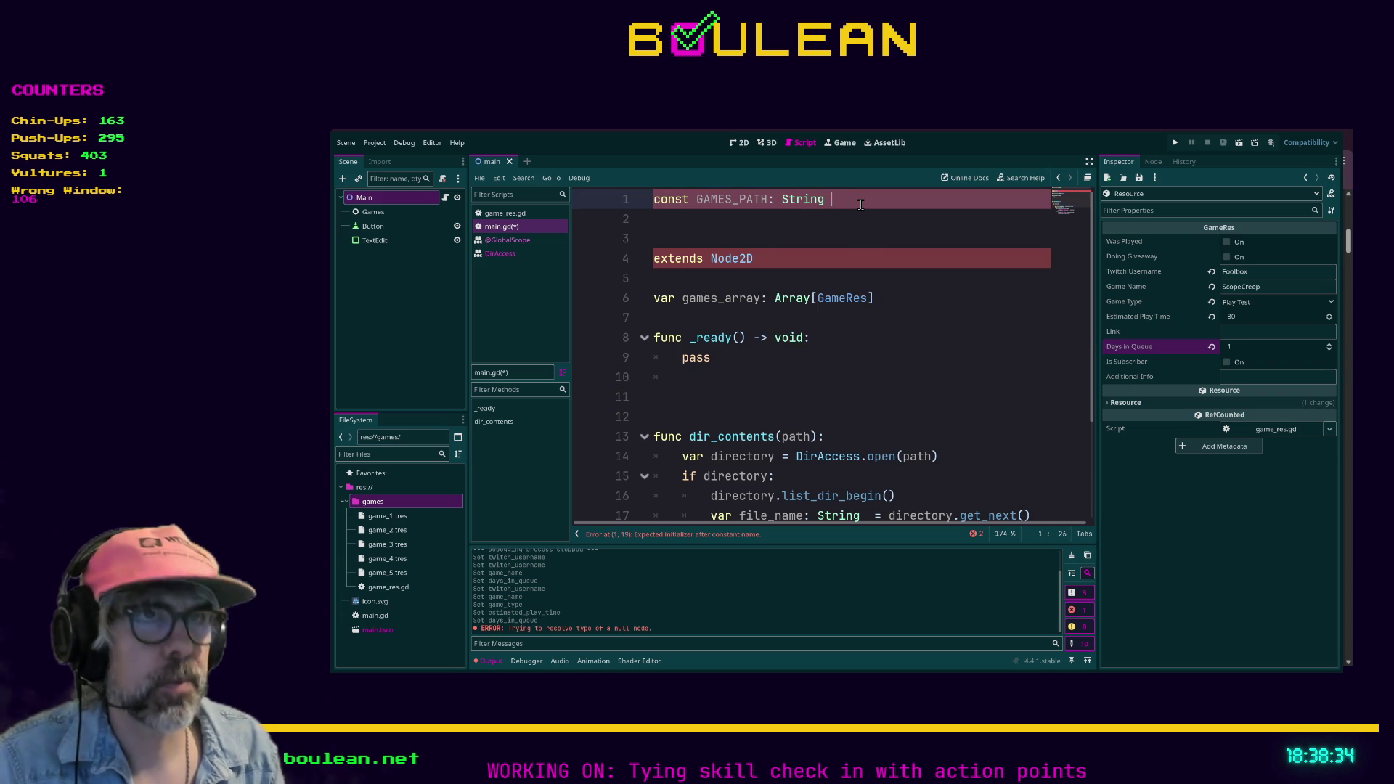
text(=)
click(833, 379)
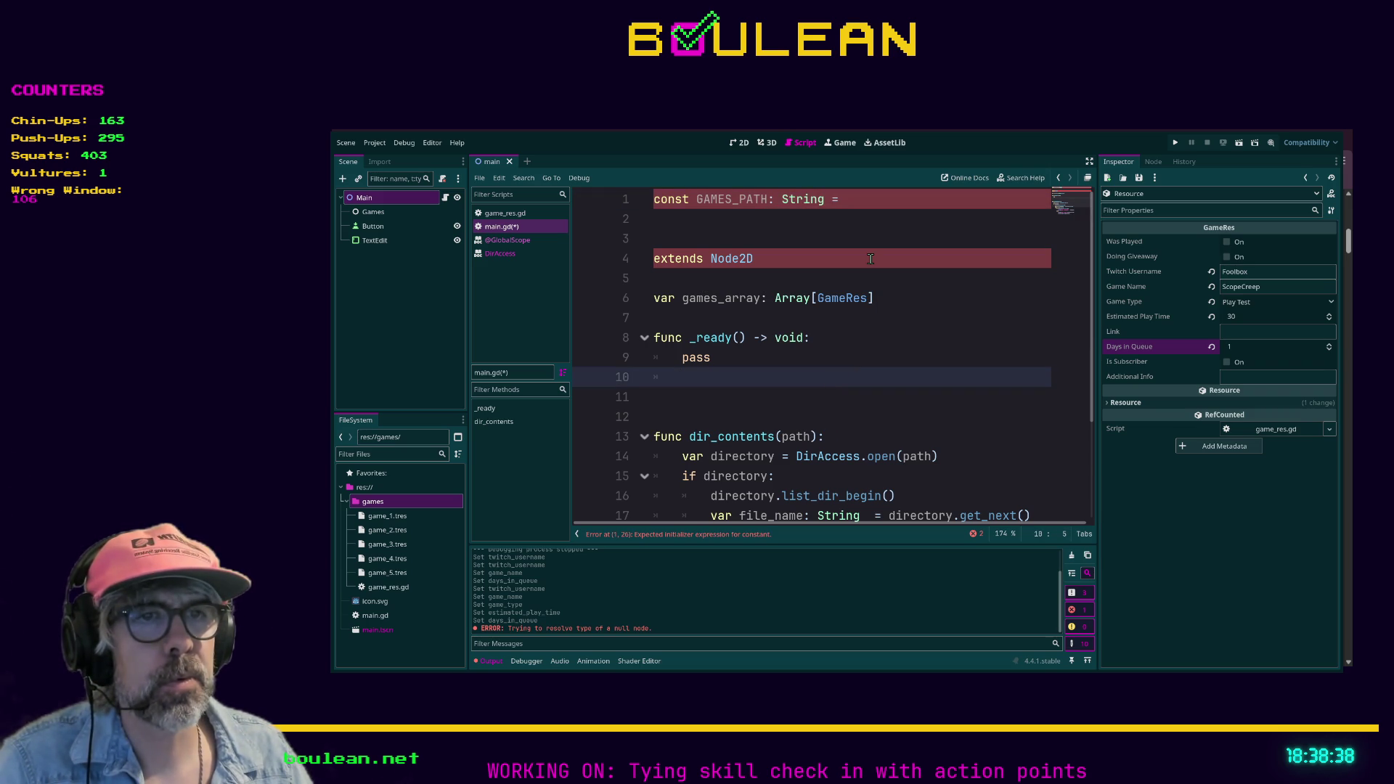
Fix the const keyword and add an opening quote to the GAMES_PATH line.
double_click(667, 204)
text(Cons)
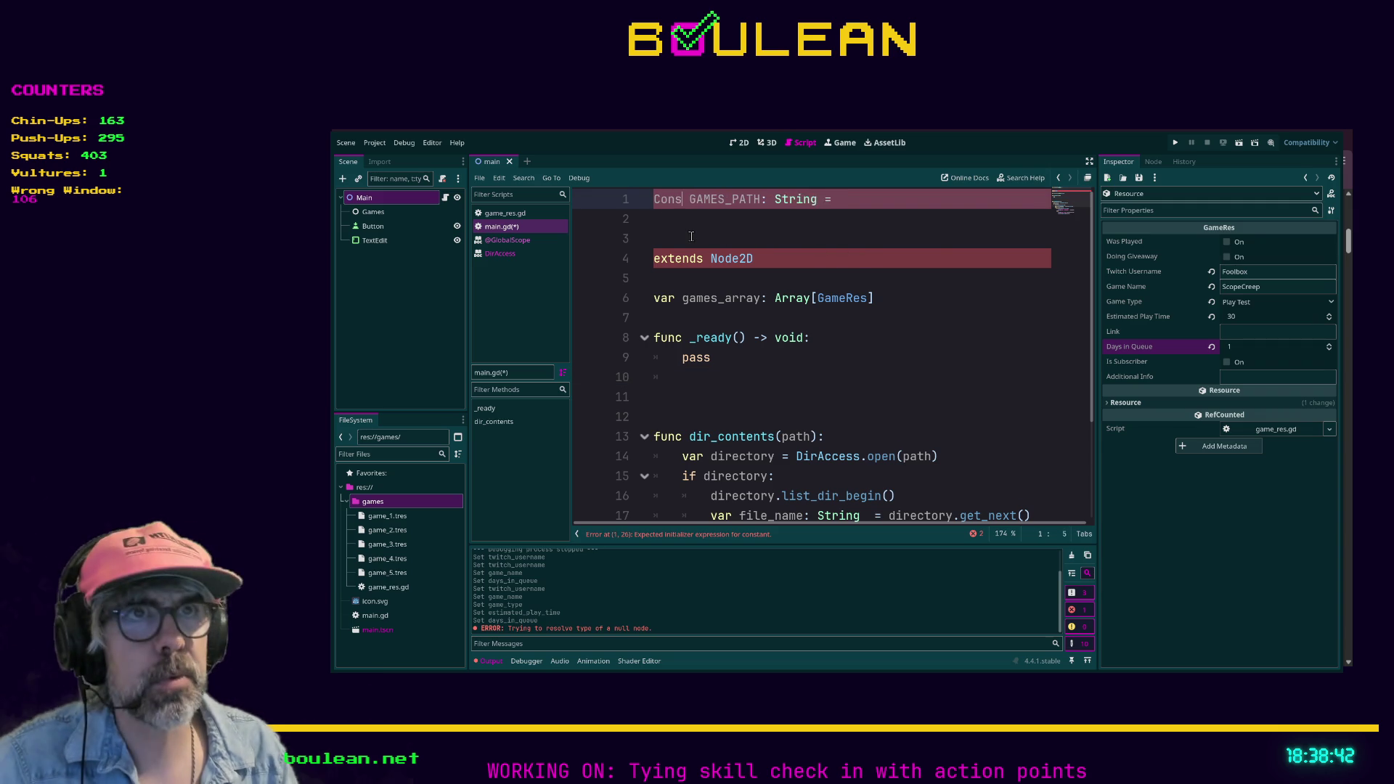
text(t)
key(Return)
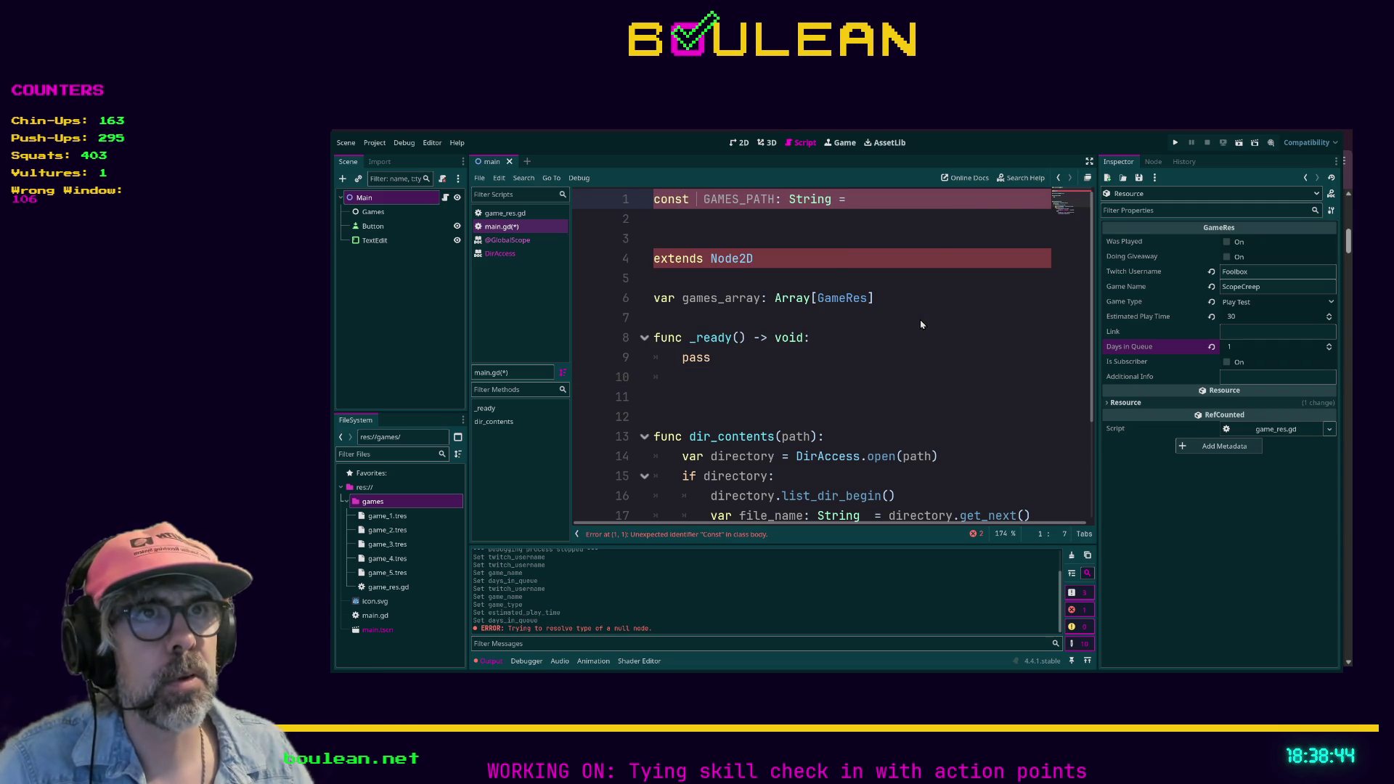
key(BackSpace)
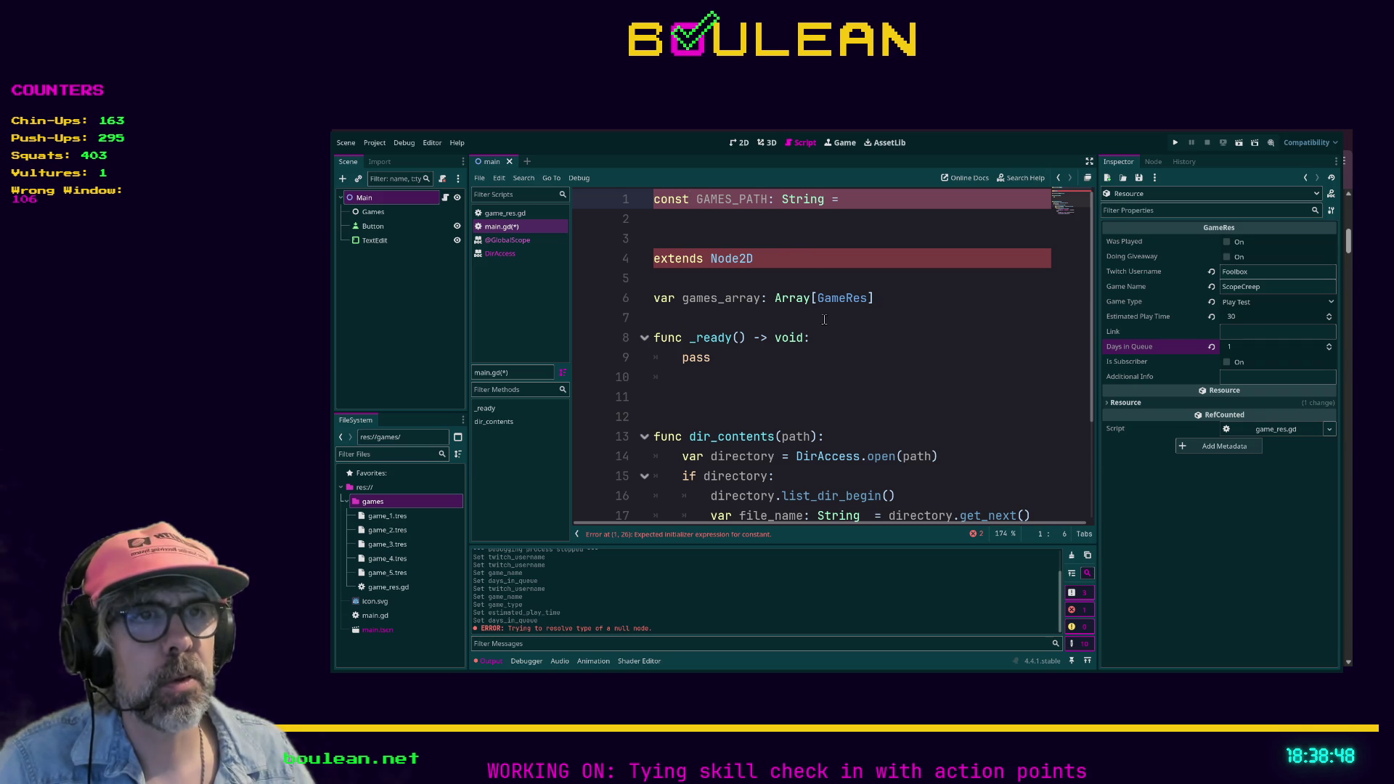
scroll(824, 320, down, 3)
scroll(824, 320, up, 3)
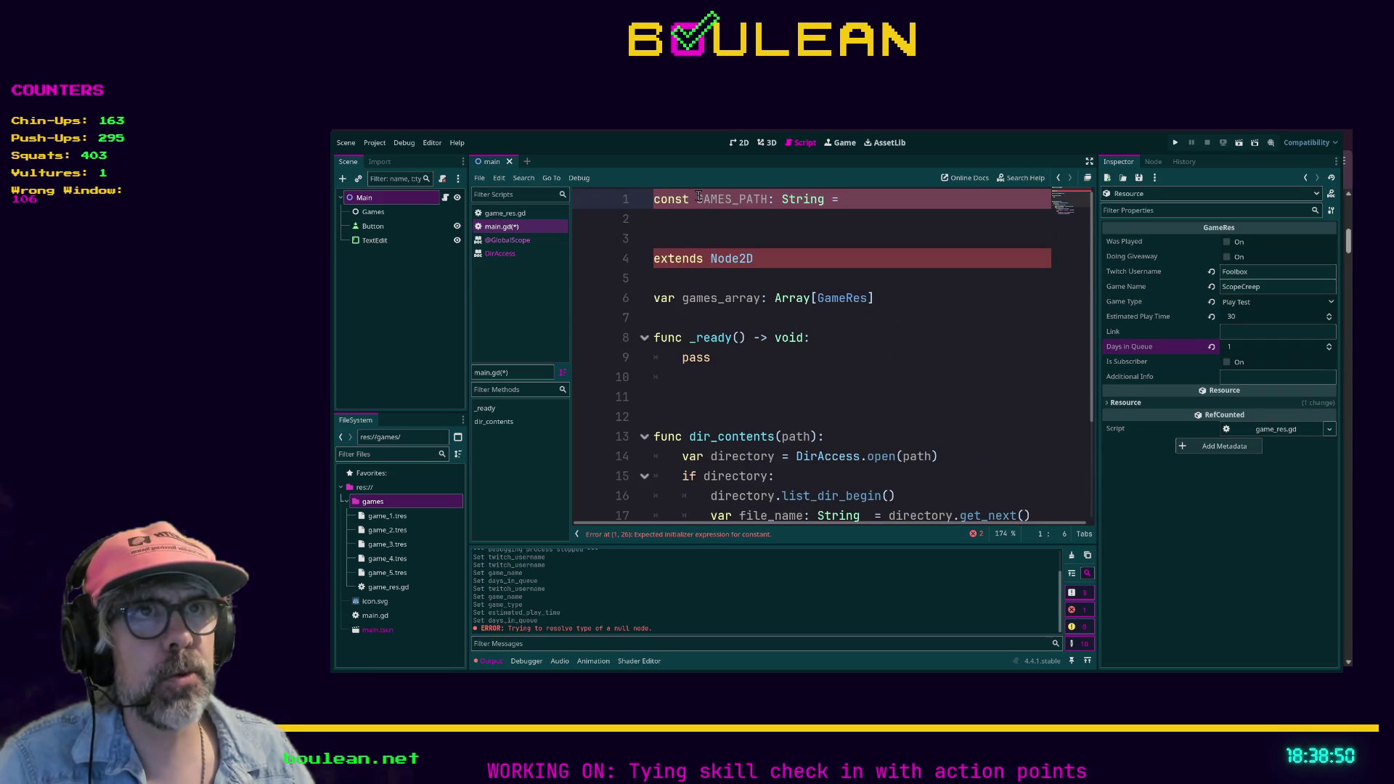
click(692, 231)
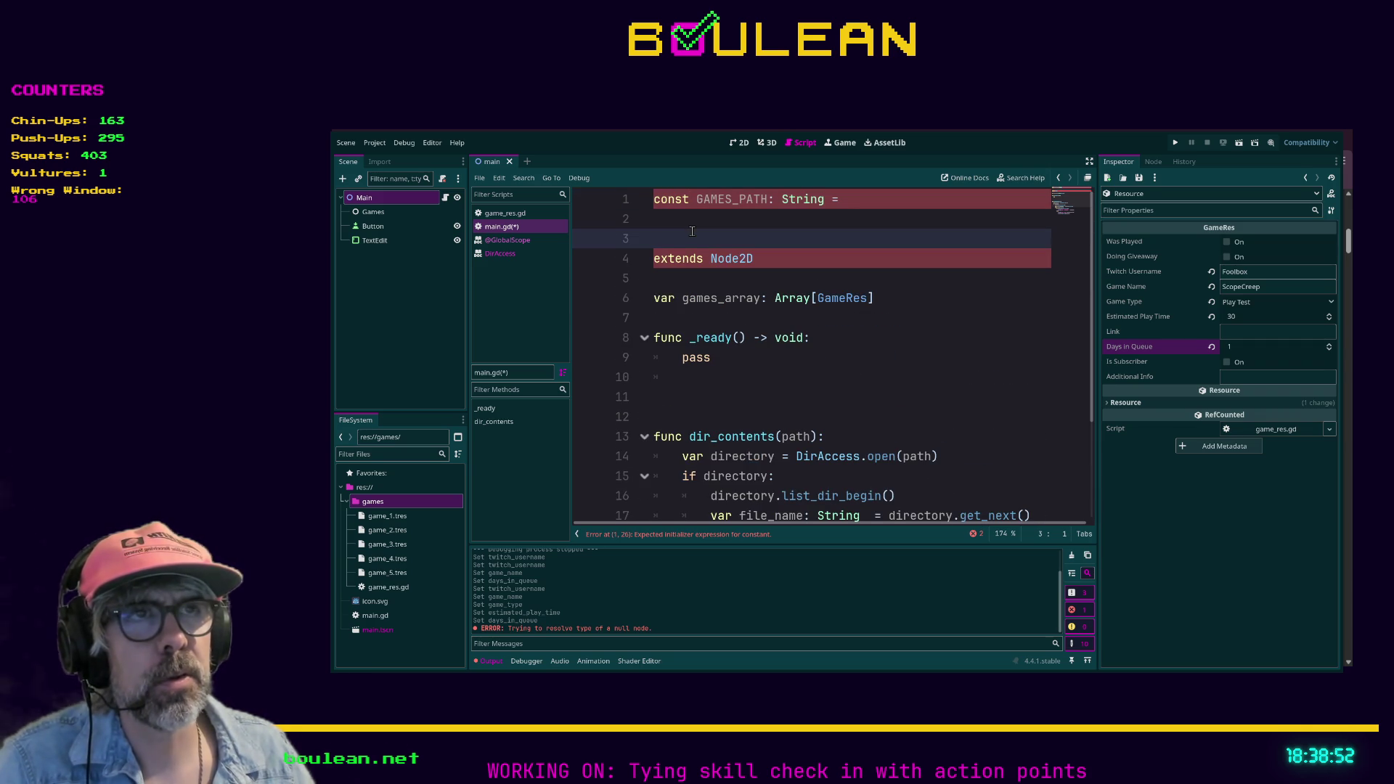
click(855, 205)
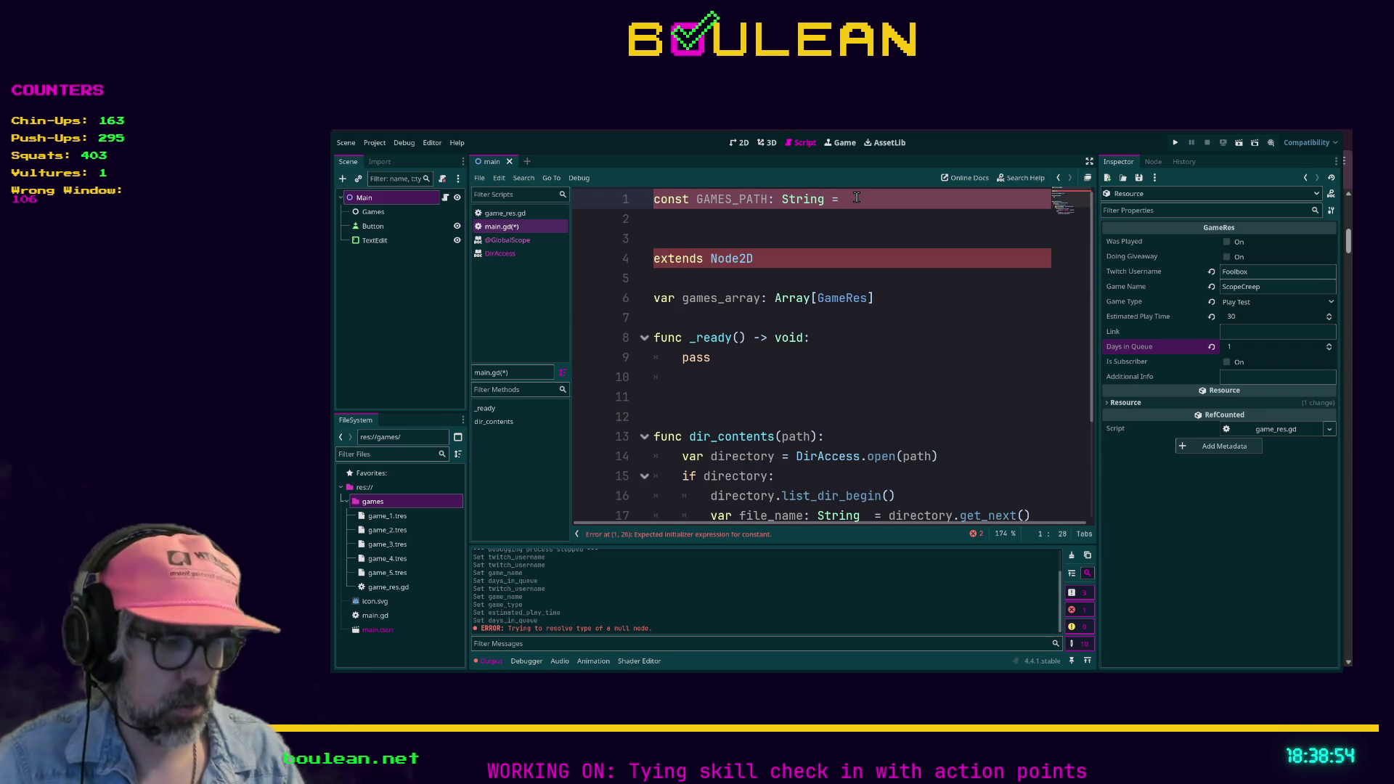
text(")
click(796, 238)
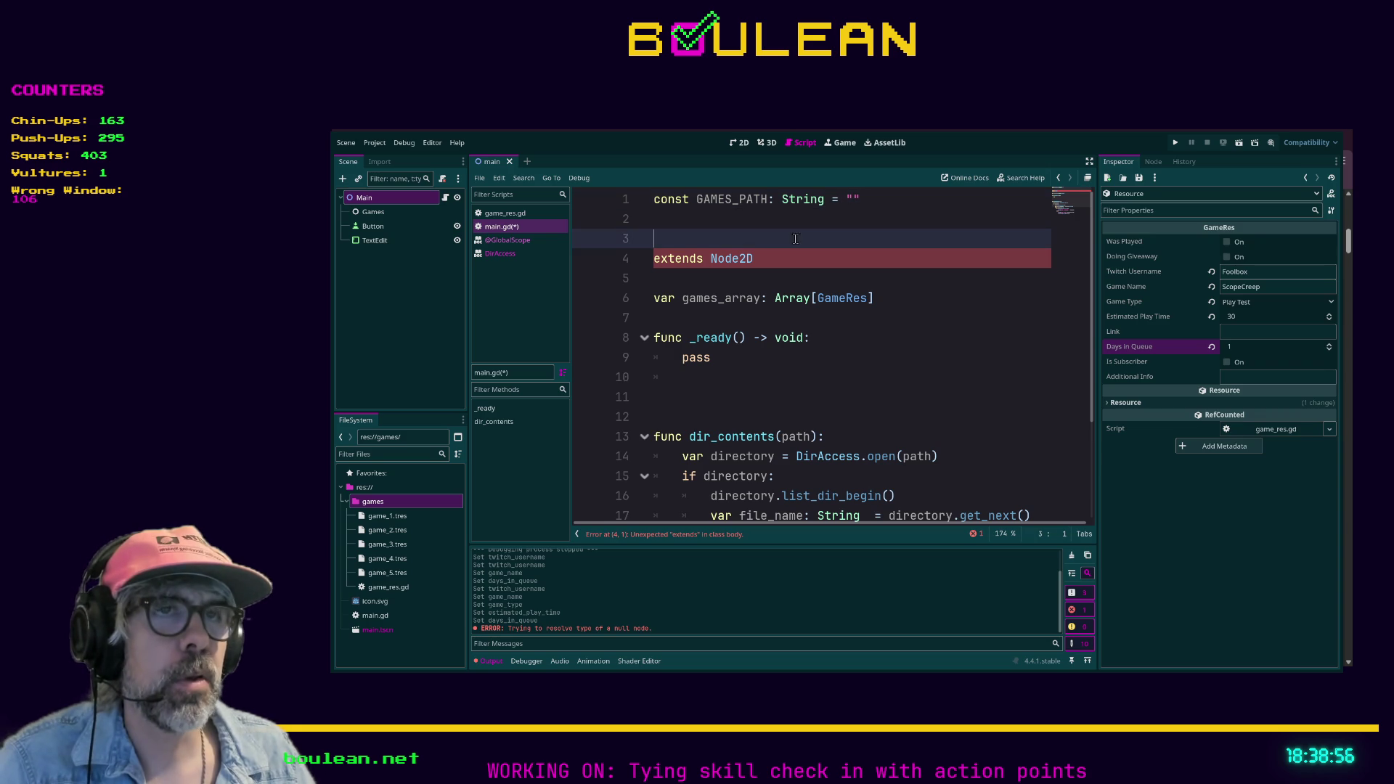
click(672, 278)
Delete the misplaced GAMES_PATH line and open blank lines below extends Node2D.
click(886, 199)
key(shift+Home)
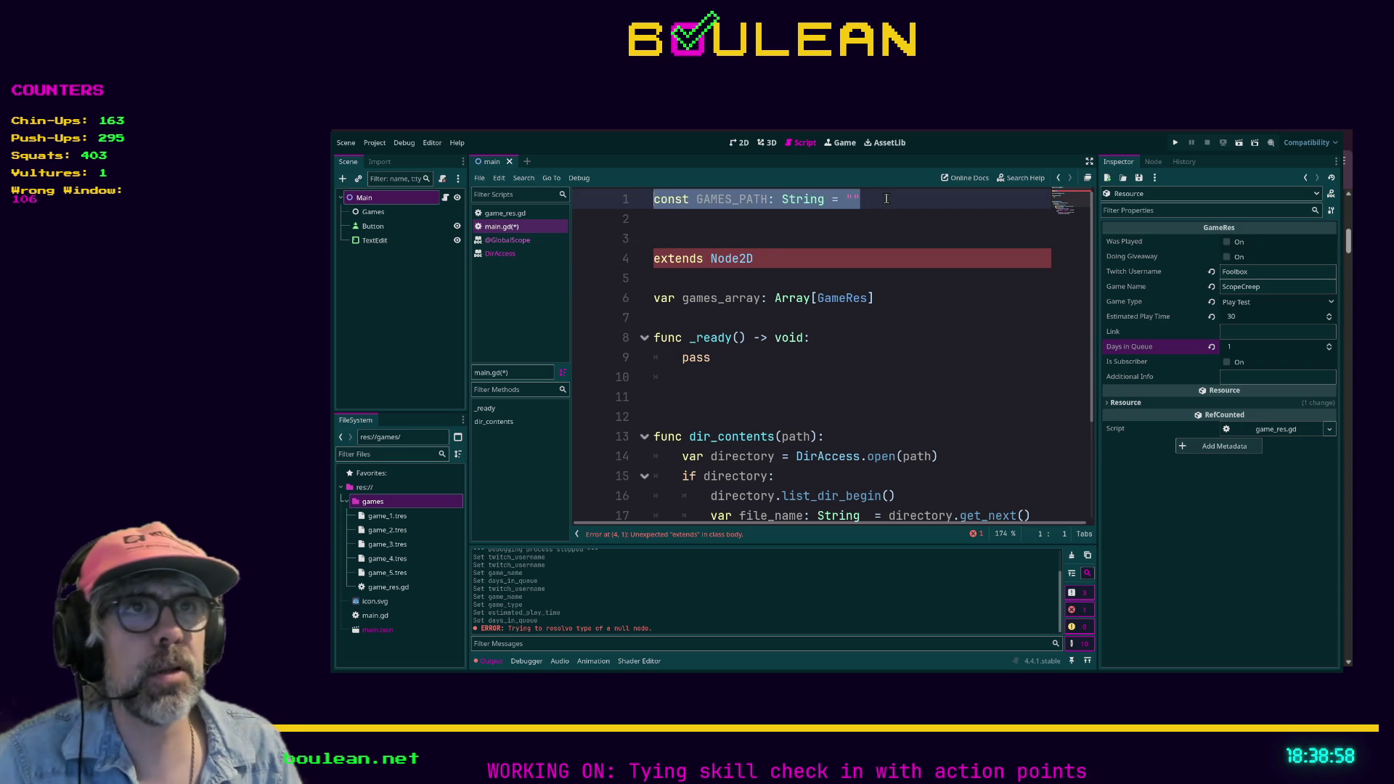
key(BackSpace)
key(Down)
key(Down)
key(Down)
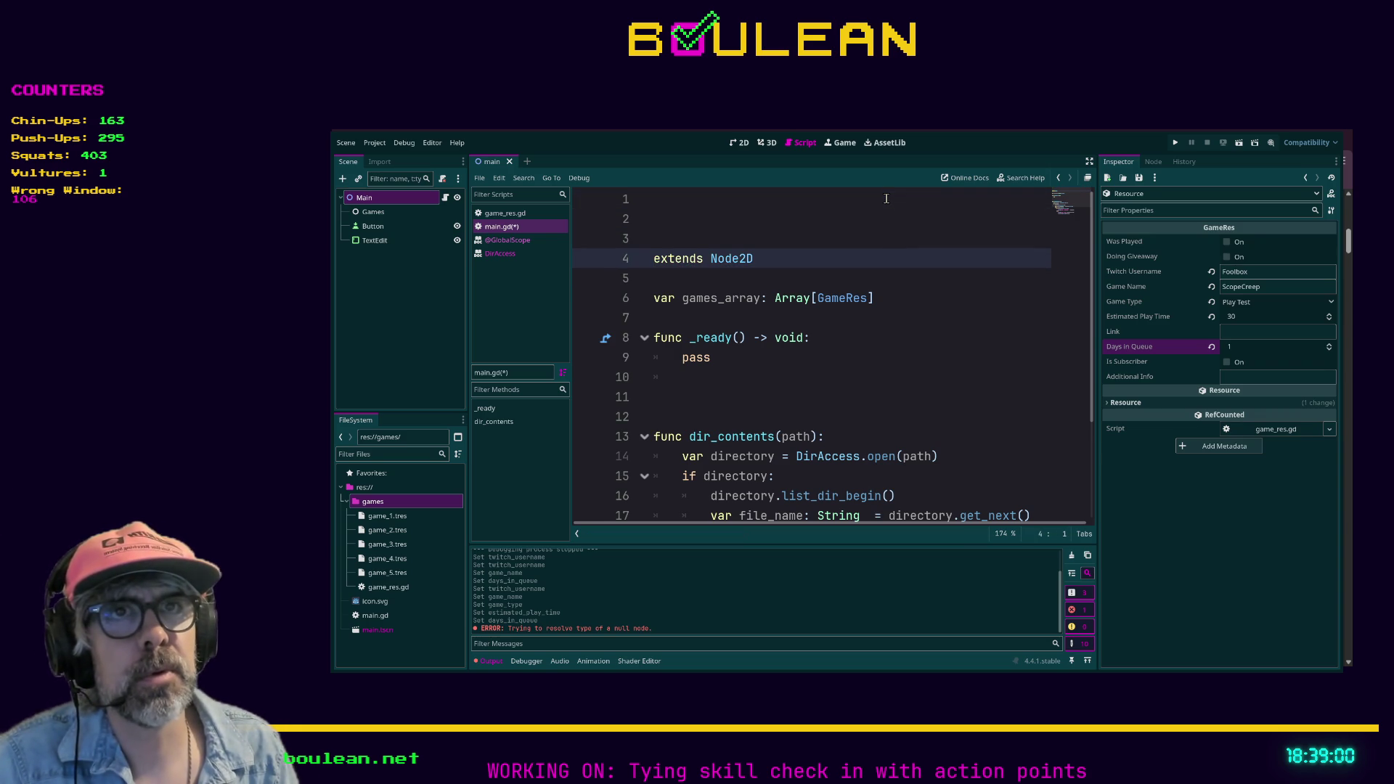
key(BackSpace)
key(BackSpace)
key(BackSpace)
key(End)
key(Return)
key(Return)
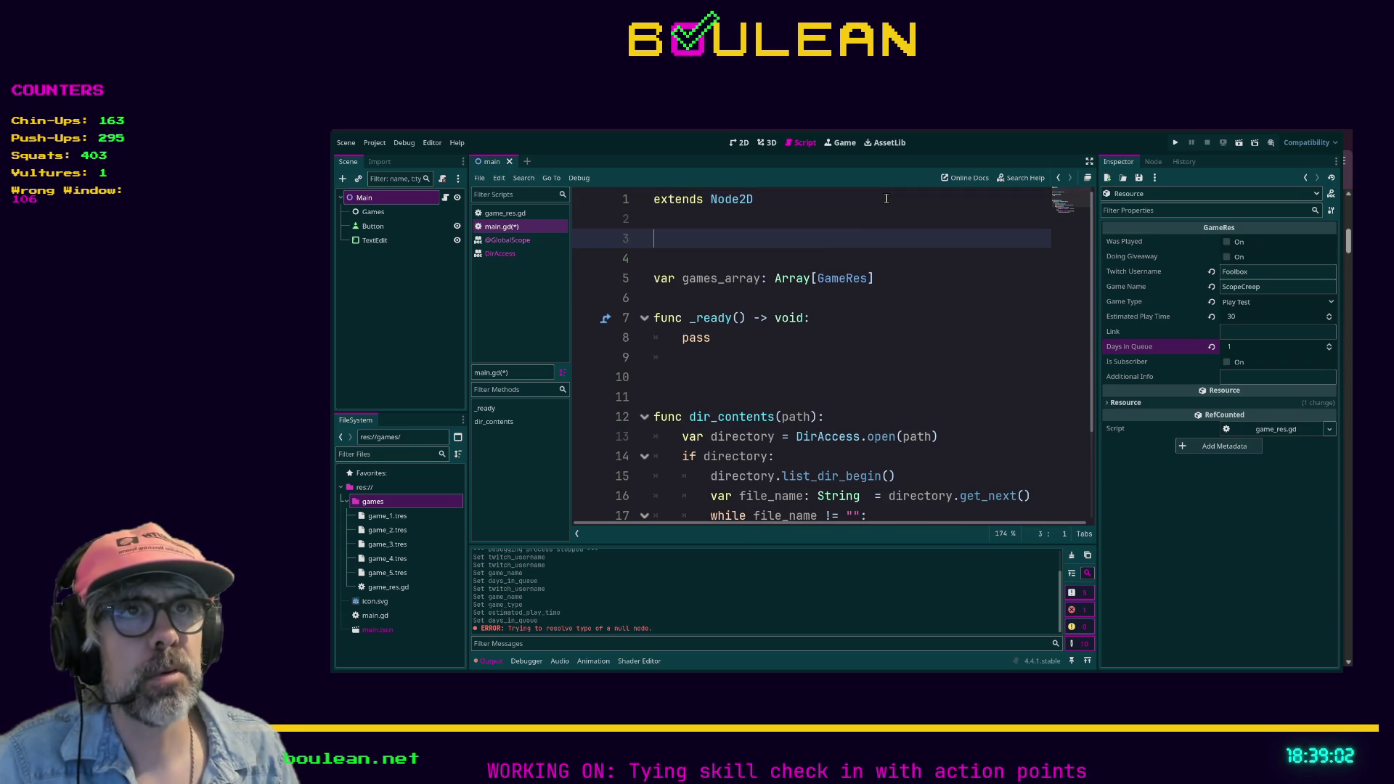
Type const GAMES_PATH: String = "" below extends Node2D.
text(const GAMES_PATH: String = "")
click(911, 276)
scroll(893, 349, down, 1)
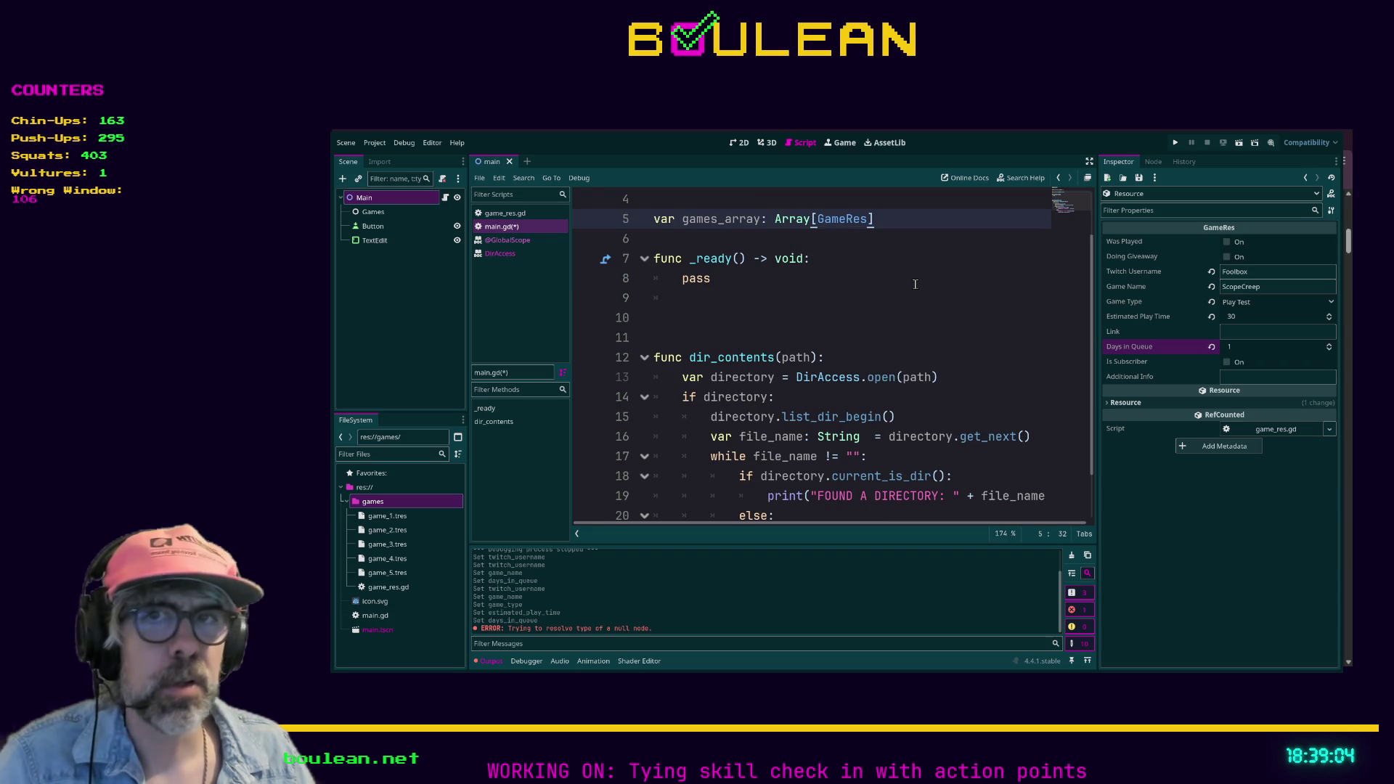
scroll(909, 299, down, 1)
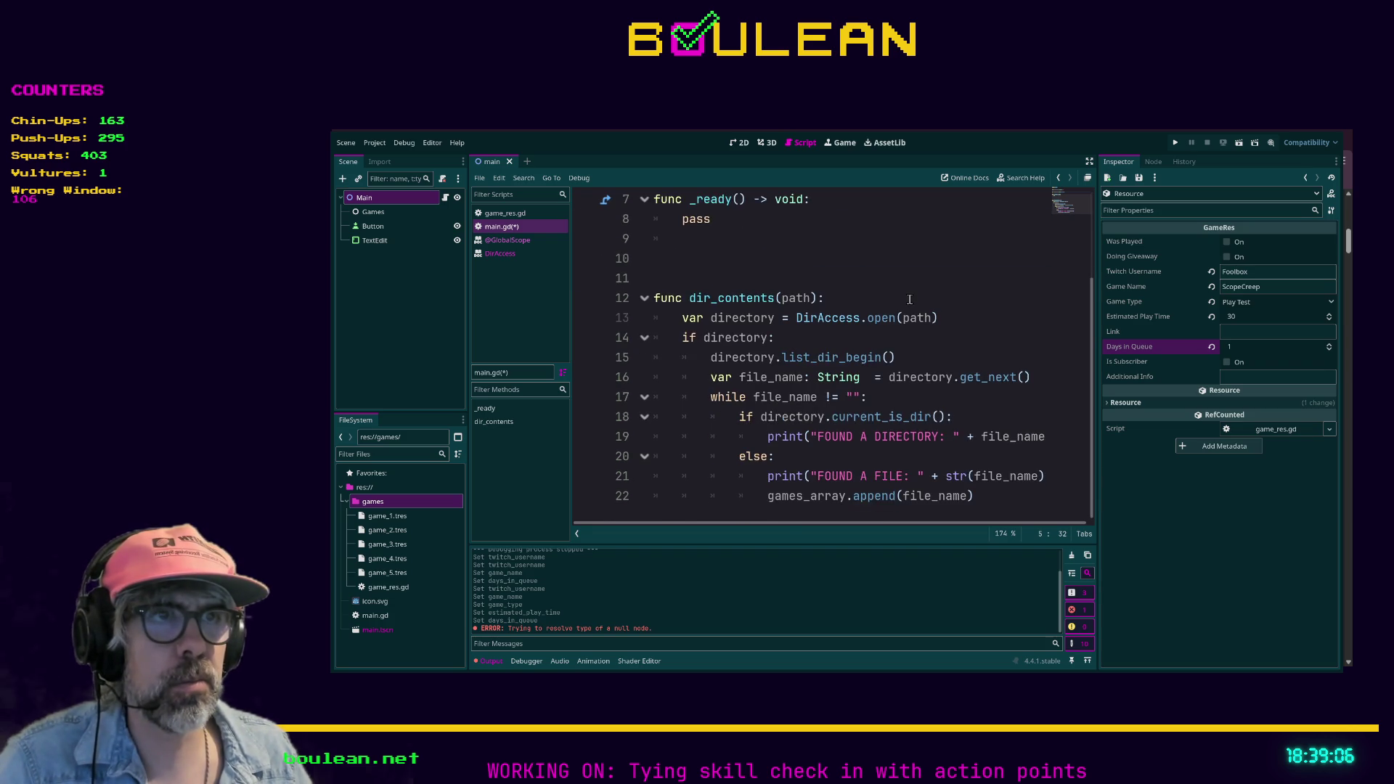
scroll(864, 255, up, 2)
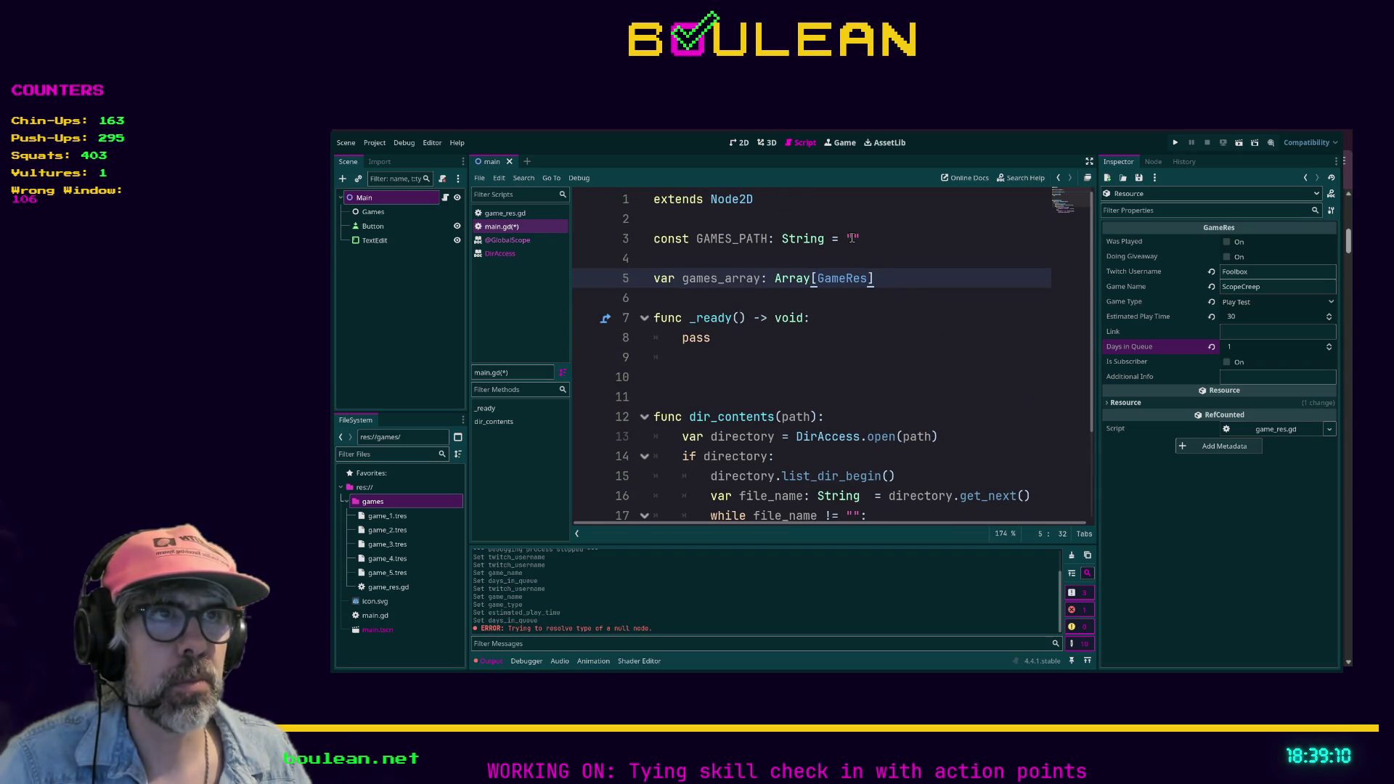
click(853, 238)
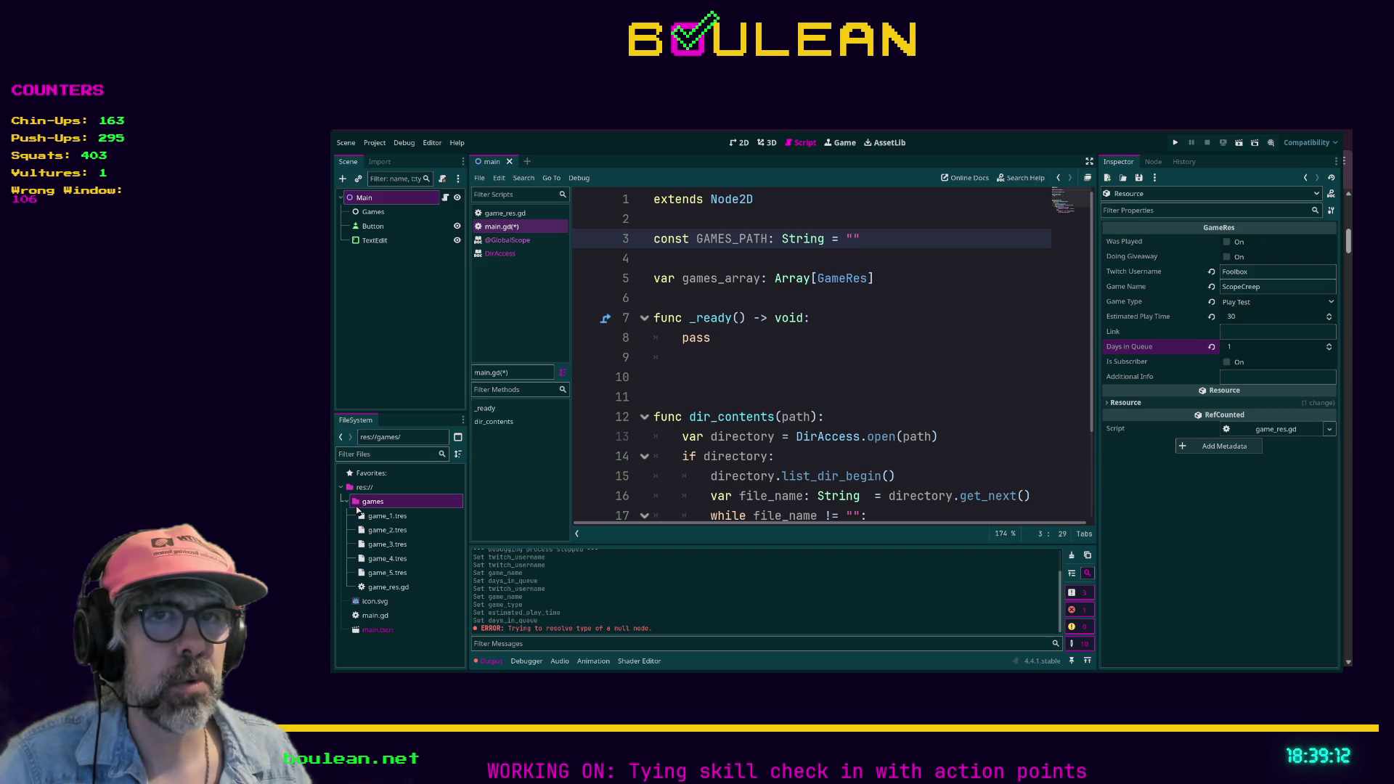
Drag the games folder into the quotes and tidy them so GAMES_PATH reads "res://games/".
mouse_move(370, 501)
mouse_down()
mouse_move(813, 279)
mouse_move(856, 244)
mouse_up()
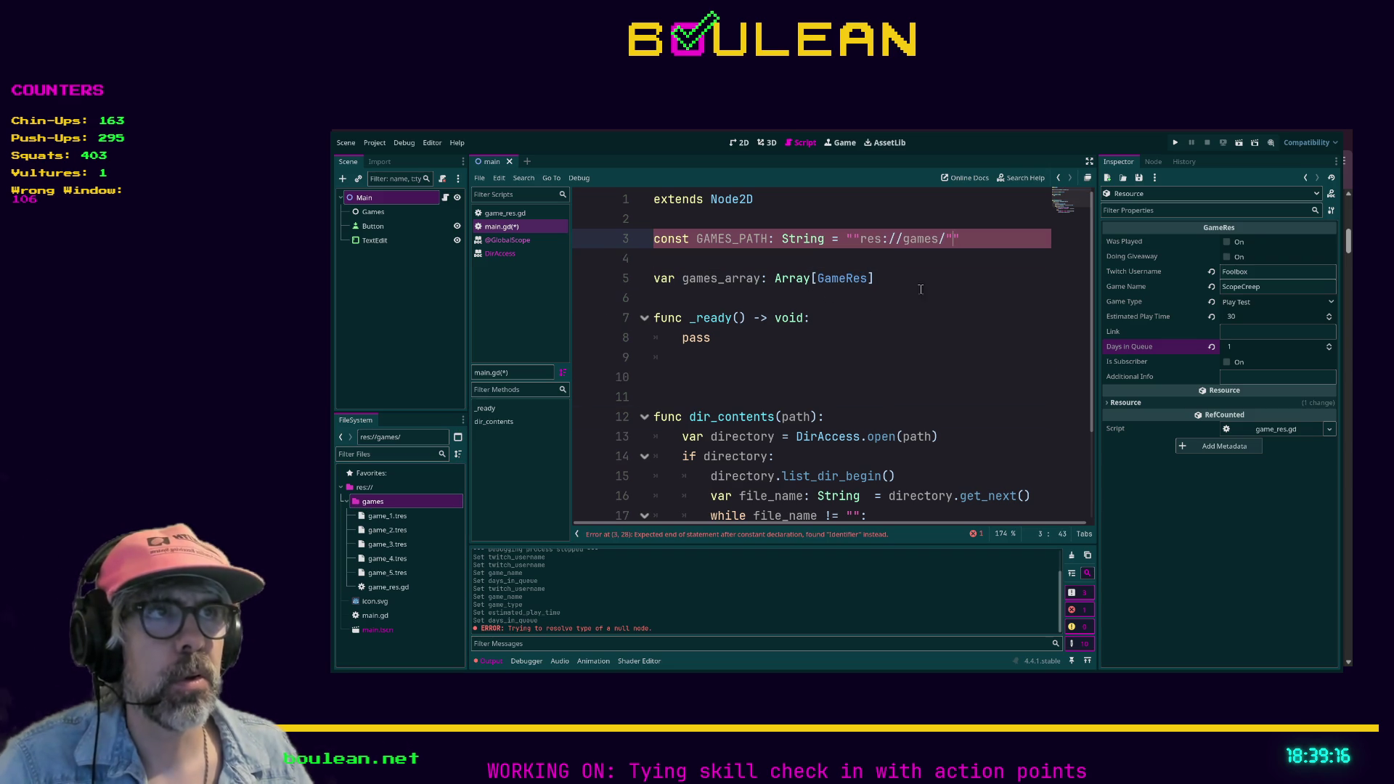
key(BackSpace)
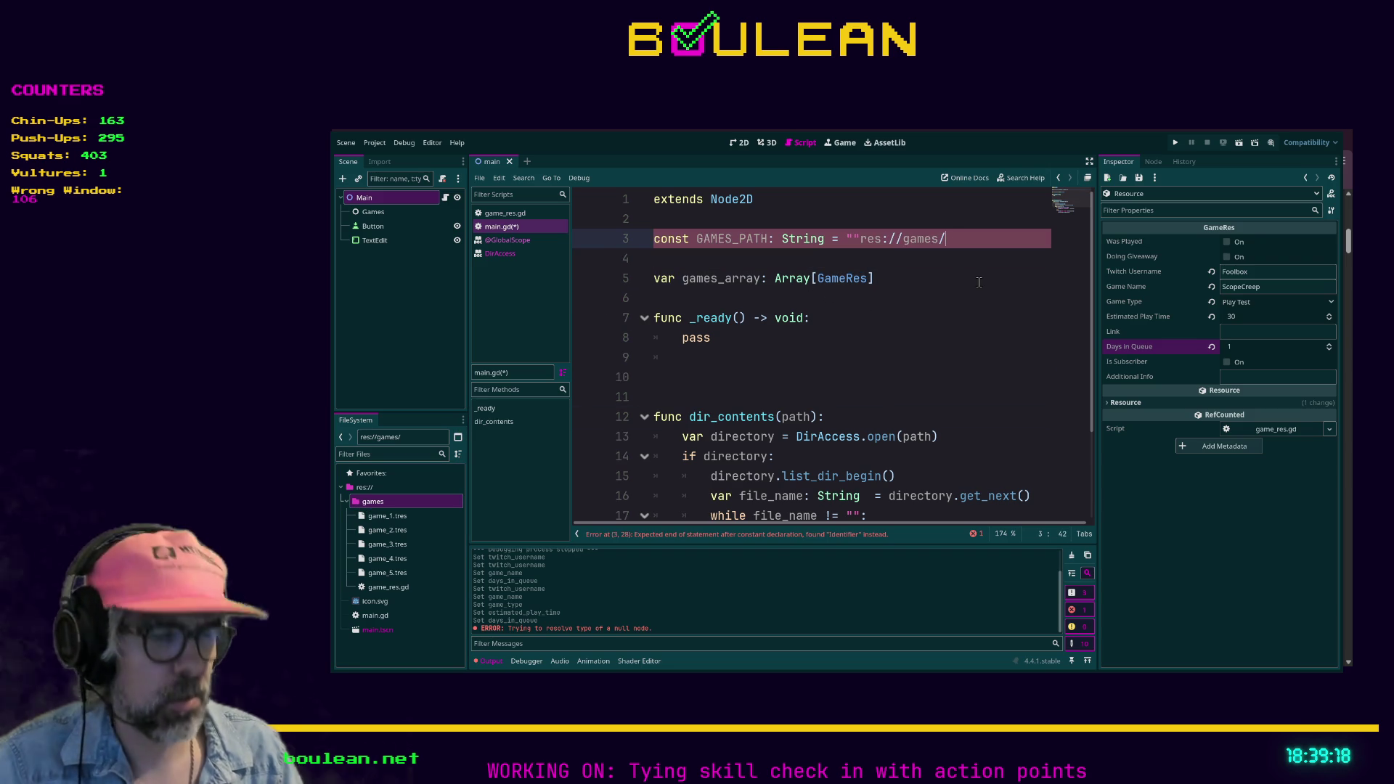
text(")
key(BackSpace)
key(Left)
key(Left)
key(Left)
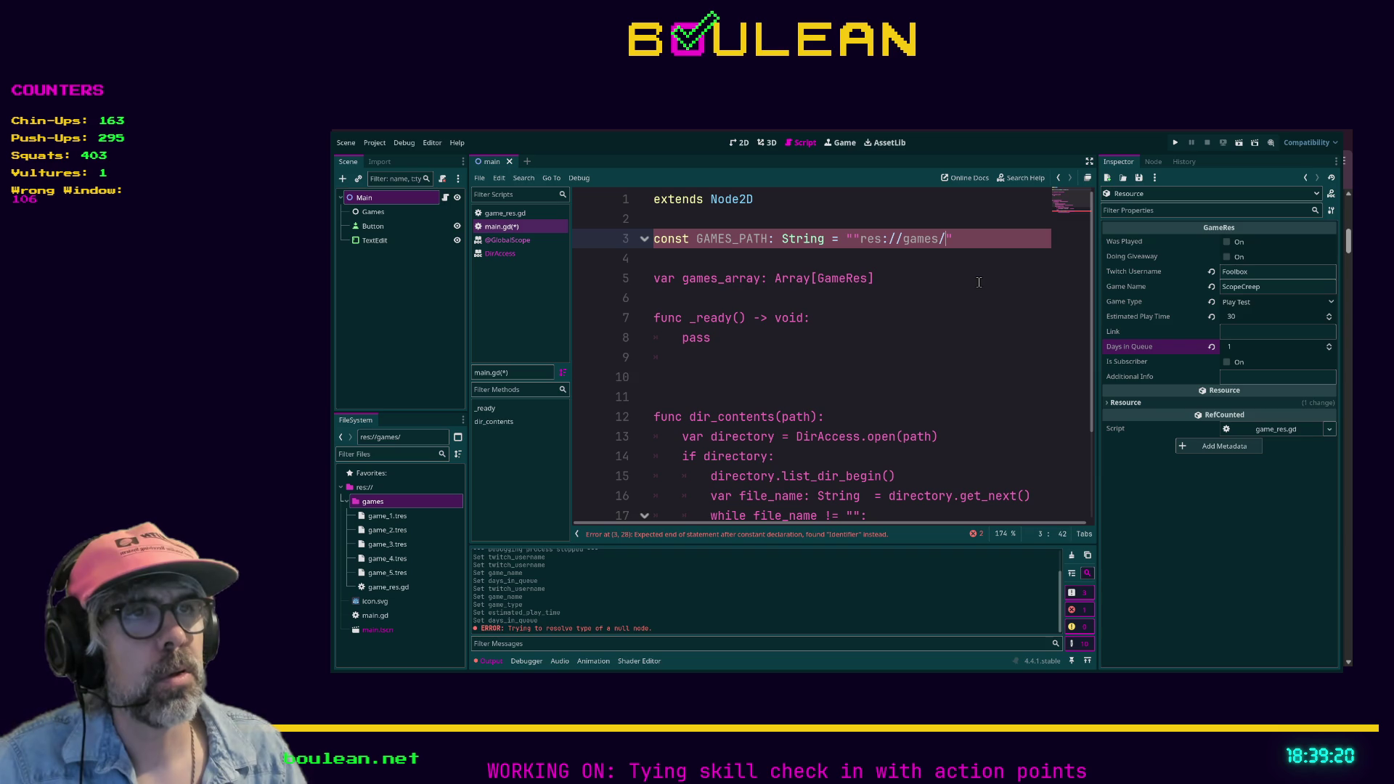
key(Right)
key(Right)
key(Delete)
key(Delete)
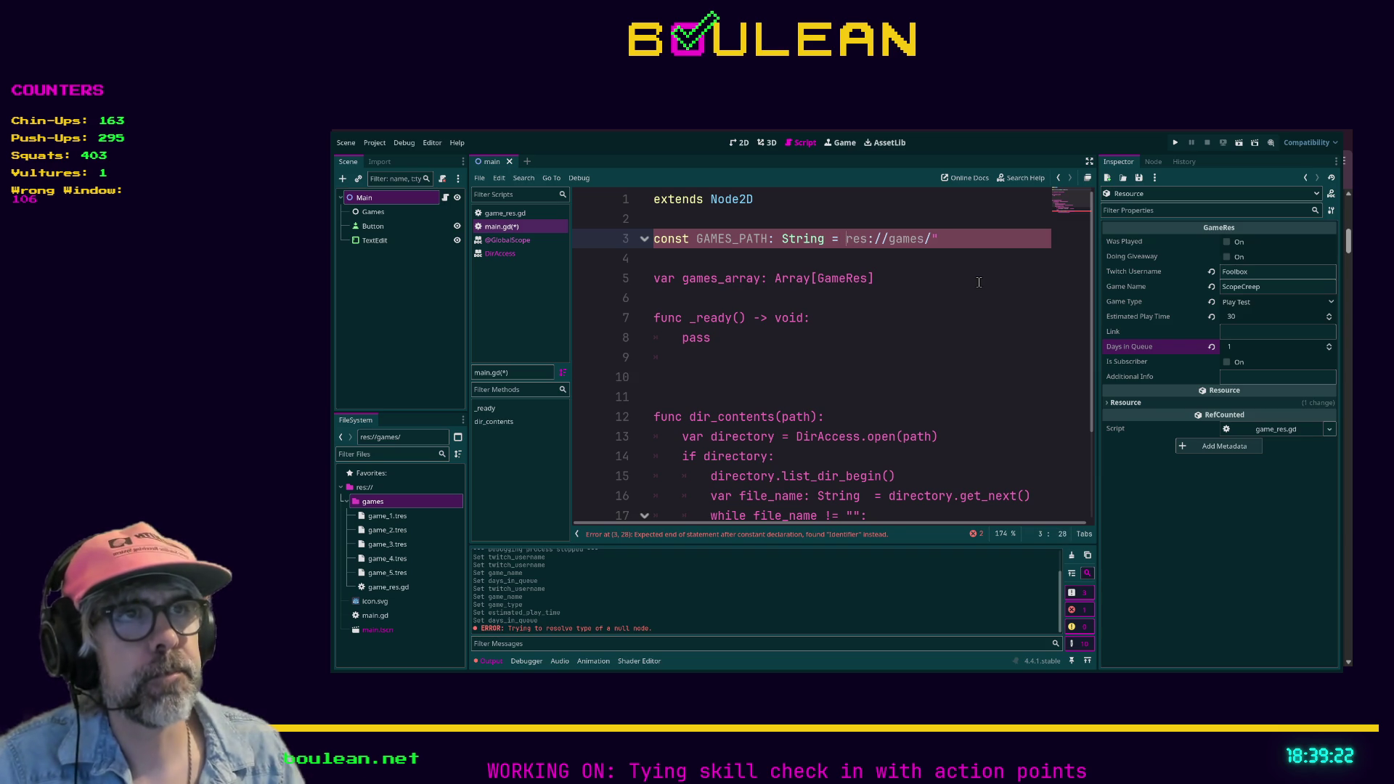
text(")
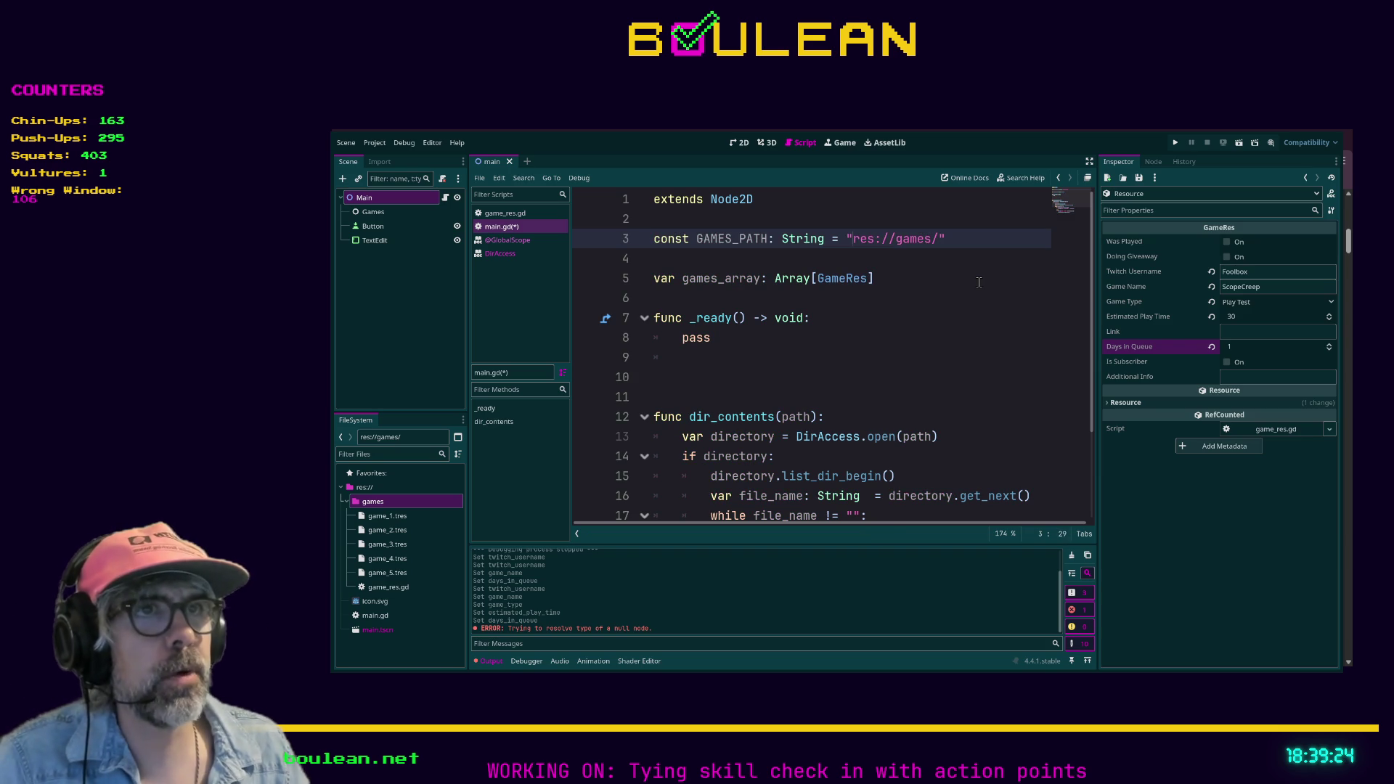
click(944, 302)
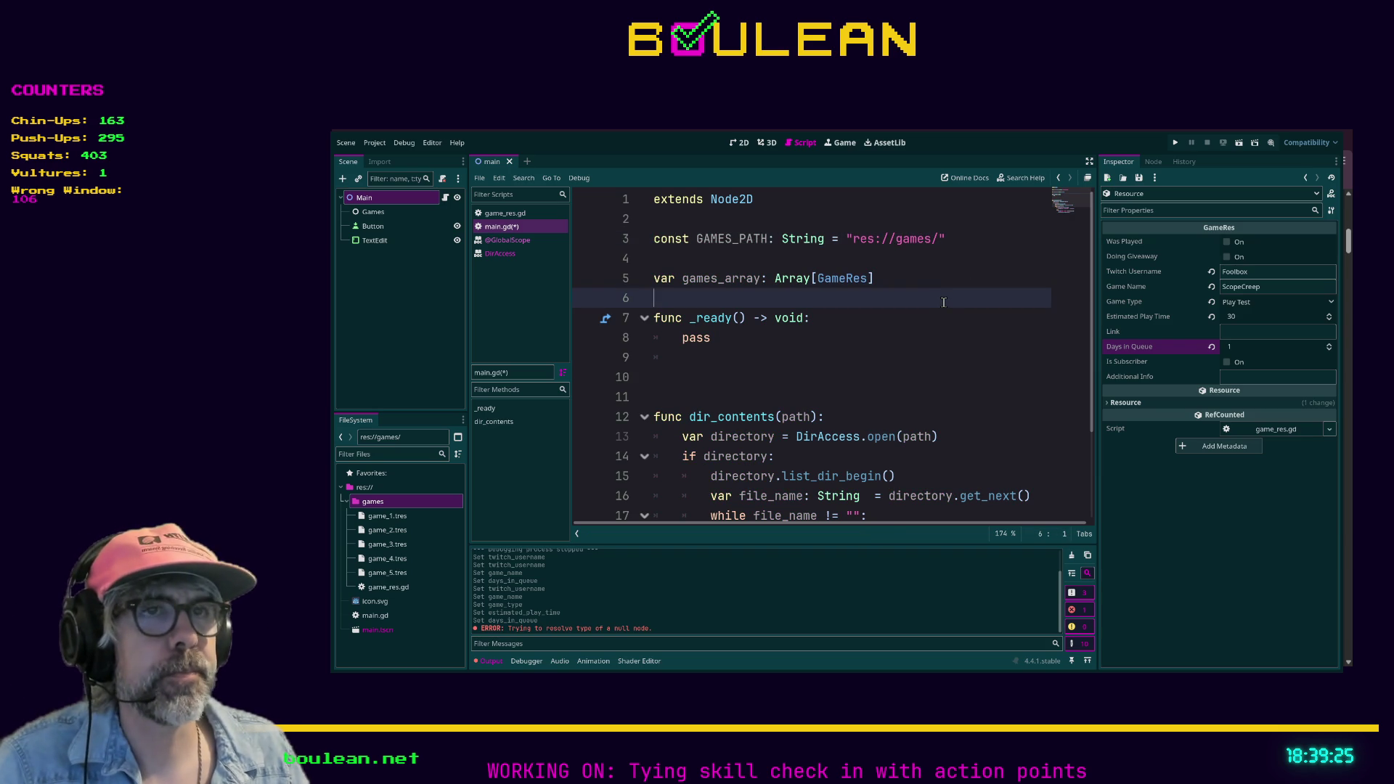
Save main.gd and do a quick test run of the project, then stop it.
click(737, 374)
key(ctrl+s)
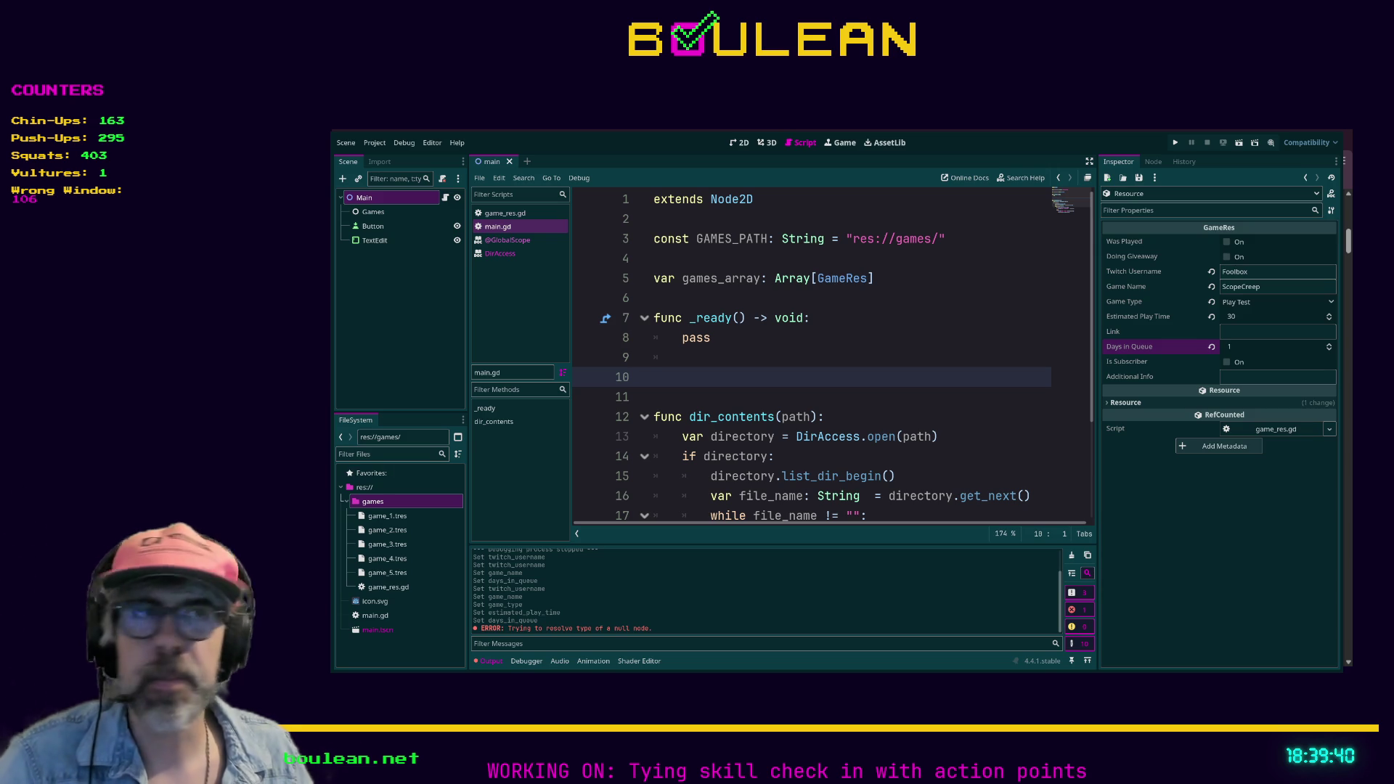
click(841, 356)
key(F5)
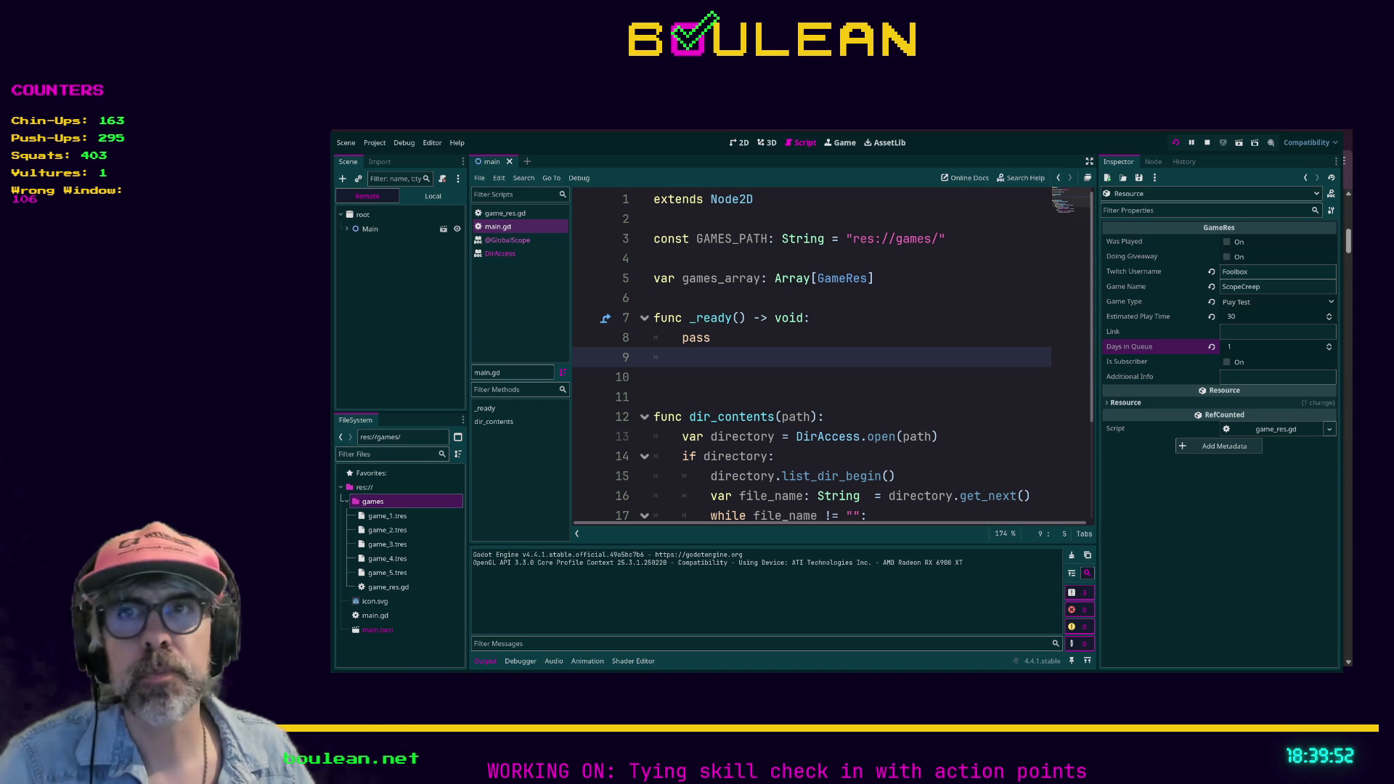
key(F8)
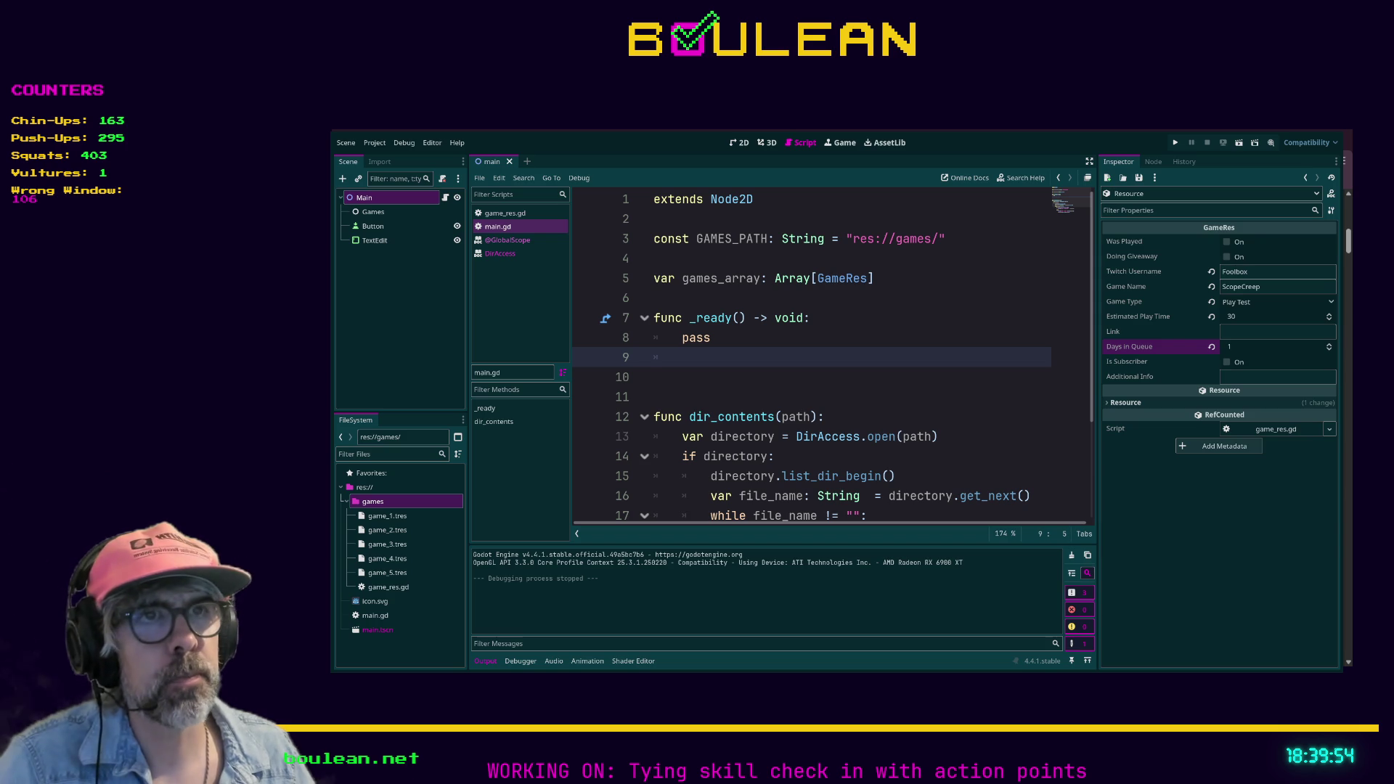
Replace pass in _ready with dir_contents(GAMES_PATH), run the project, and stop it.
double_click(696, 337)
text(dir_)
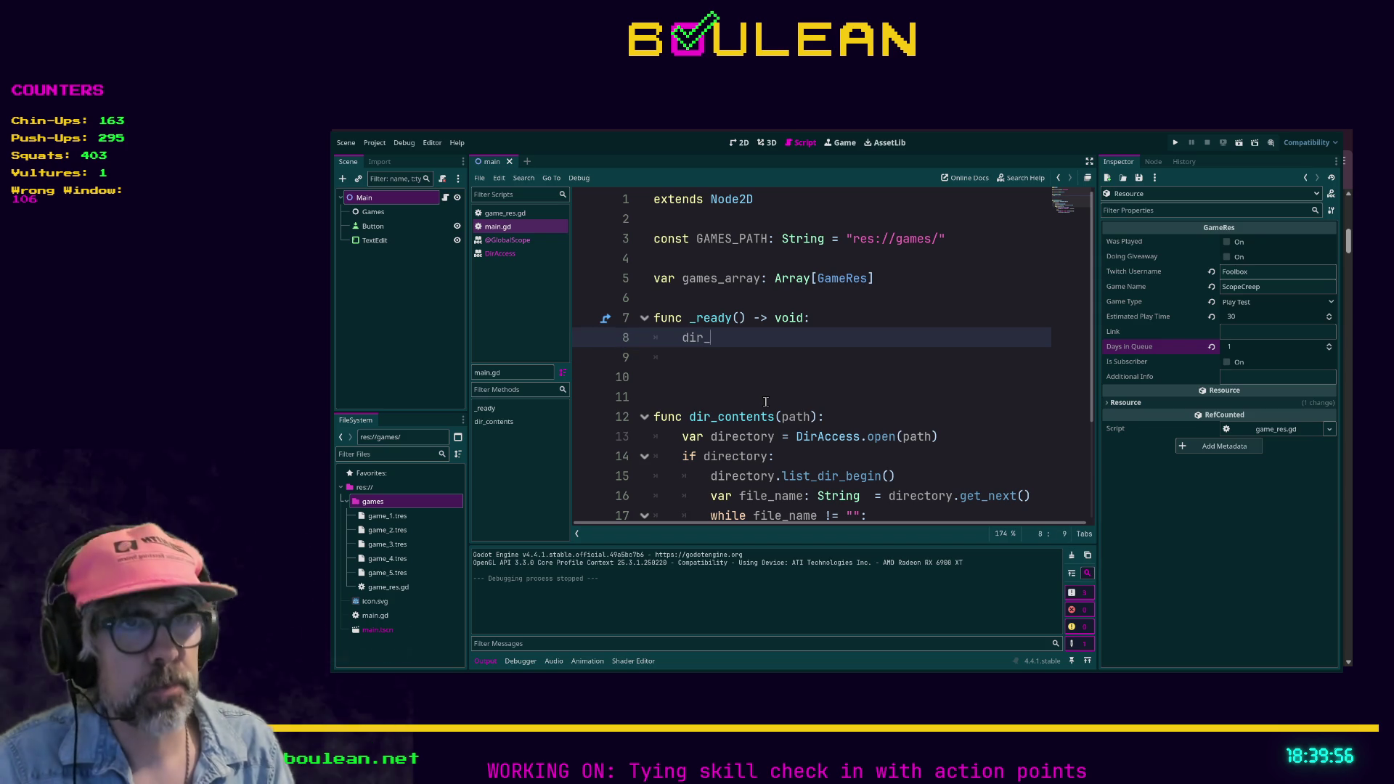
text(contents)
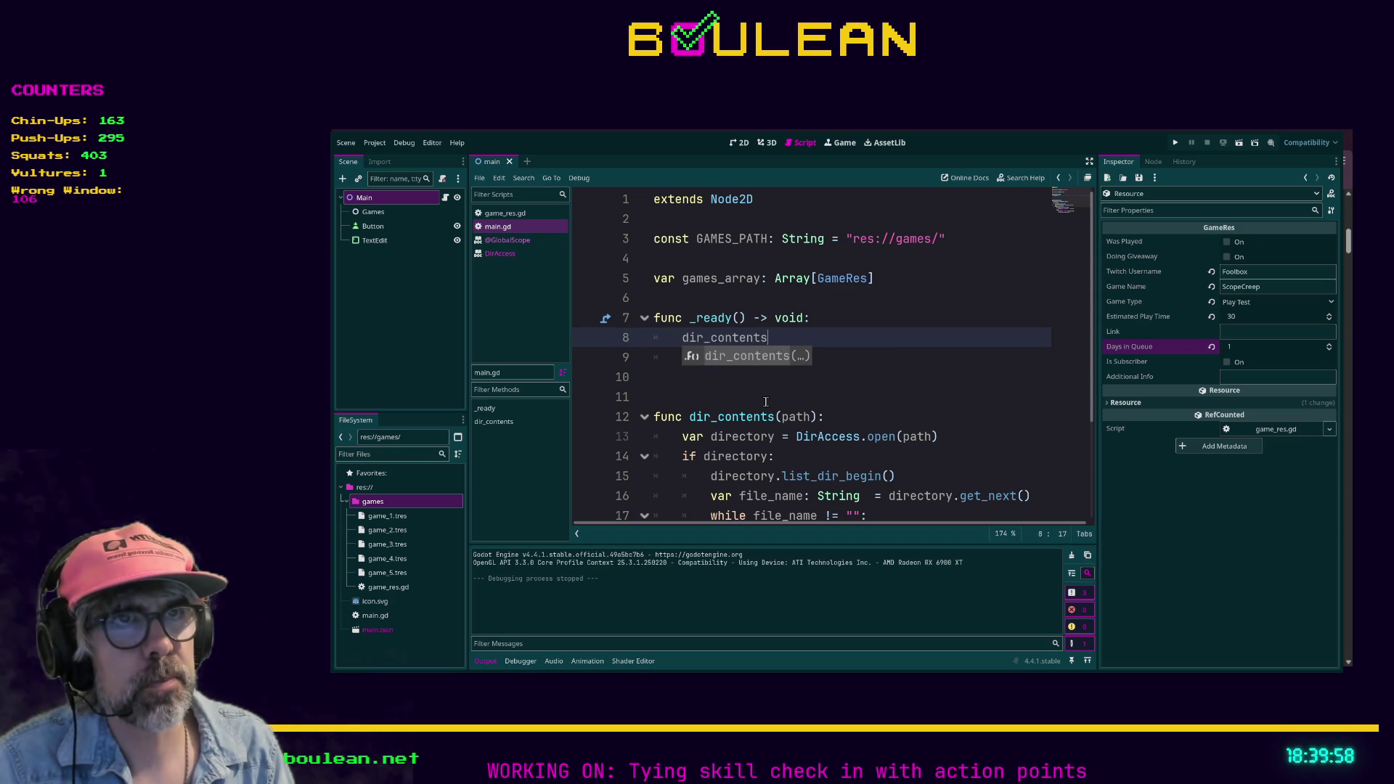
text((GAMES_)
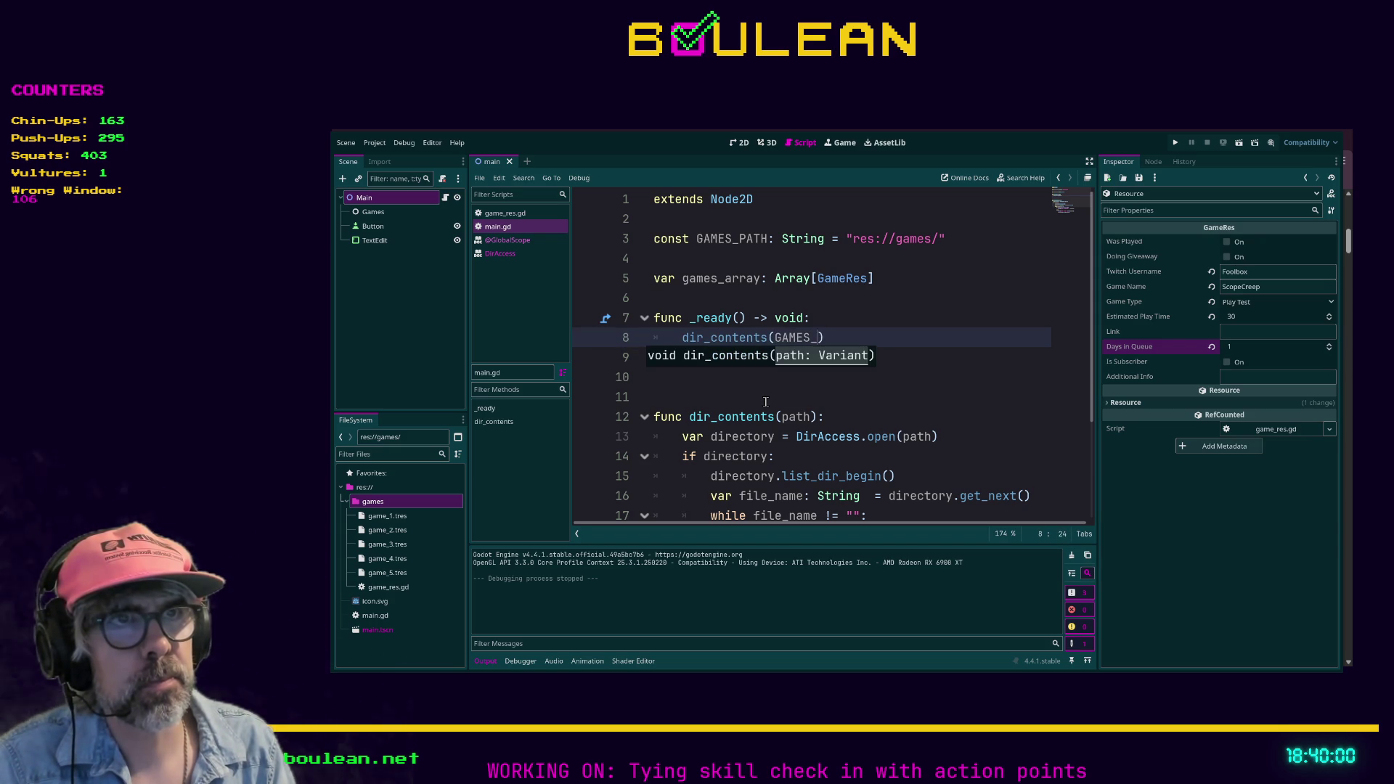
text(PATH)
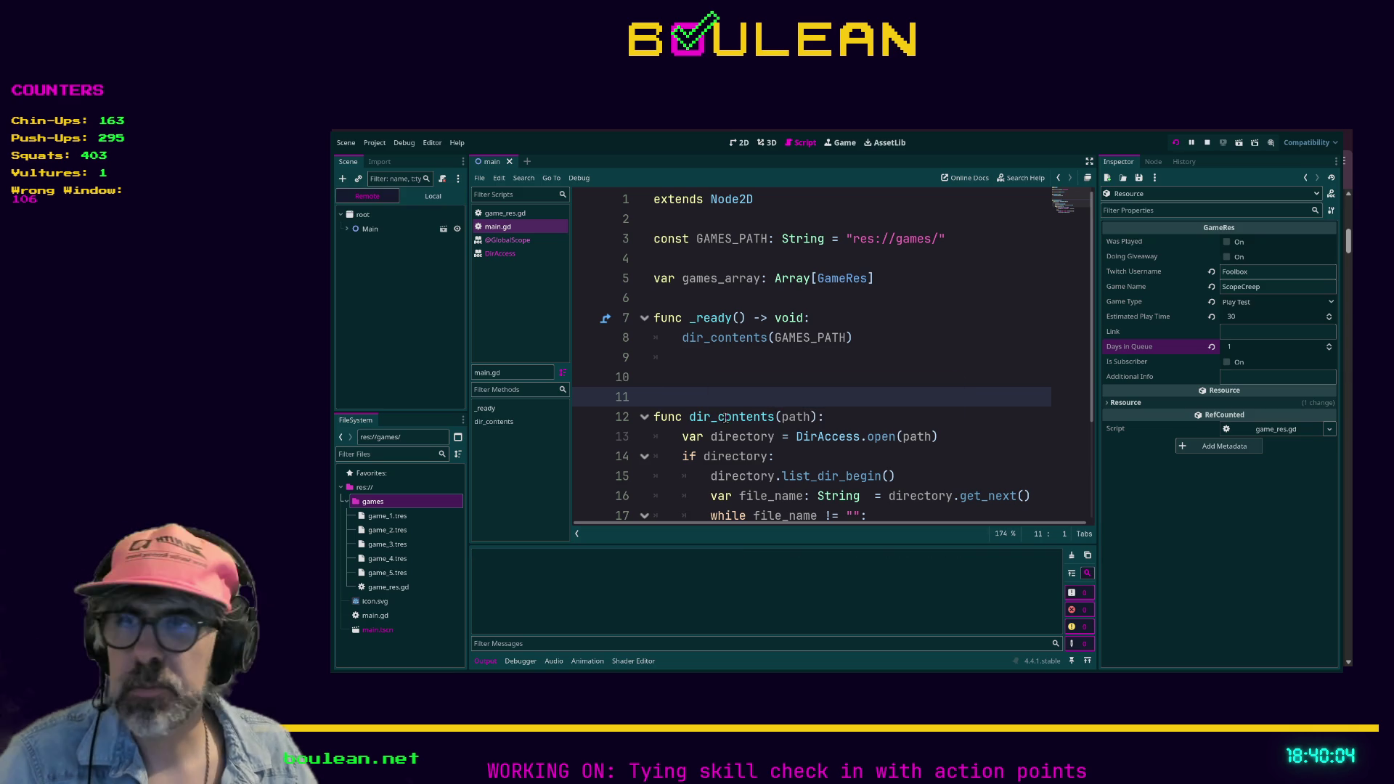
key(F5)
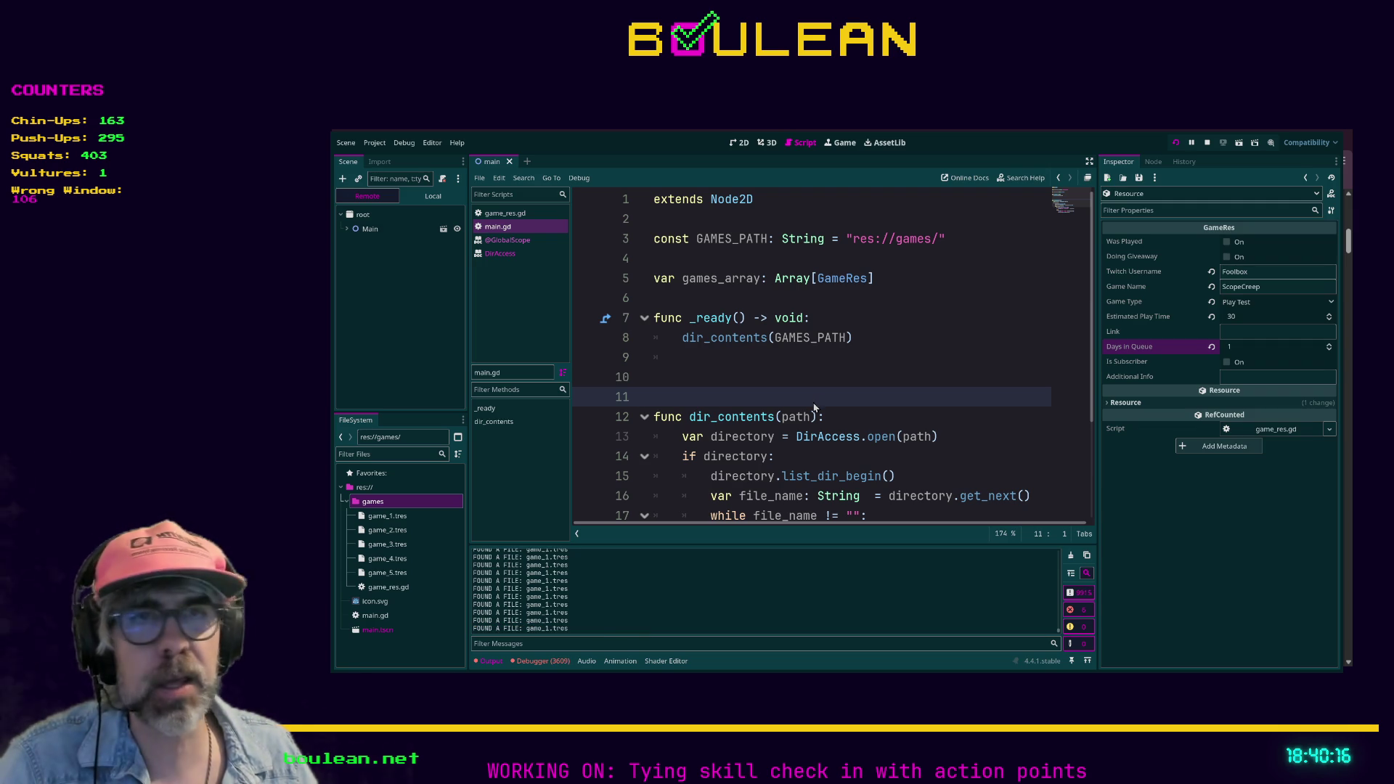
key(F8)
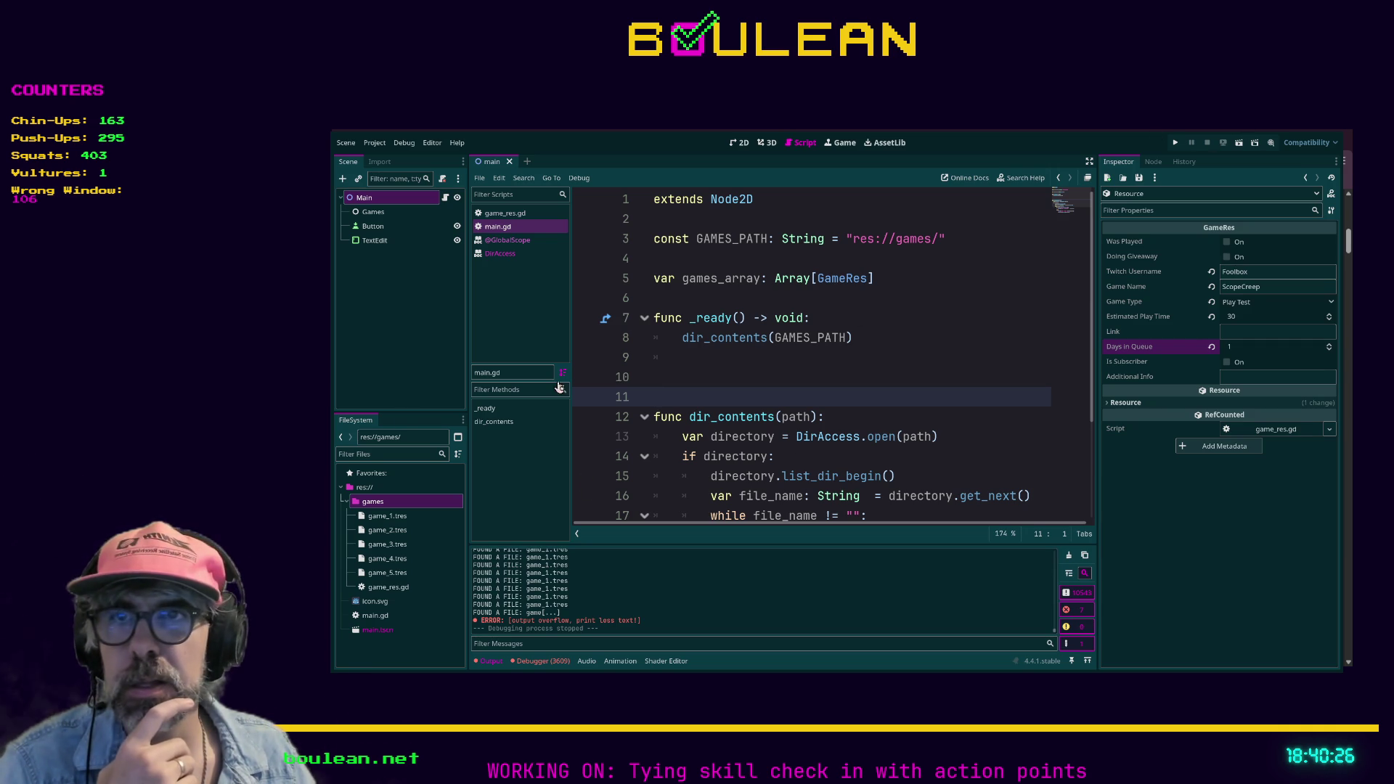
Review the dir_contents loop in main.gd, selecting the directory check on lines 18–20.
scroll(872, 364, down, 2)
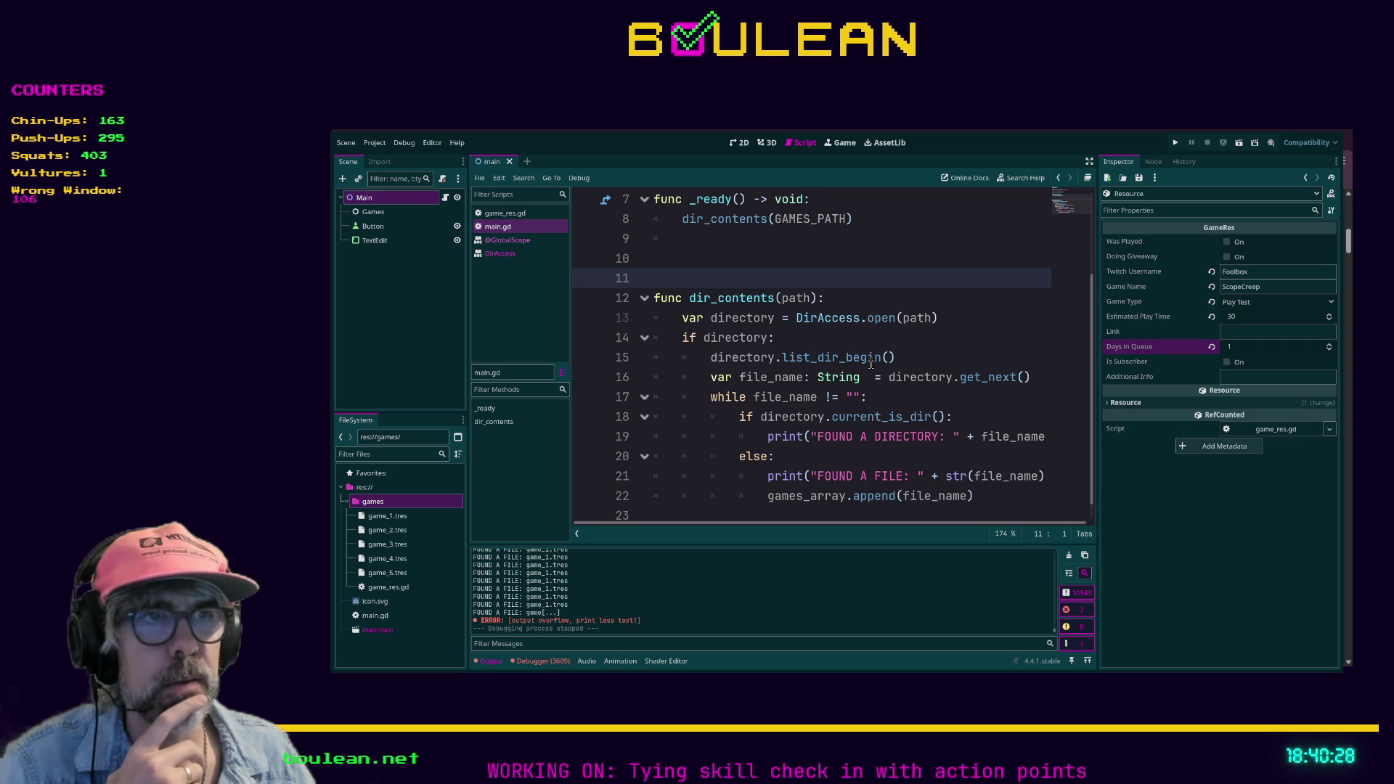
scroll(864, 354, up, 2)
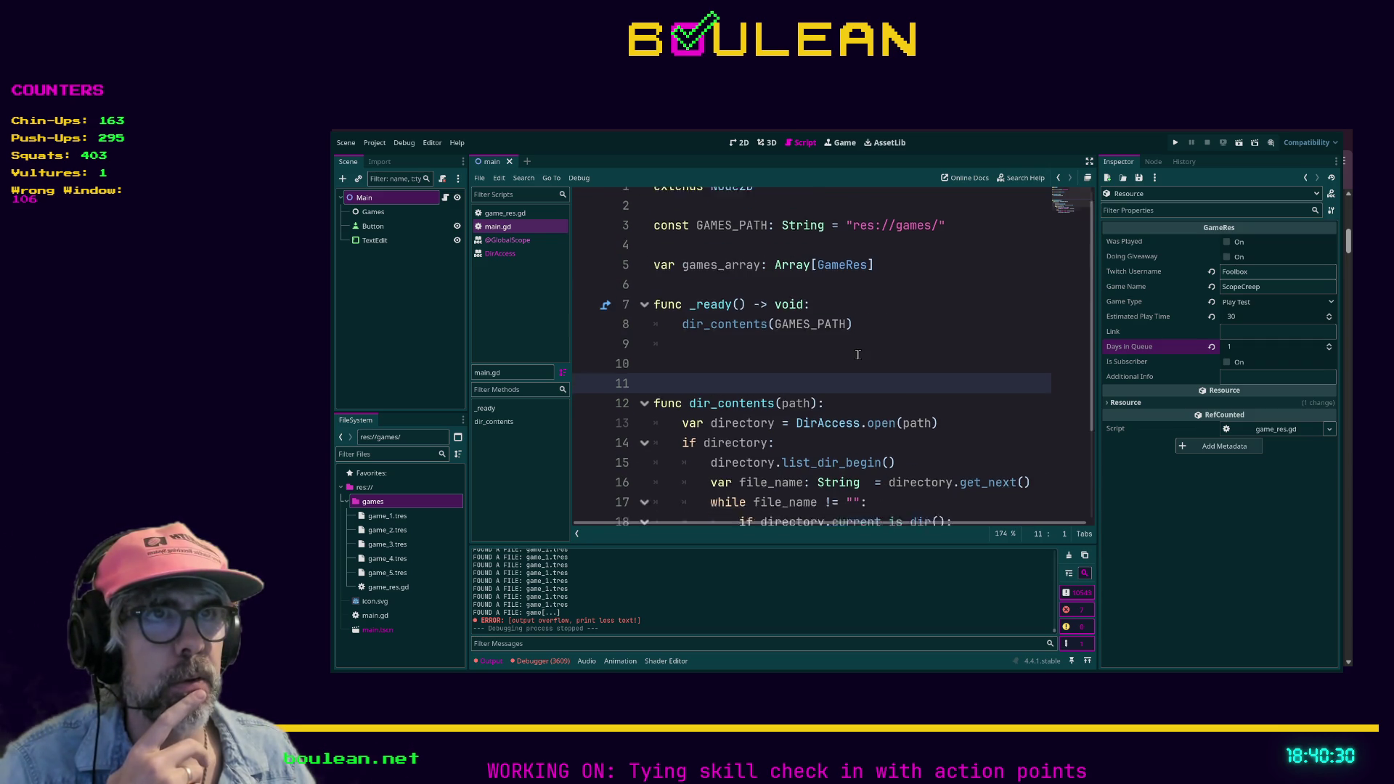
scroll(815, 332, down, 2)
scroll(865, 312, up, 2)
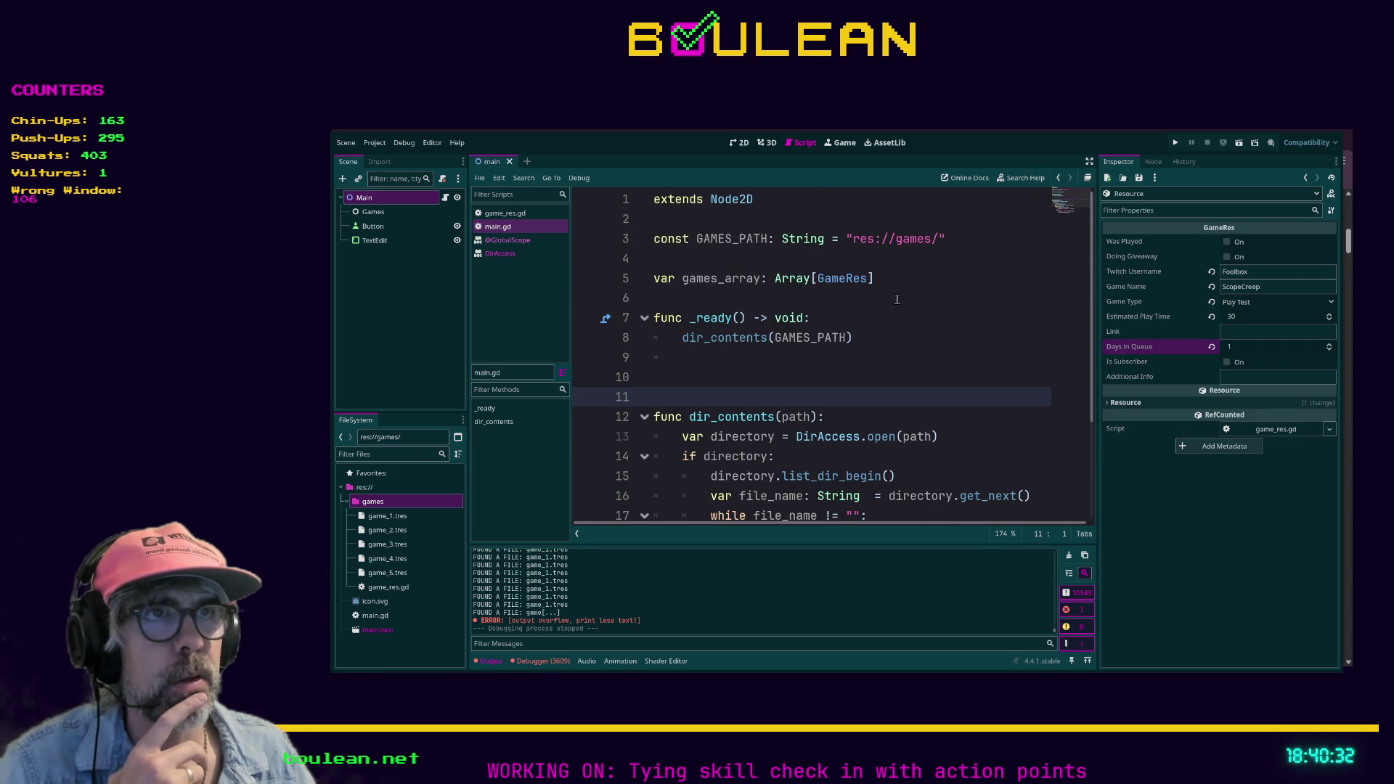
scroll(883, 305, down, 1)
scroll(857, 327, up, 1)
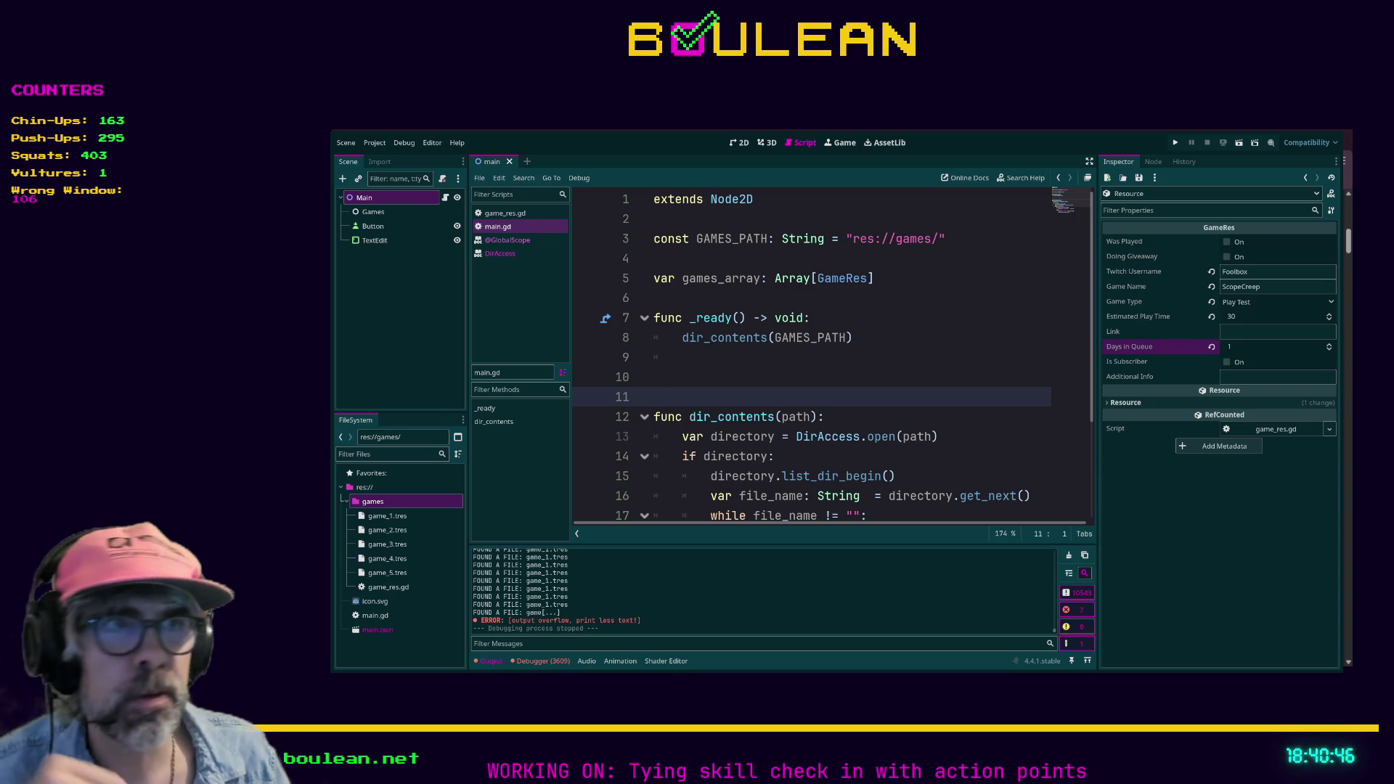
scroll(767, 414, down, 1)
scroll(767, 414, down, 2)
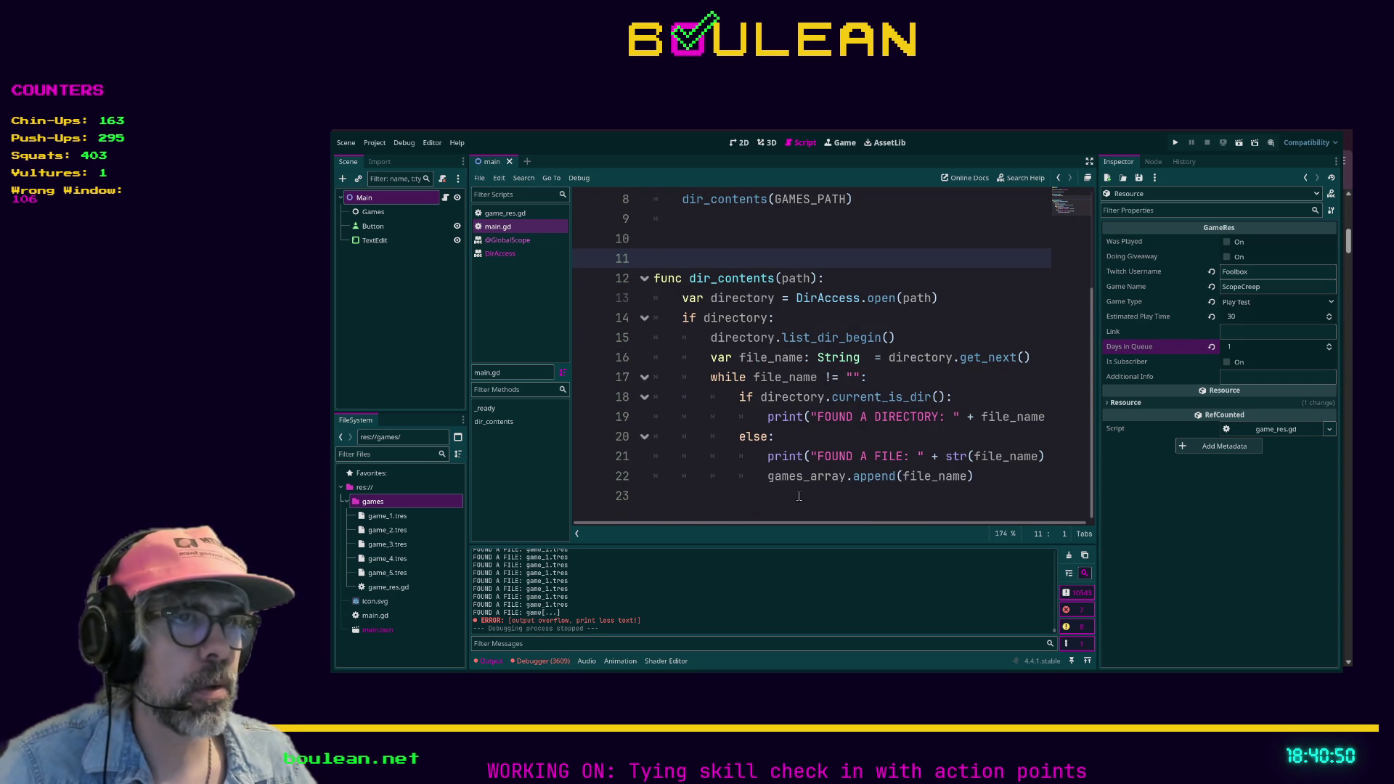
scroll(765, 524, right, 1)
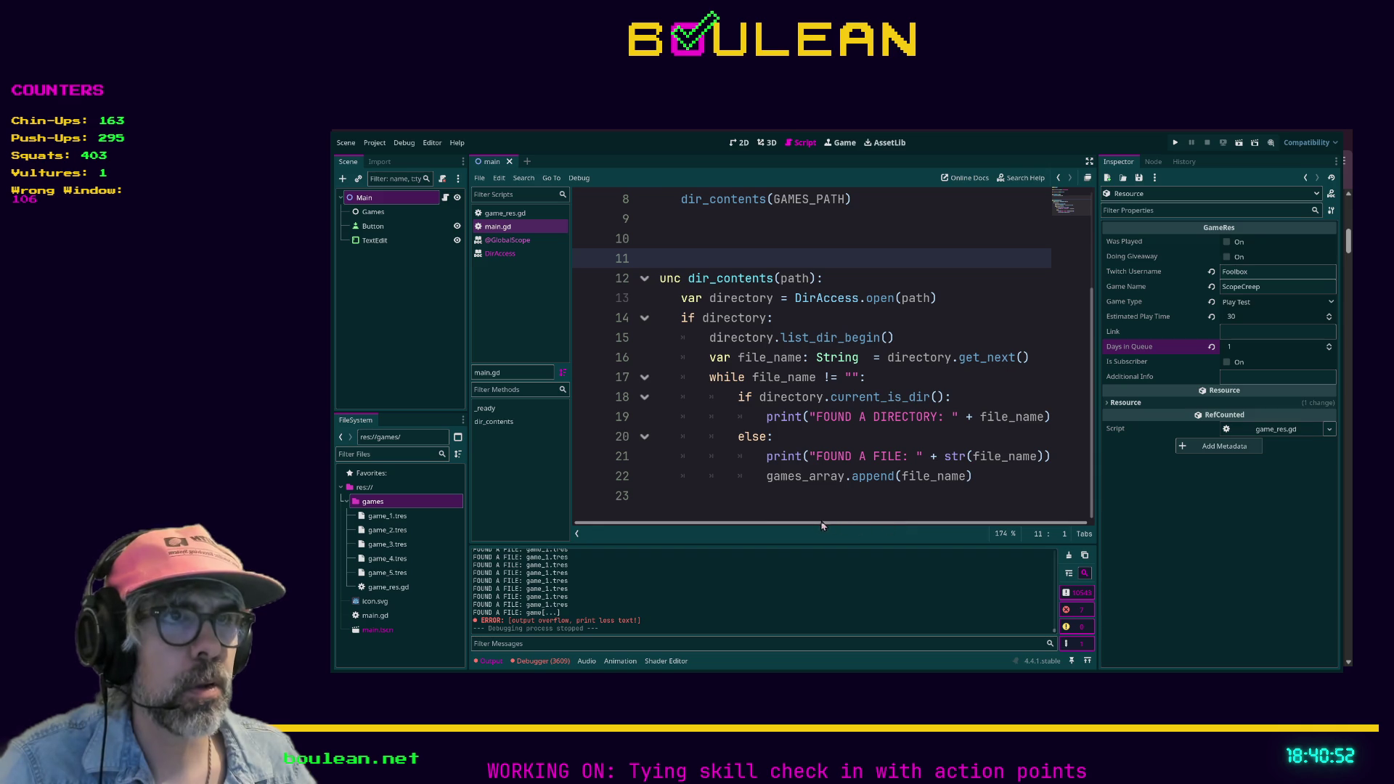
scroll(786, 525, left, 1)
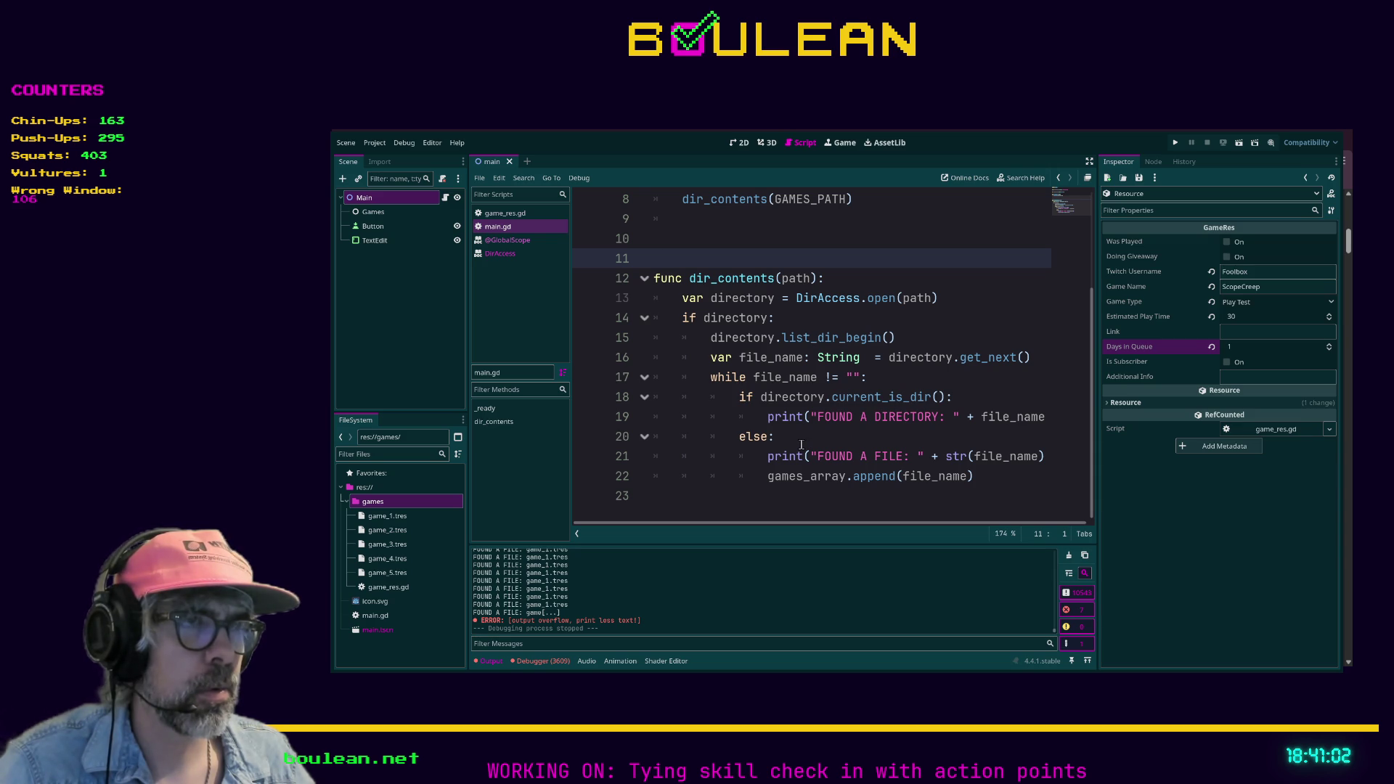
drag(802, 444, 593, 404)
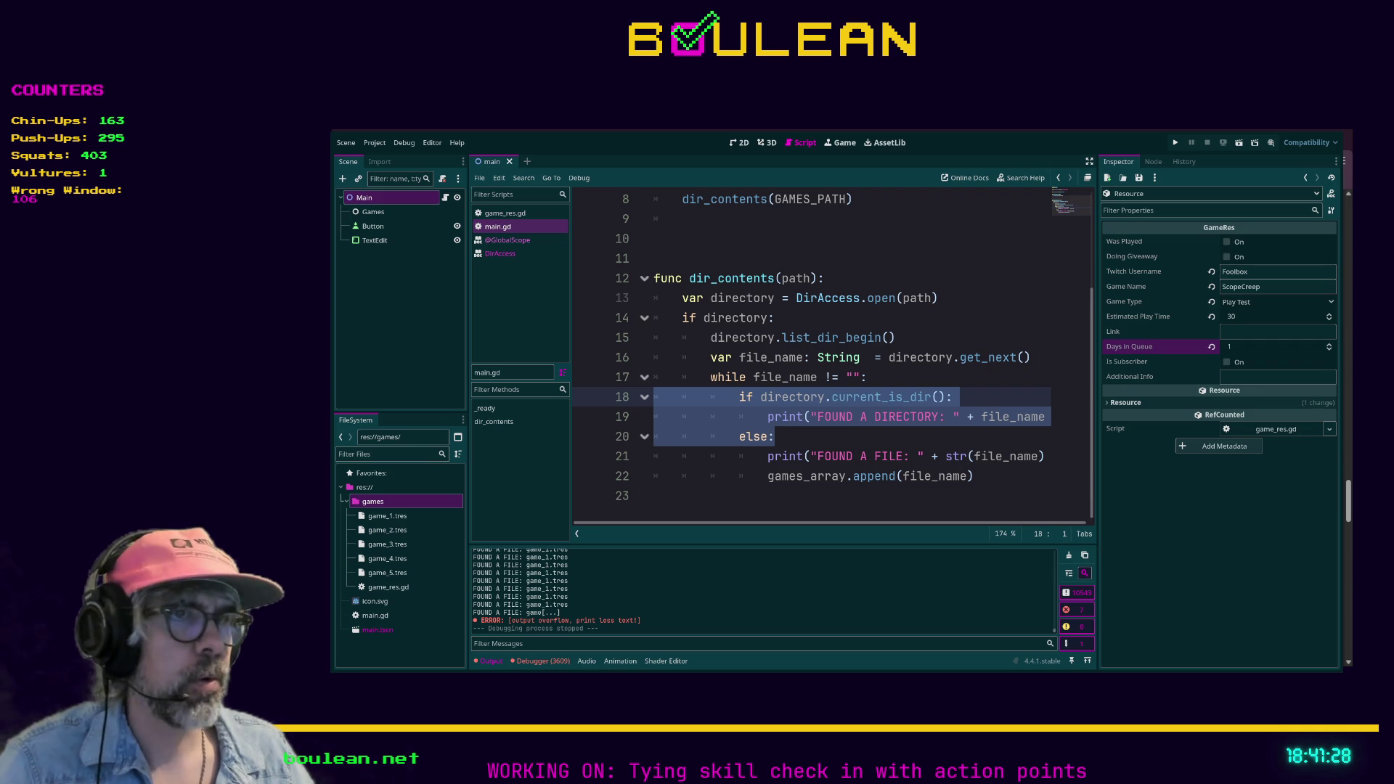
click(828, 494)
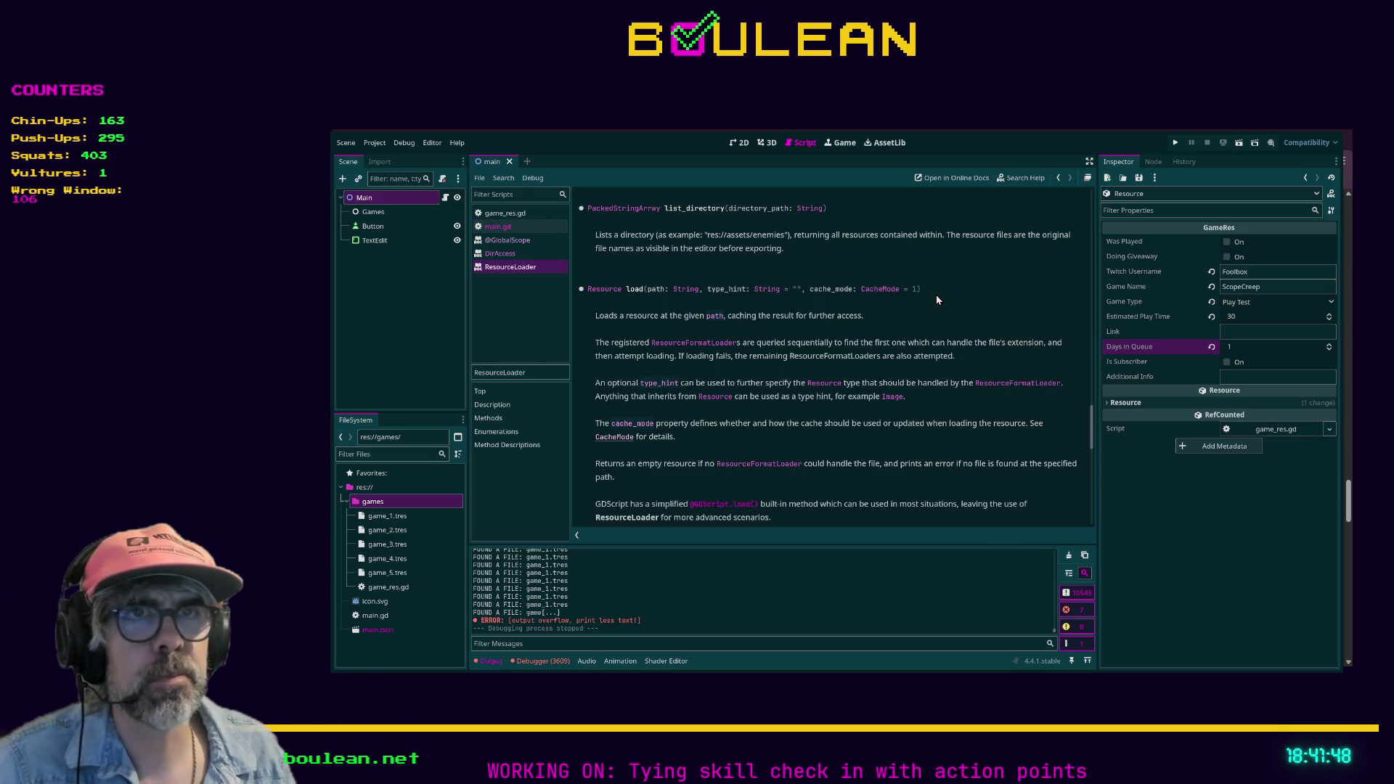
Search the ResourceLoader help for 'list_director' and jump to the list_directory method description.
scroll(764, 313, up, 1)
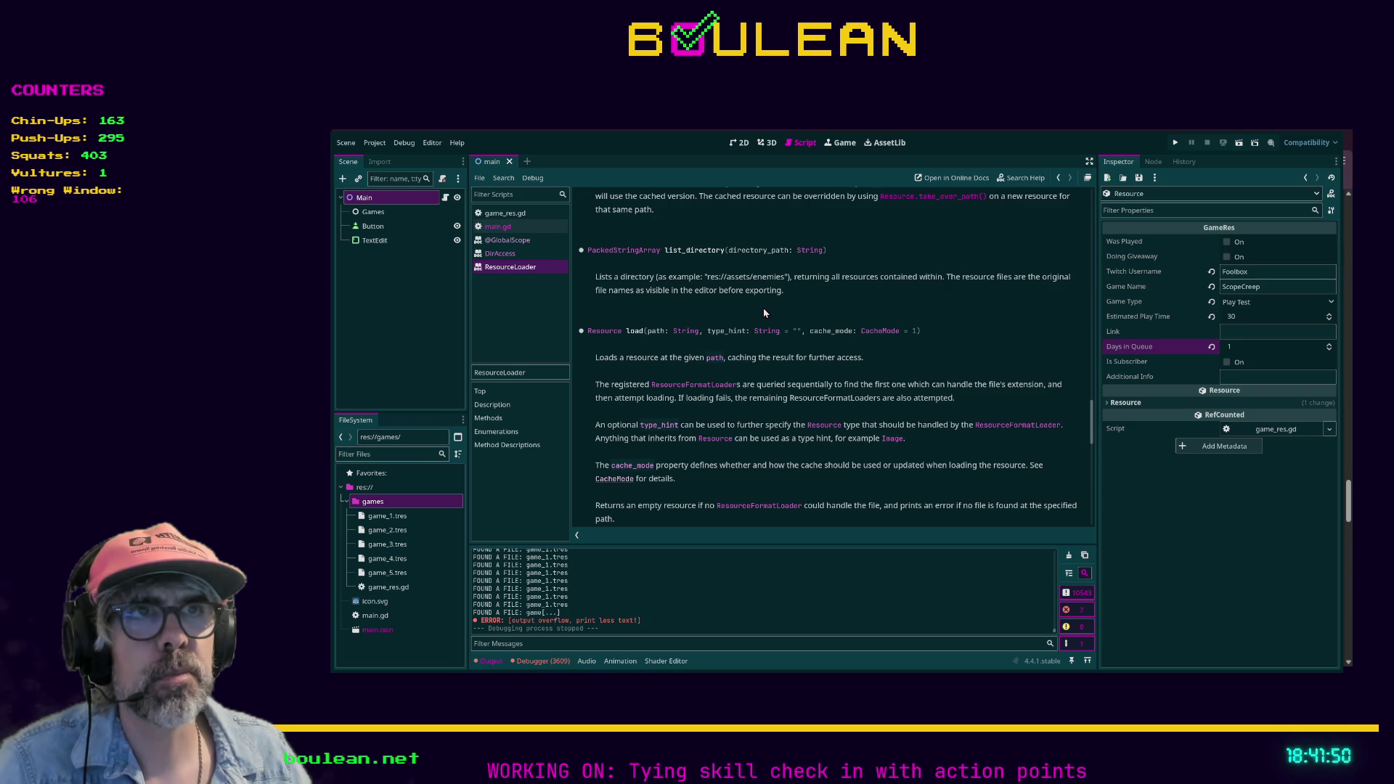
scroll(731, 257, up, 3)
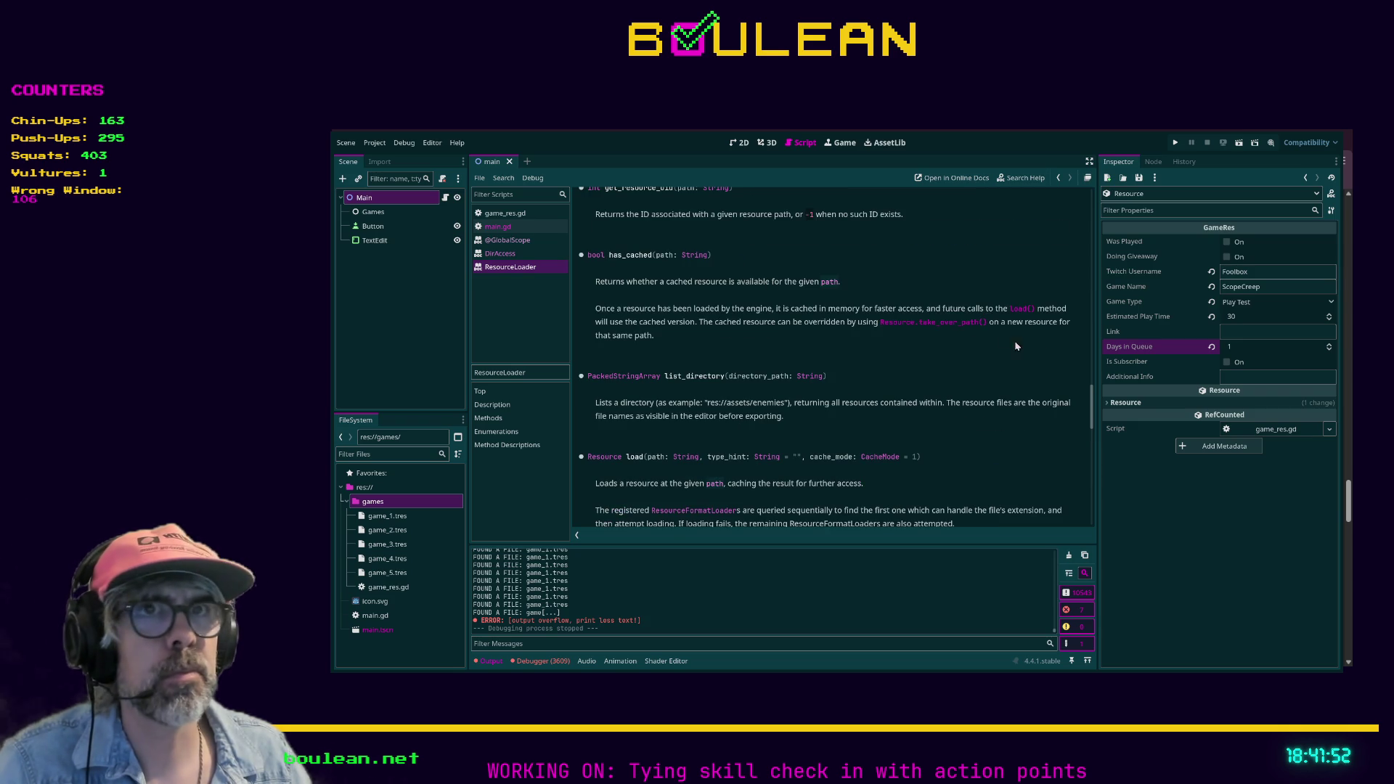
drag(1097, 402, 1094, 431)
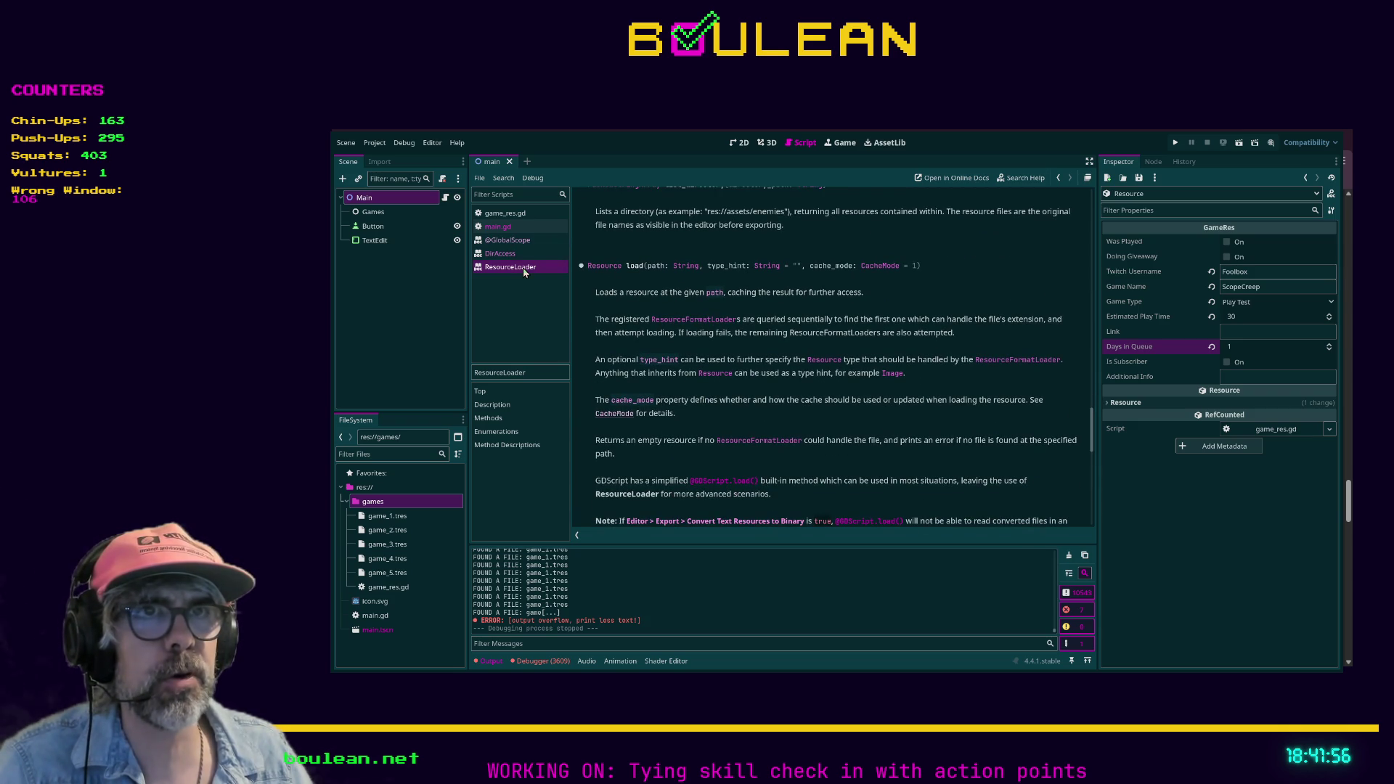
scroll(655, 255, down, 5)
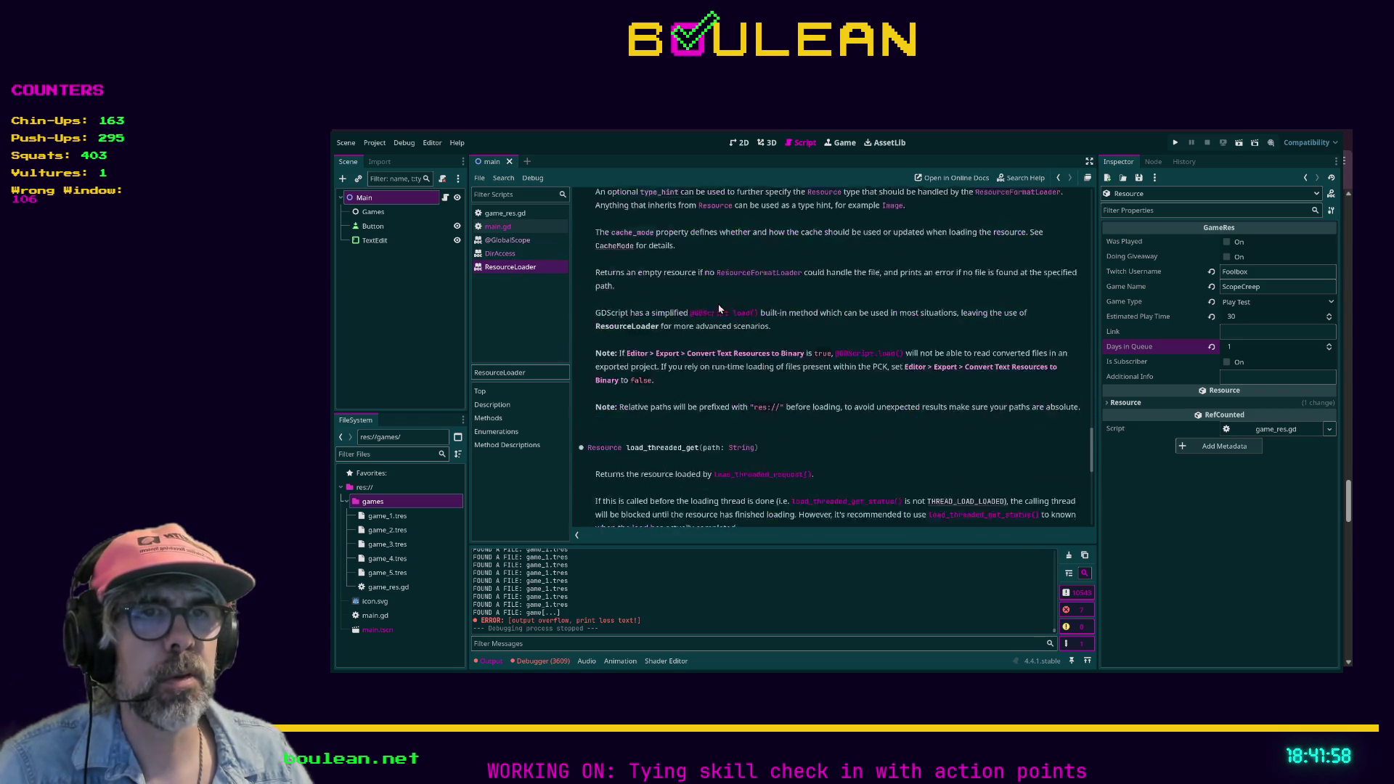
scroll(765, 336, up, 5)
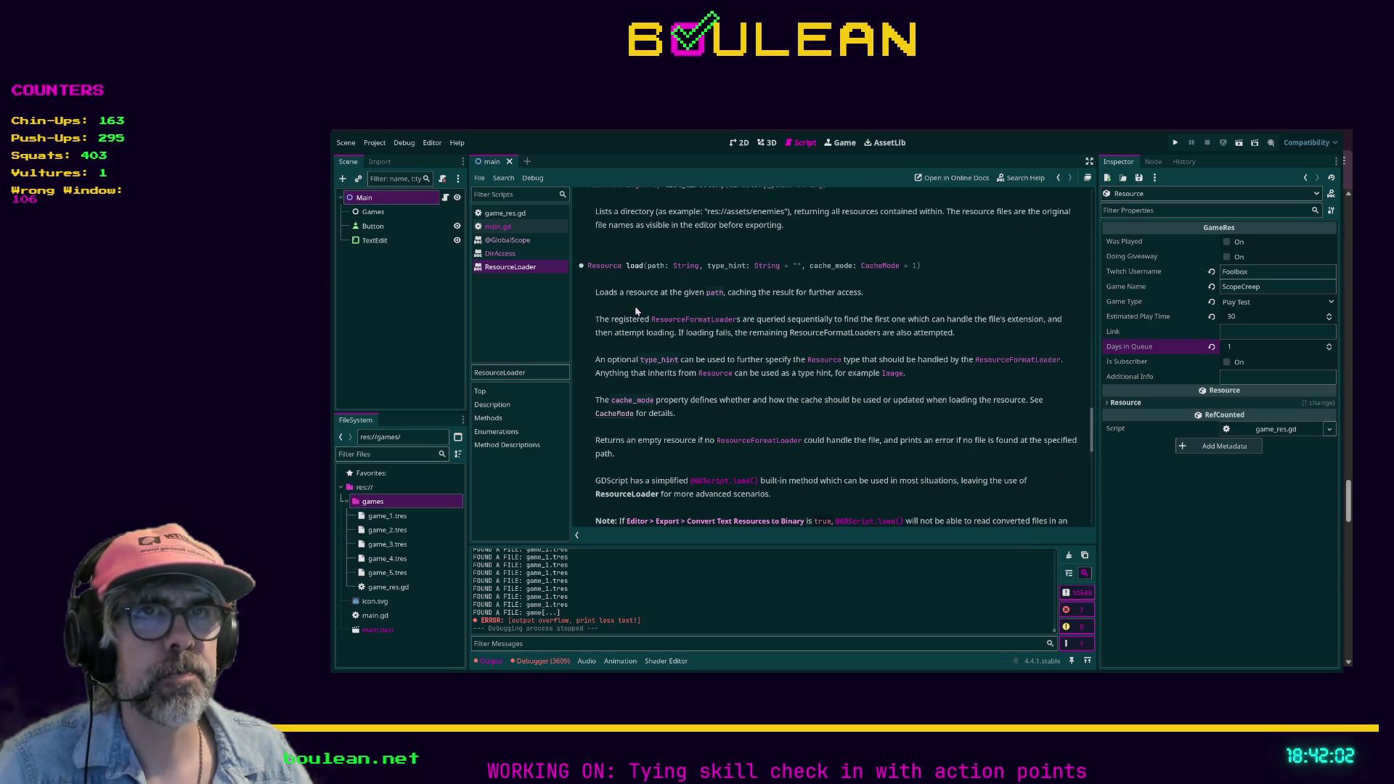
key(ctrl+f)
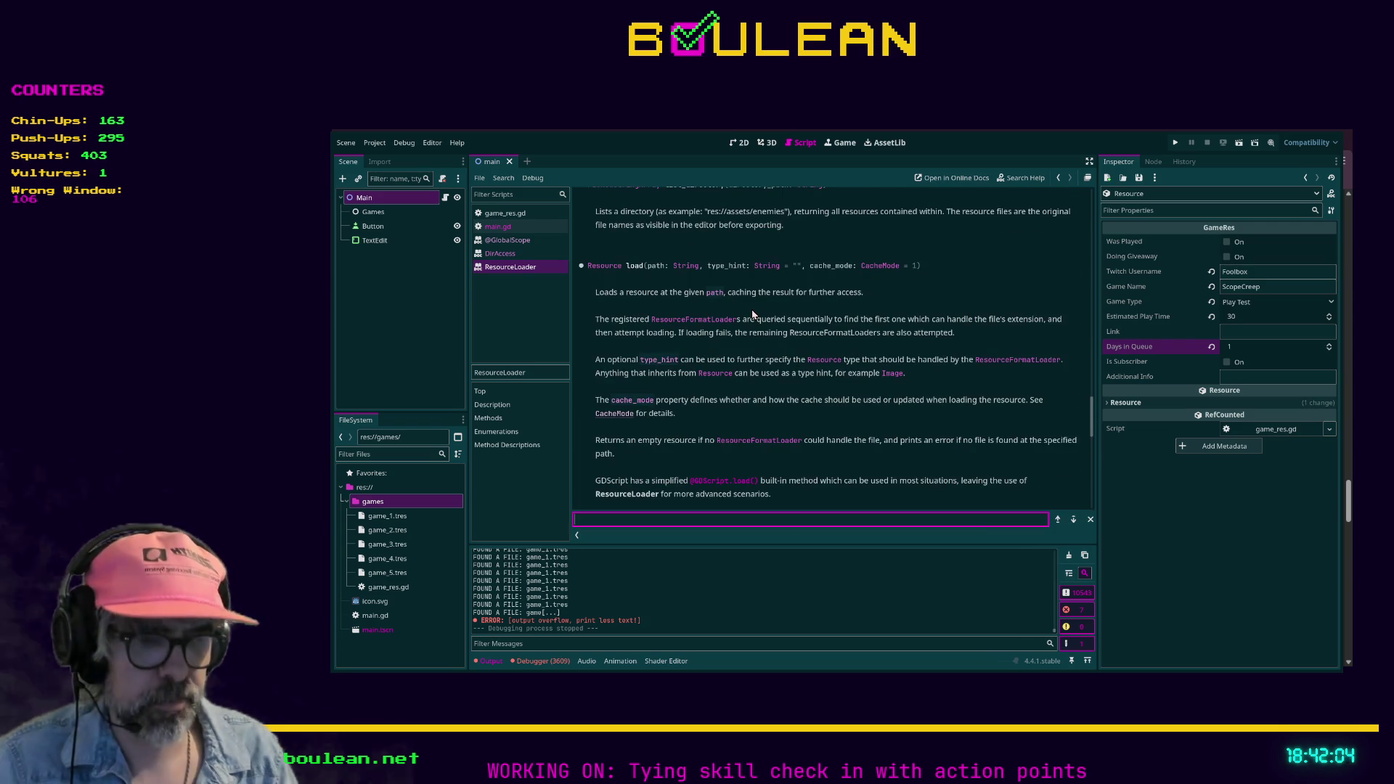
text(list_director)
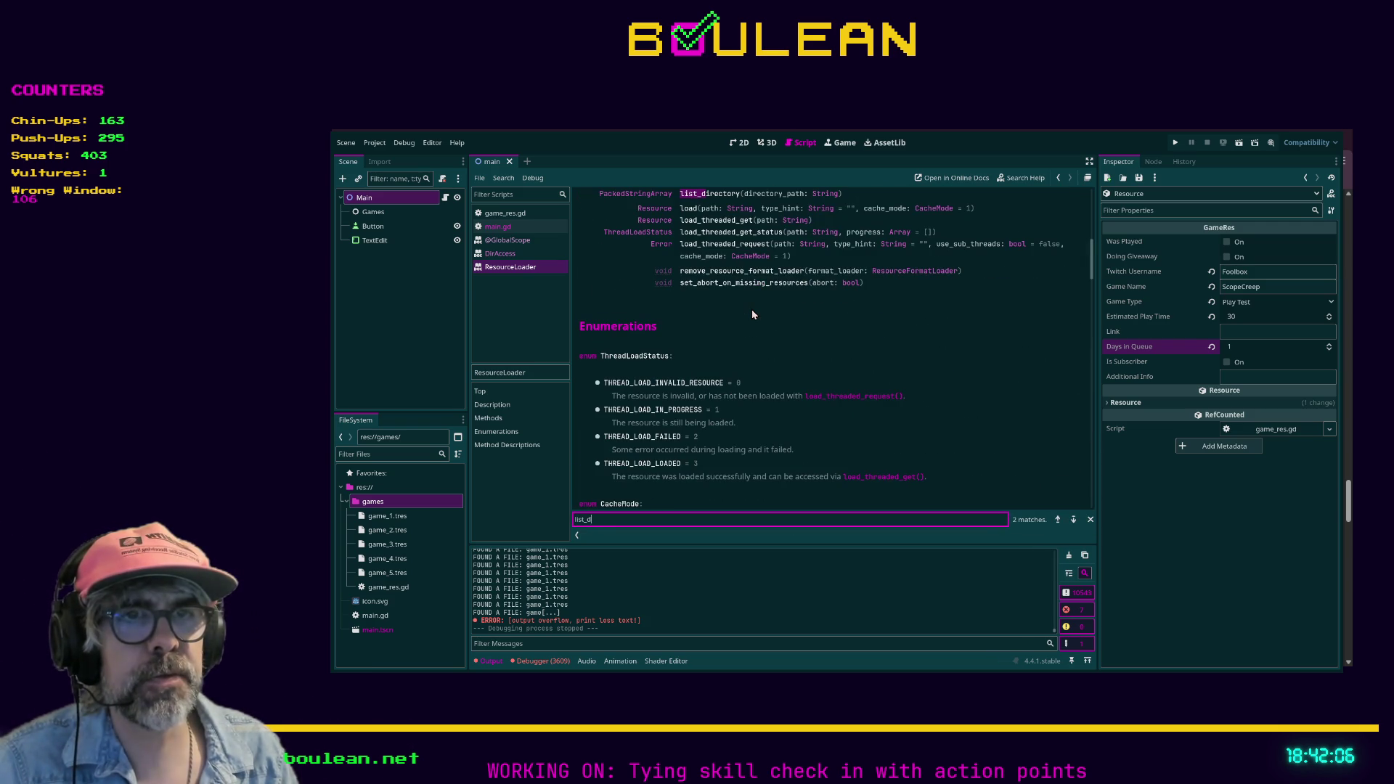
scroll(803, 320, up, 2)
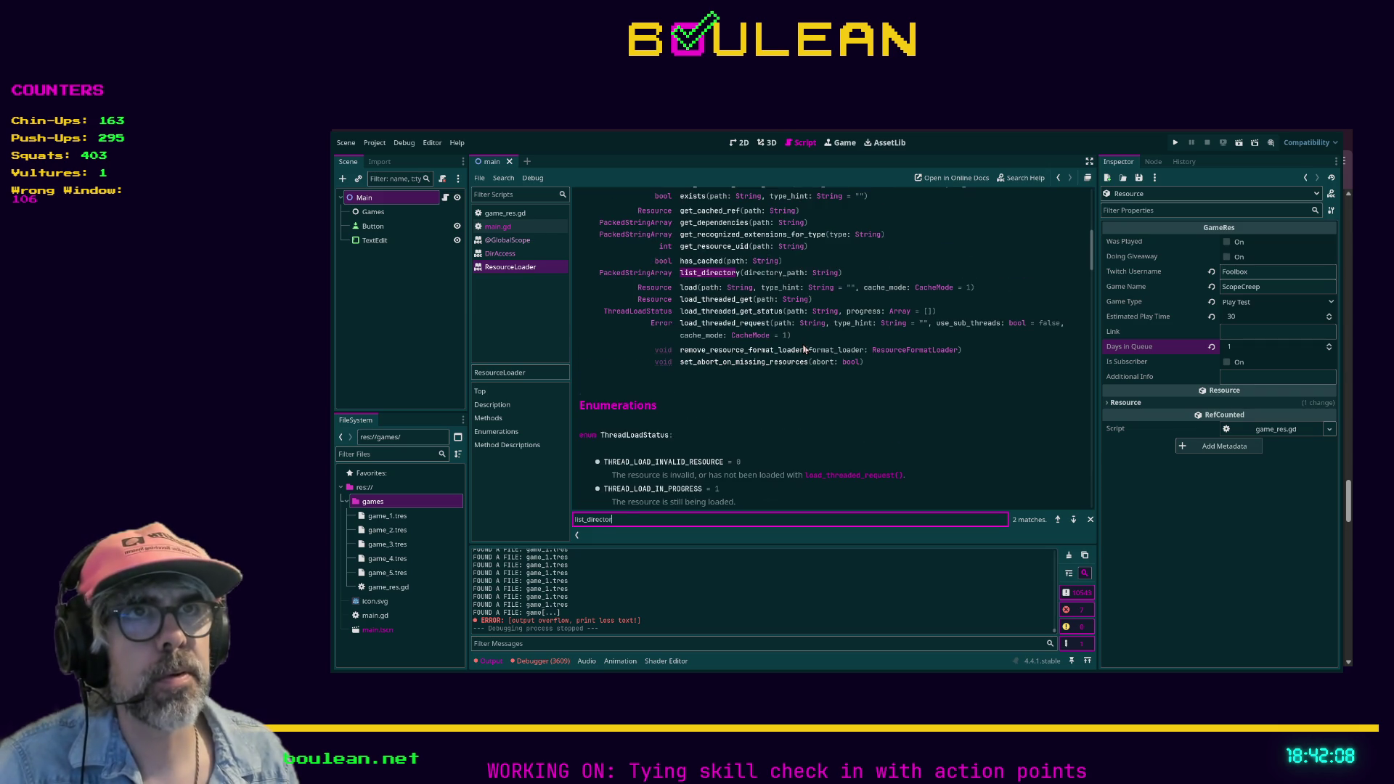
click(700, 272)
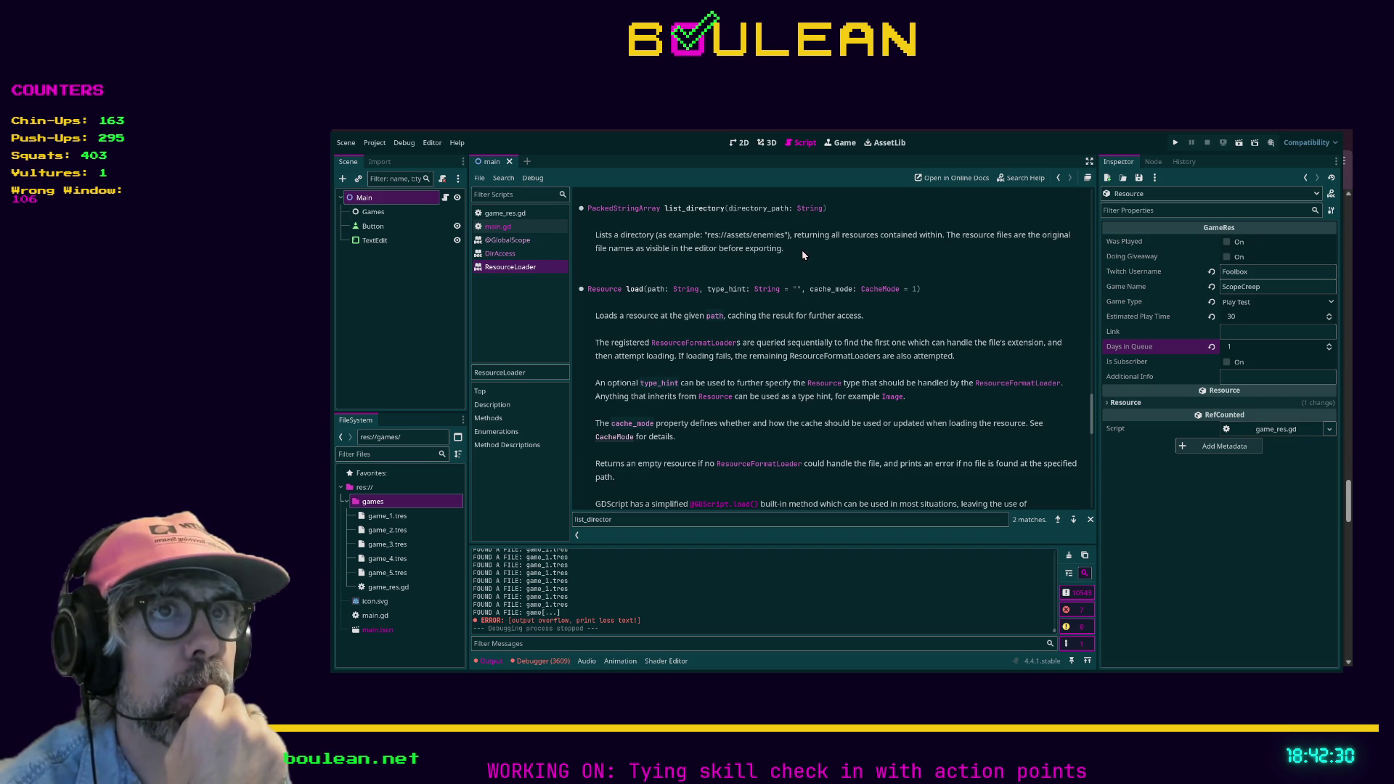
Add a new func _add_games_to_array(path): below the loop with a games line in its body.
click(511, 228)
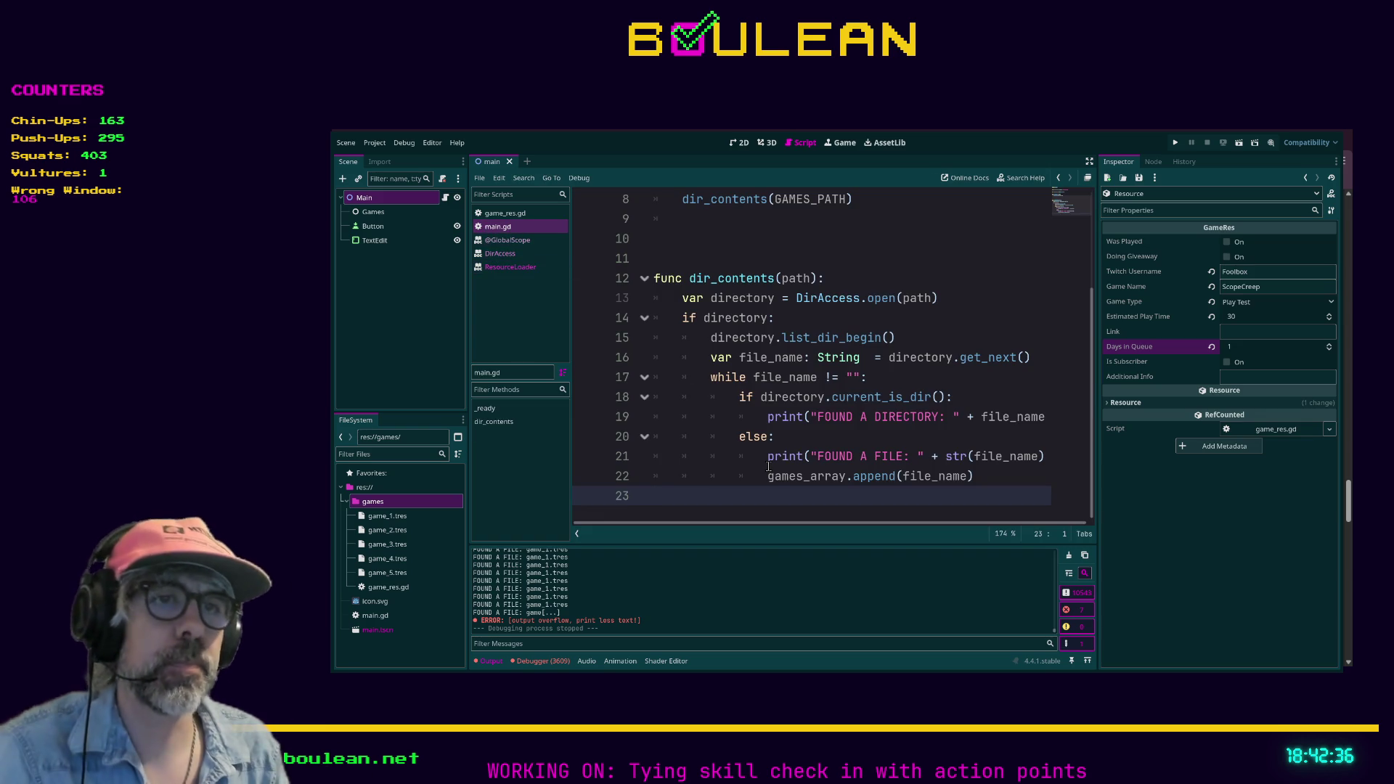
key(Return)
key(Return)
text(func )
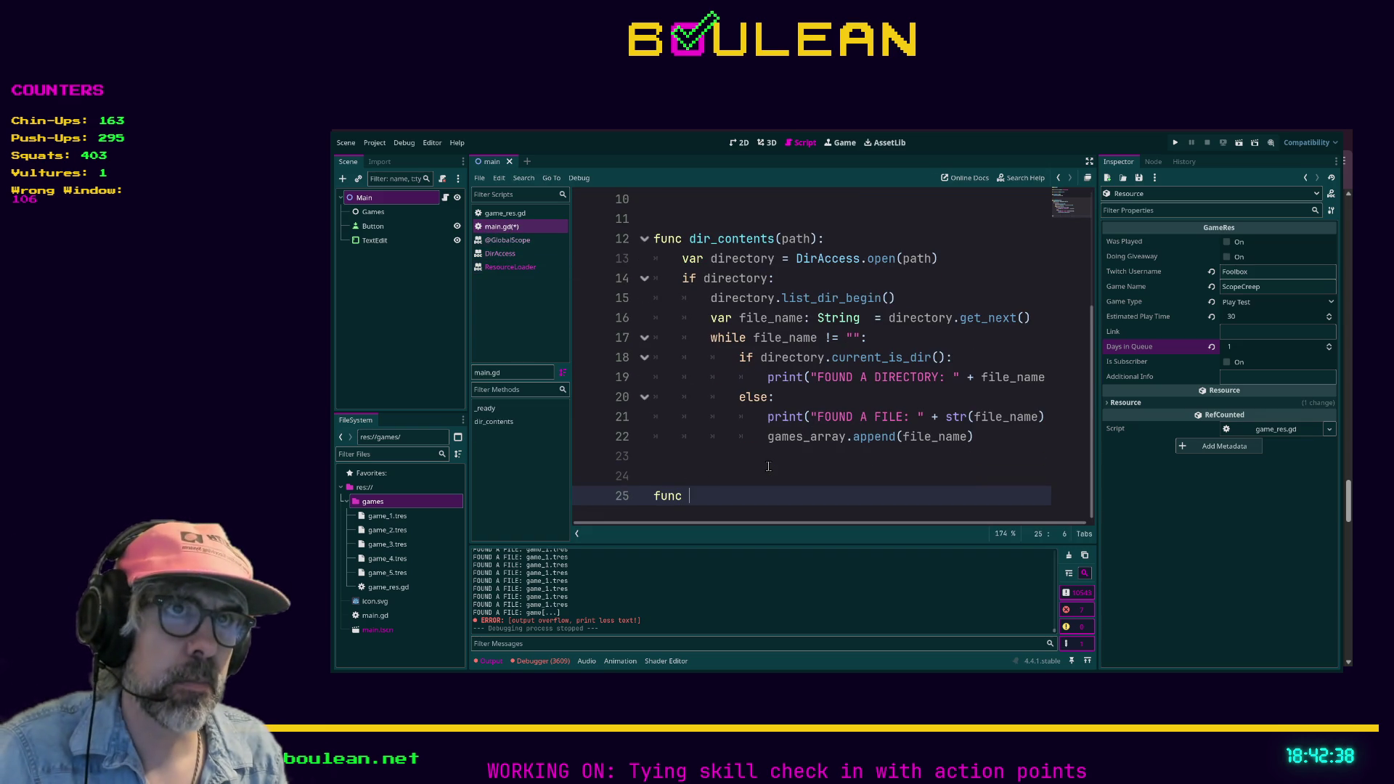
text(_add_g)
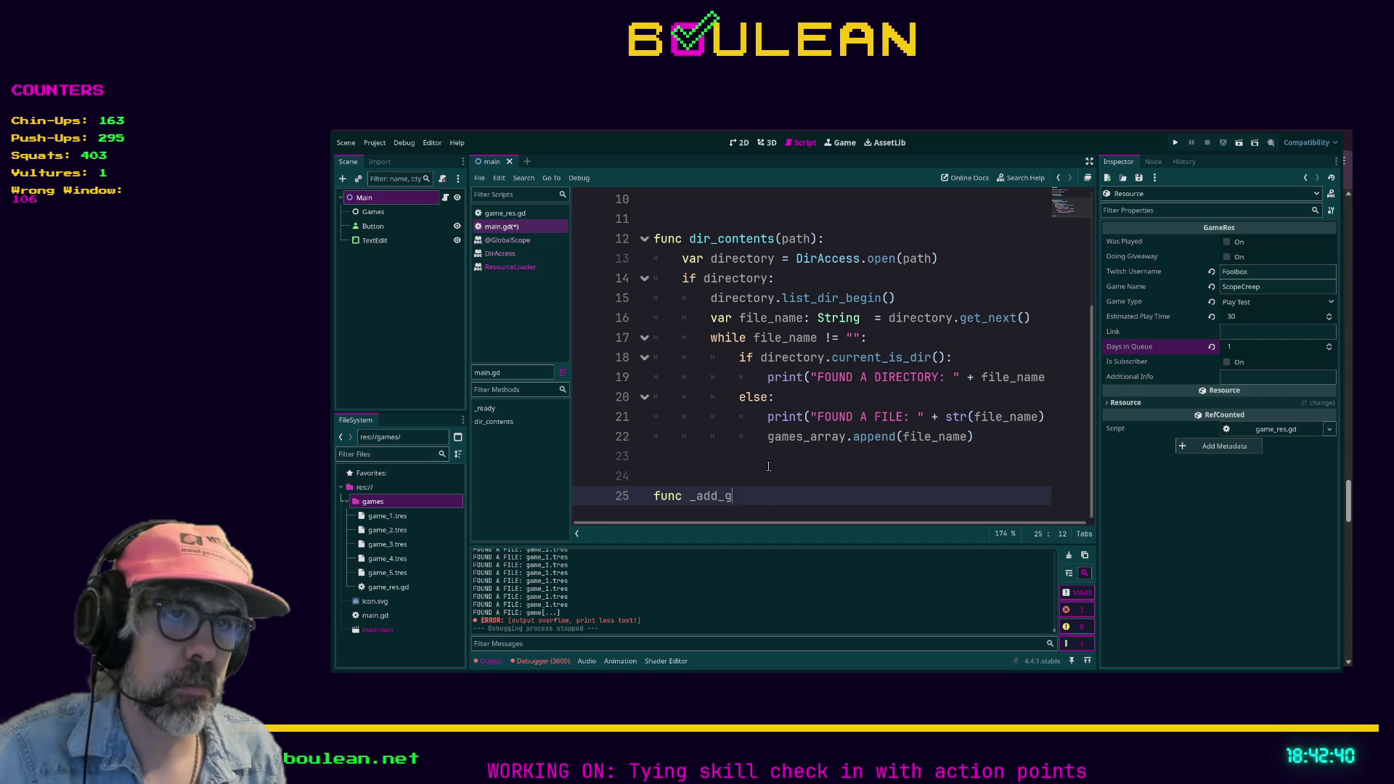
text(ames_to_array)
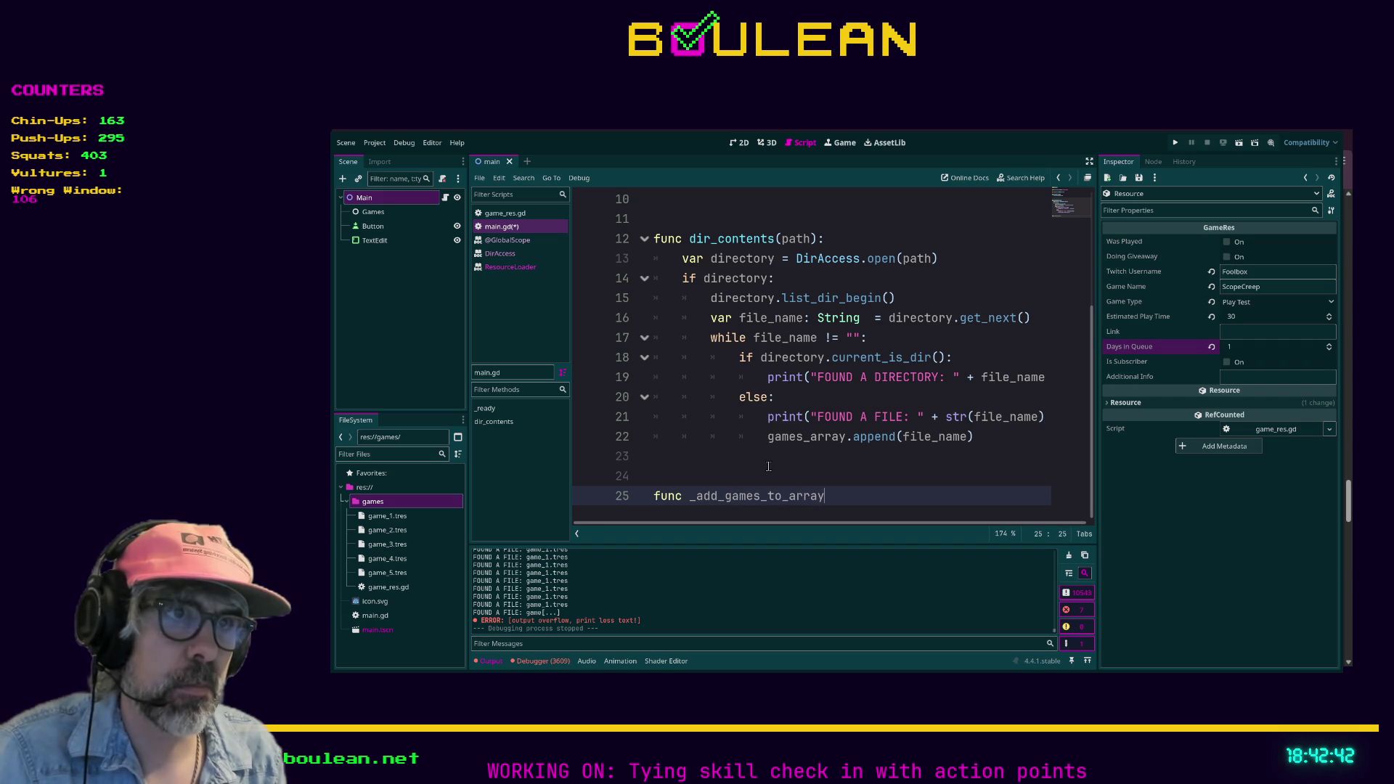
text((path):)
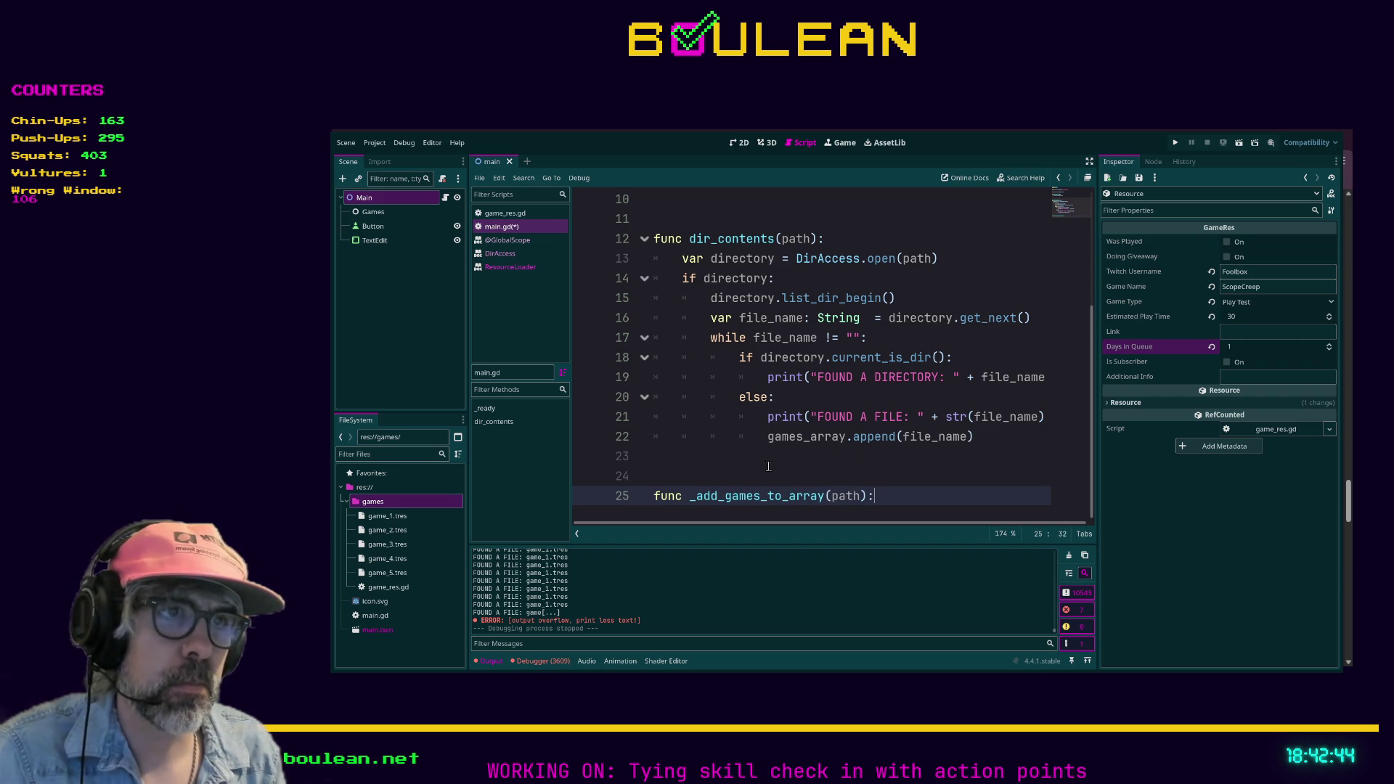
key(Return)
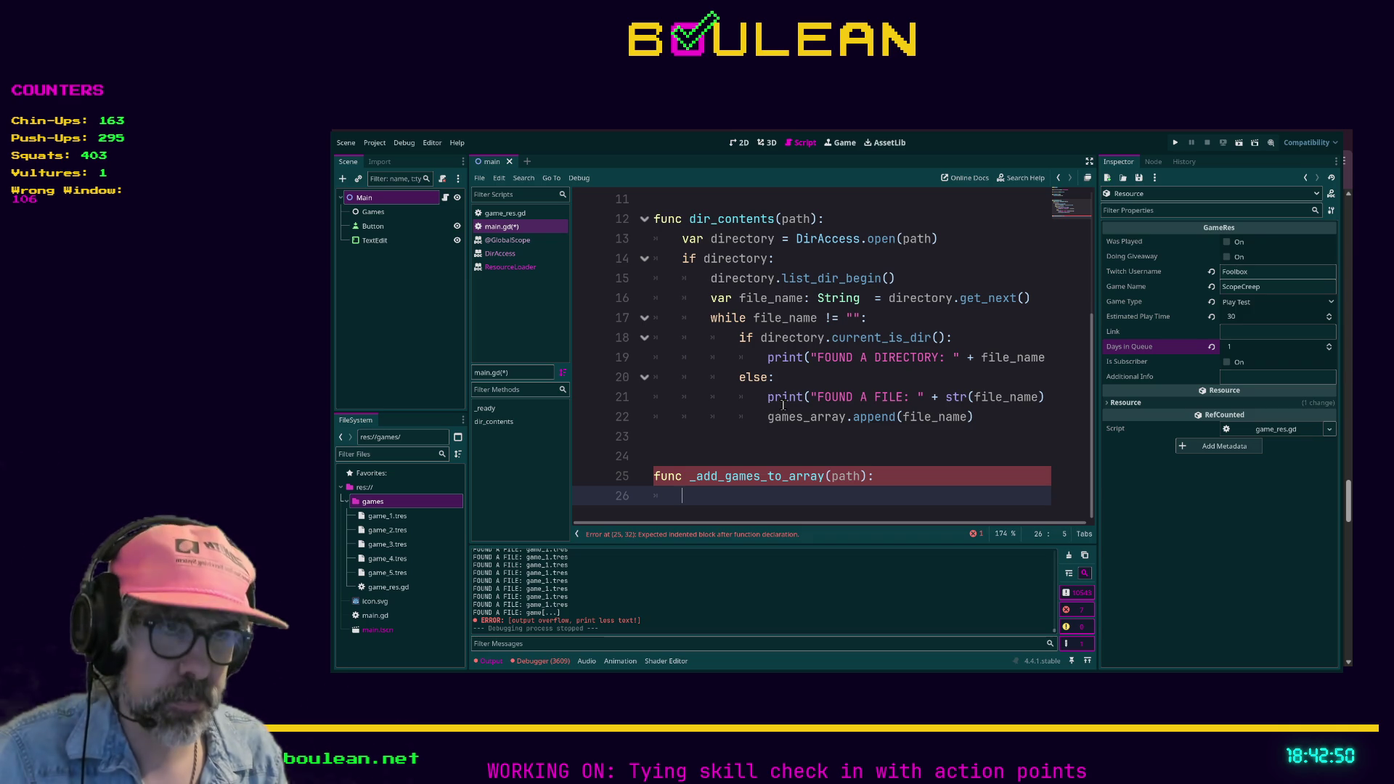
text(games:)
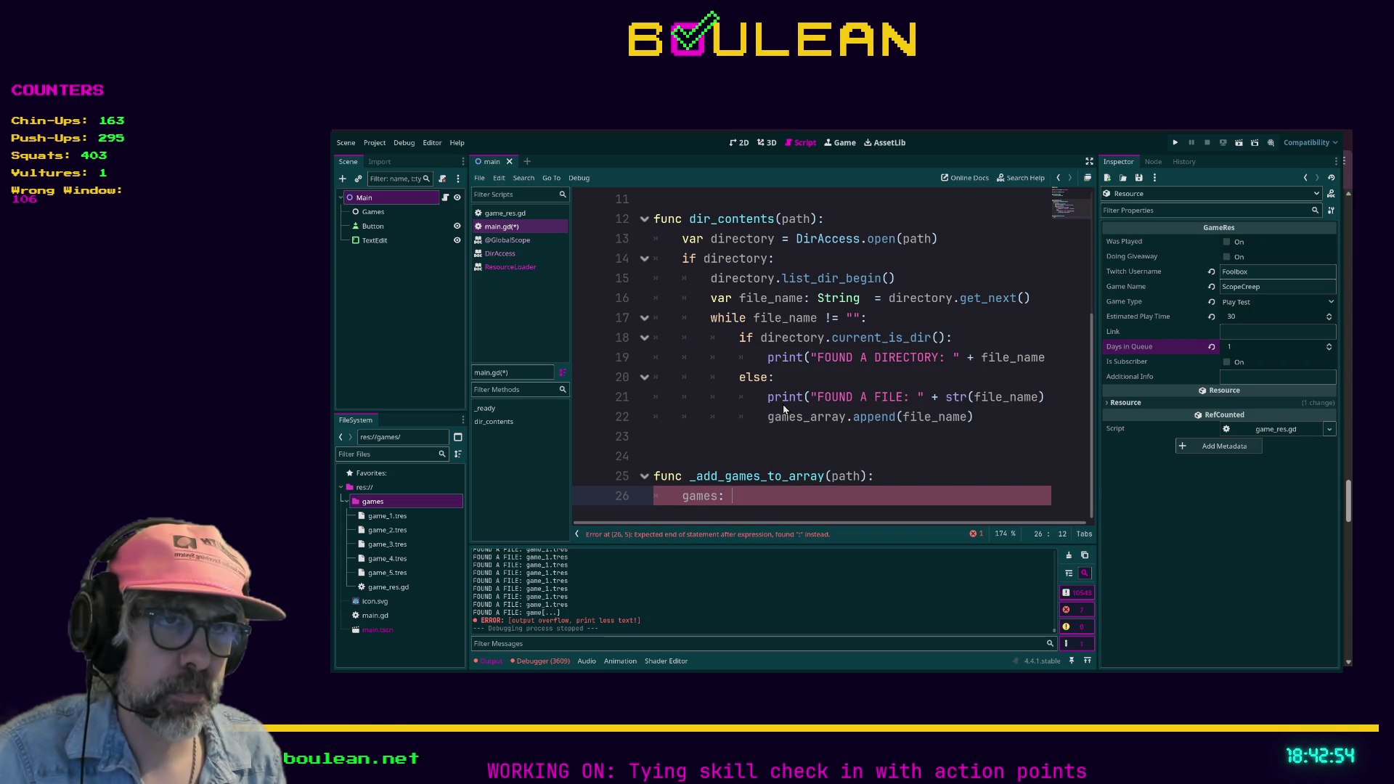
After rechecking the ResourceLoader docs, make the line var games = ResourceLoader.list_directory().
click(524, 268)
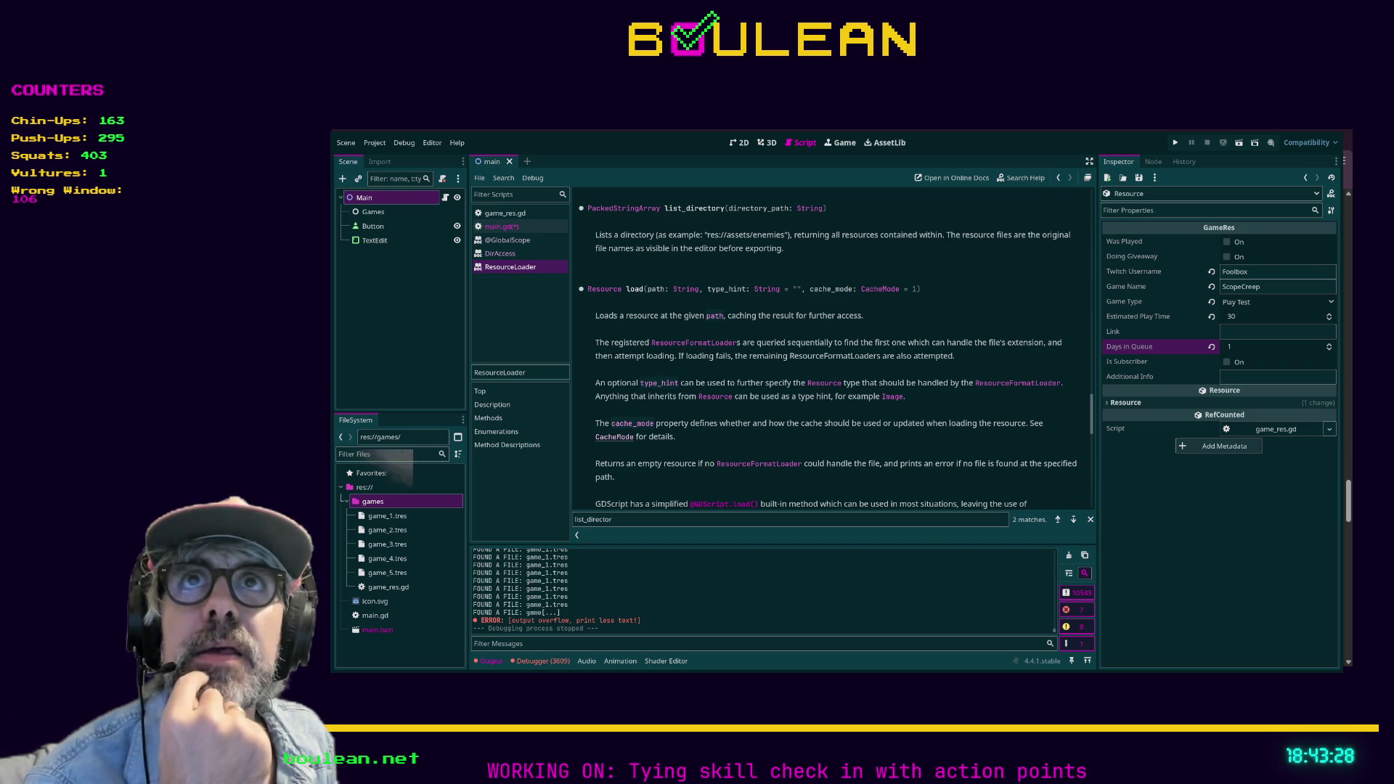
click(502, 226)
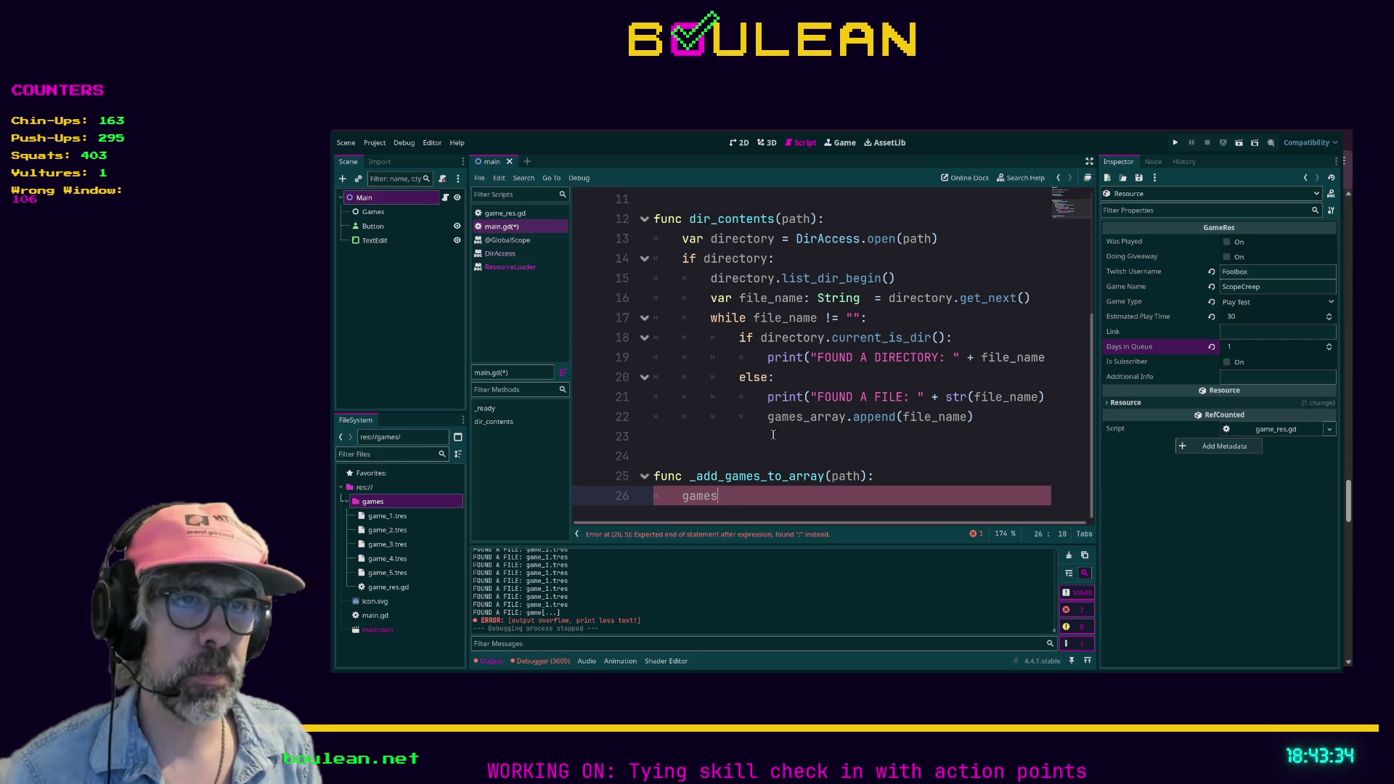
key(ctrl+BackSpace)
text(var games:)
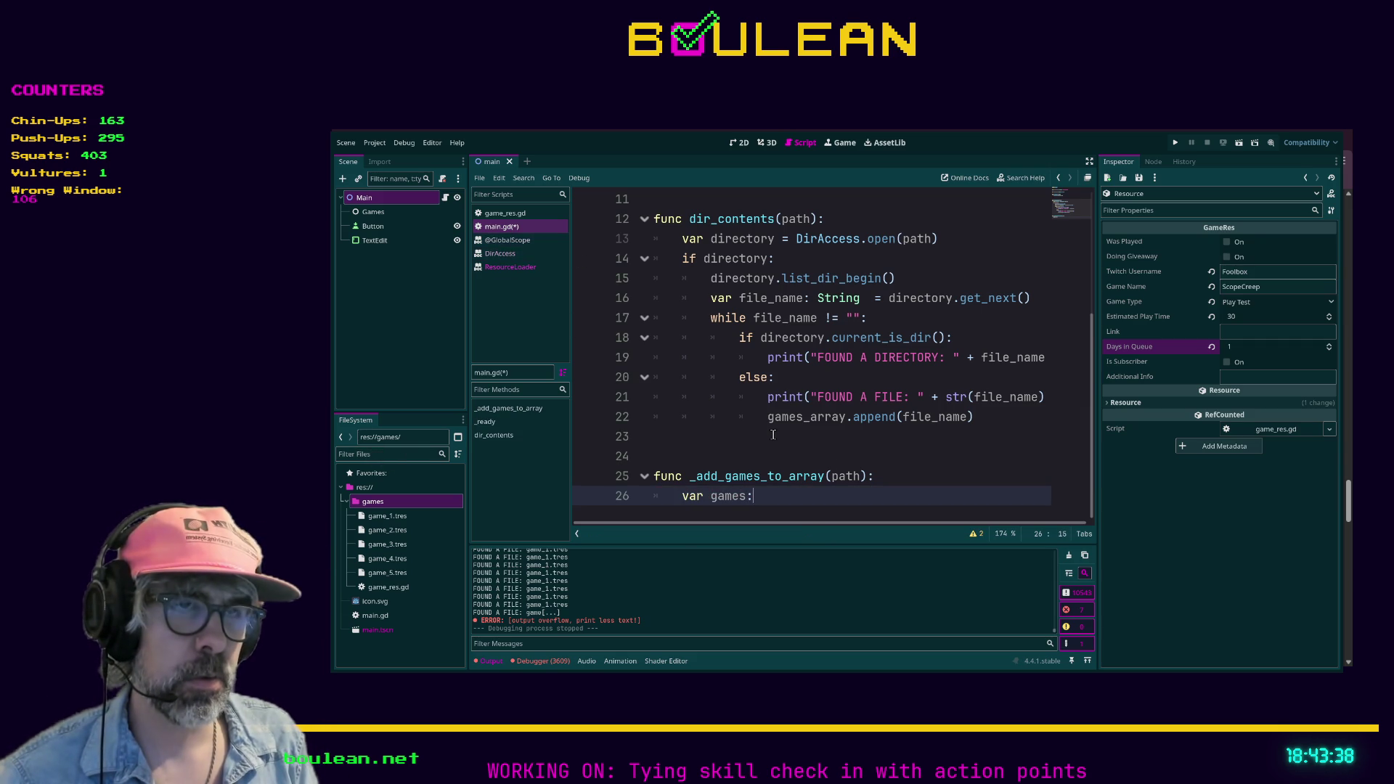
key(BackSpace)
text( = Resource)
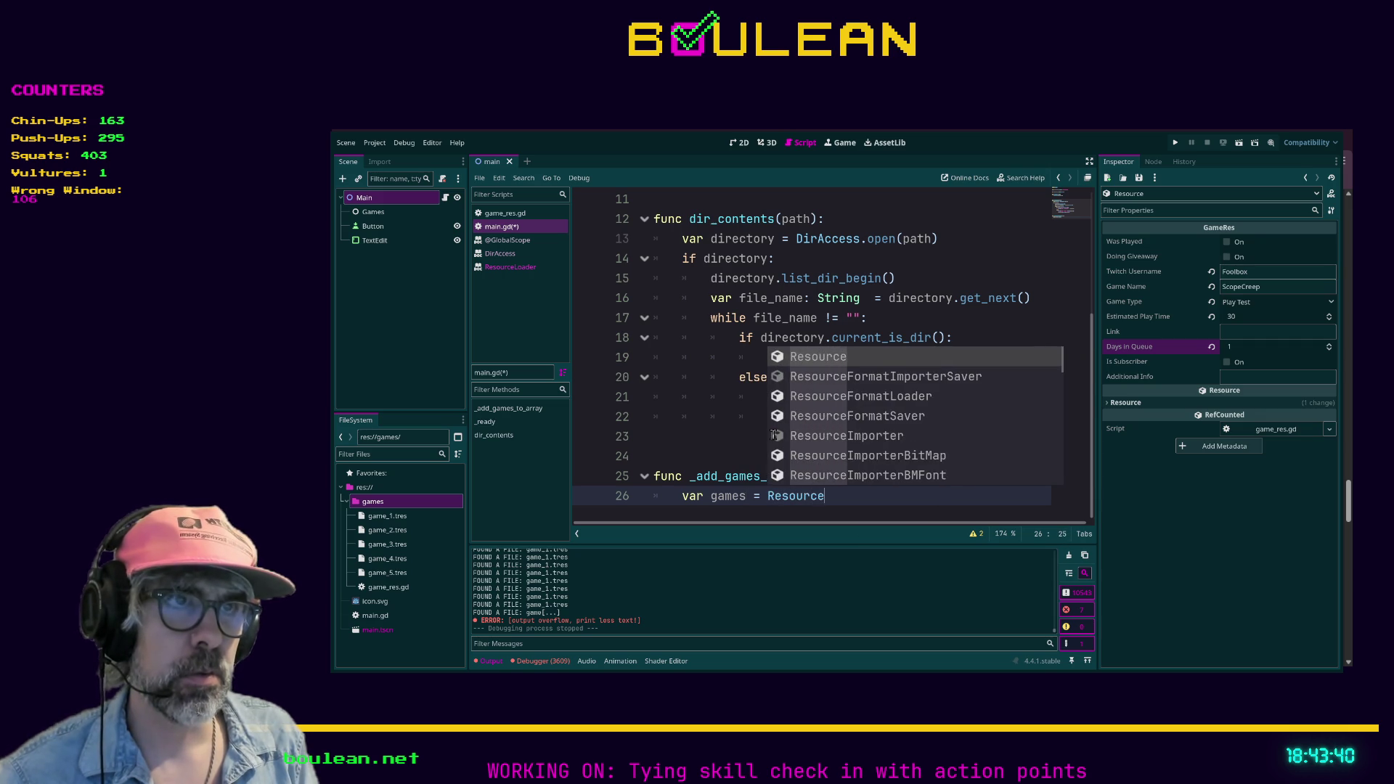
text(Loader.li)
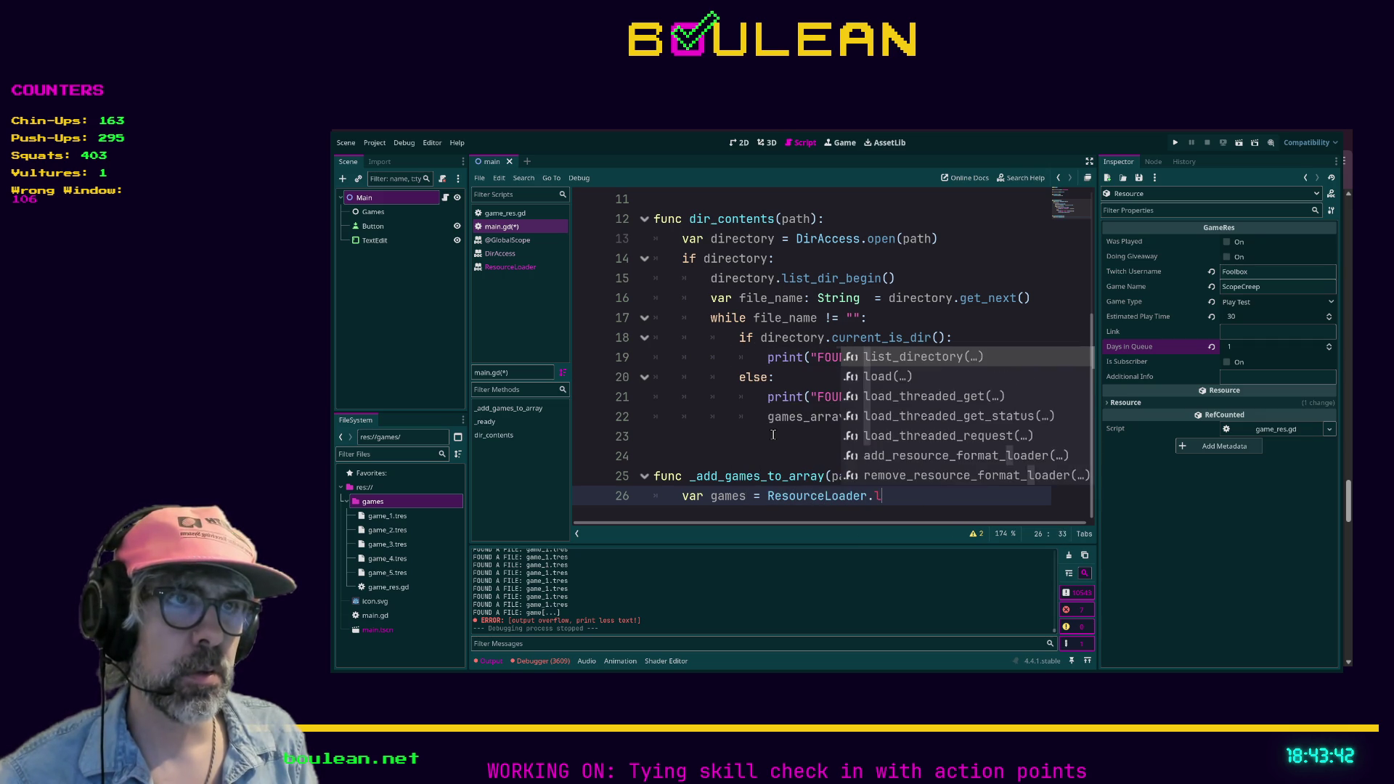
key(Return)
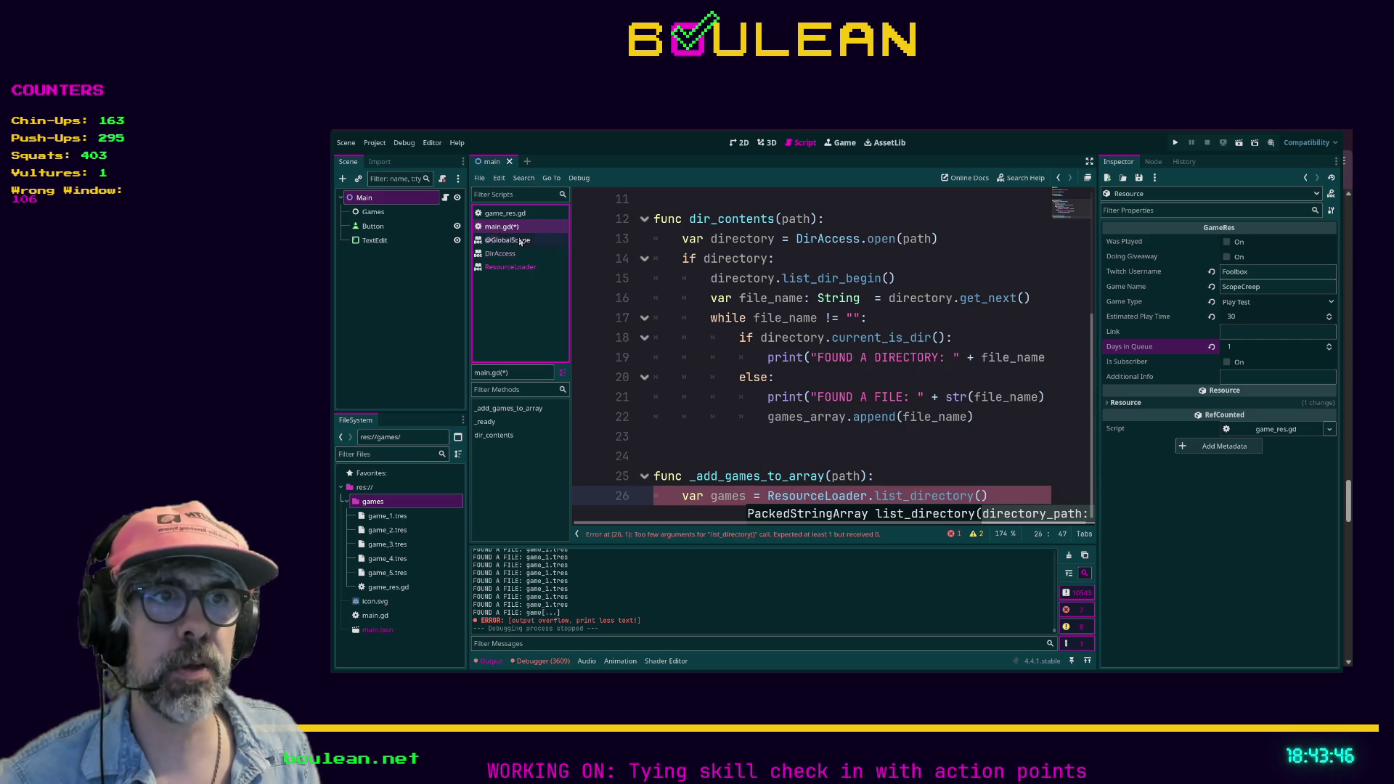
click(507, 268)
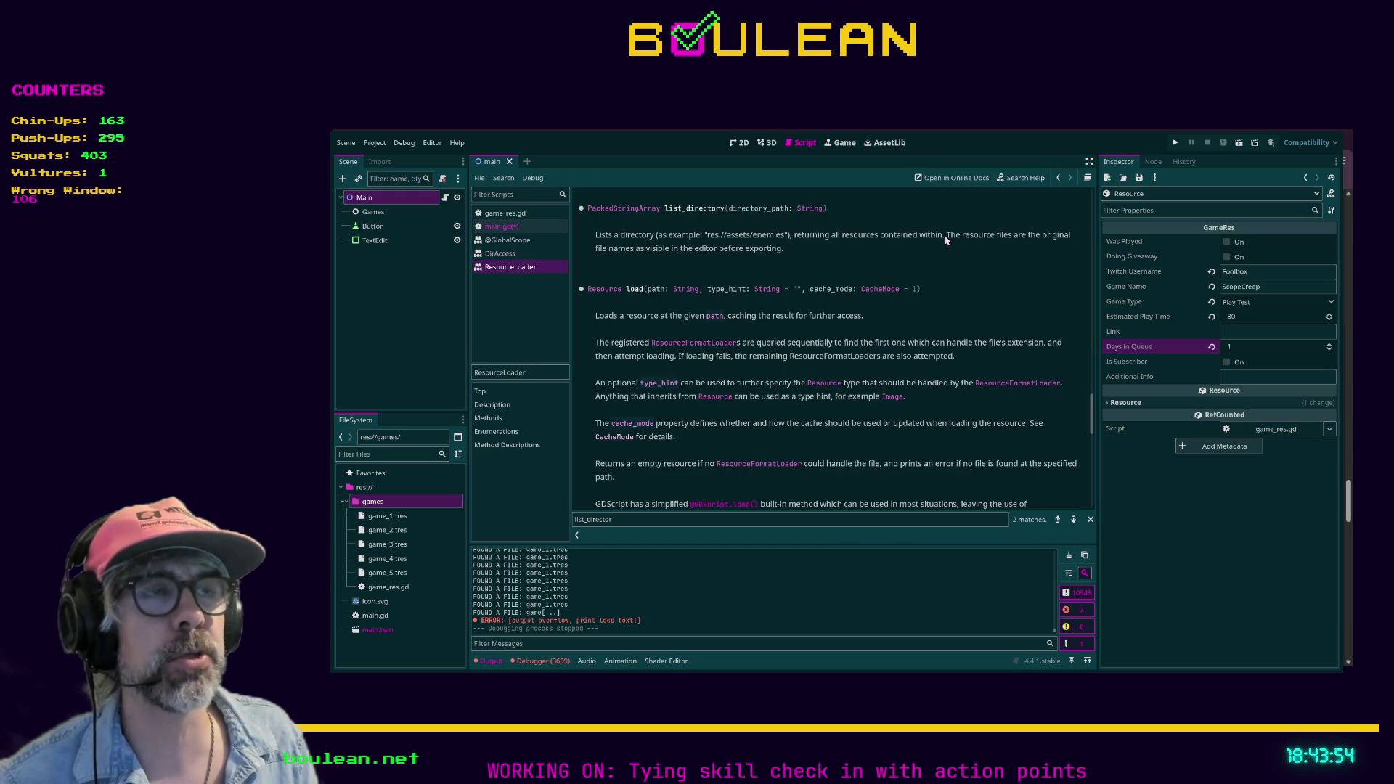
drag(945, 236, 796, 235)
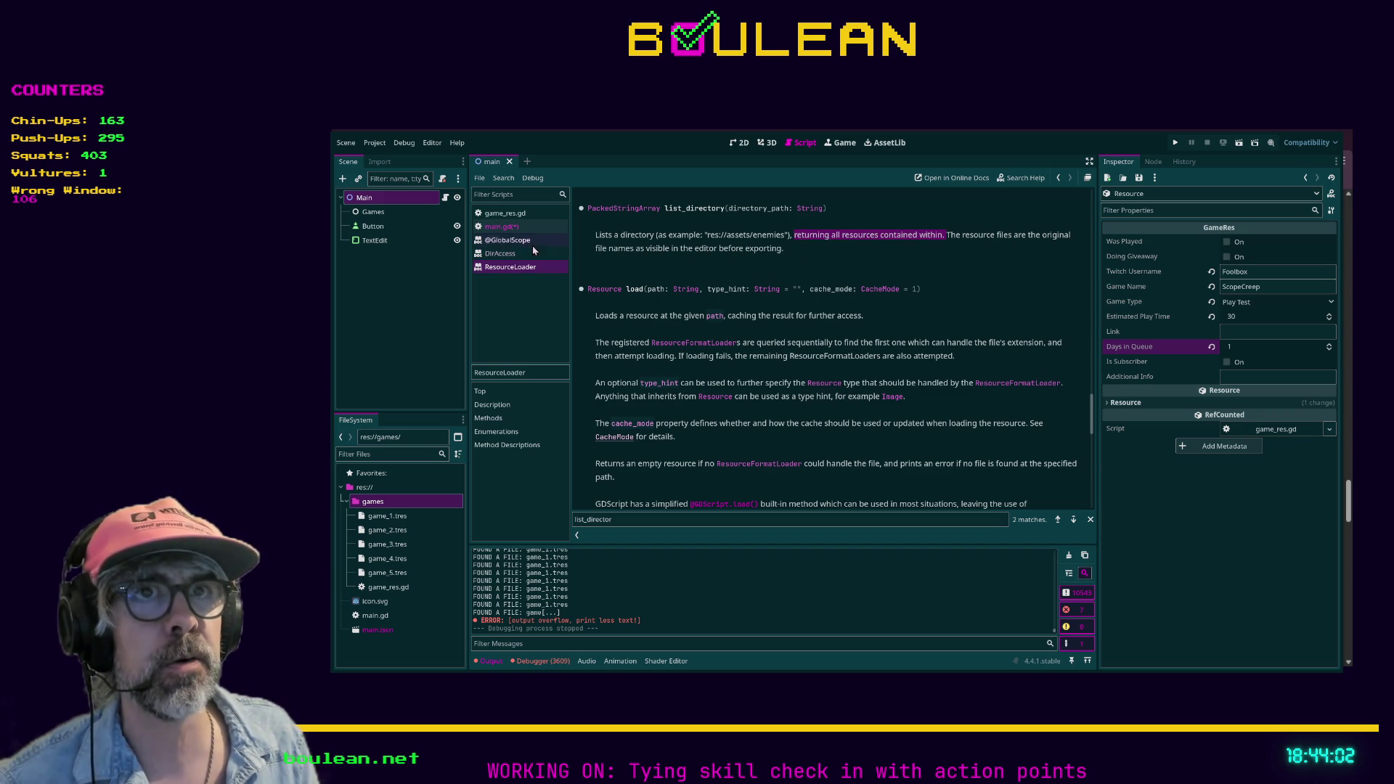
click(494, 228)
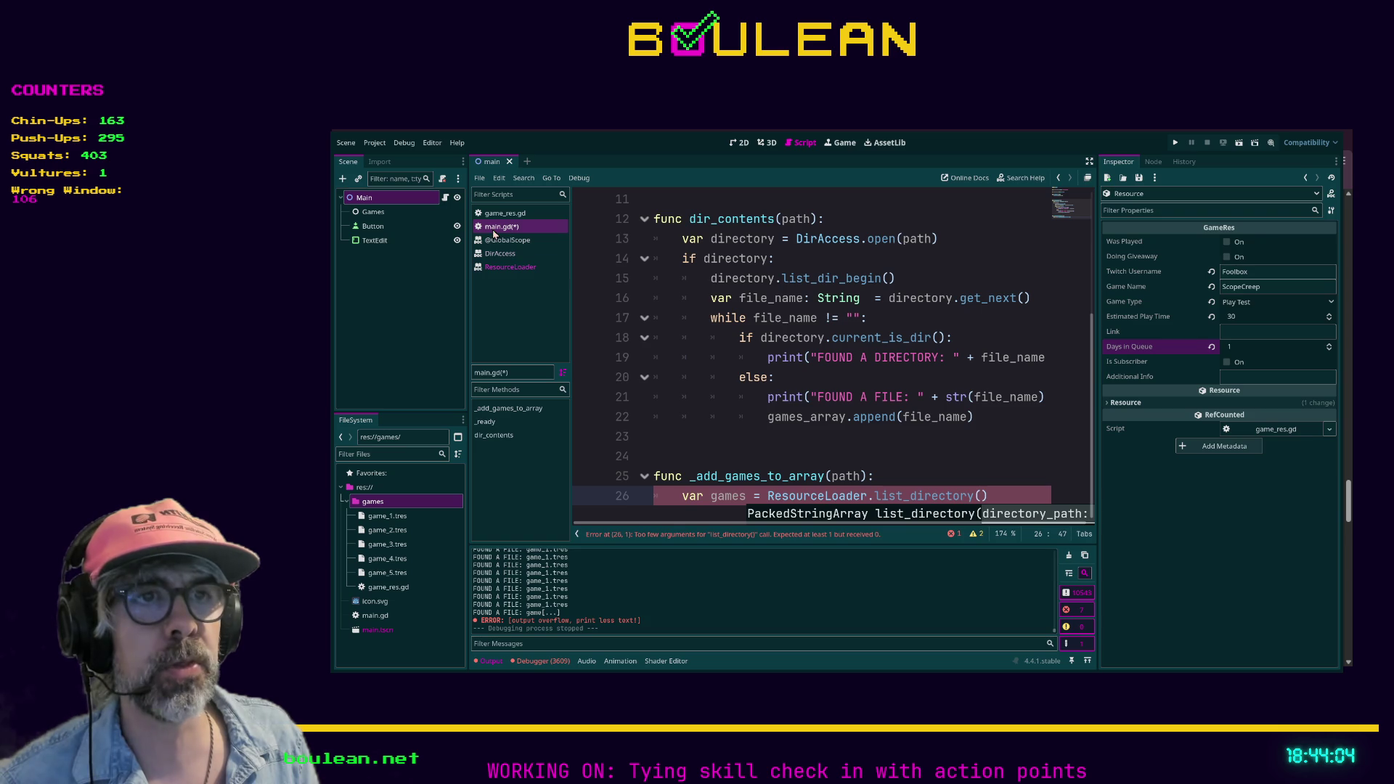
Type games as PackedStringArray, pass GAMES_PATH to list_directory(), and start an unindented line below.
click(747, 497)
text(: Packed)
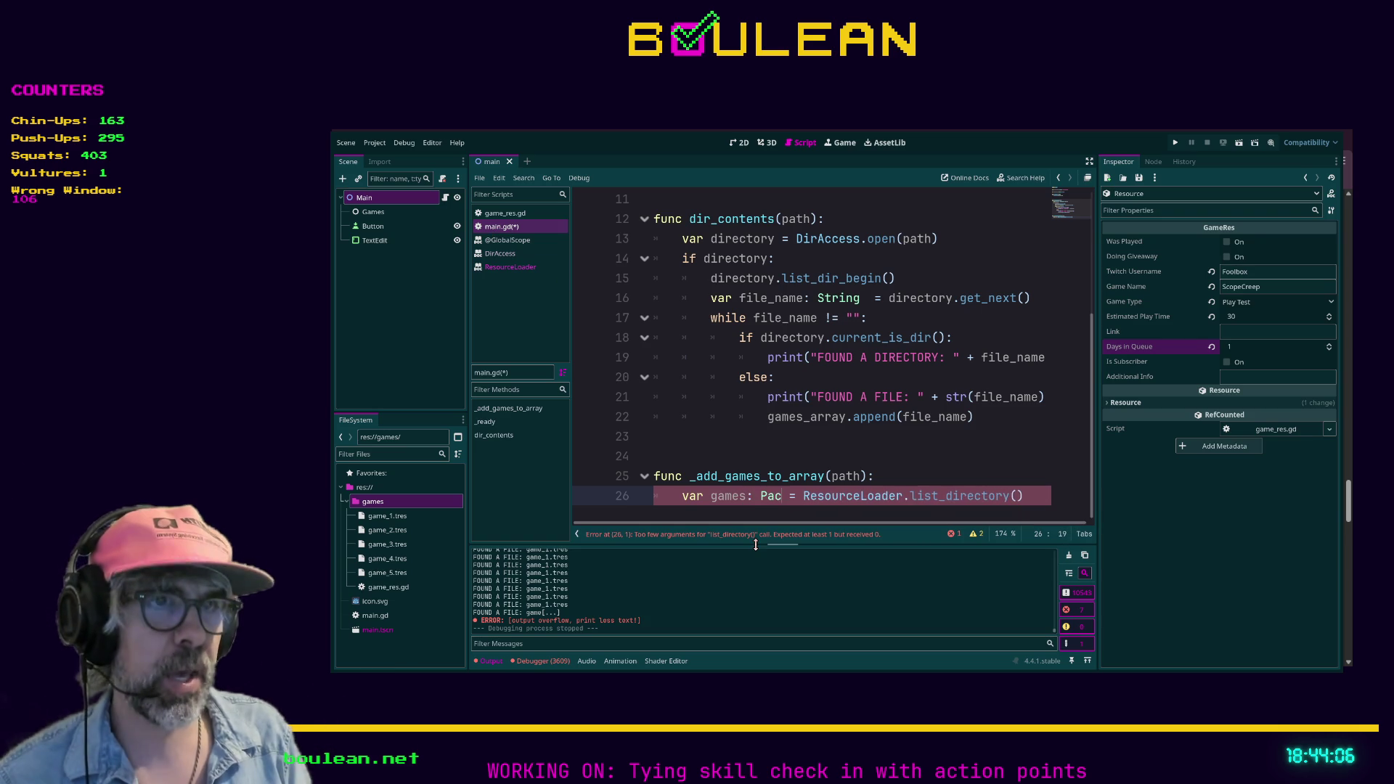
text(Str)
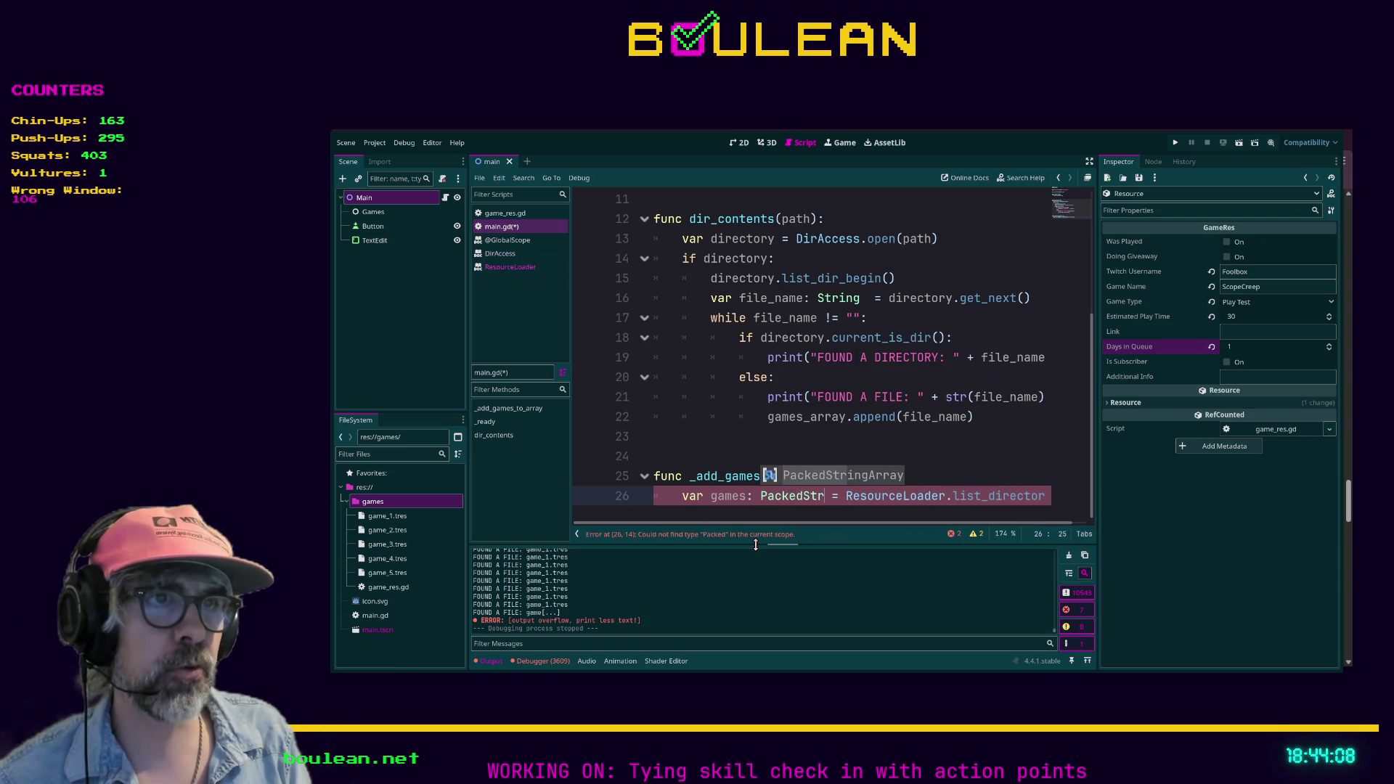
key(Return)
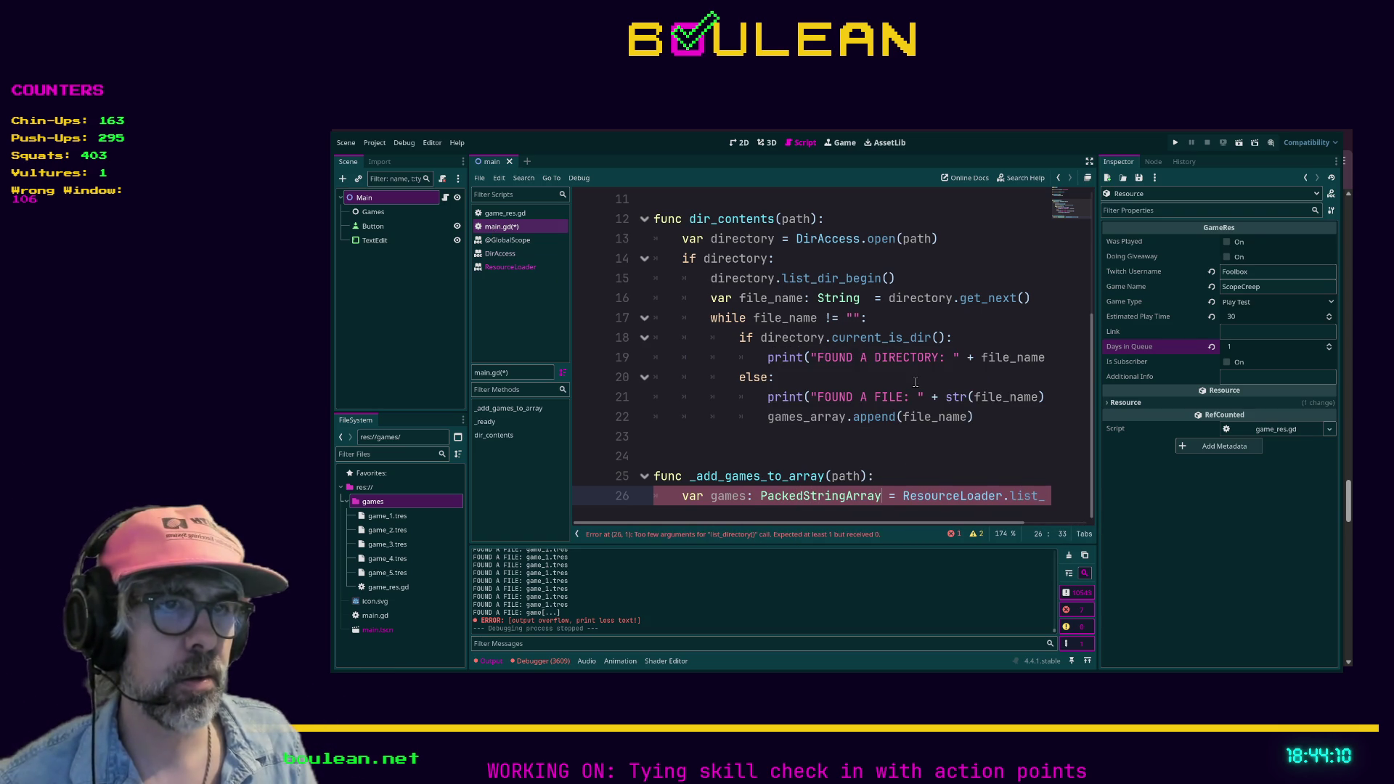
scroll(917, 525, right, 3)
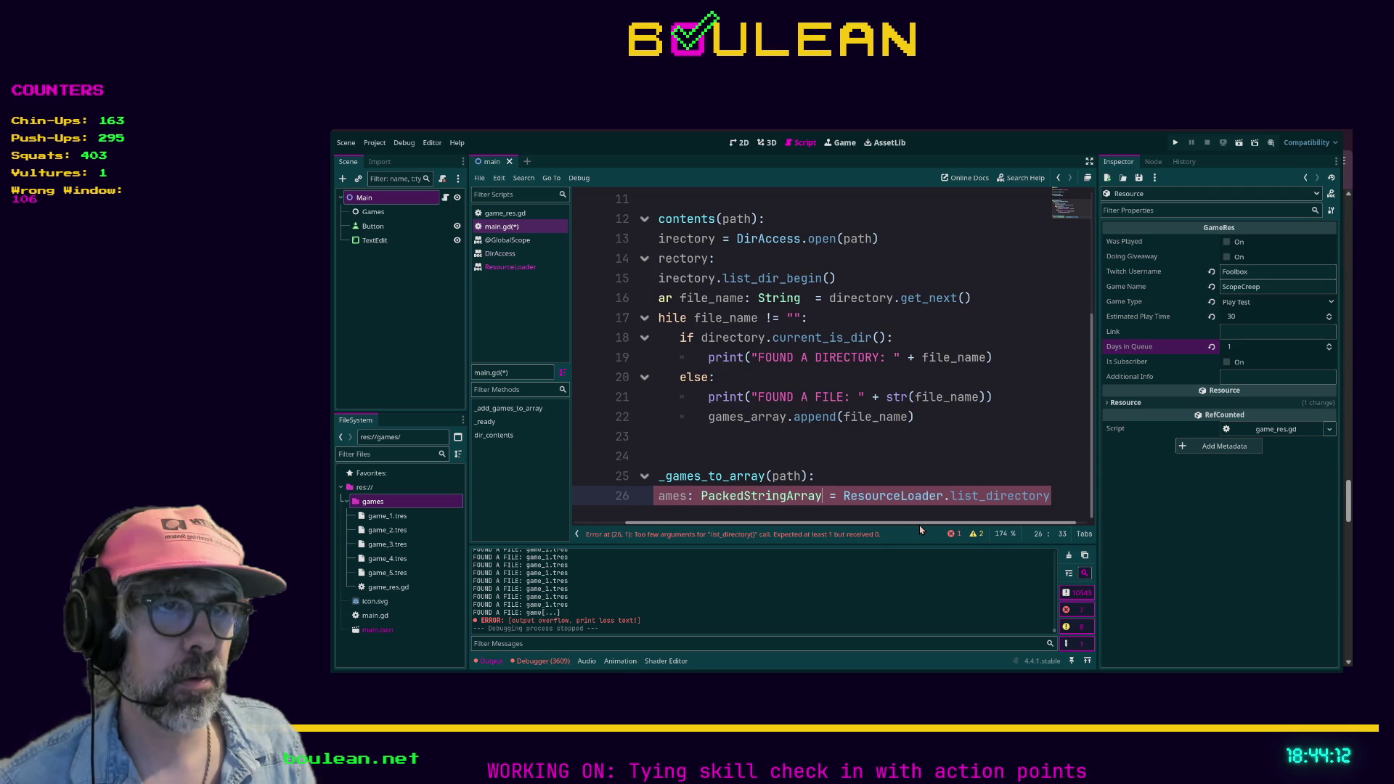
scroll(920, 530, right, 1)
click(1040, 496)
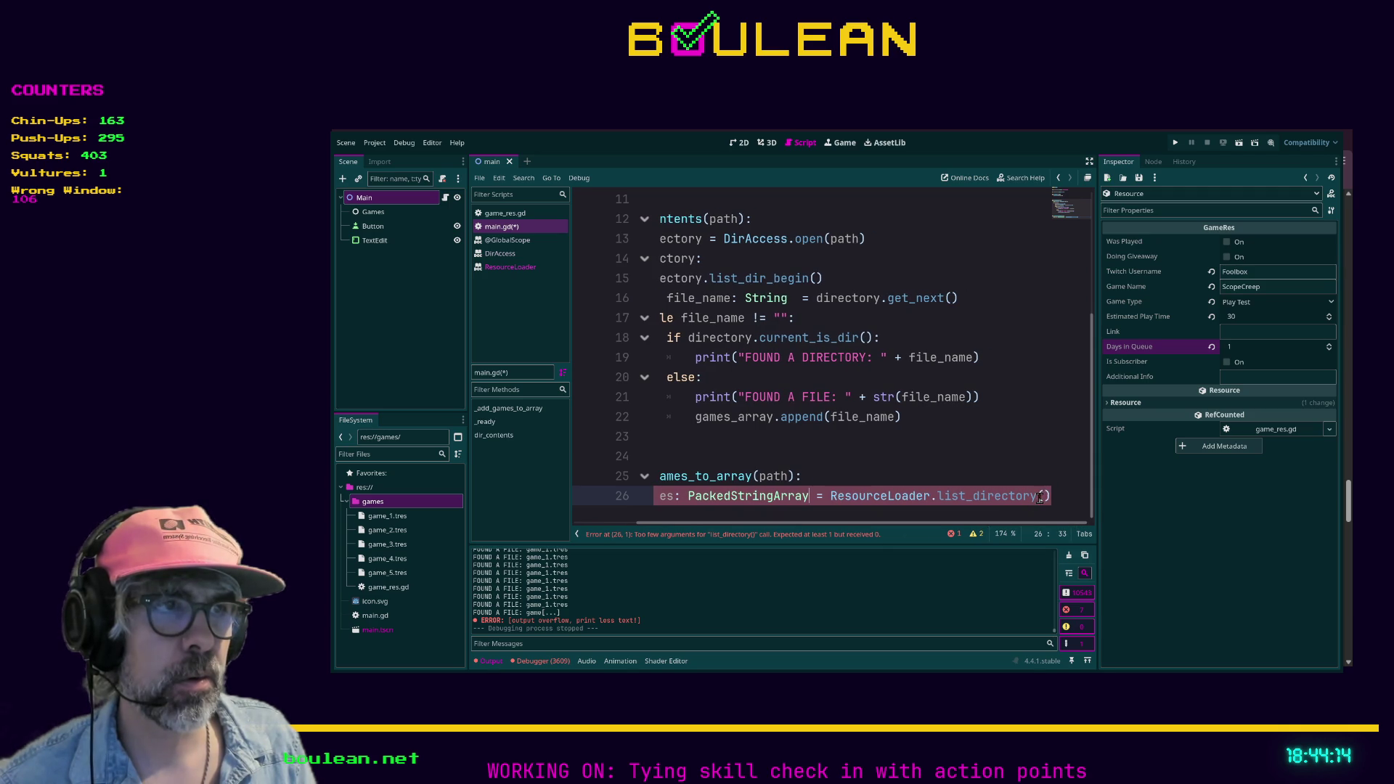
text((GAM)
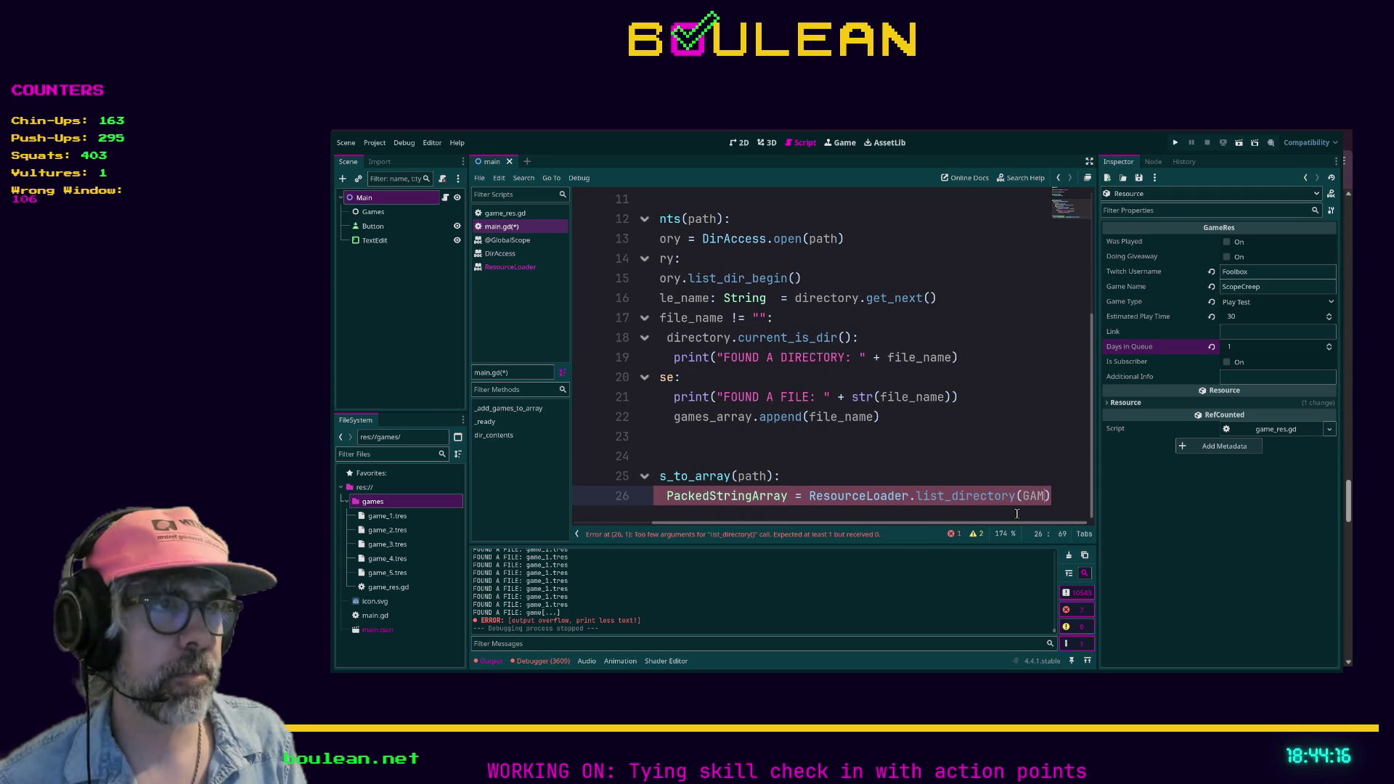
key(Return)
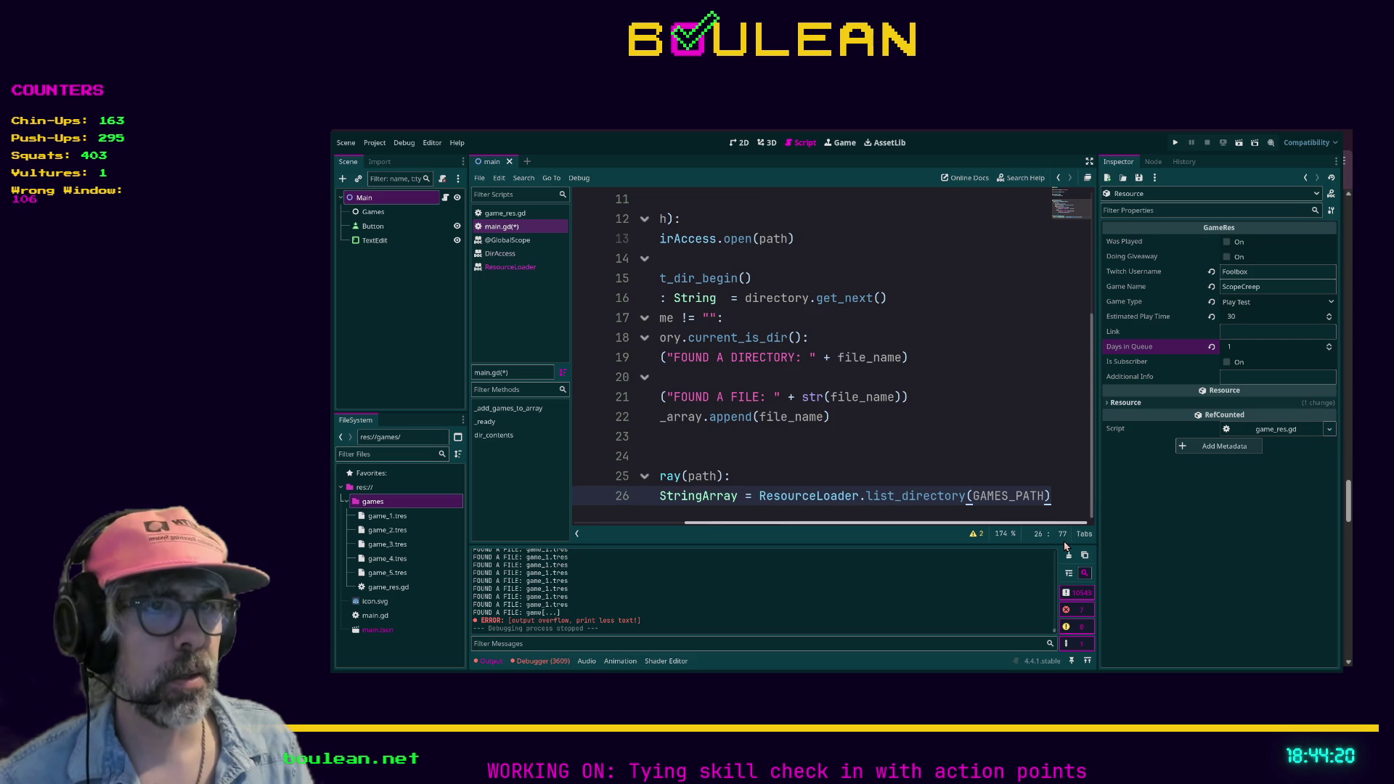
key(Return)
key(BackSpace)
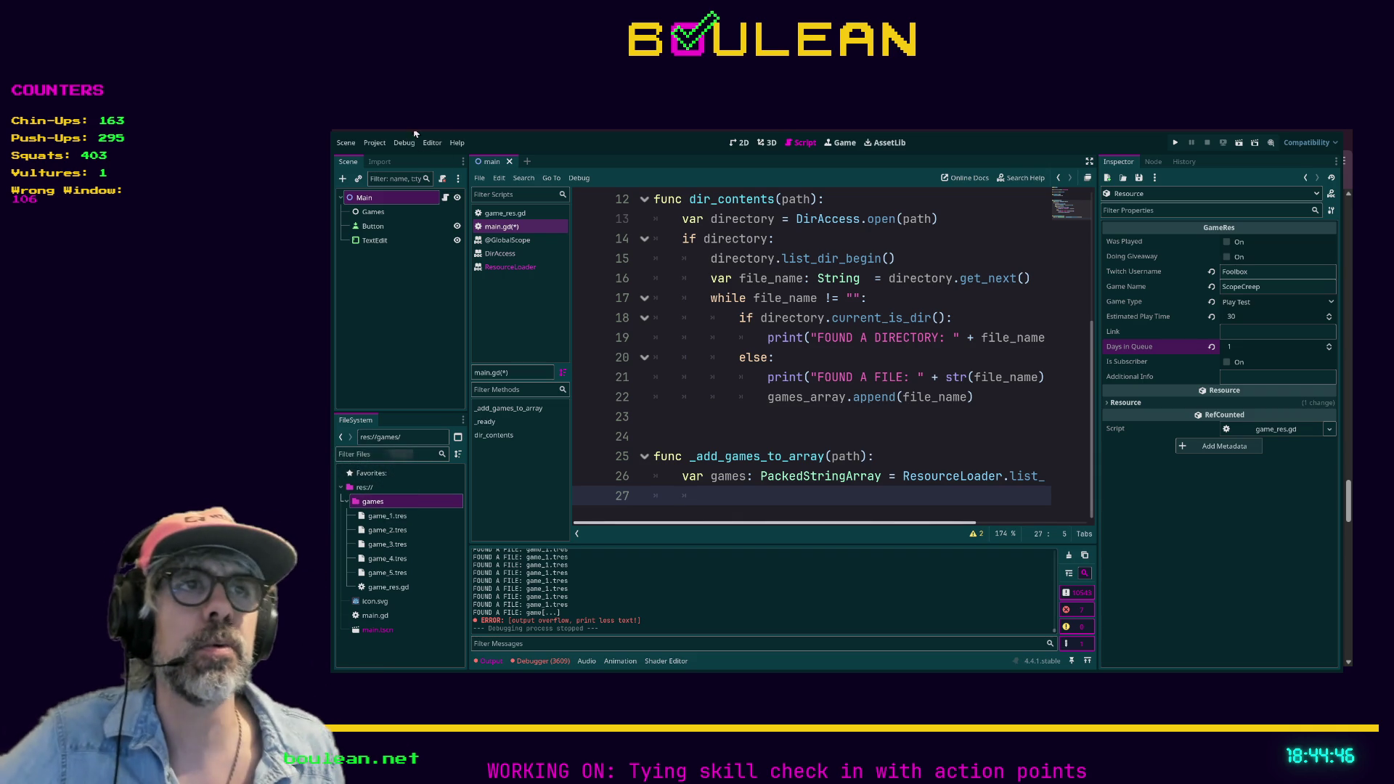
scroll(762, 367, up, 4)
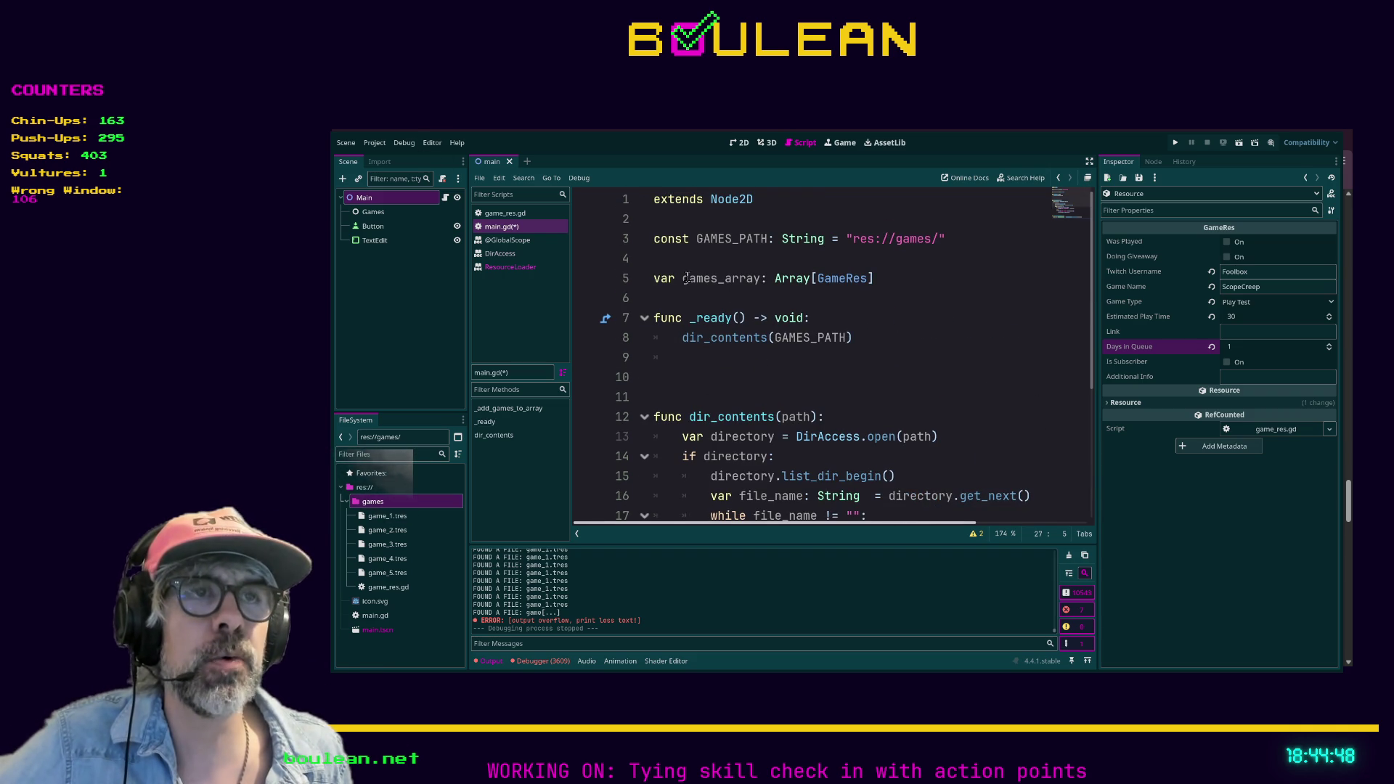
mouse_move(654, 278)
mouse_down()
mouse_move(894, 283)
mouse_move(662, 279)
mouse_up()
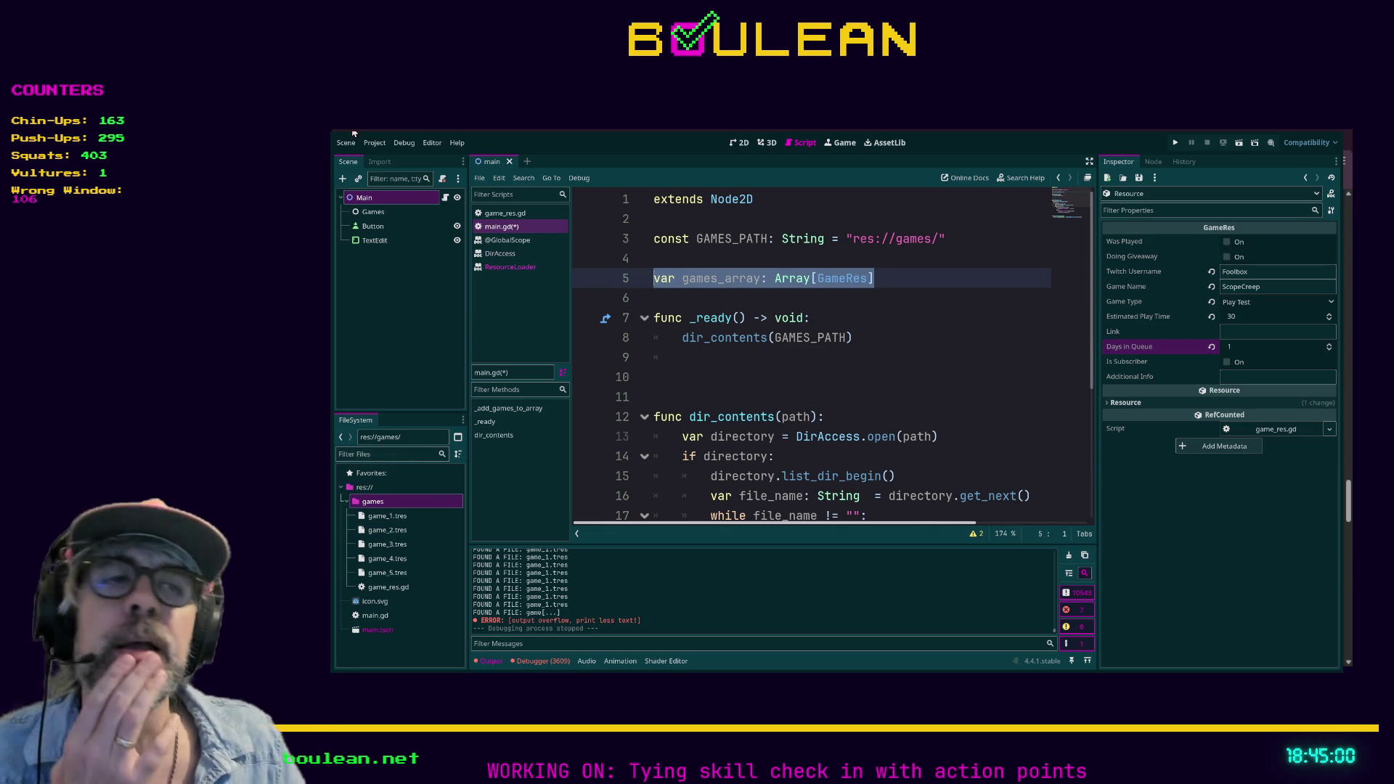
click(872, 285)
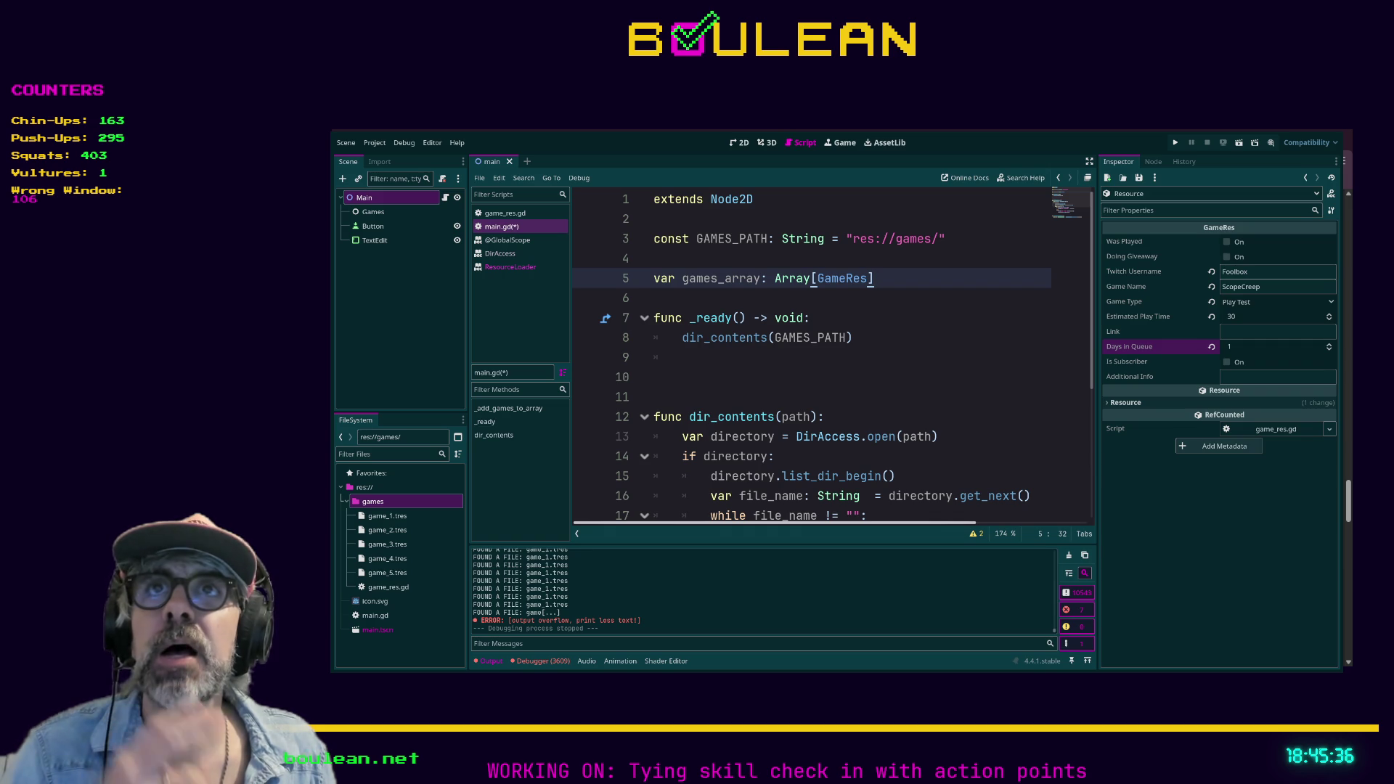
scroll(833, 344, down, 1)
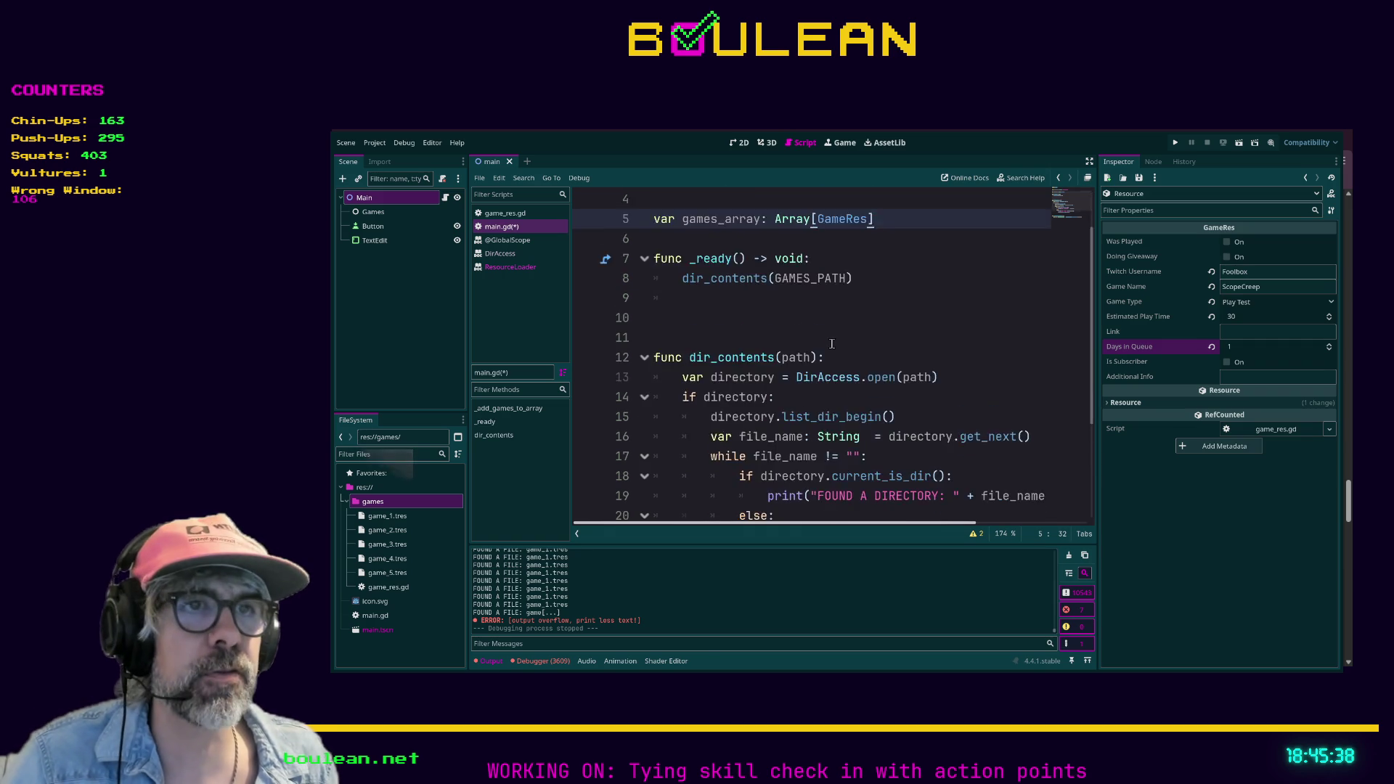
scroll(832, 343, down, 2)
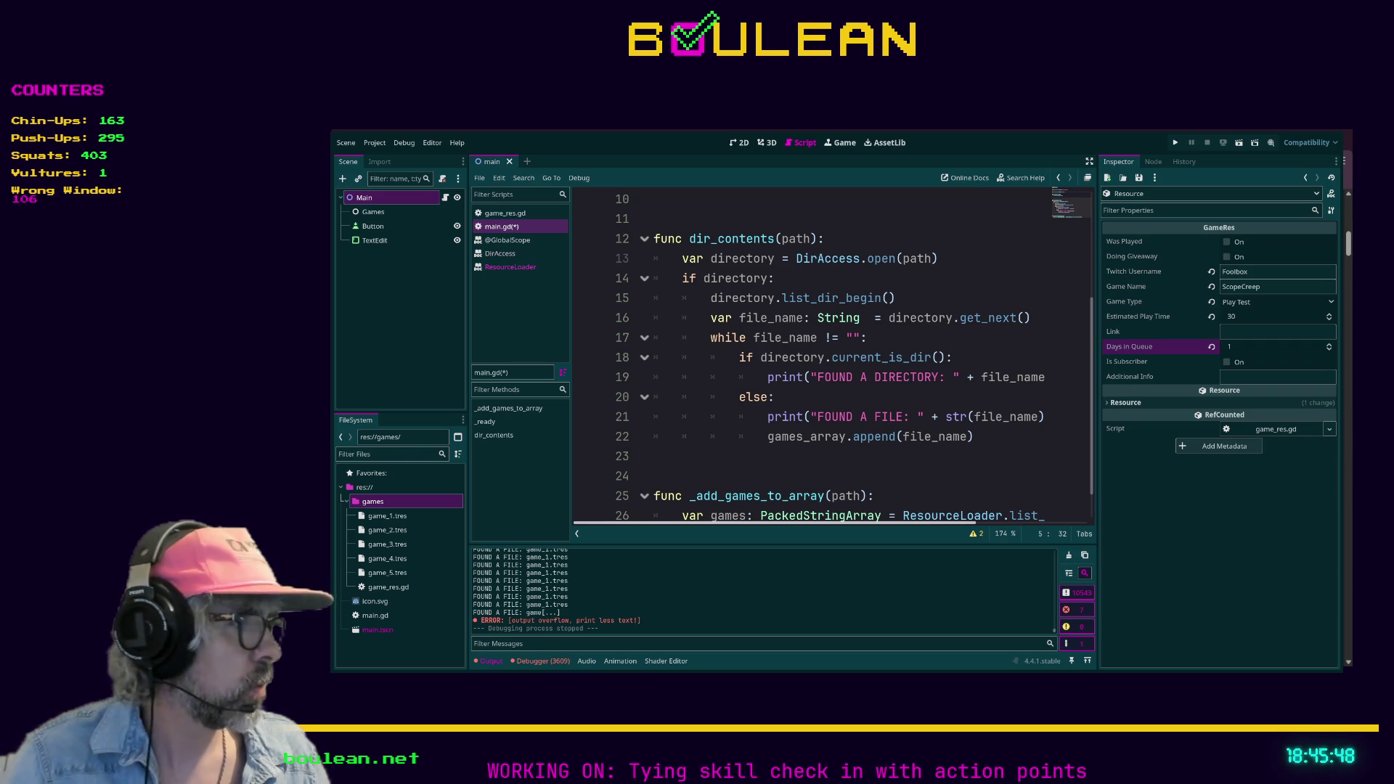
scroll(1009, 436, down, 1)
Insert file_name = directory.get_next() after line 22 inside the loop and save main.gd.
click(1010, 397)
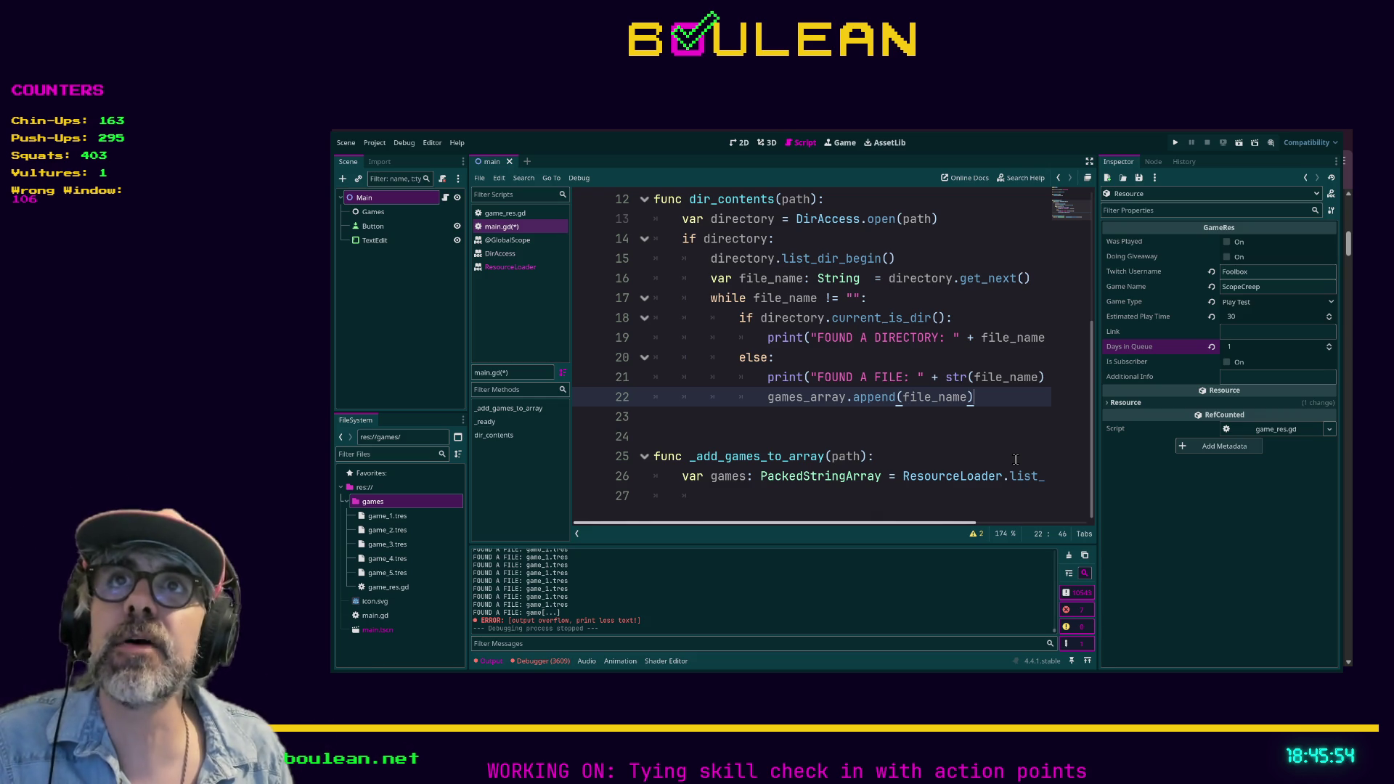
key(Return)
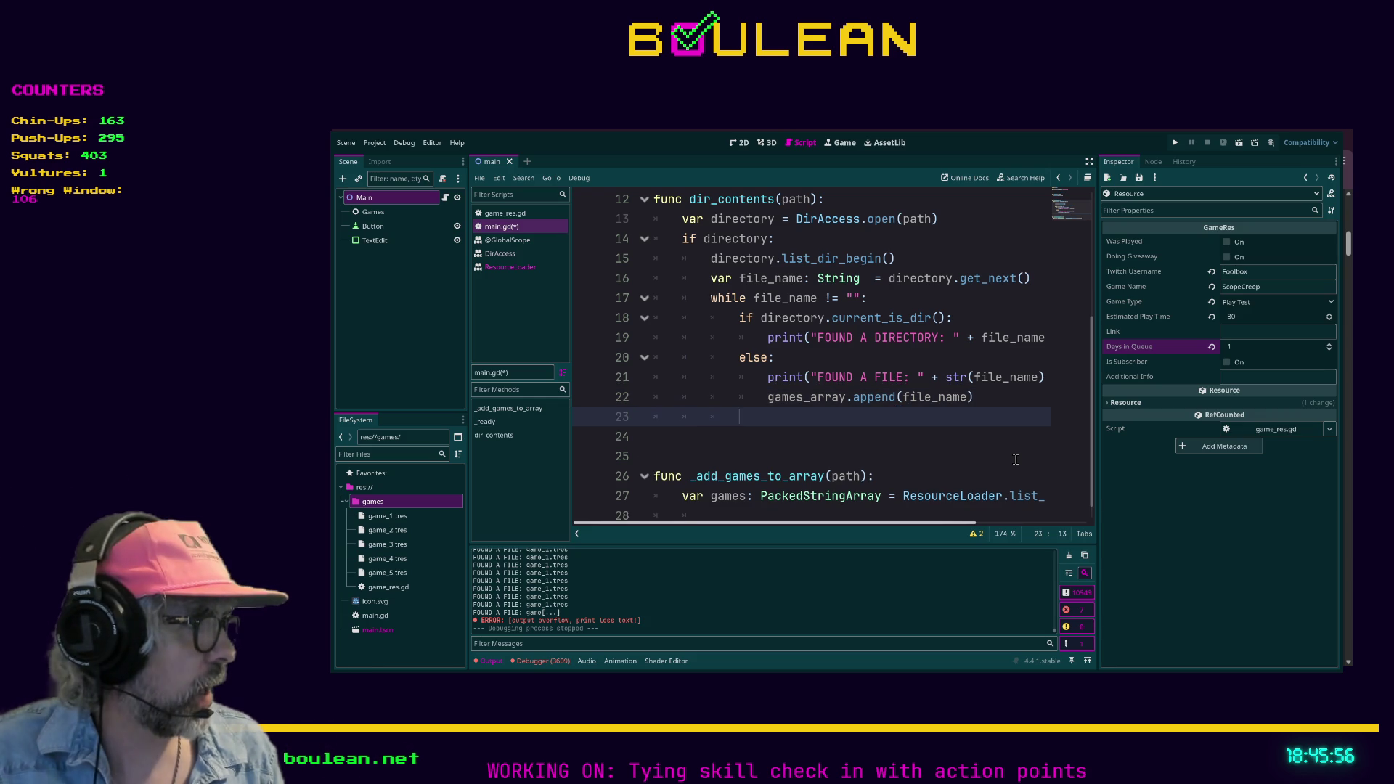
text(file_name )
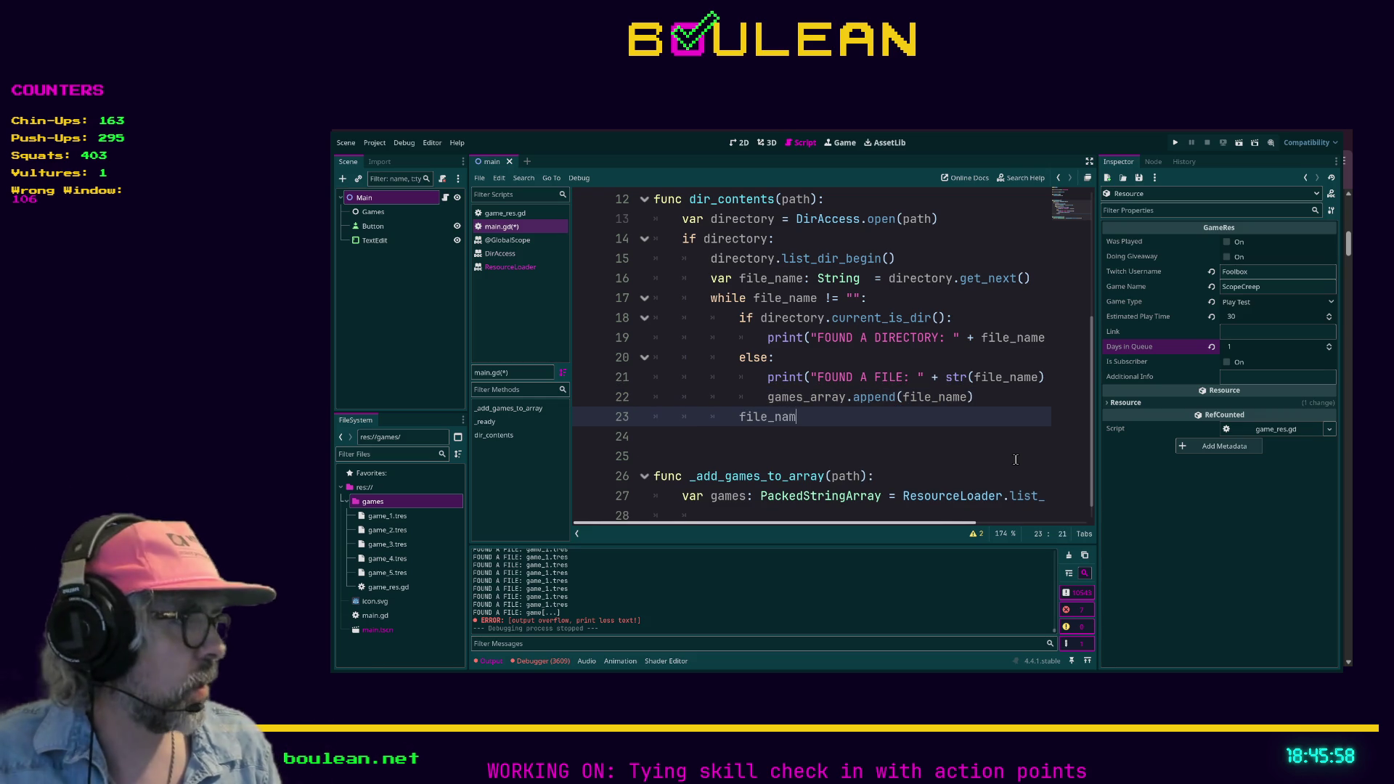
text(= dir.)
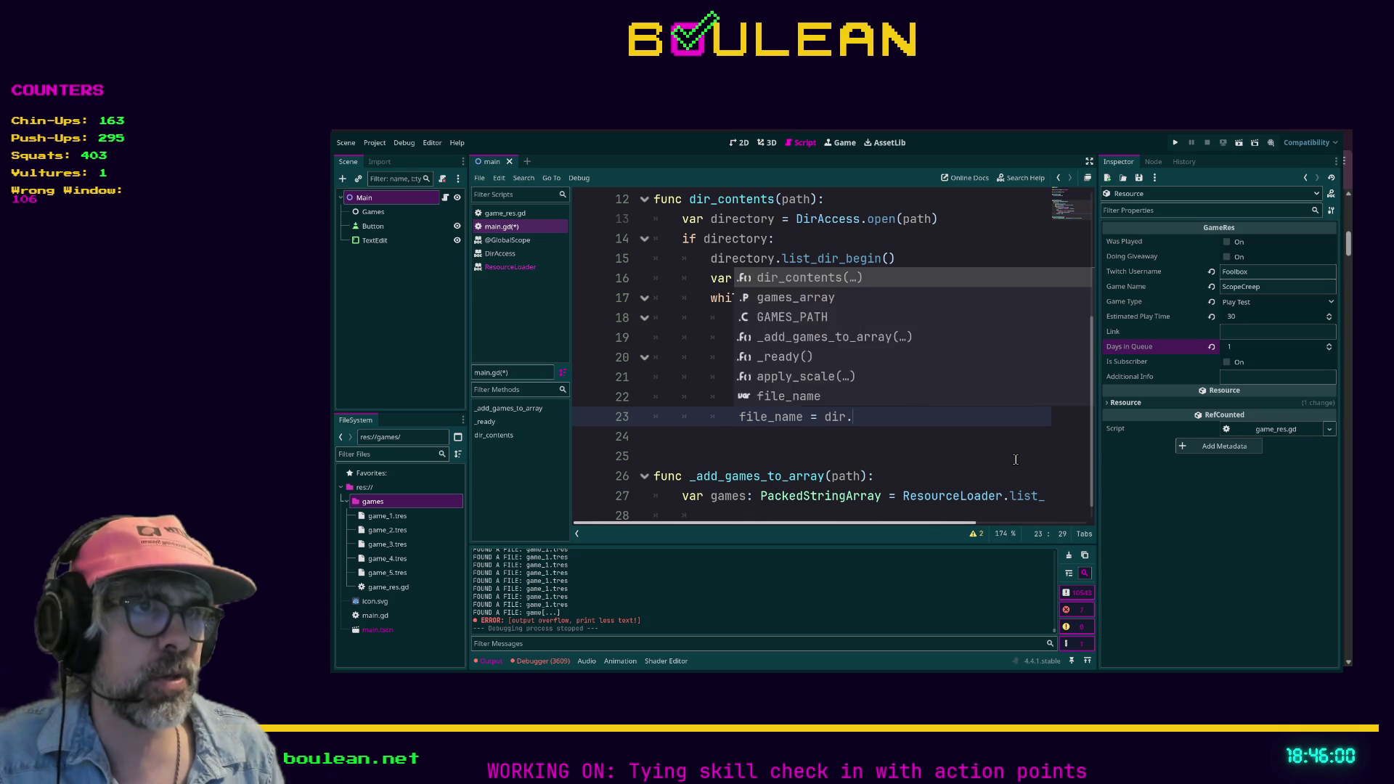
text(get_next())
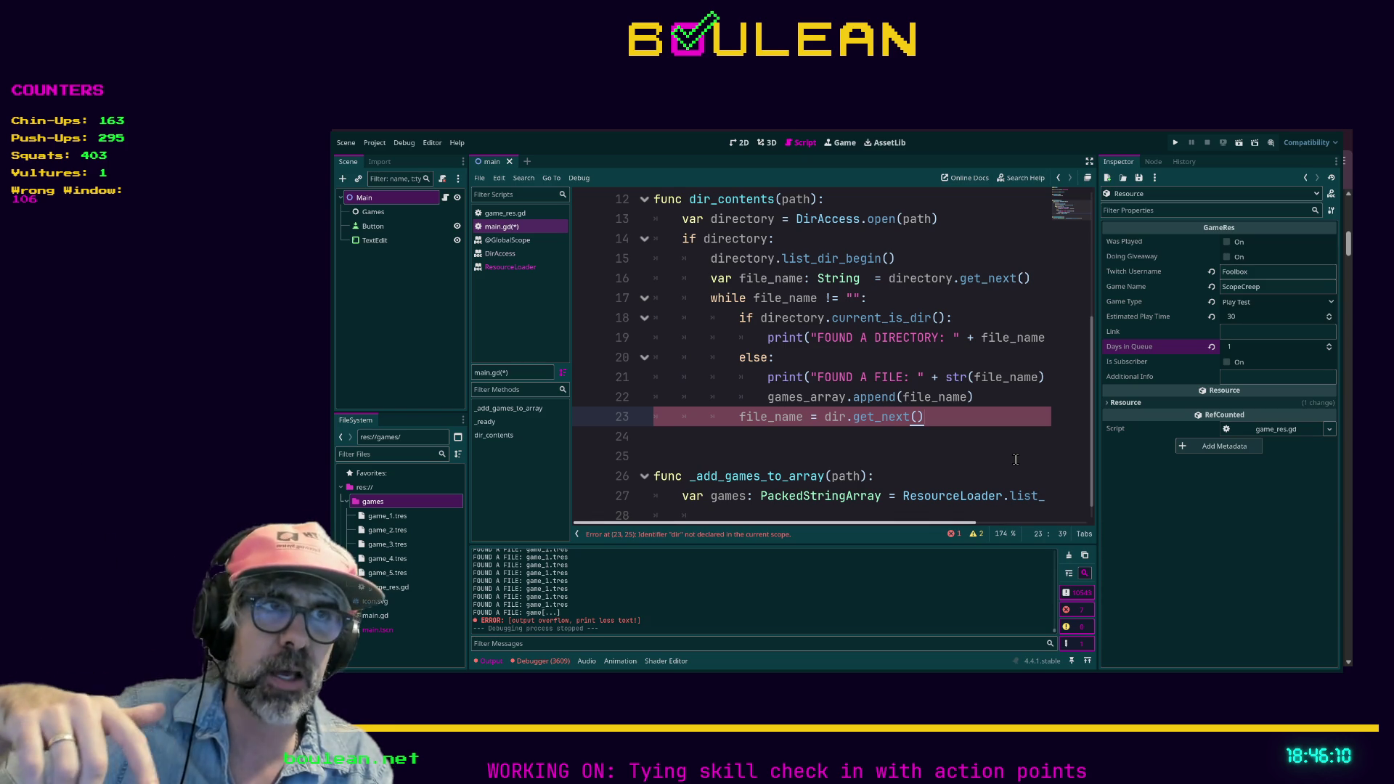
key(Left)
key(Left)
key(Left)
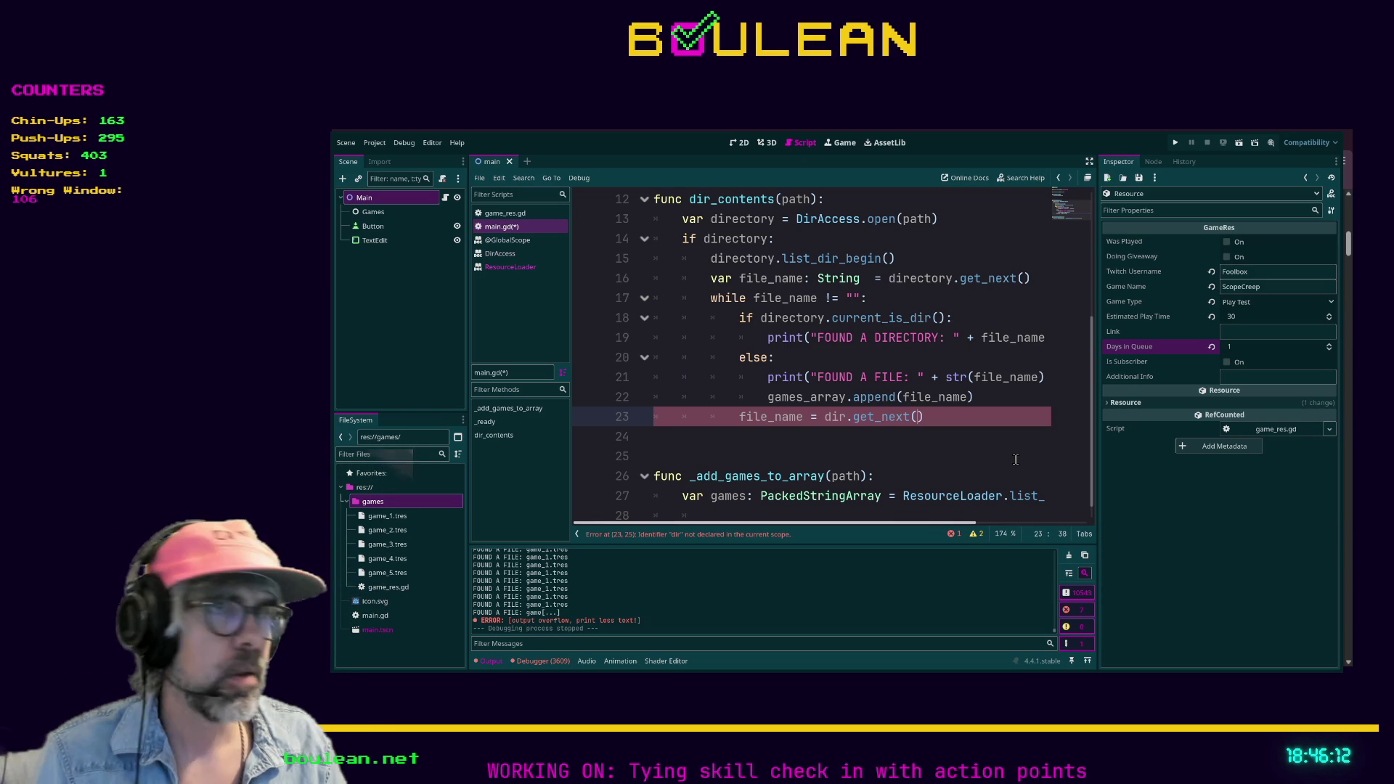
key(Left)
key(Left)
key(Left)
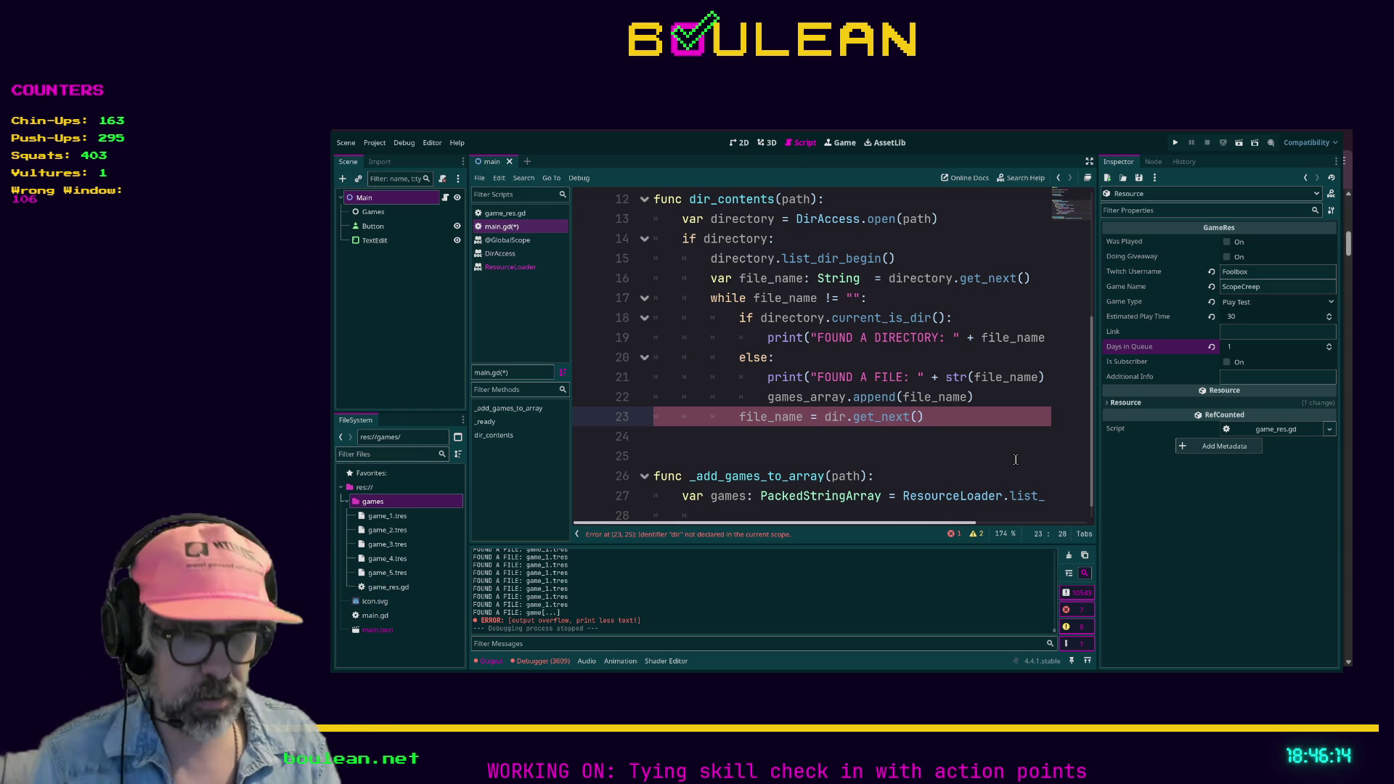
text(ectoryt)
key(BackSpace)
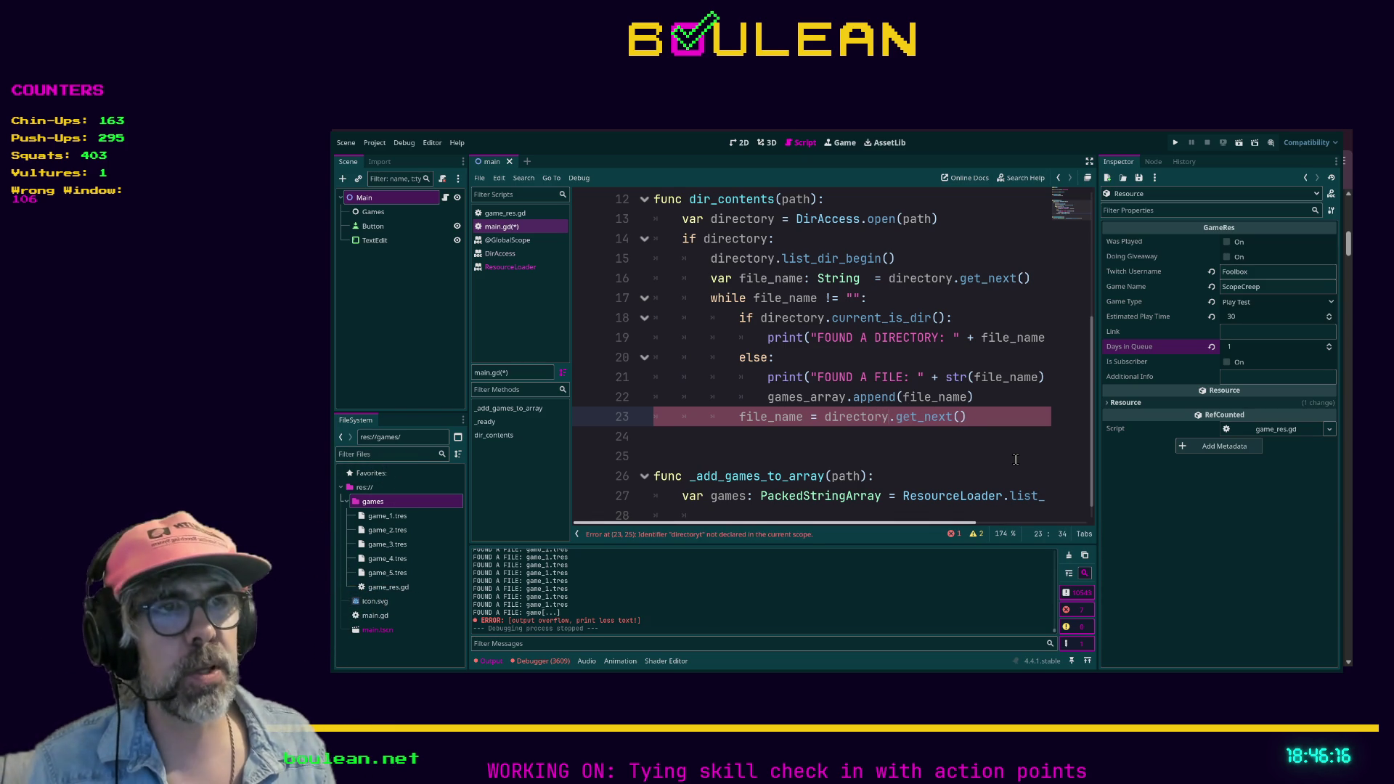
scroll(824, 451, down, 1)
click(848, 429)
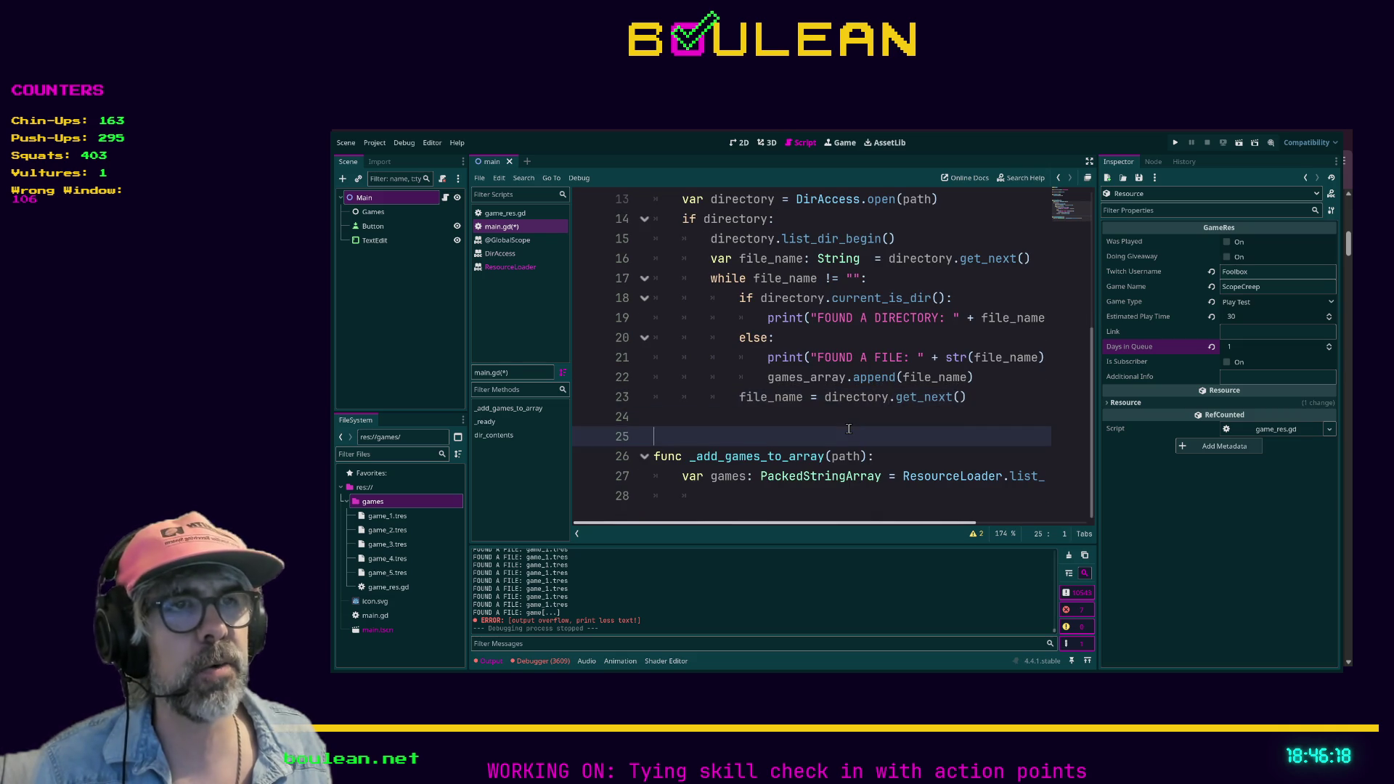
key(ctrl+s)
click(838, 424)
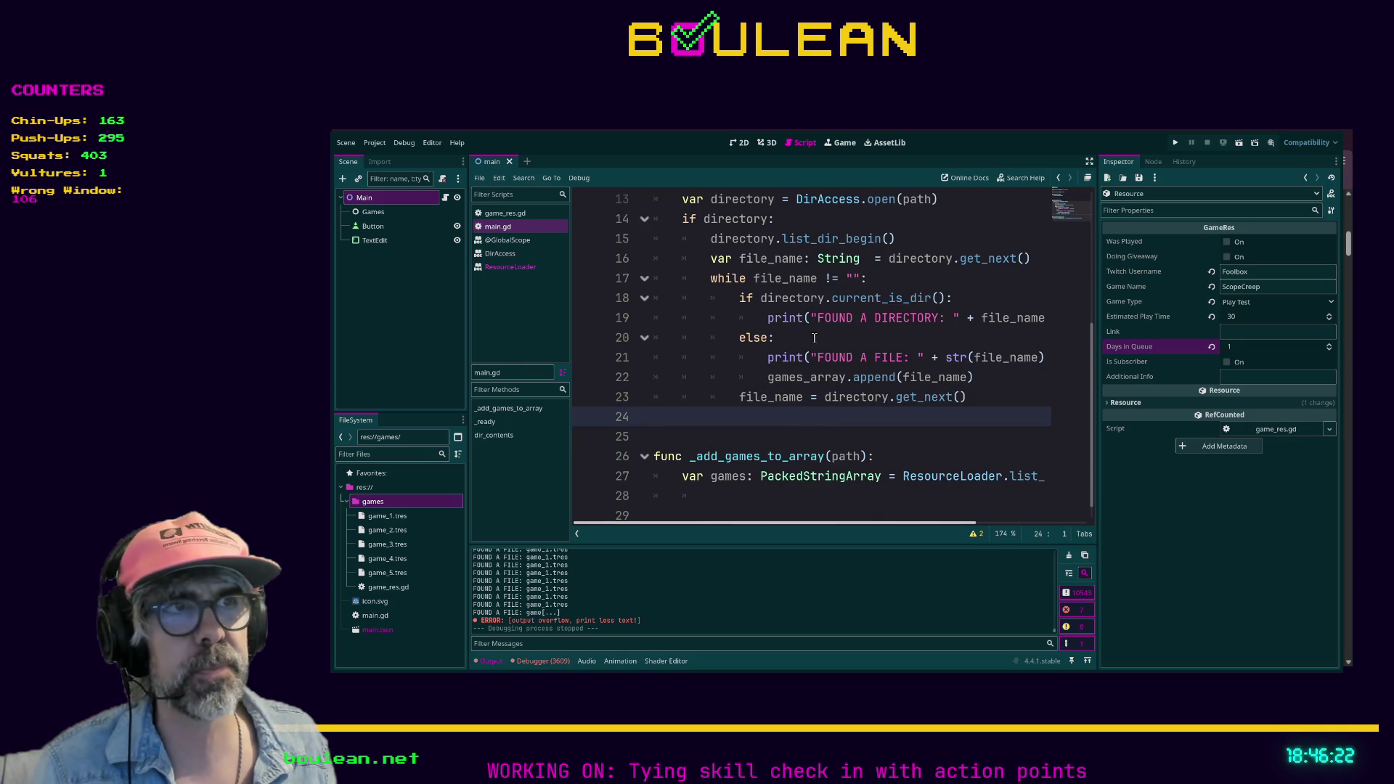
Run the project, stop it, rerun it, then switch to the DirAccess docs in the browser.
key(F5)
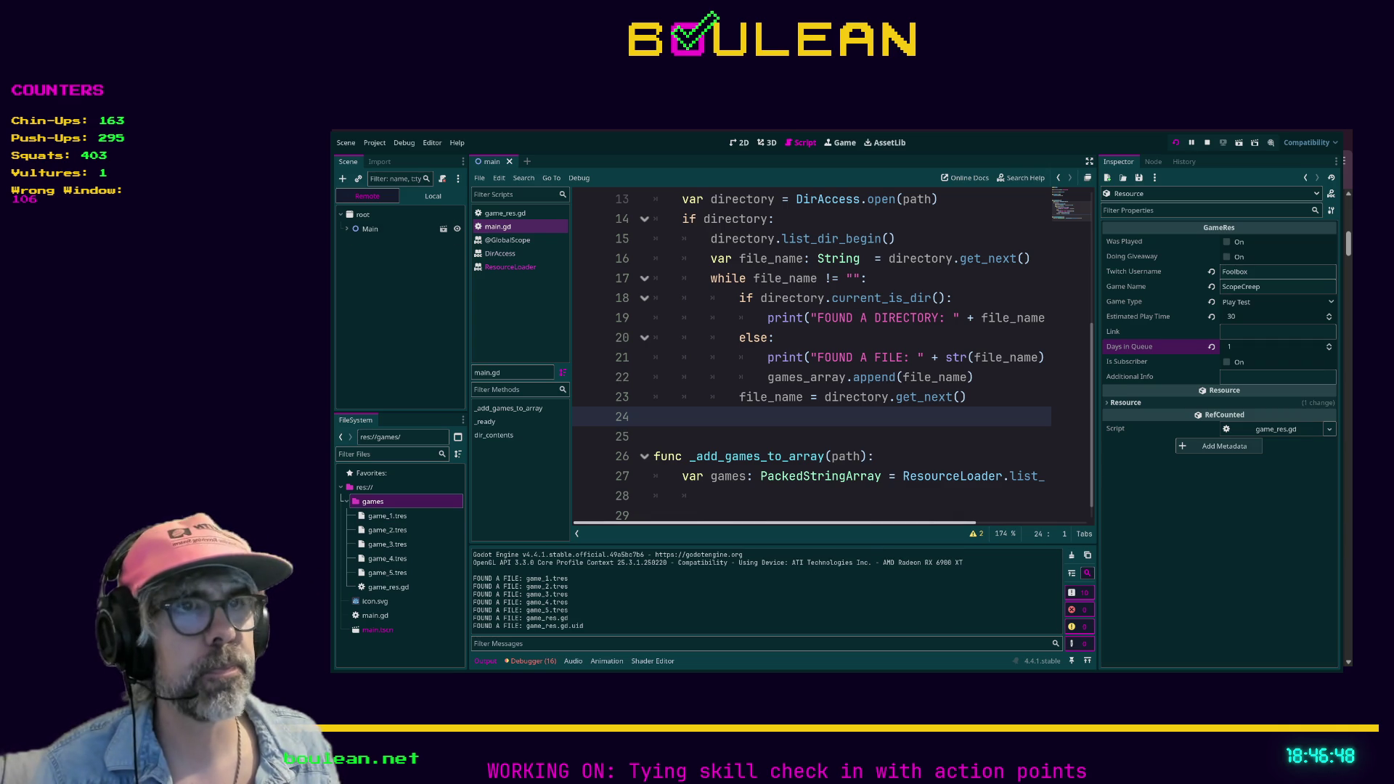
click(759, 435)
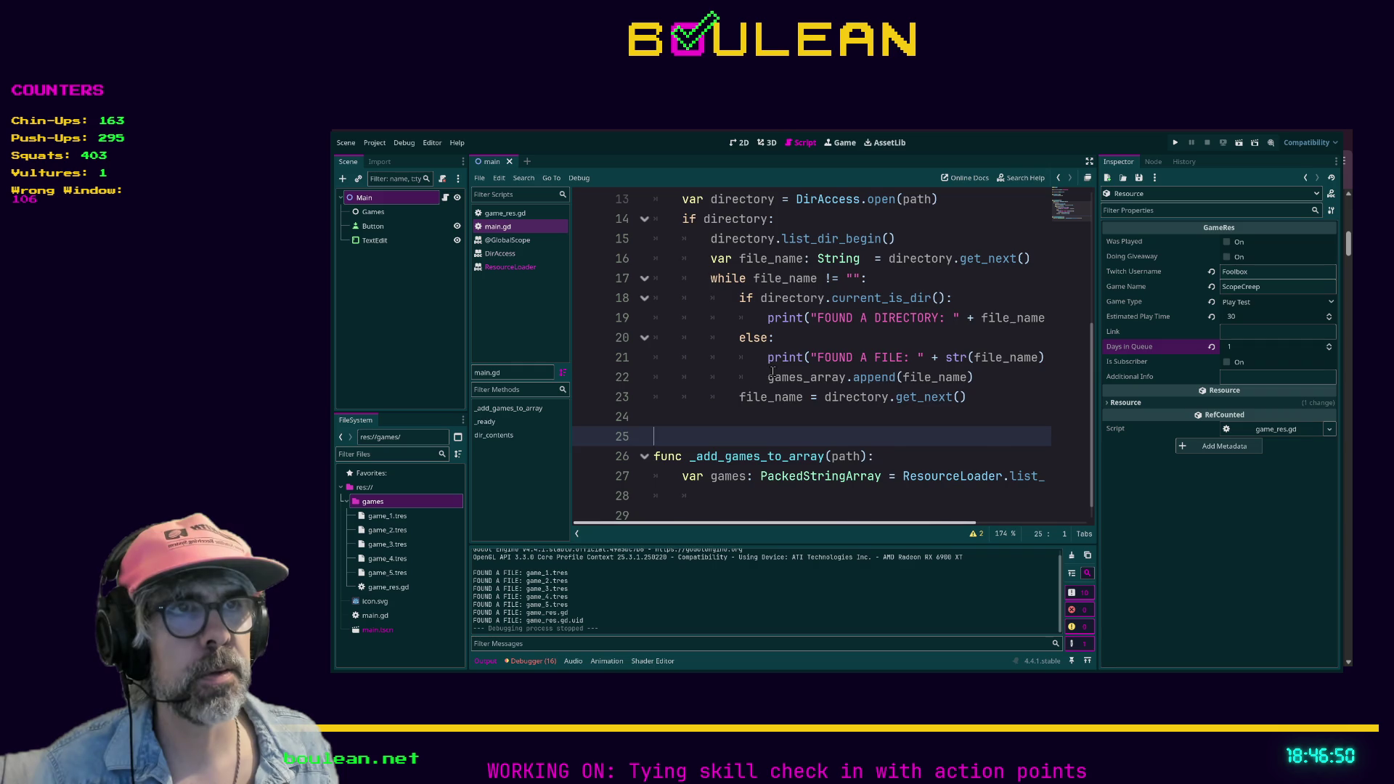
scroll(773, 372, up, 1)
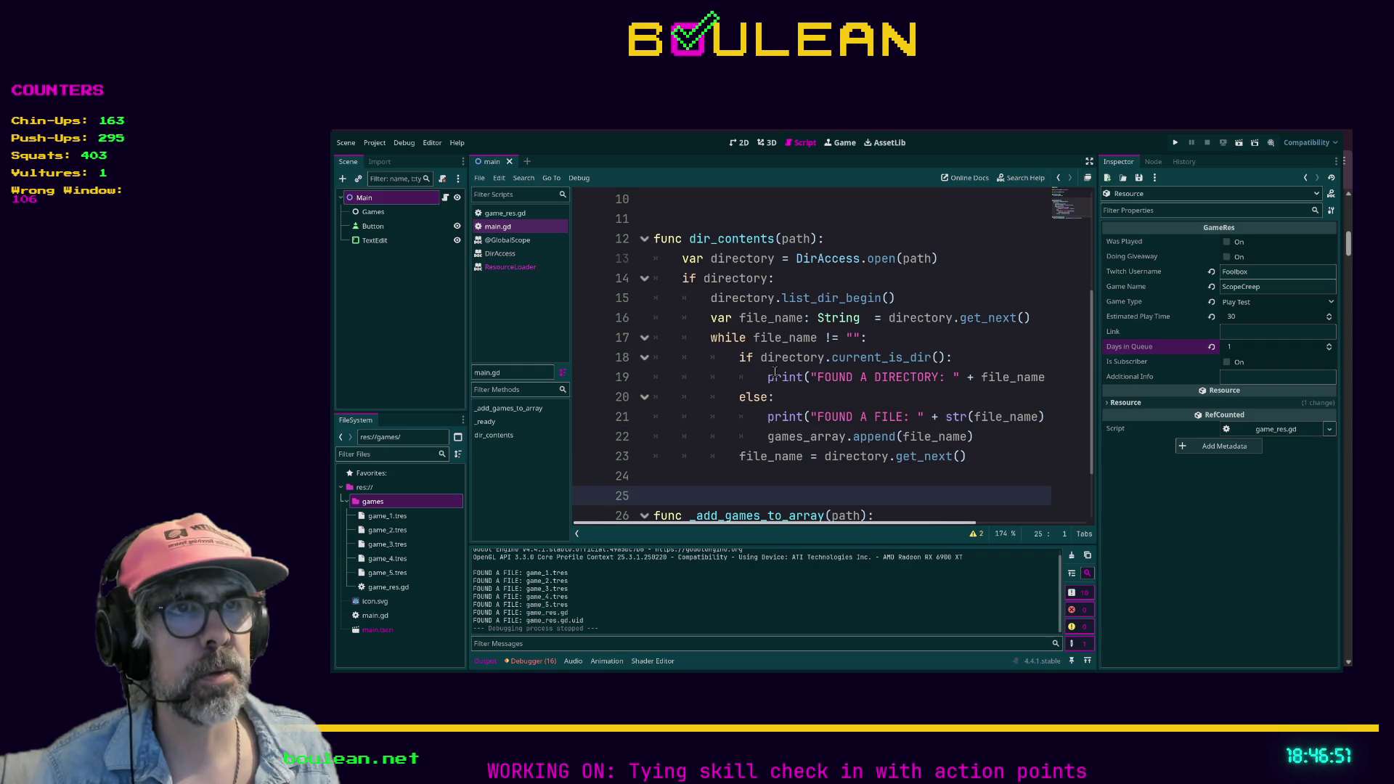
click(741, 458)
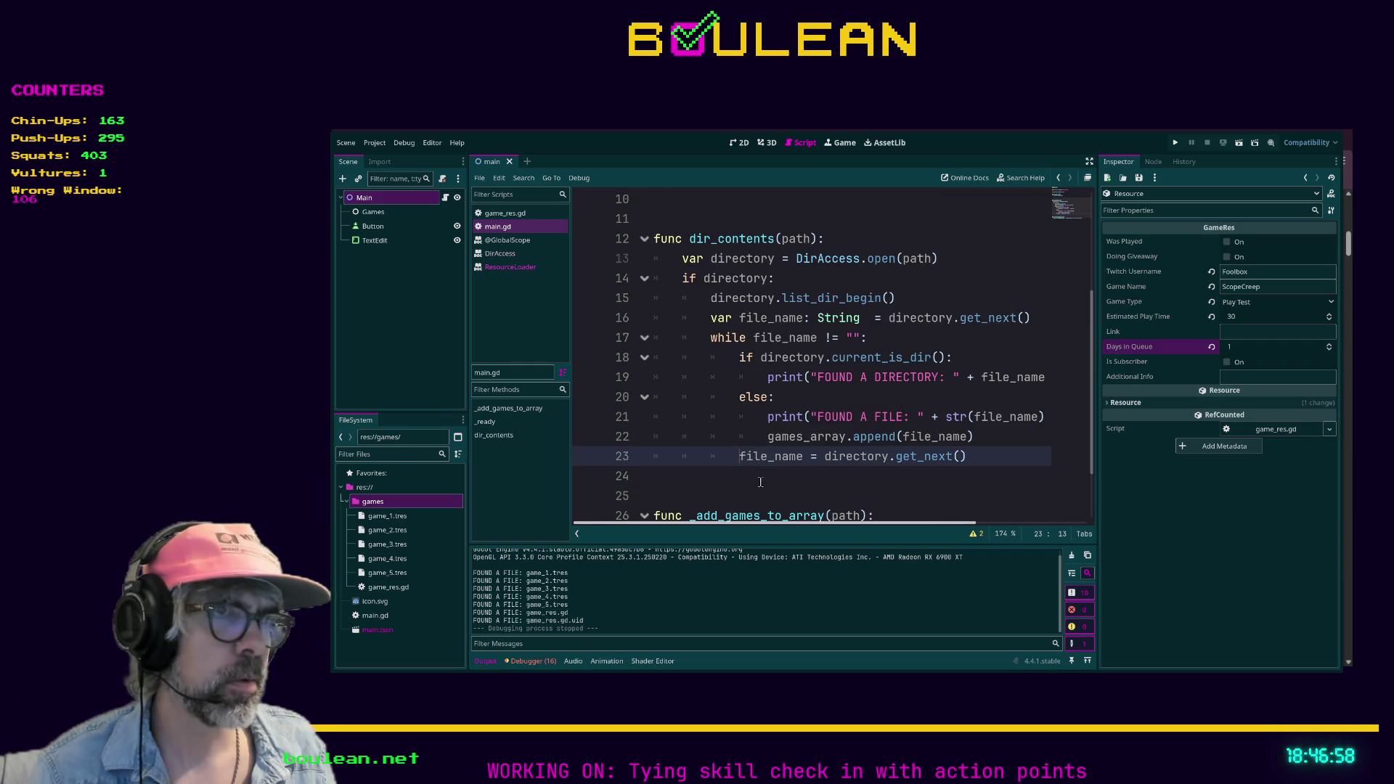
click(815, 489)
key(F5)
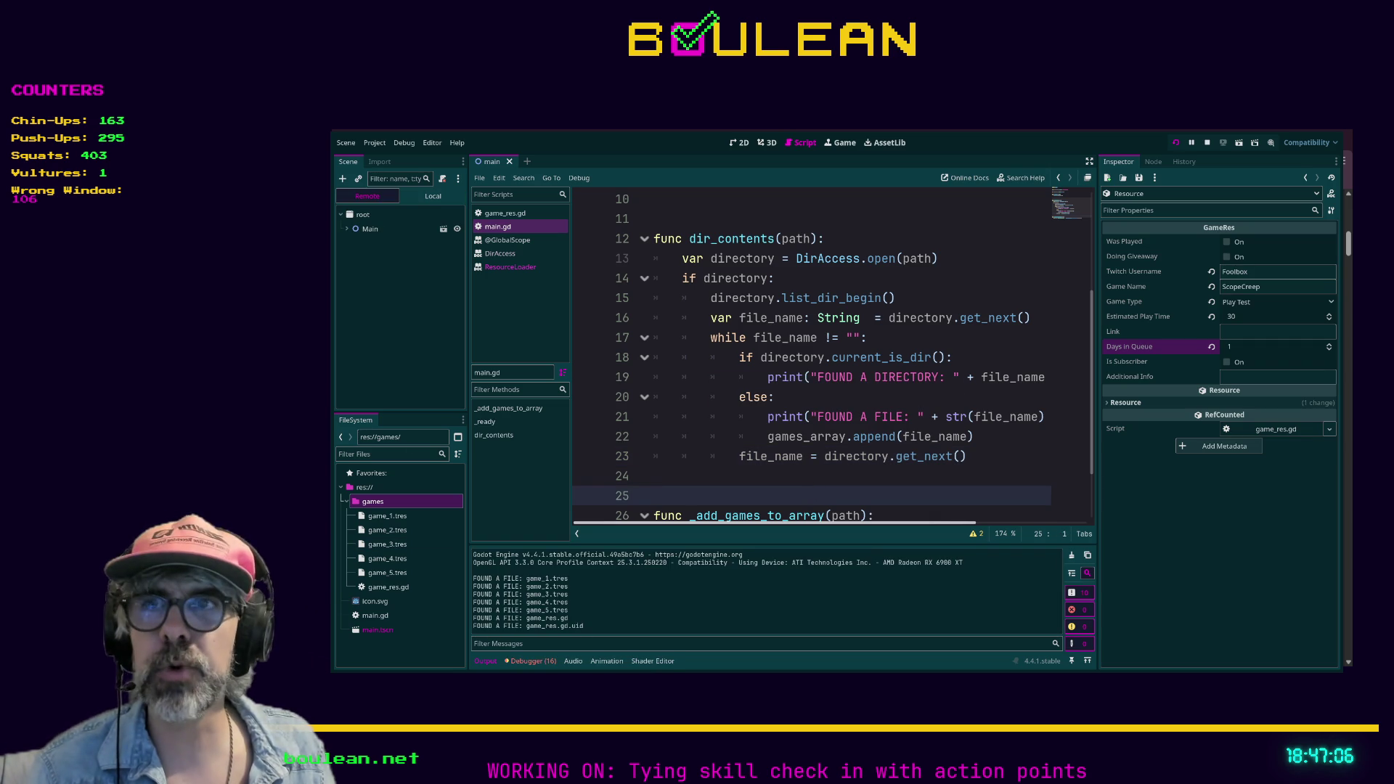
key(alt+Tab)
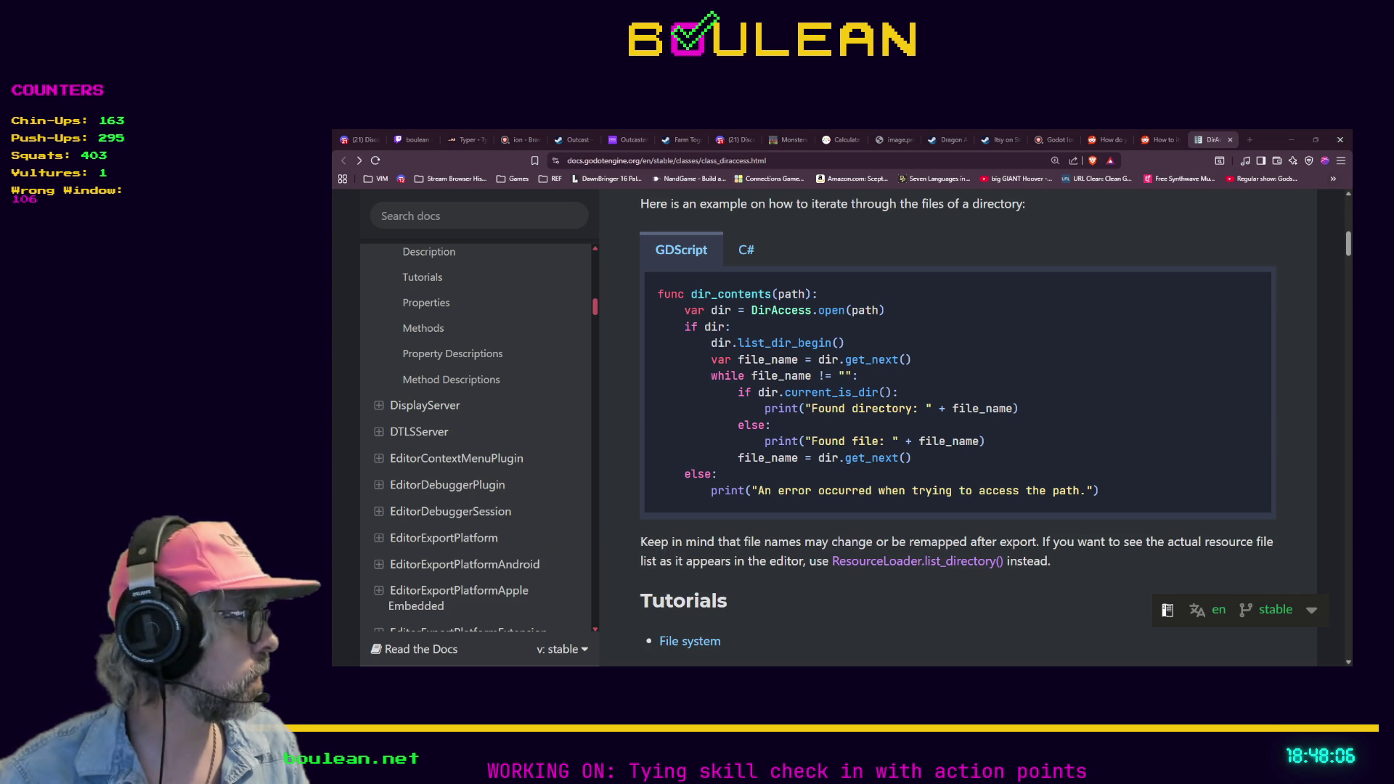
Minimize the DirAccess documentation browser to bring back main.gd in the Godot editor.
click(1292, 139)
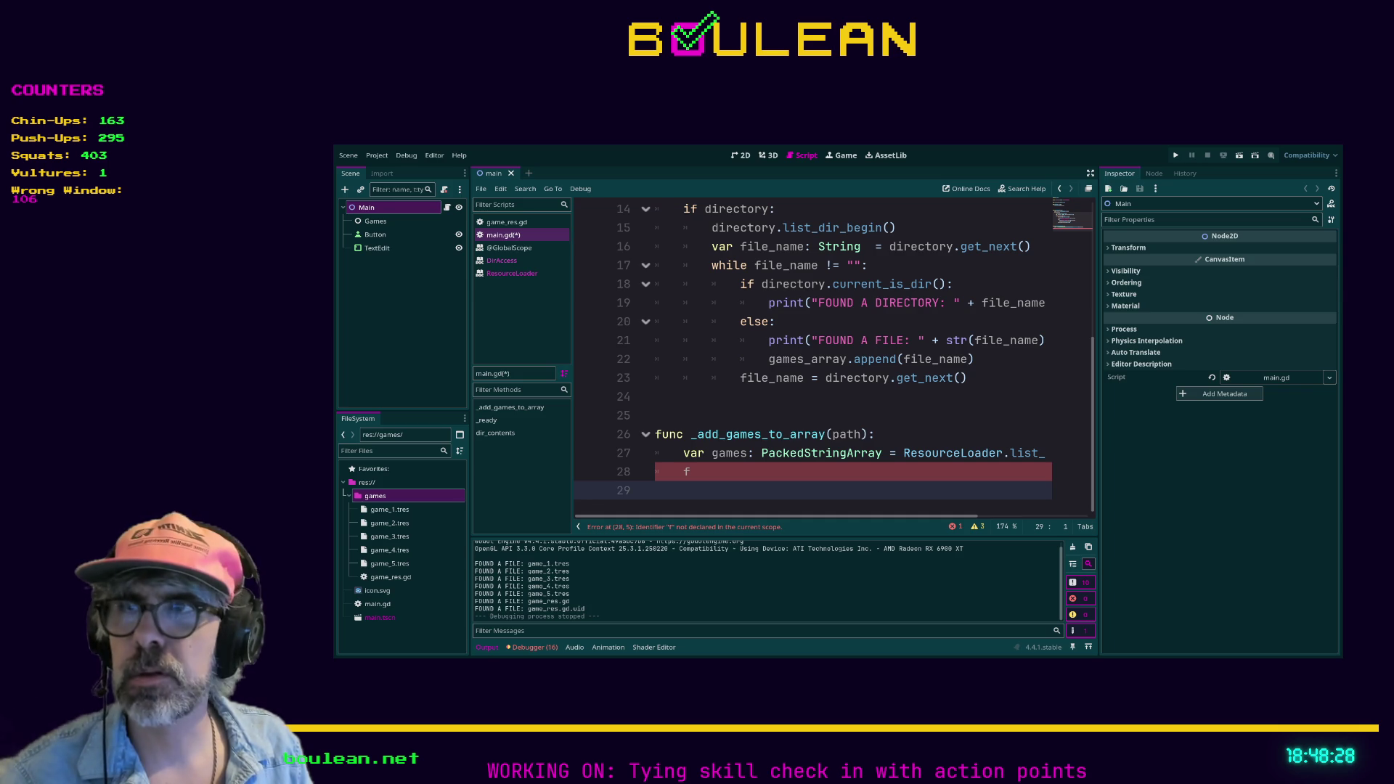
Save and run with F5, delete the stray f on line 28, and review loop lines 18–23.
key(F5)
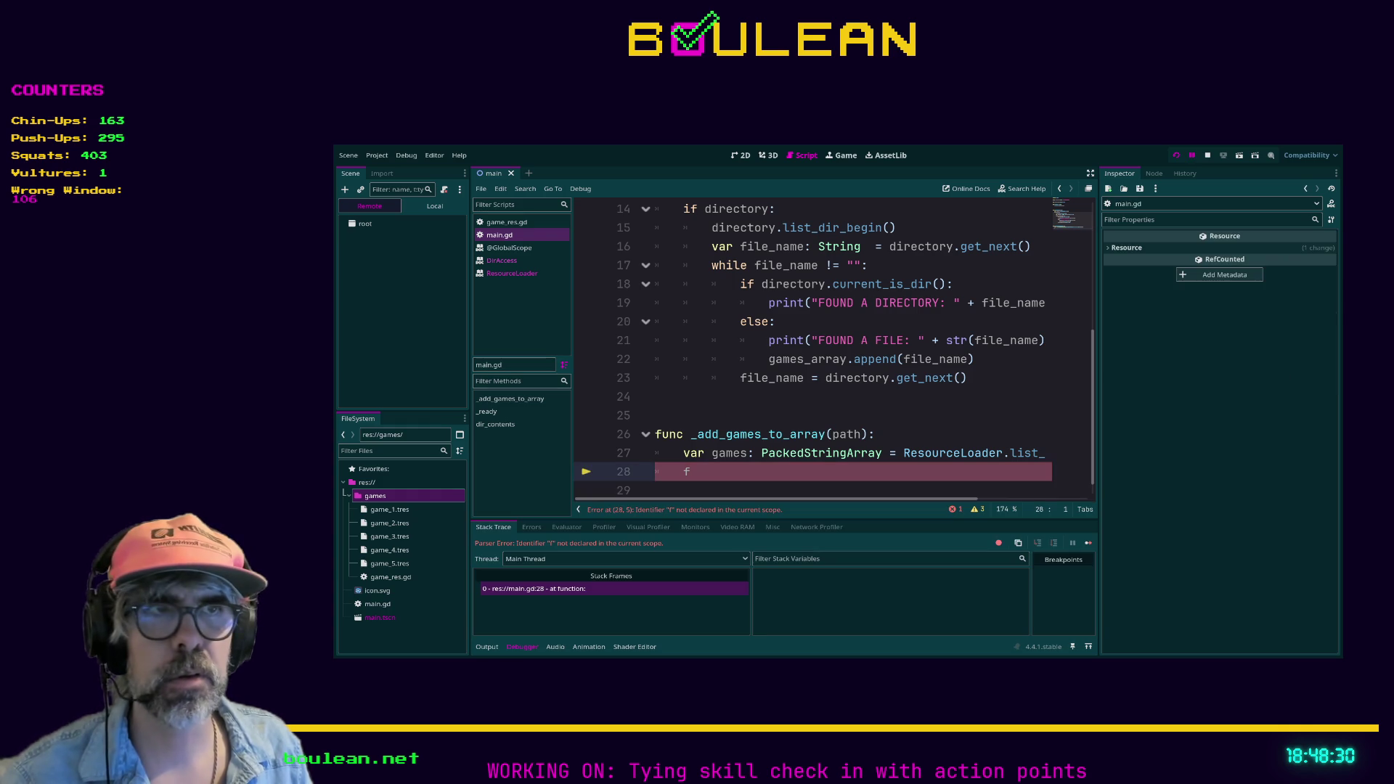
key(BackSpace)
key(BackSpace)
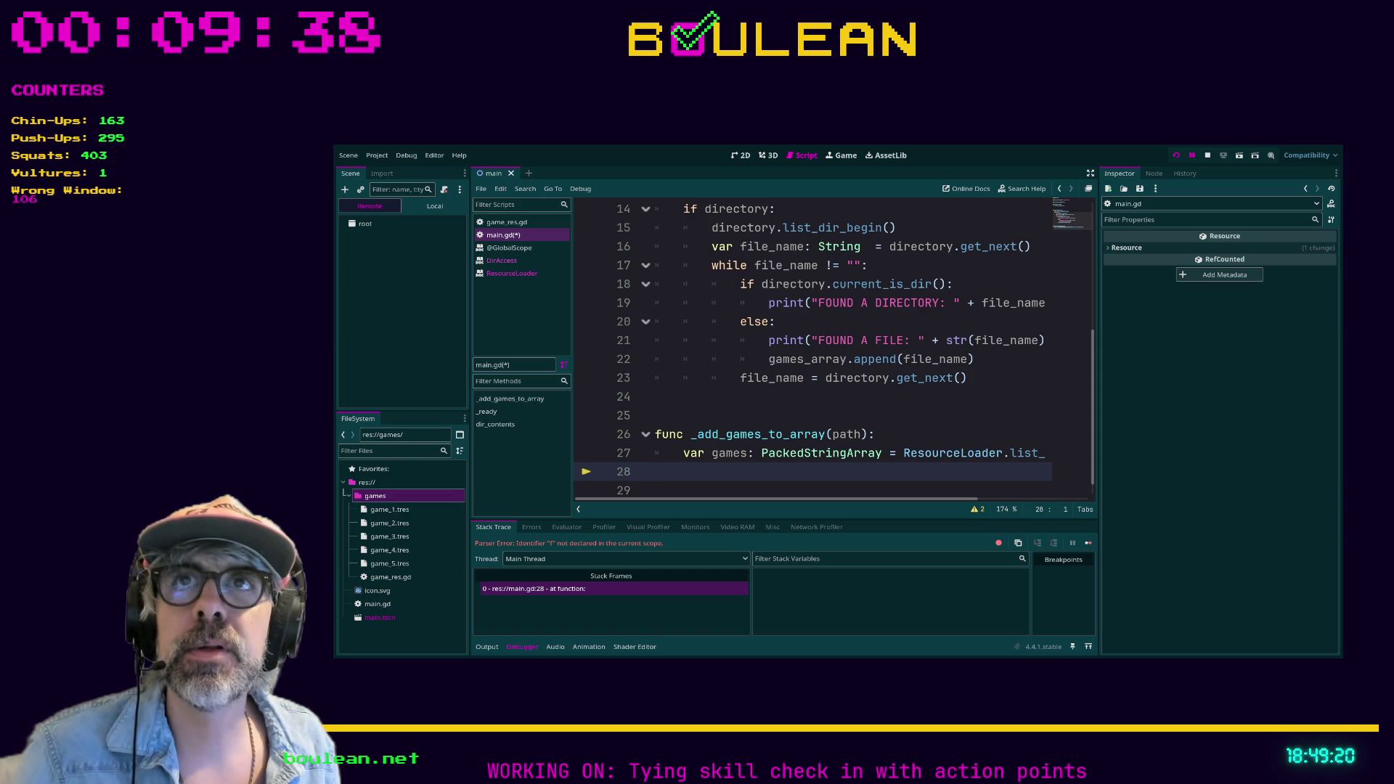
click(975, 375)
drag(976, 376, 655, 285)
click(708, 322)
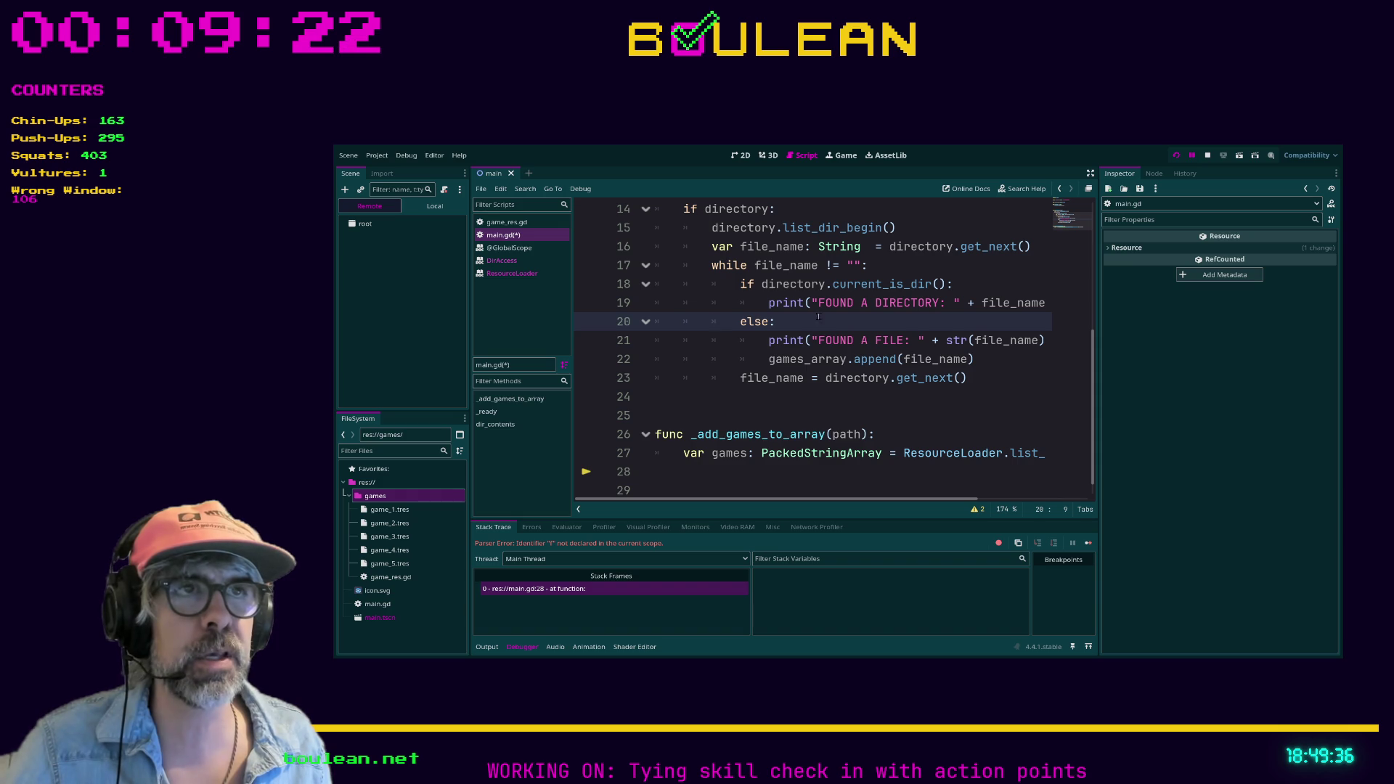
Look up the DirAccess get_next documentation from line 16, then return to main.gd.
double_click(841, 247)
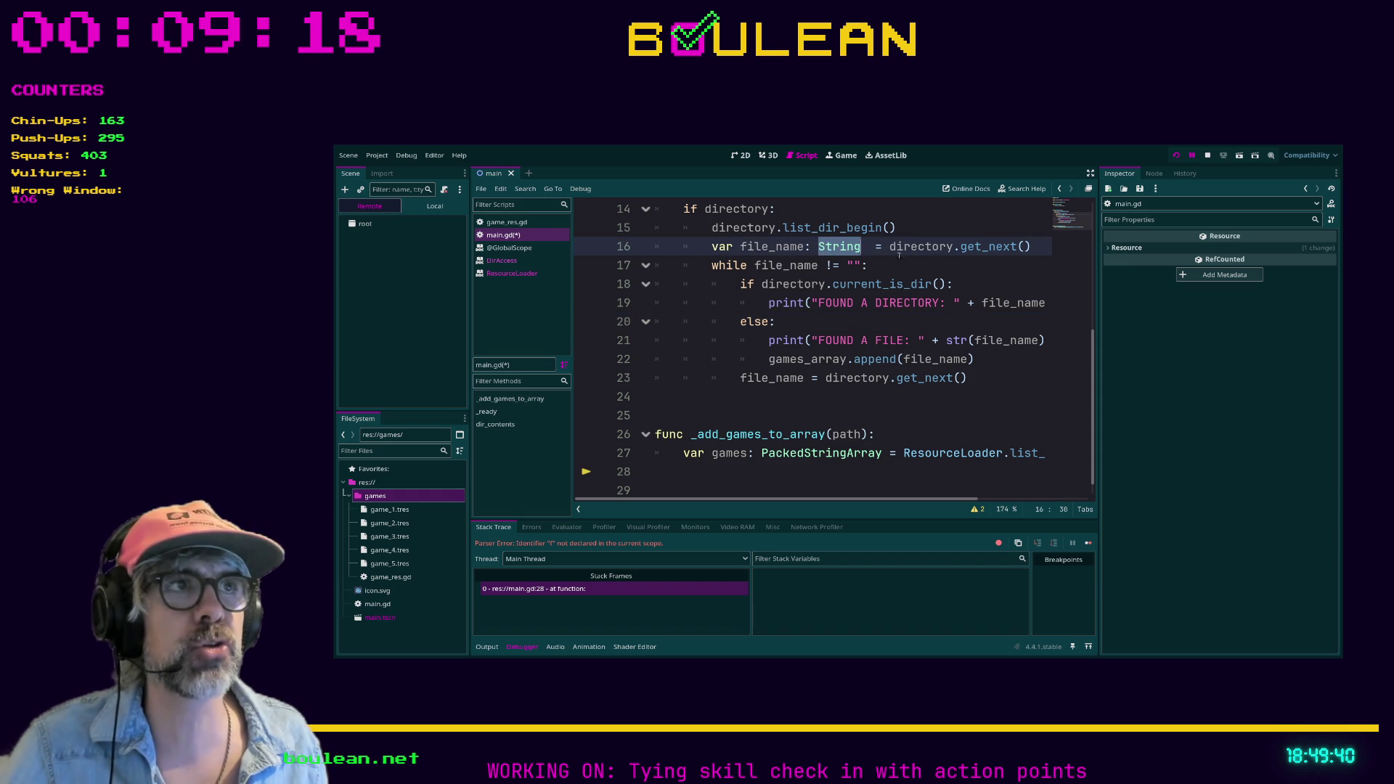
click(981, 248)
ctrl+click(981, 248)
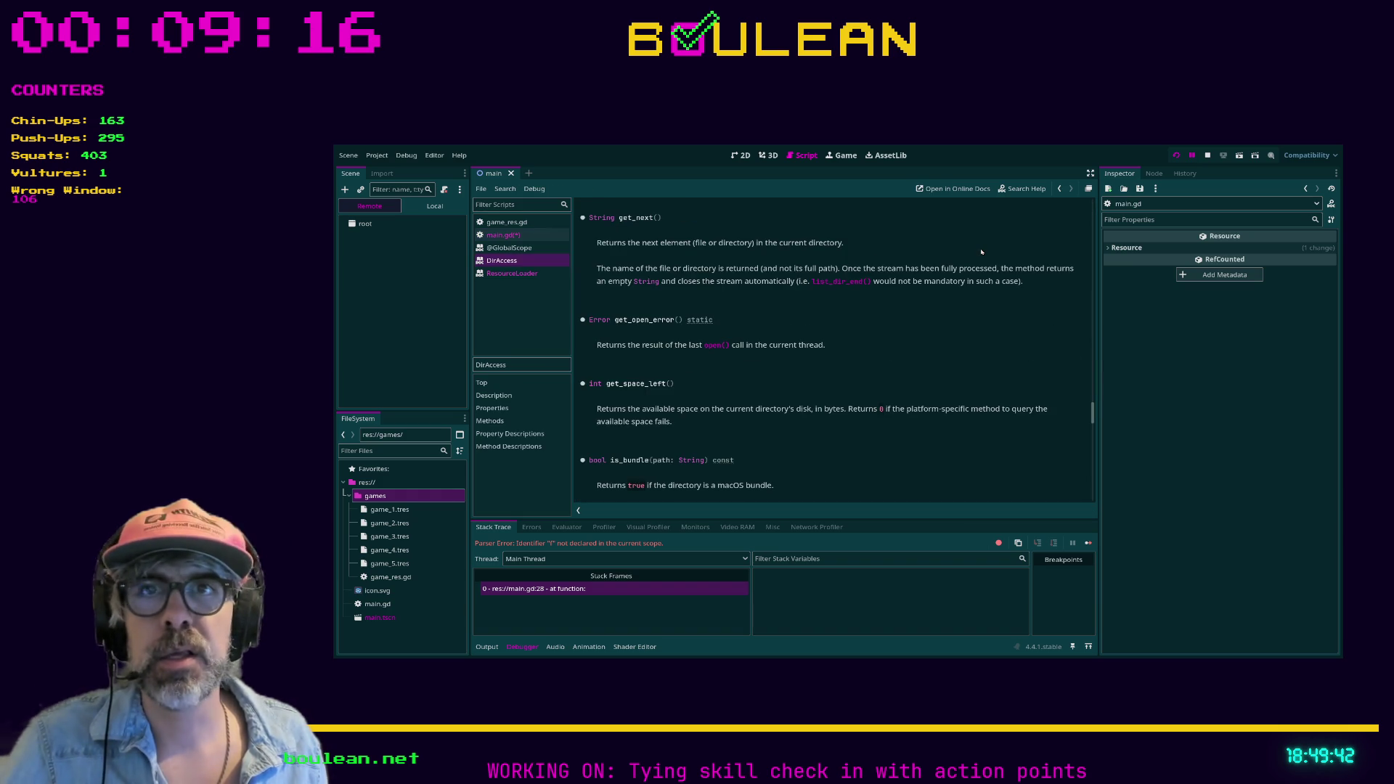
click(503, 234)
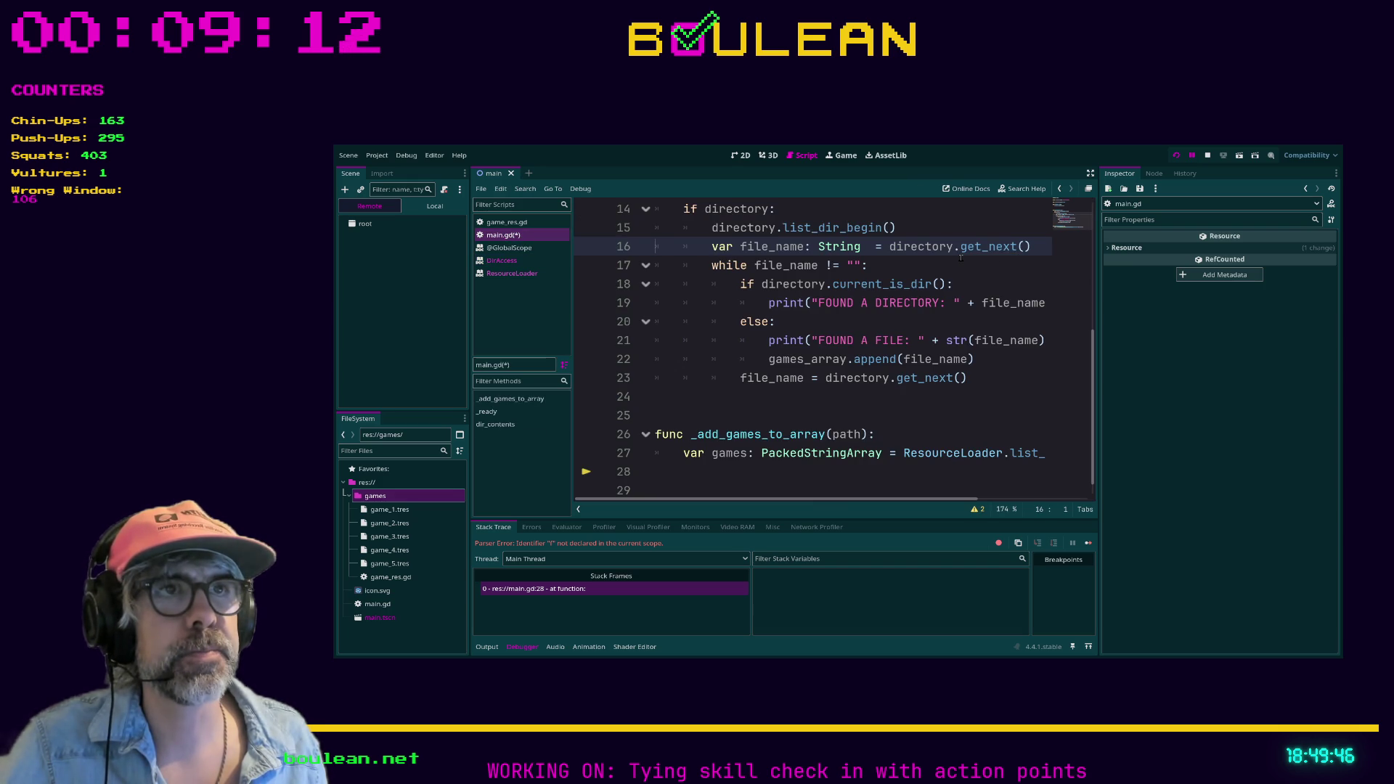
Comment out lines 12–23 of the dir_contents function with Ctrl+K.
click(812, 472)
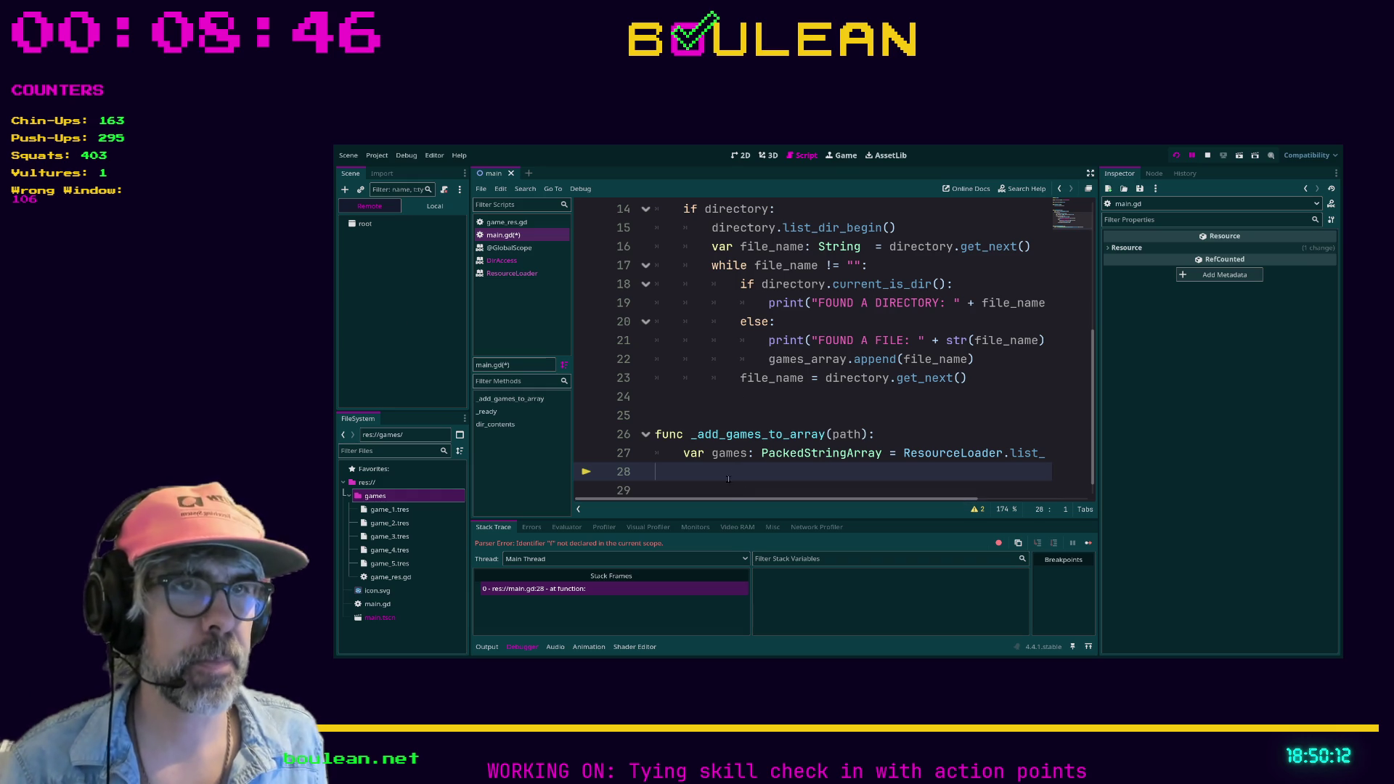
mouse_move(984, 377)
mouse_down()
mouse_move(708, 265)
mouse_move(639, 211)
mouse_move(635, 424)
mouse_up()
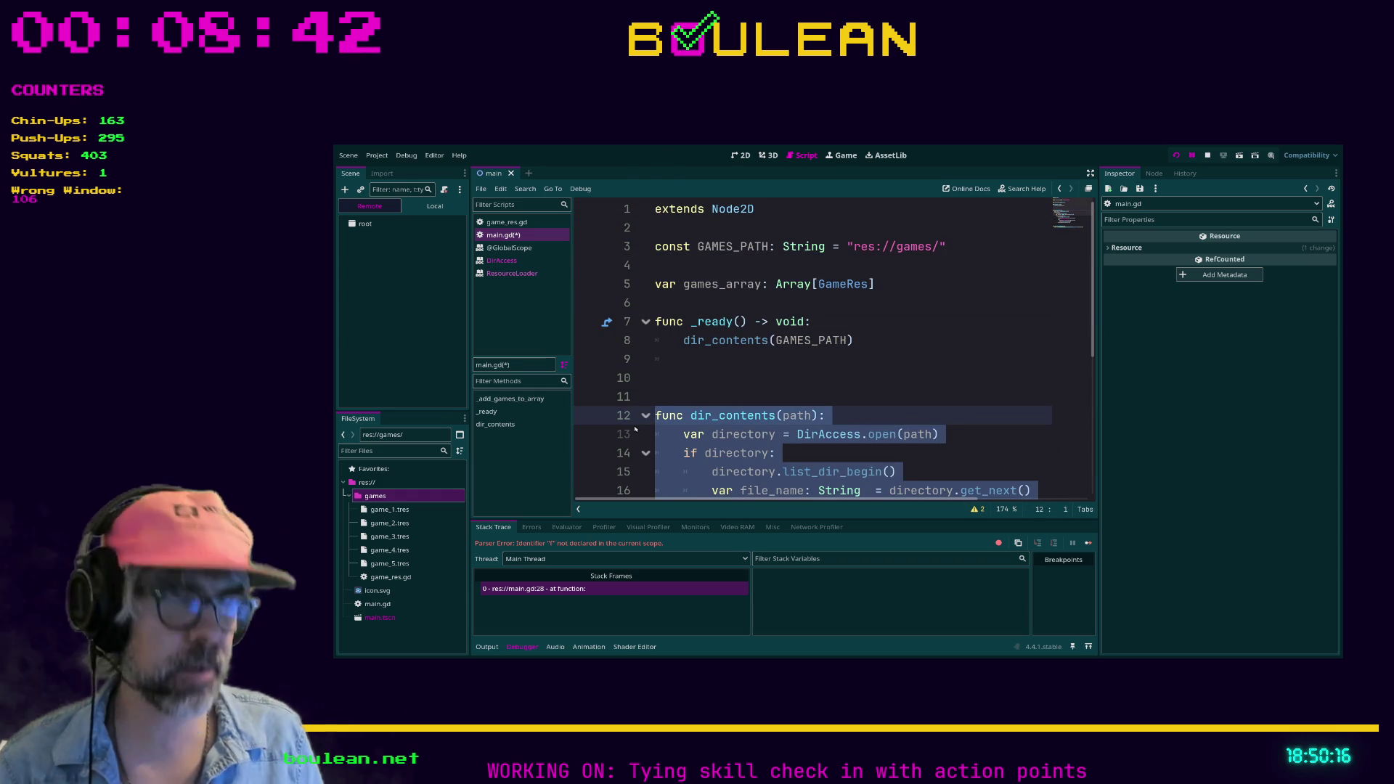
key(ctrl+k)
click(865, 343)
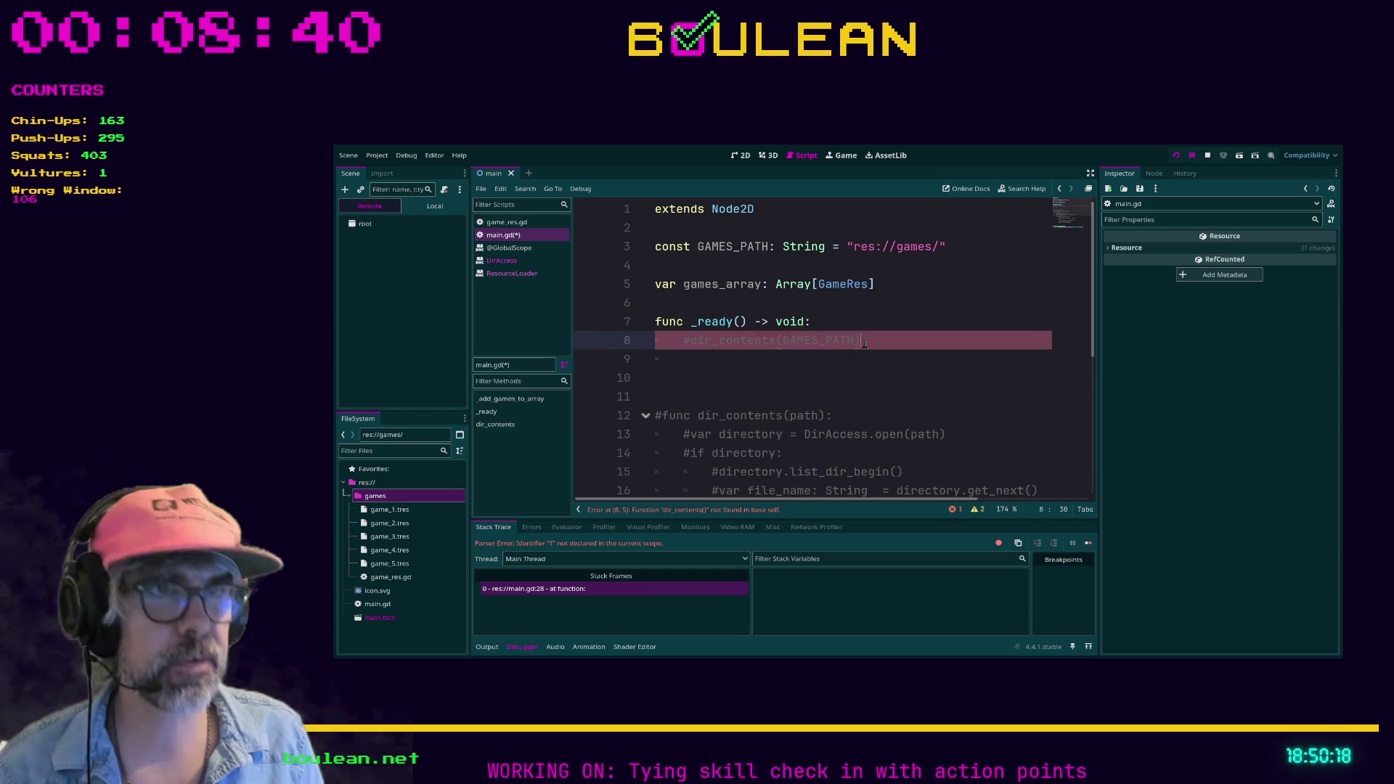
Comment out dir_contents(GAMES_PATH) in _ready and add _add_games_to_array(GAMES_PATH) beneath it.
key(Return)
text(p)
key(BackSpace)
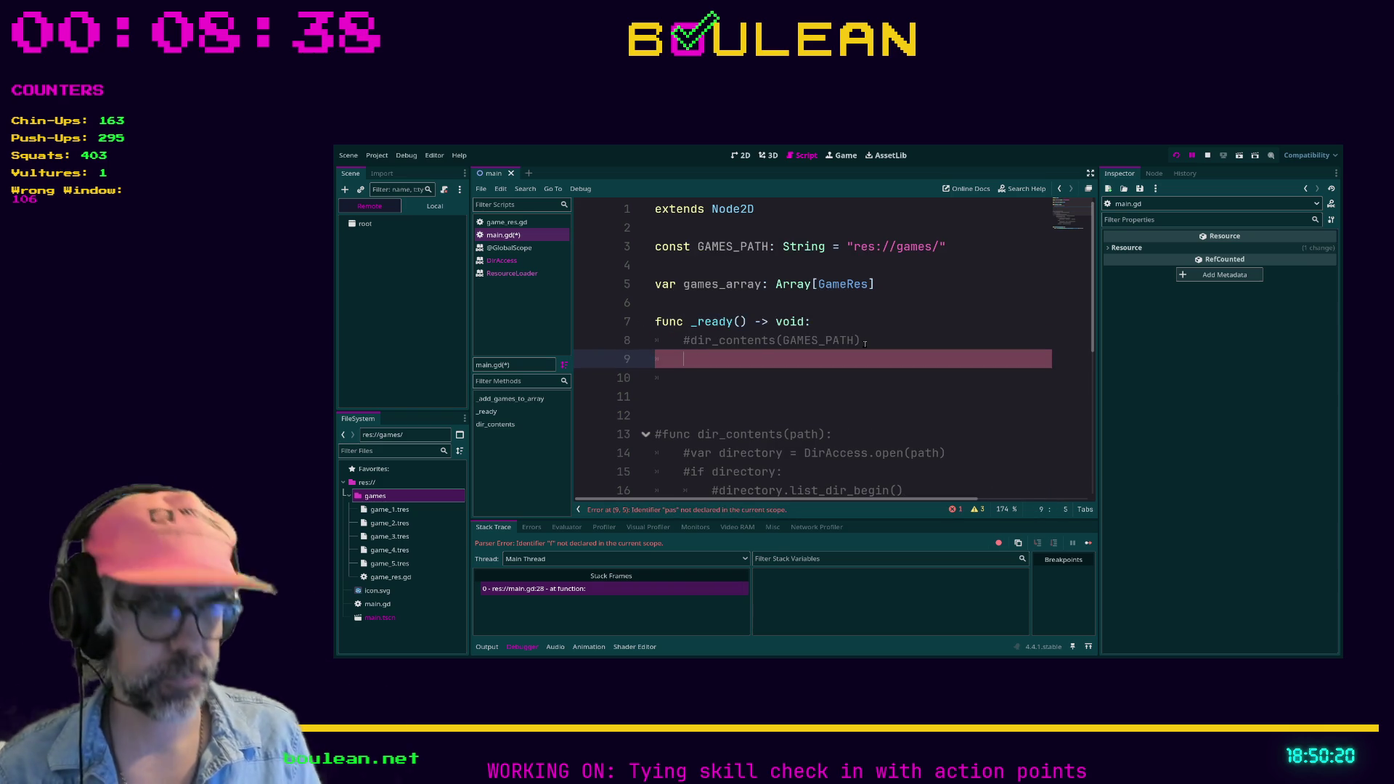
text(_g)
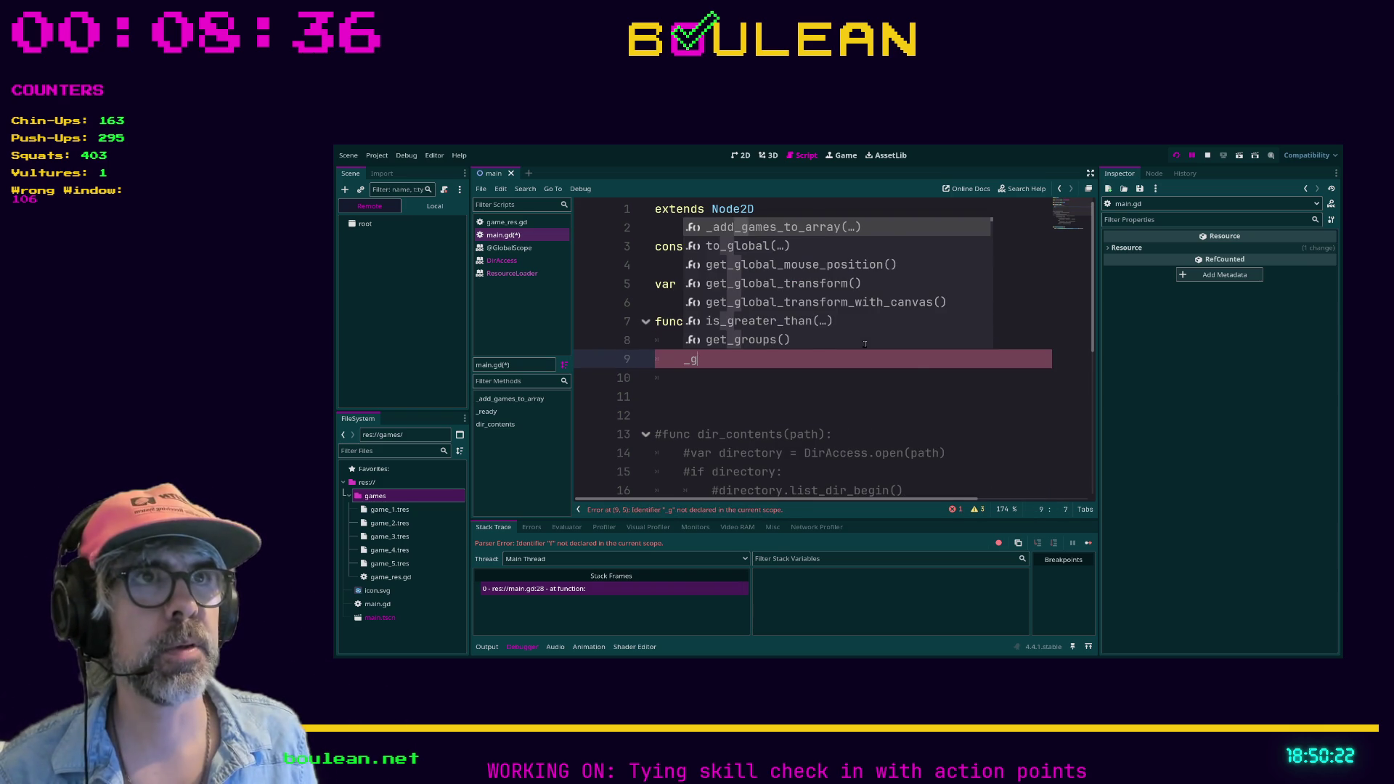
key(Return)
key(Down)
key(Down)
key(Down)
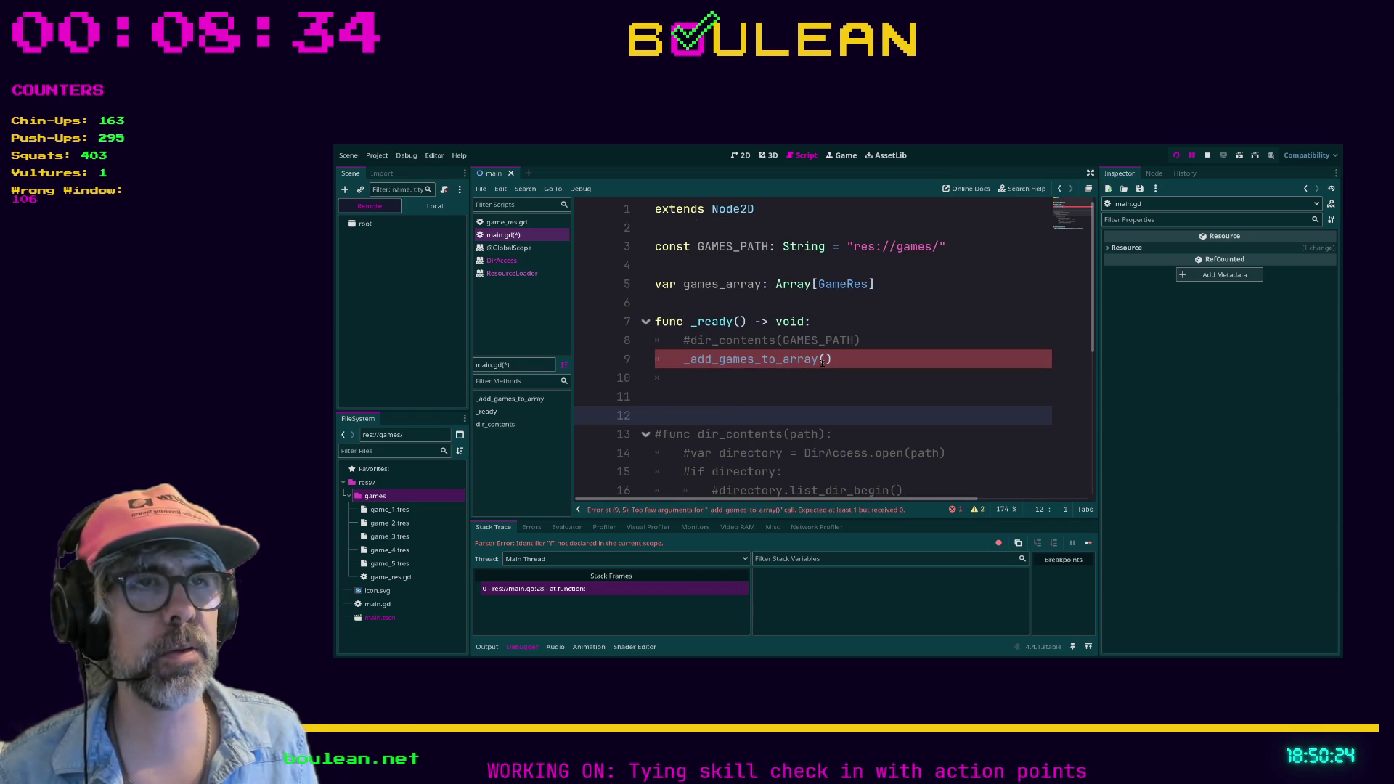
click(827, 358)
text(GAME_PATH)
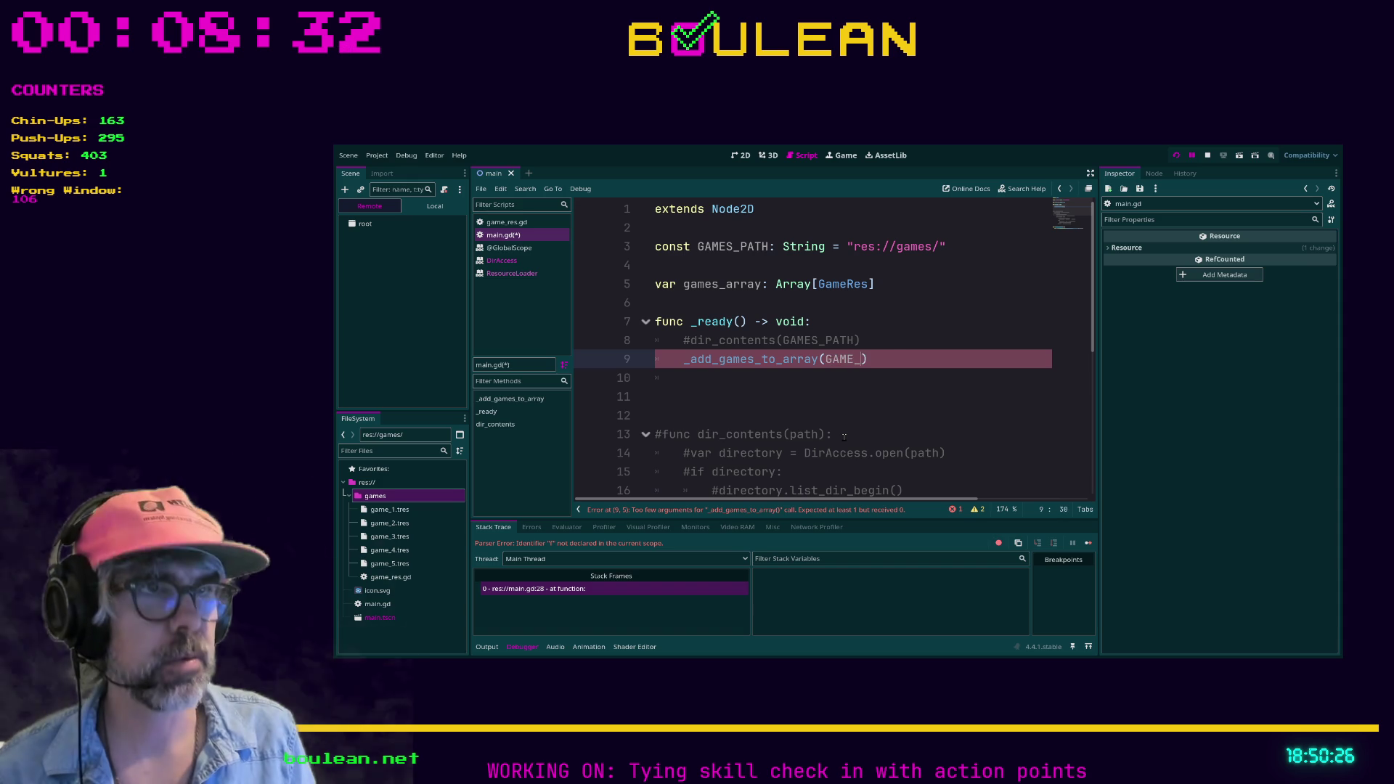
click(752, 393)
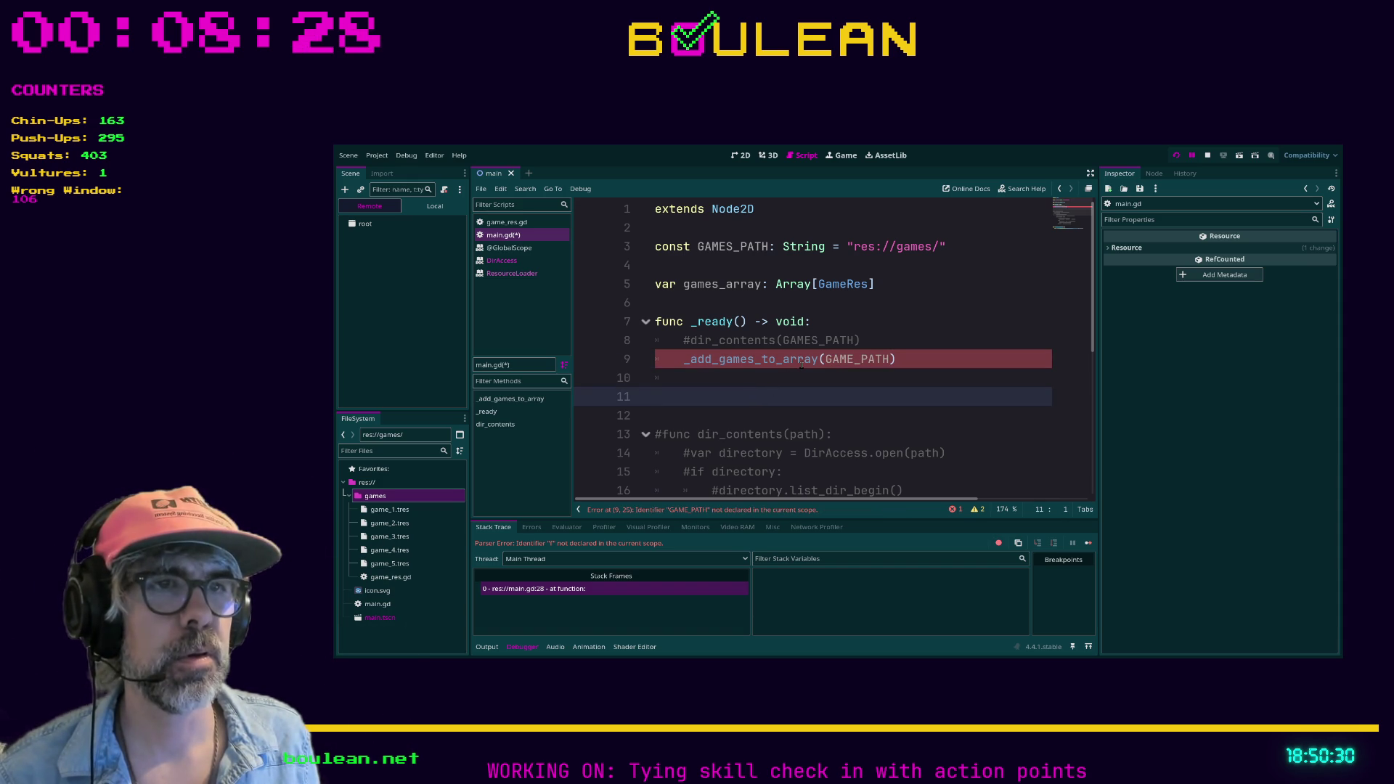
click(855, 358)
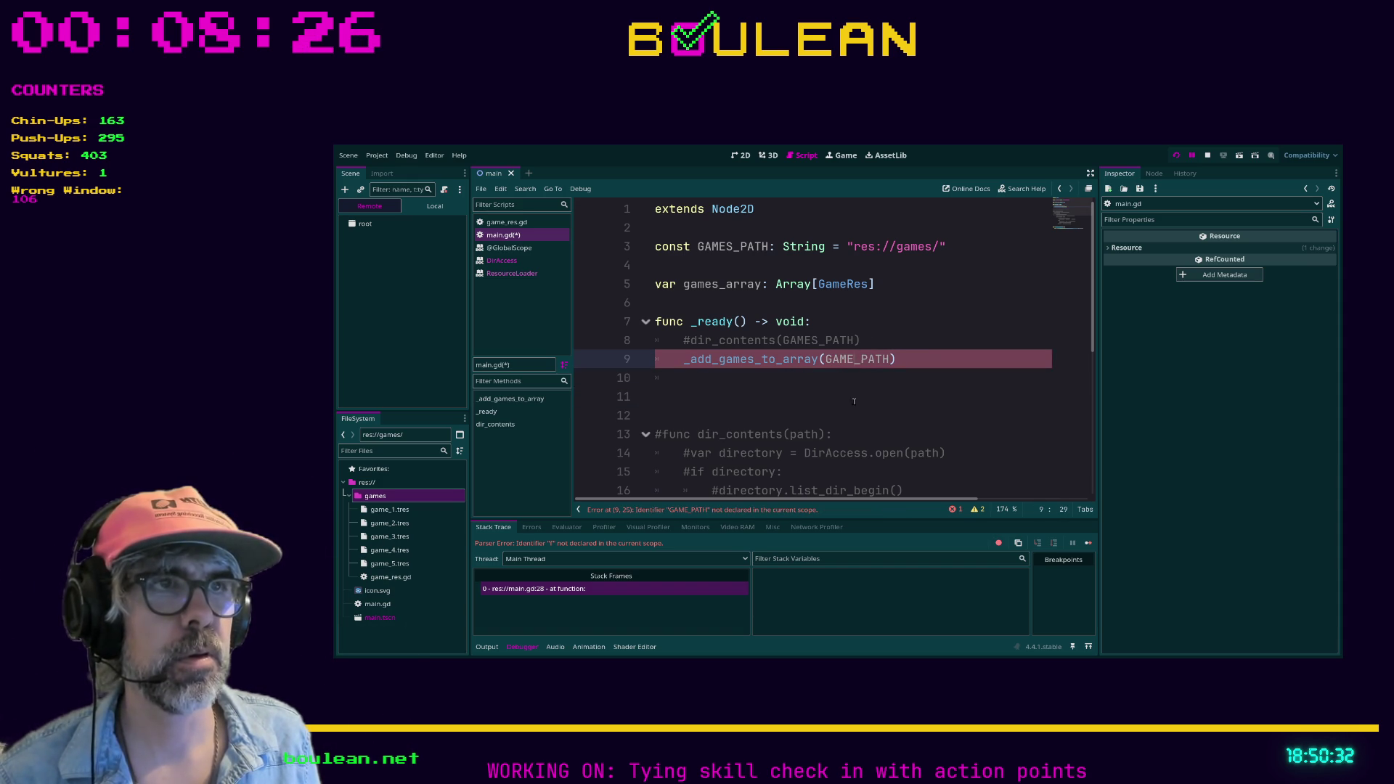
text(S)
scroll(828, 393, down, 5)
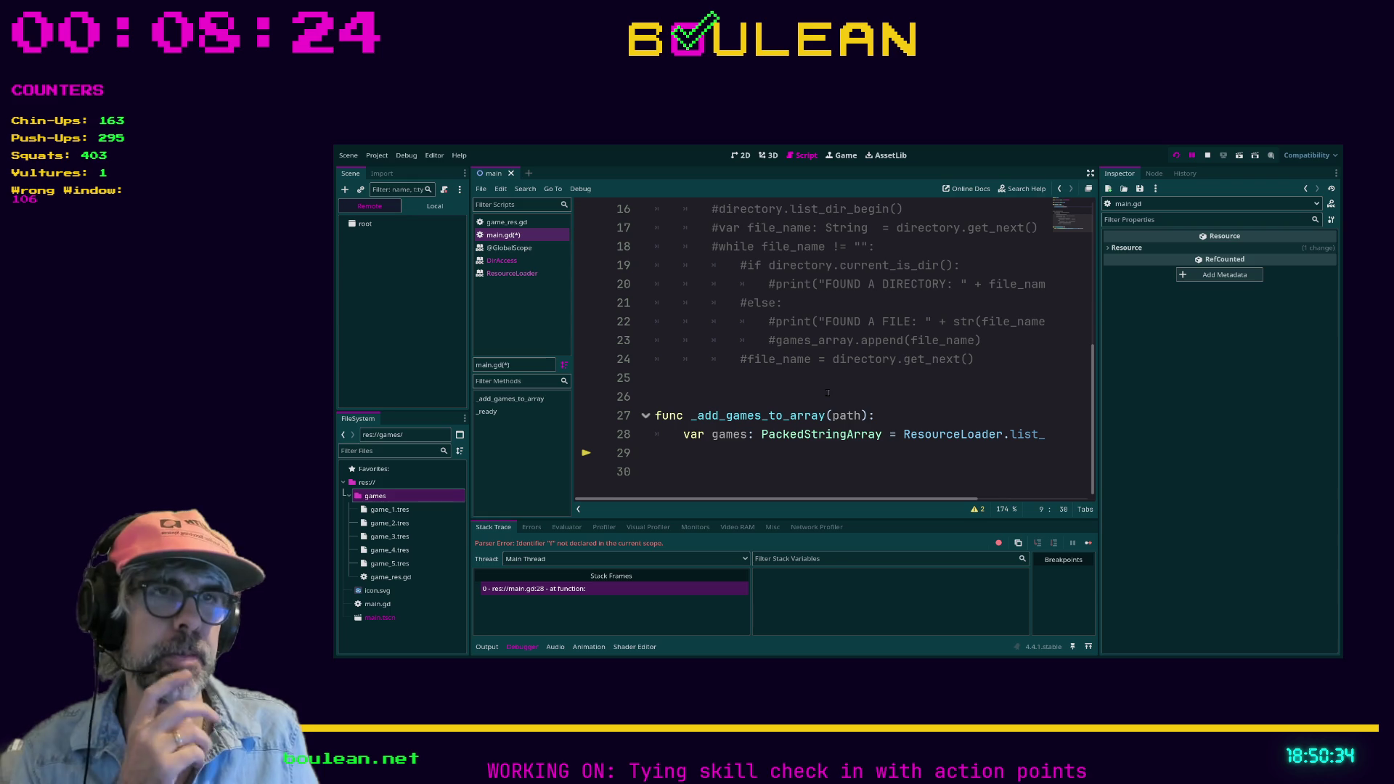
Add an indented print(games) on line 29 of _add_games_to_array and save main.gd.
click(789, 459)
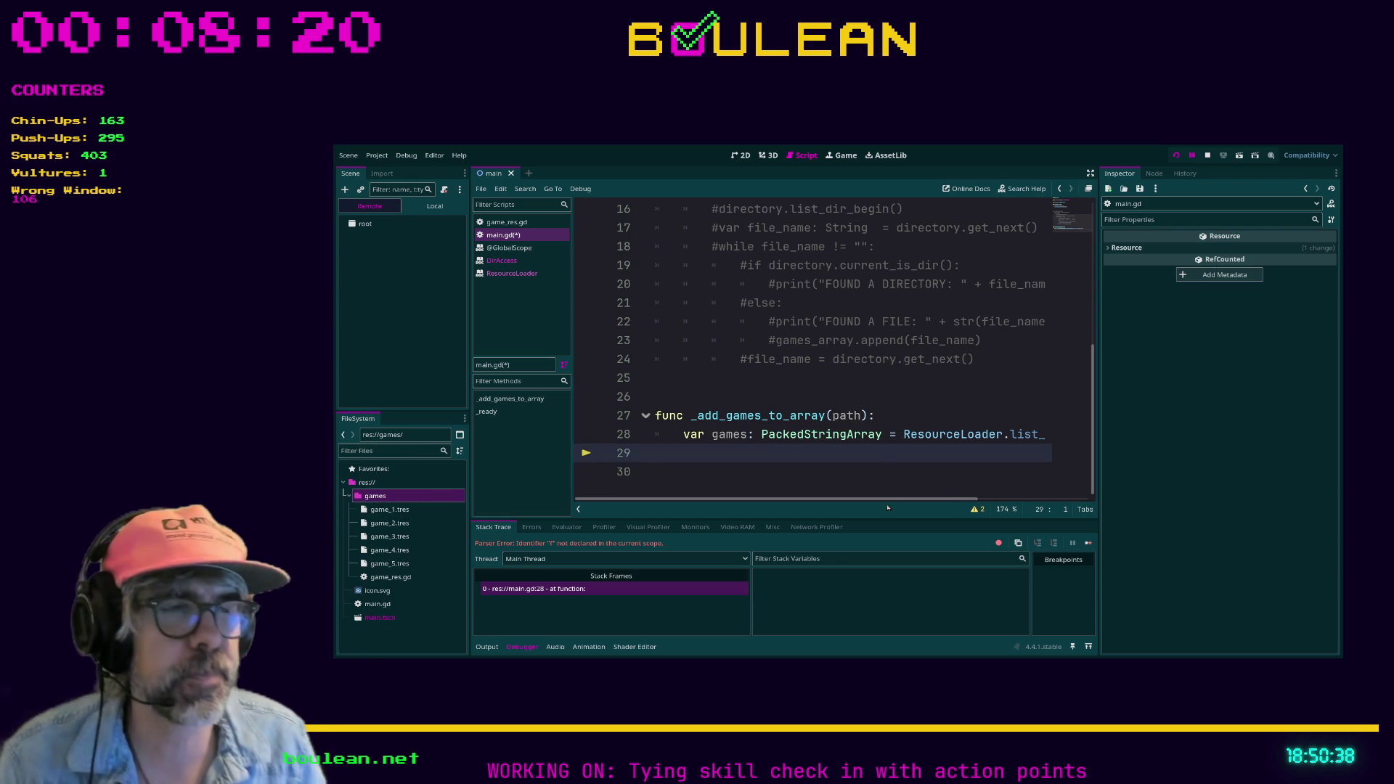
scroll(860, 500, right, 1)
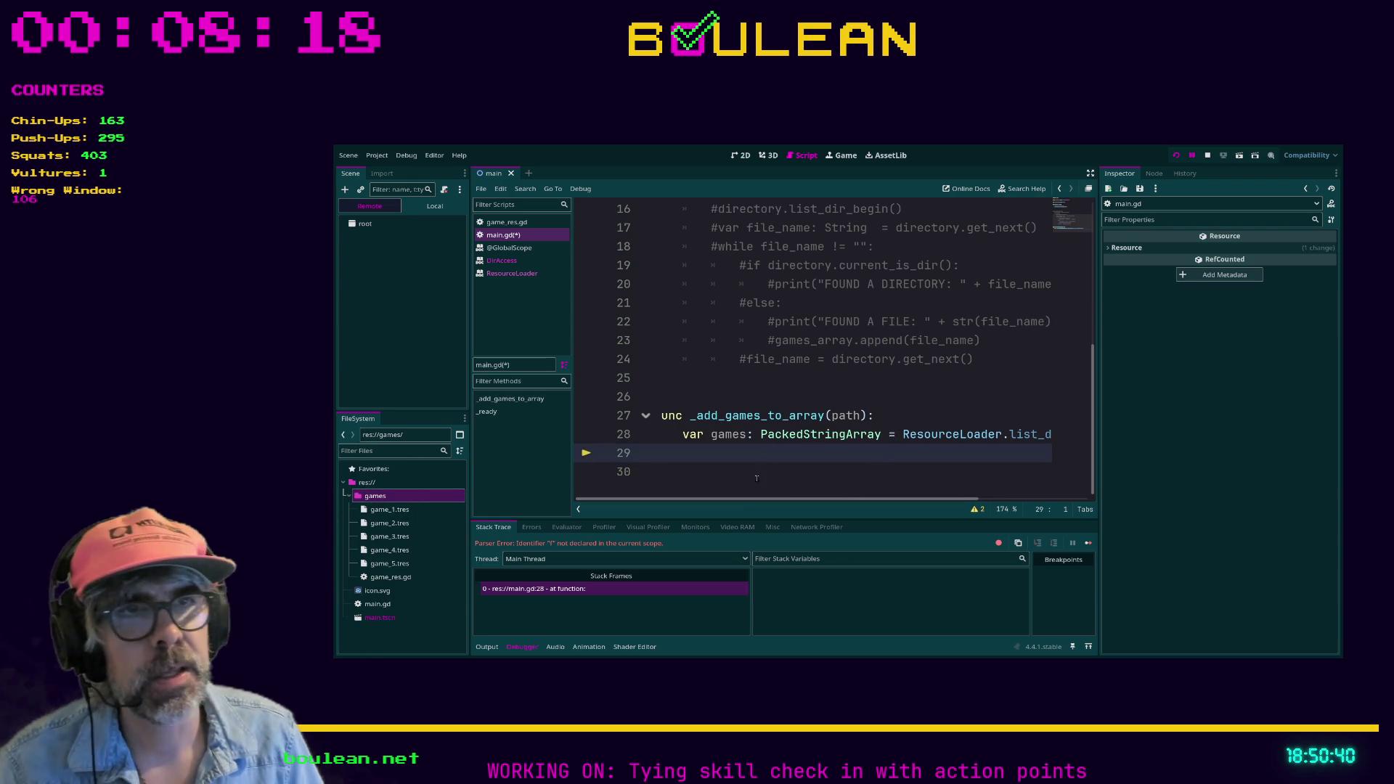
key(Tab)
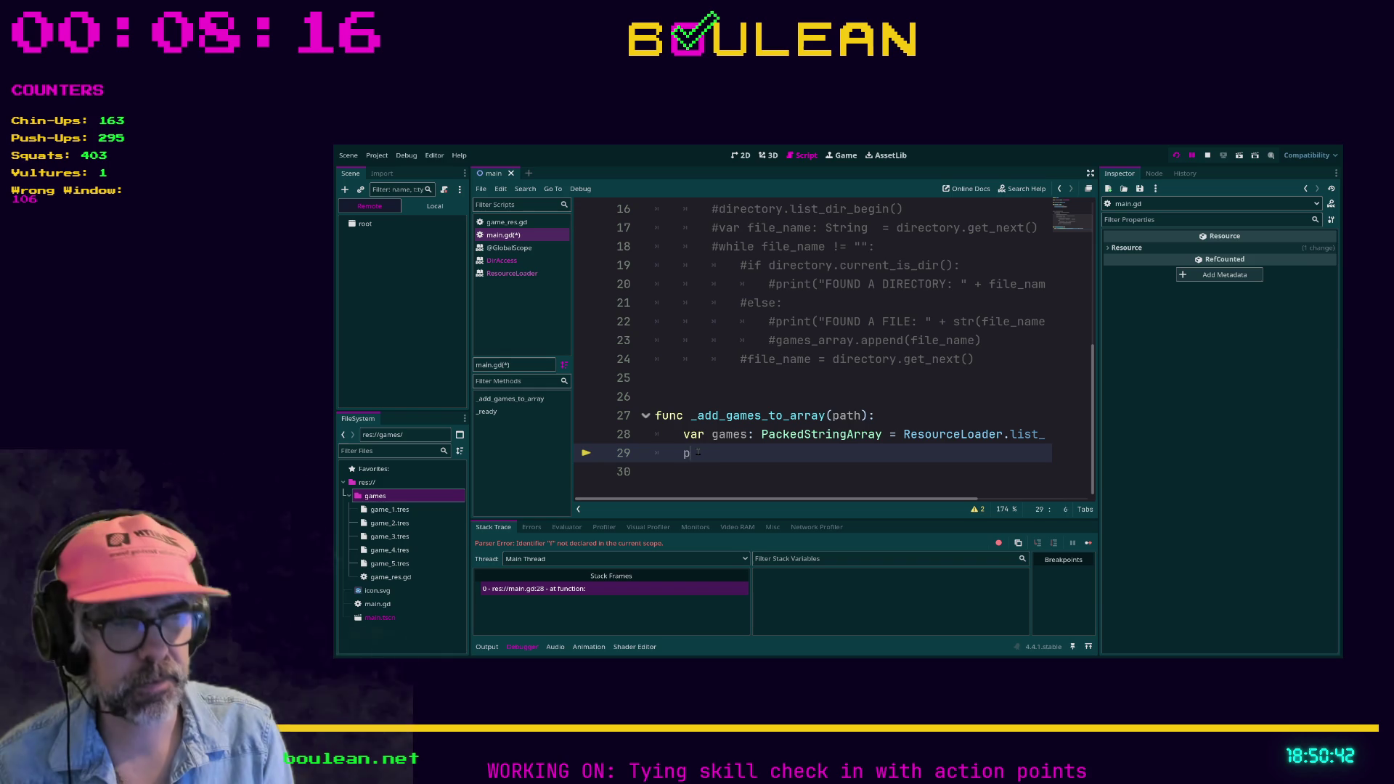
text(print(games)
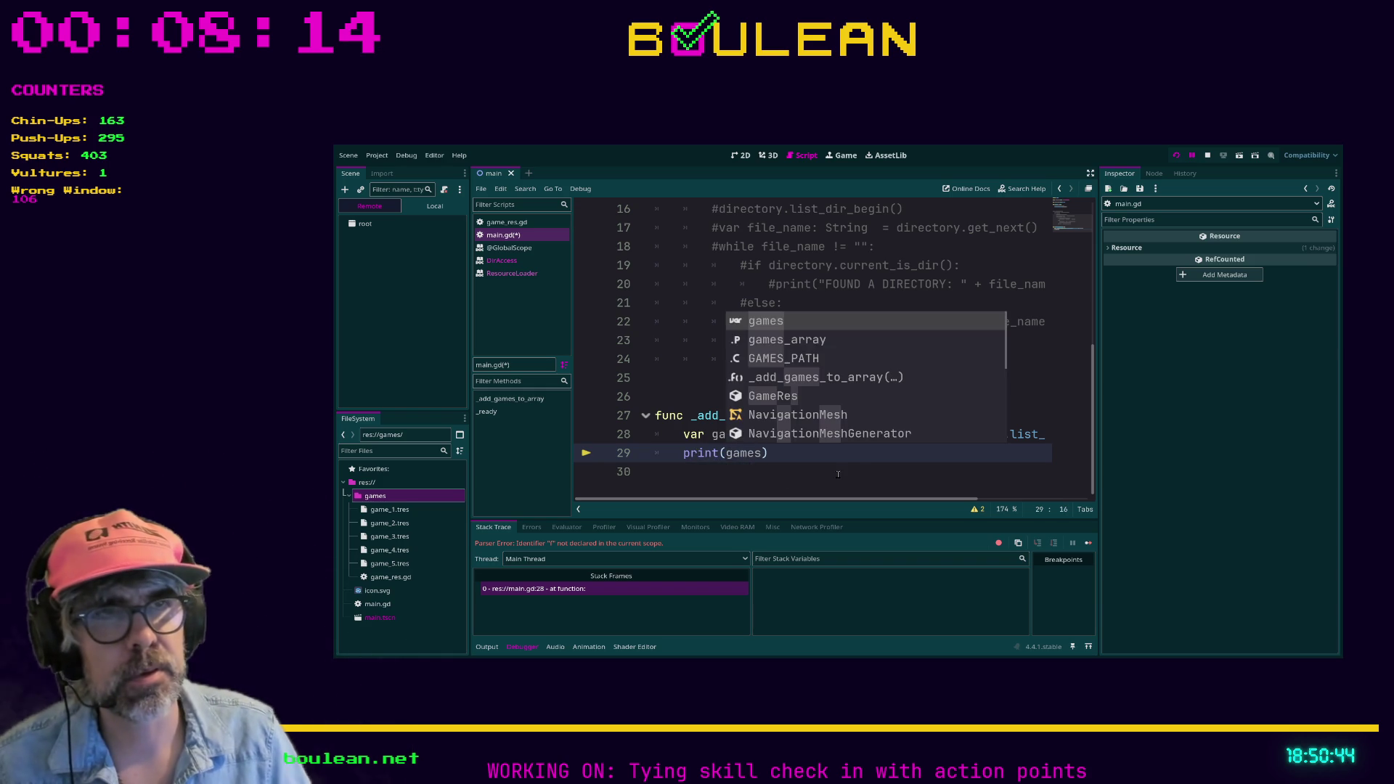
click(865, 475)
key(ctrl+s)
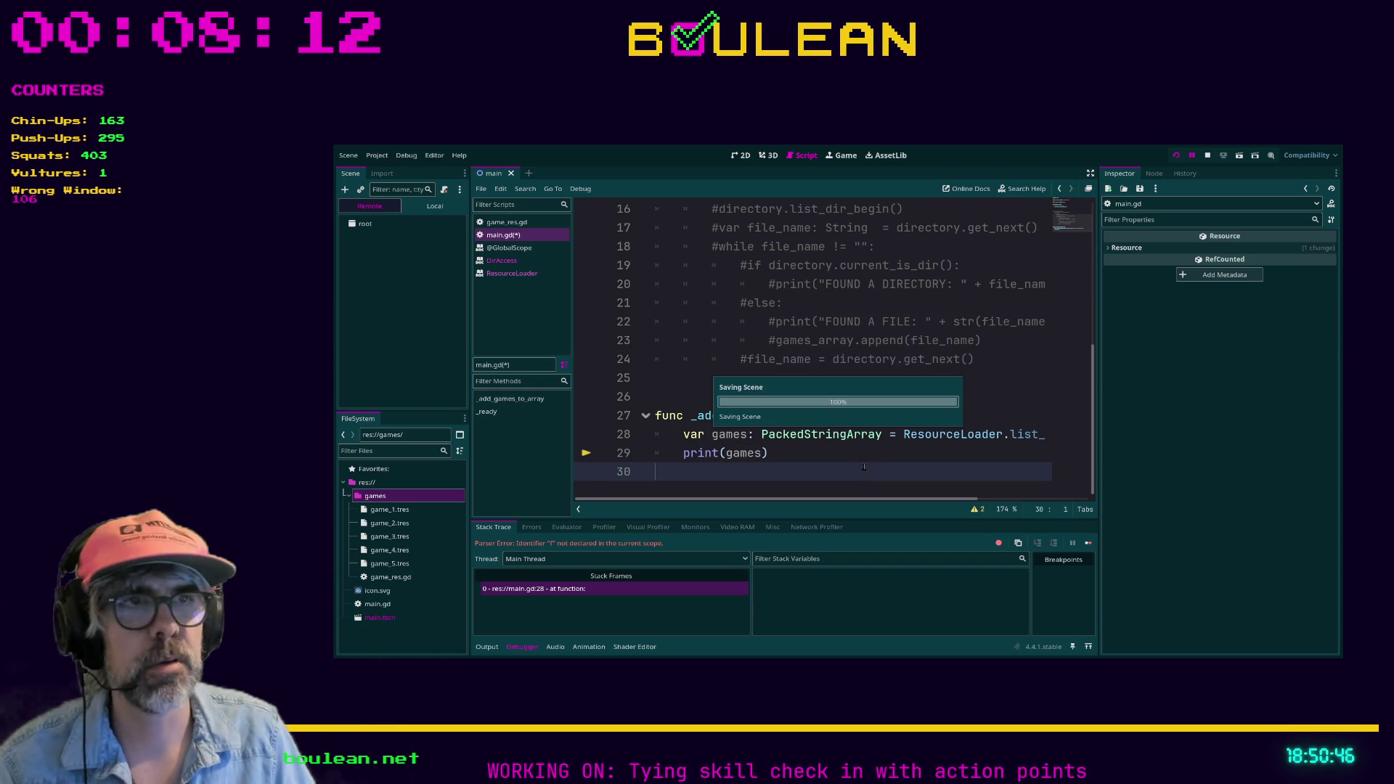
Run the project to list the game files, stop it, and inspect game_5.tres's properties.
click(835, 453)
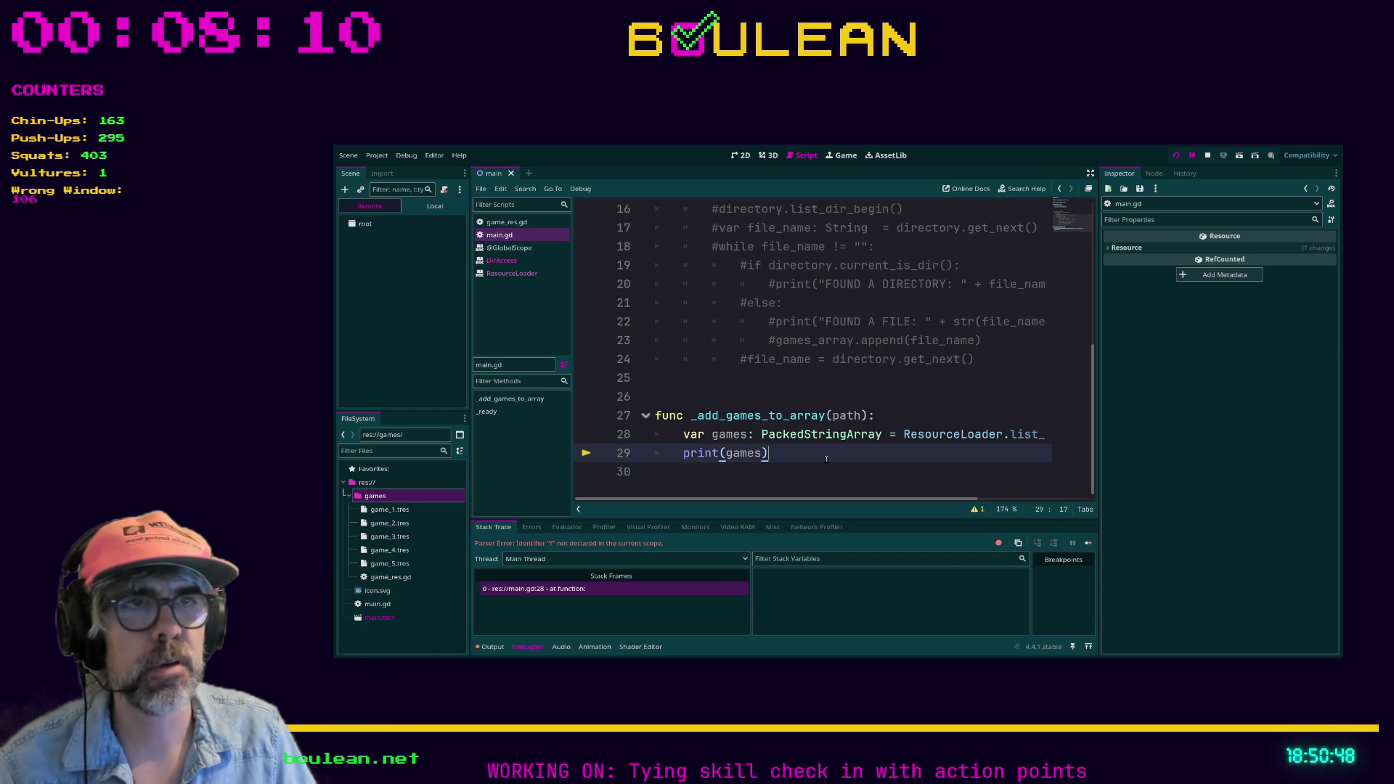
key(F5)
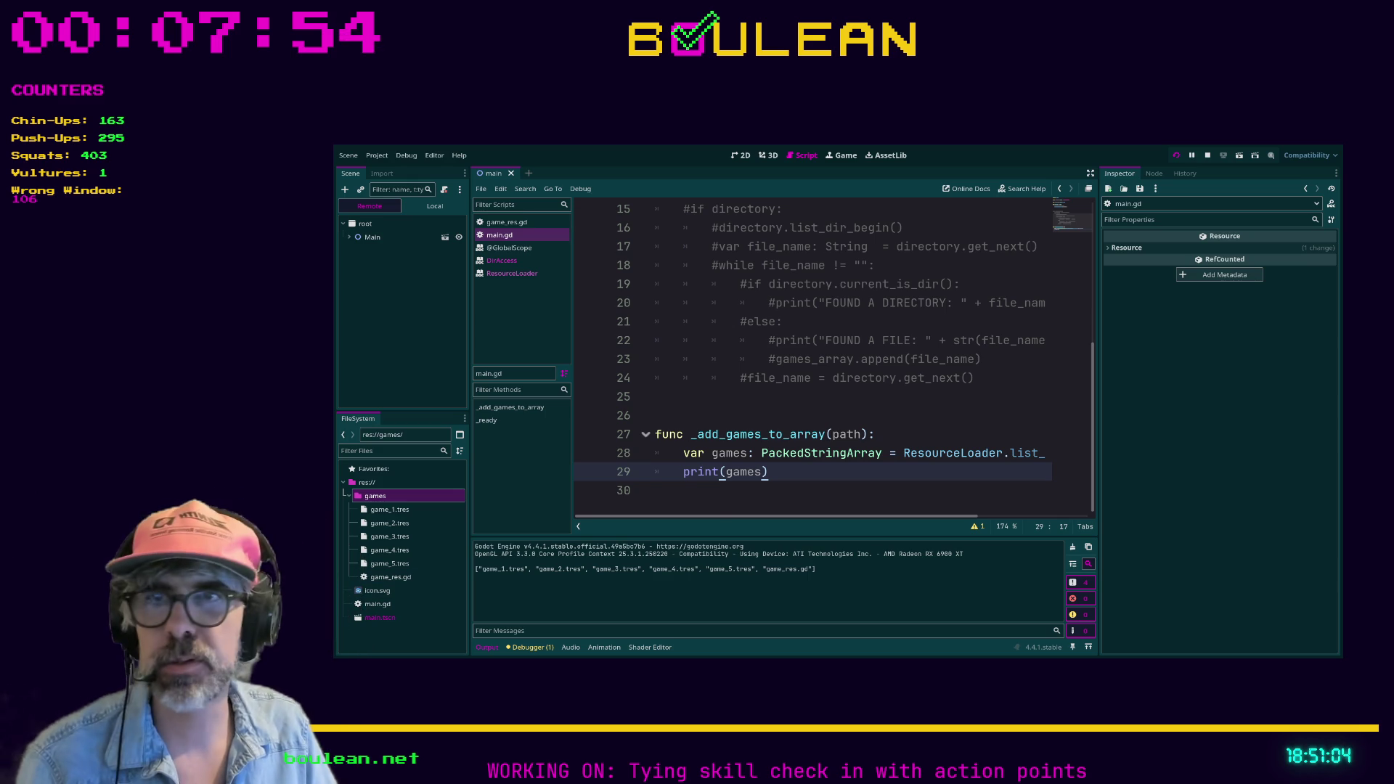
key(F8)
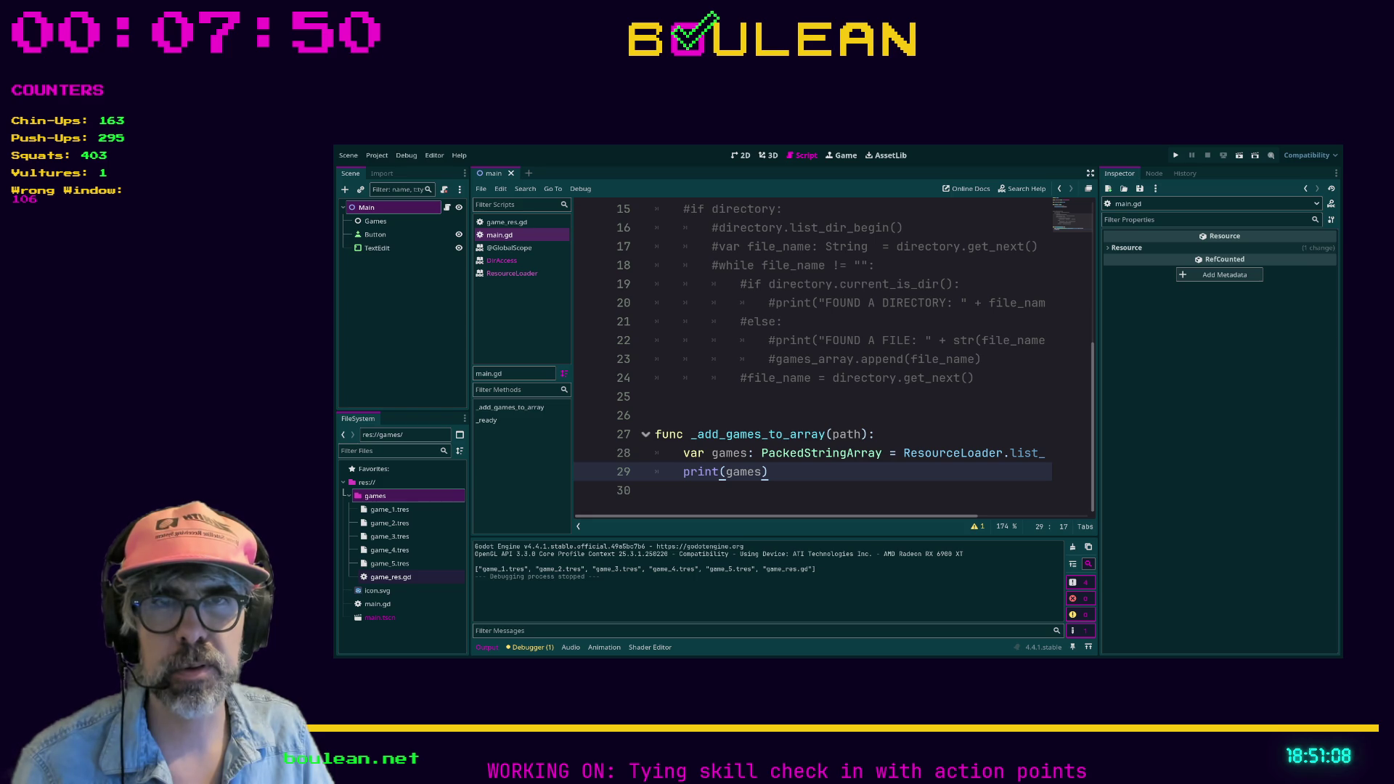
drag(385, 576, 368, 487)
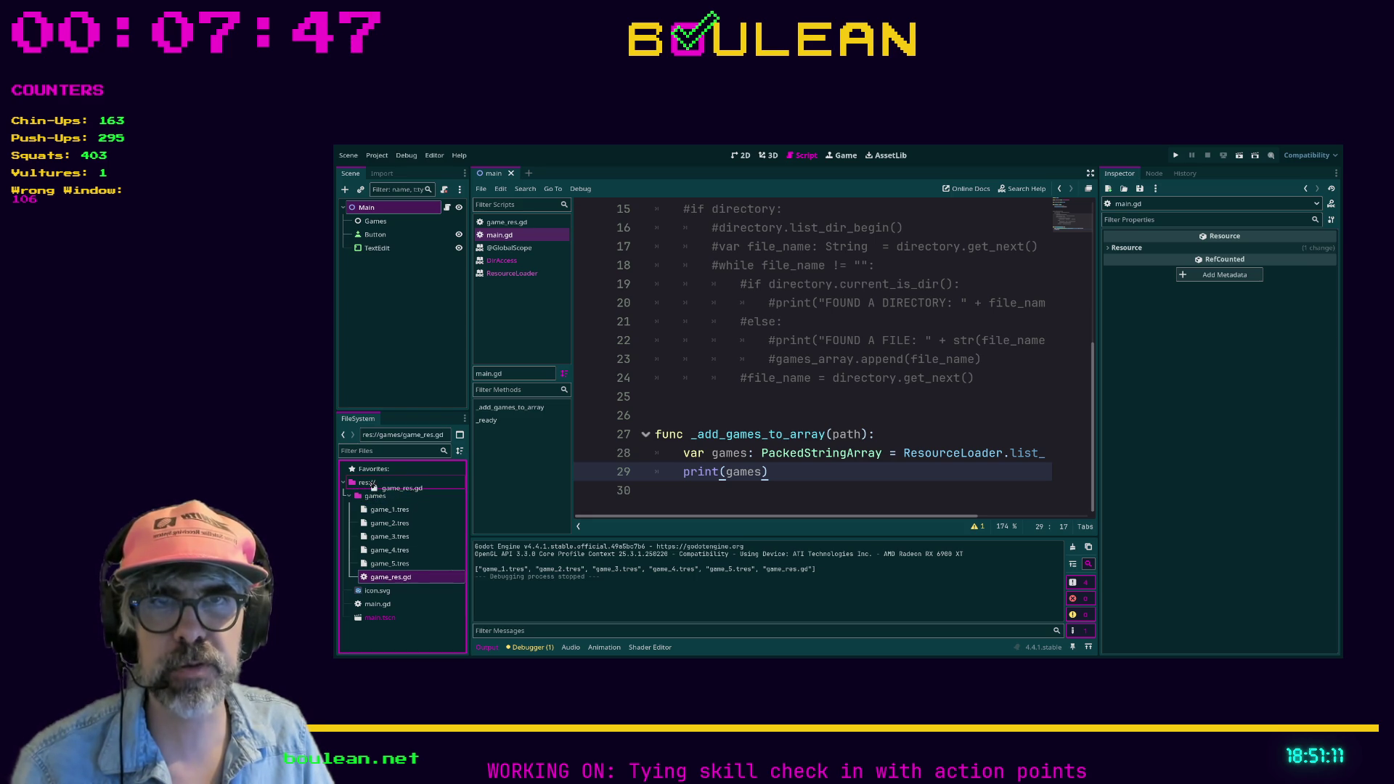
click(385, 565)
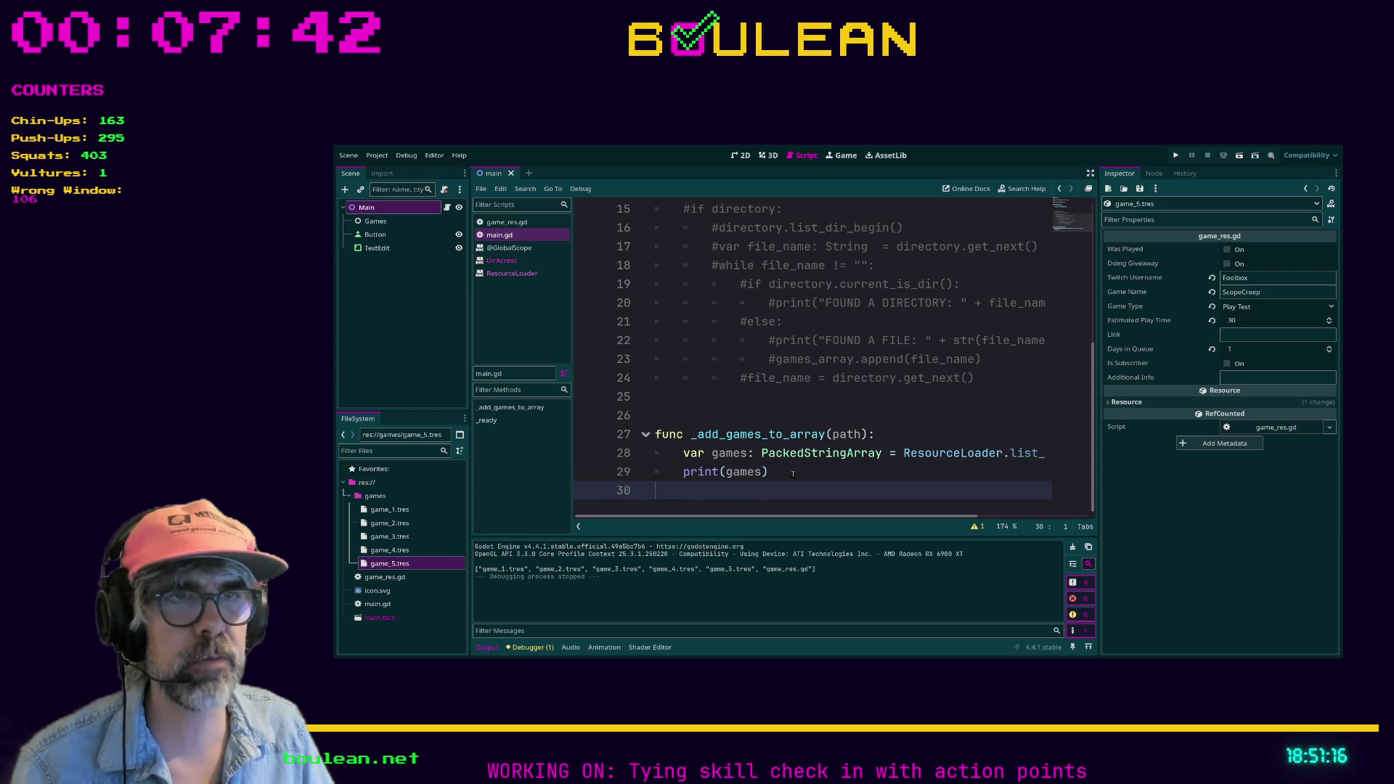
Start replacing the print(games) line with 'f' and toggle distraction-free mode to hide the docks.
key(shift+Home)
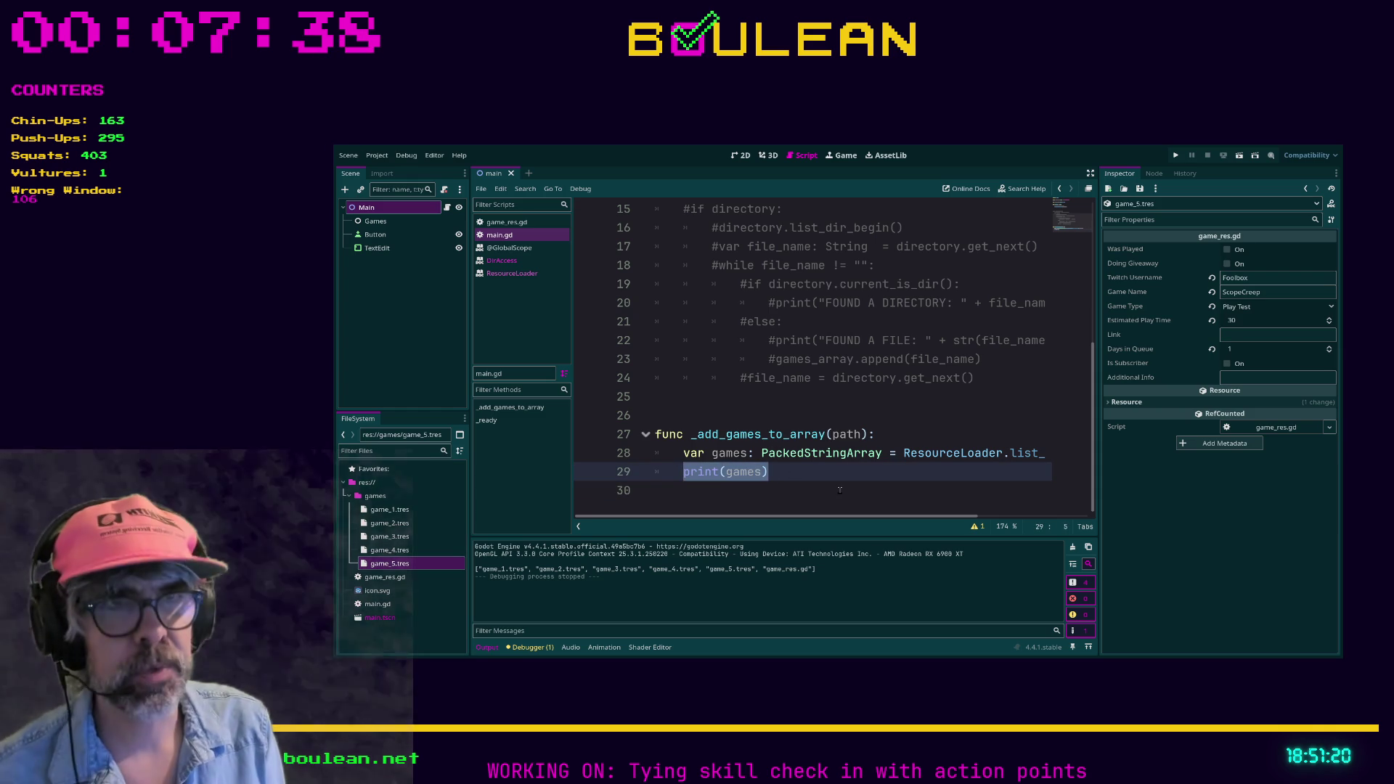
text(f)
key(ctrl+shift+F11)
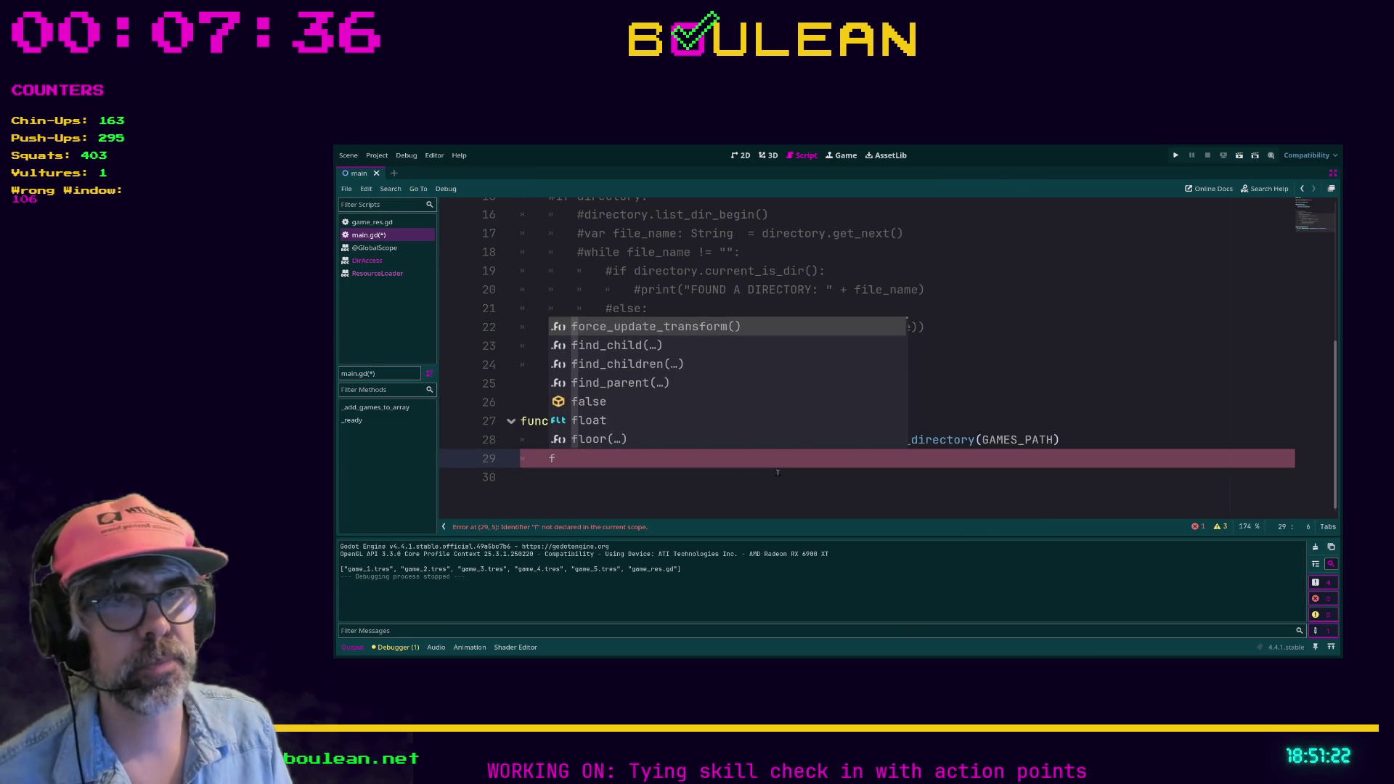
Write the loop over games that appends each game to games_array, replacing a tentative ResourceLoader.load call.
click(746, 470)
scroll(746, 470, up, 1)
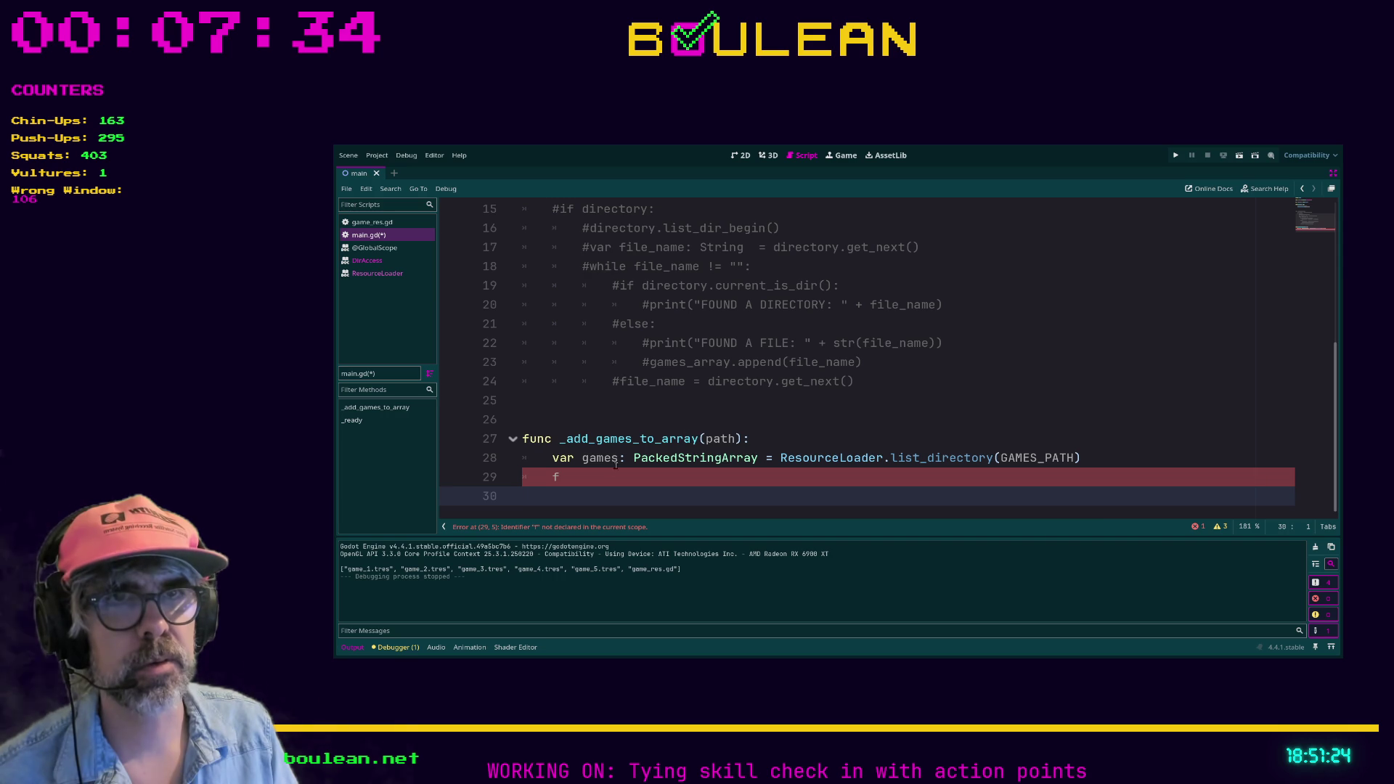
click(594, 483)
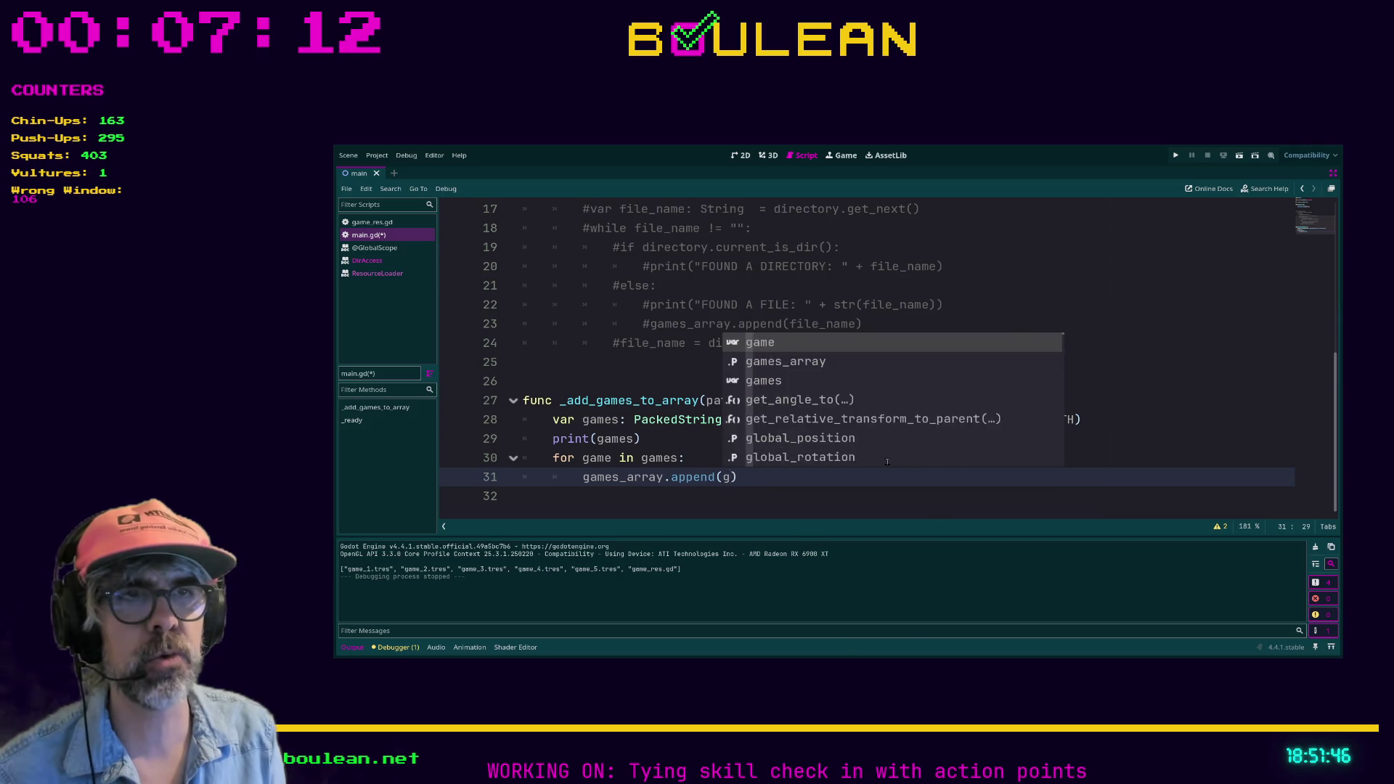
text(ourceLoad)
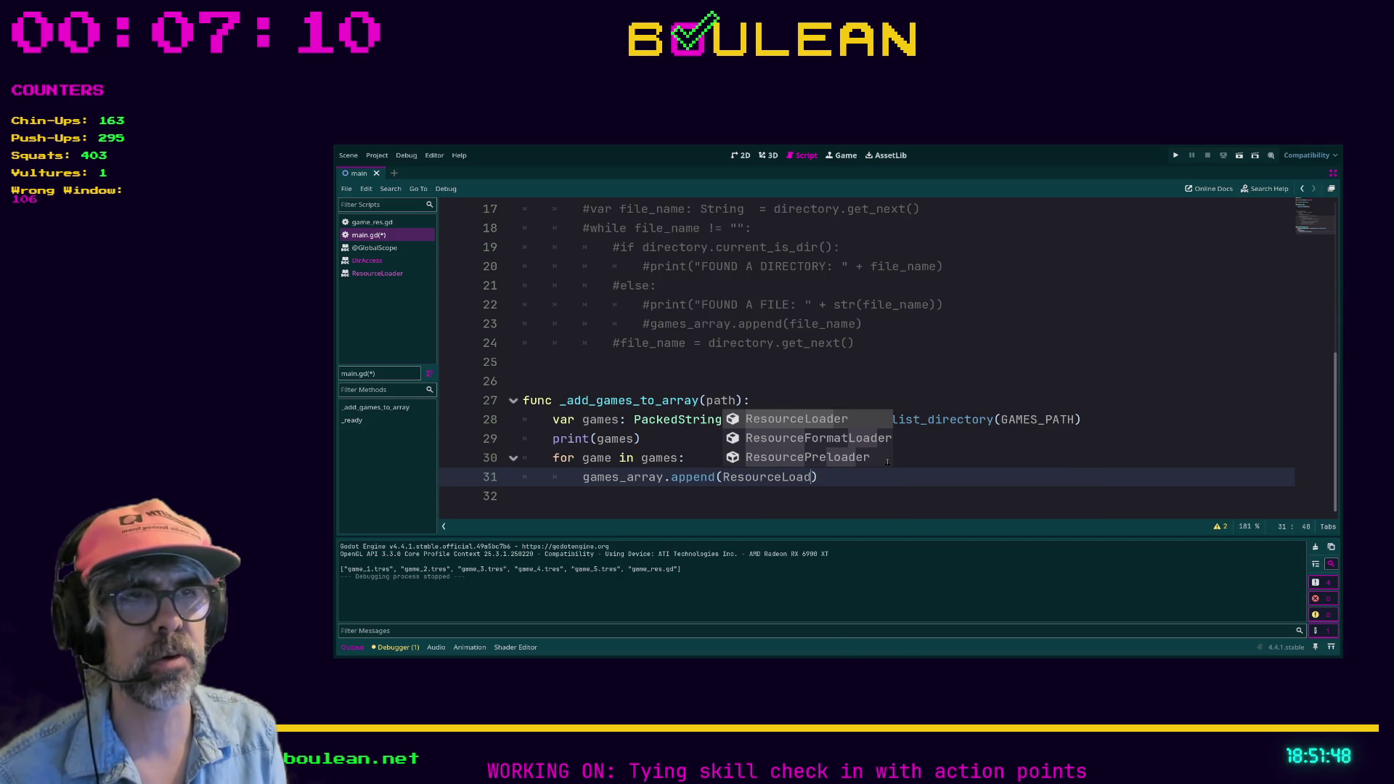
key(Return)
text(.)
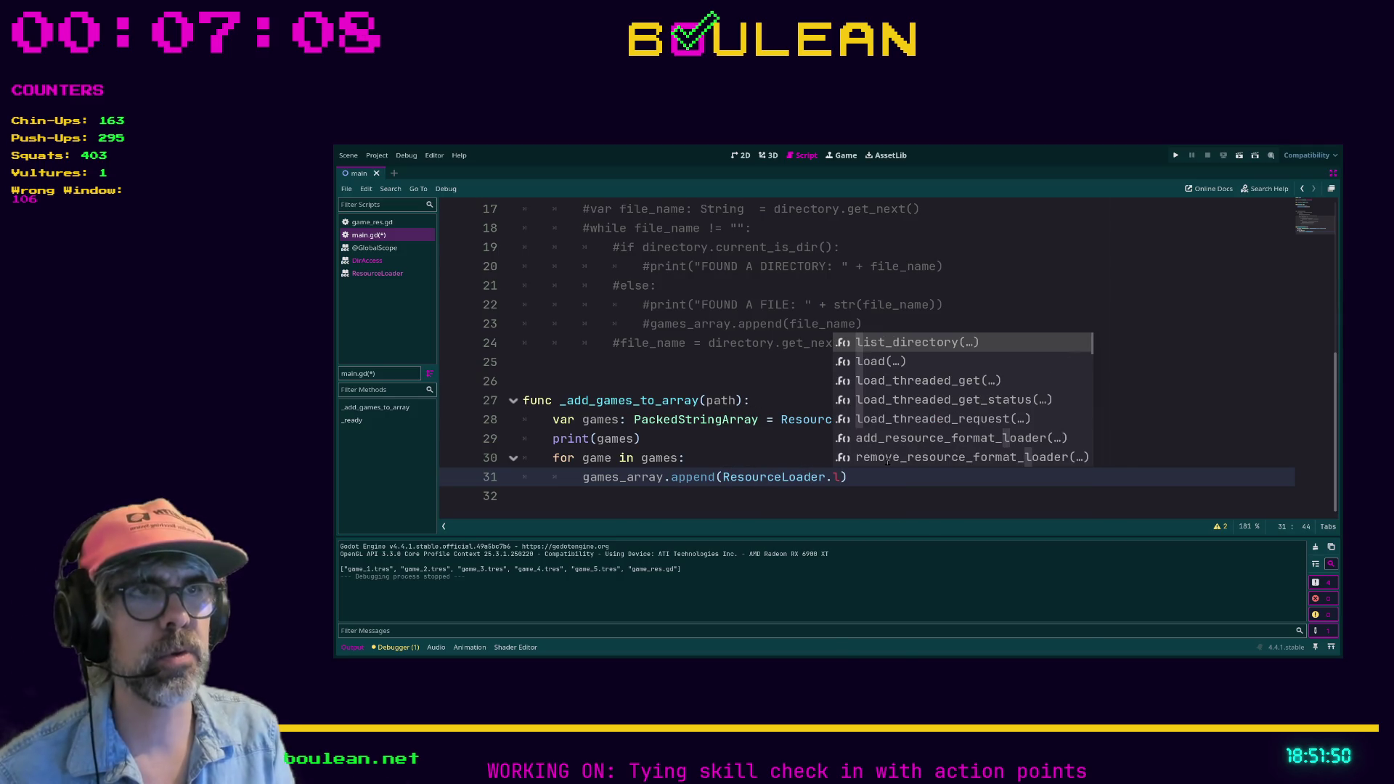
text(load(game)
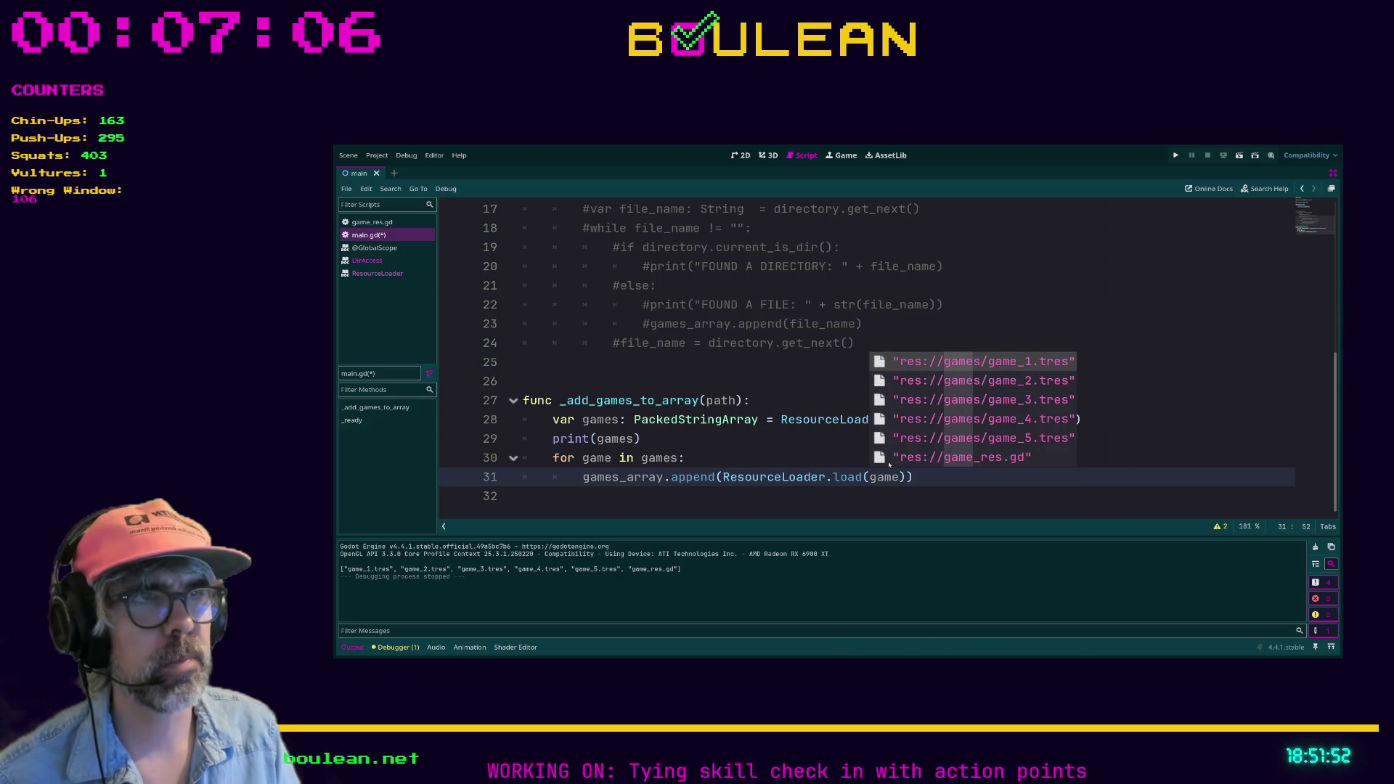
key(Escape)
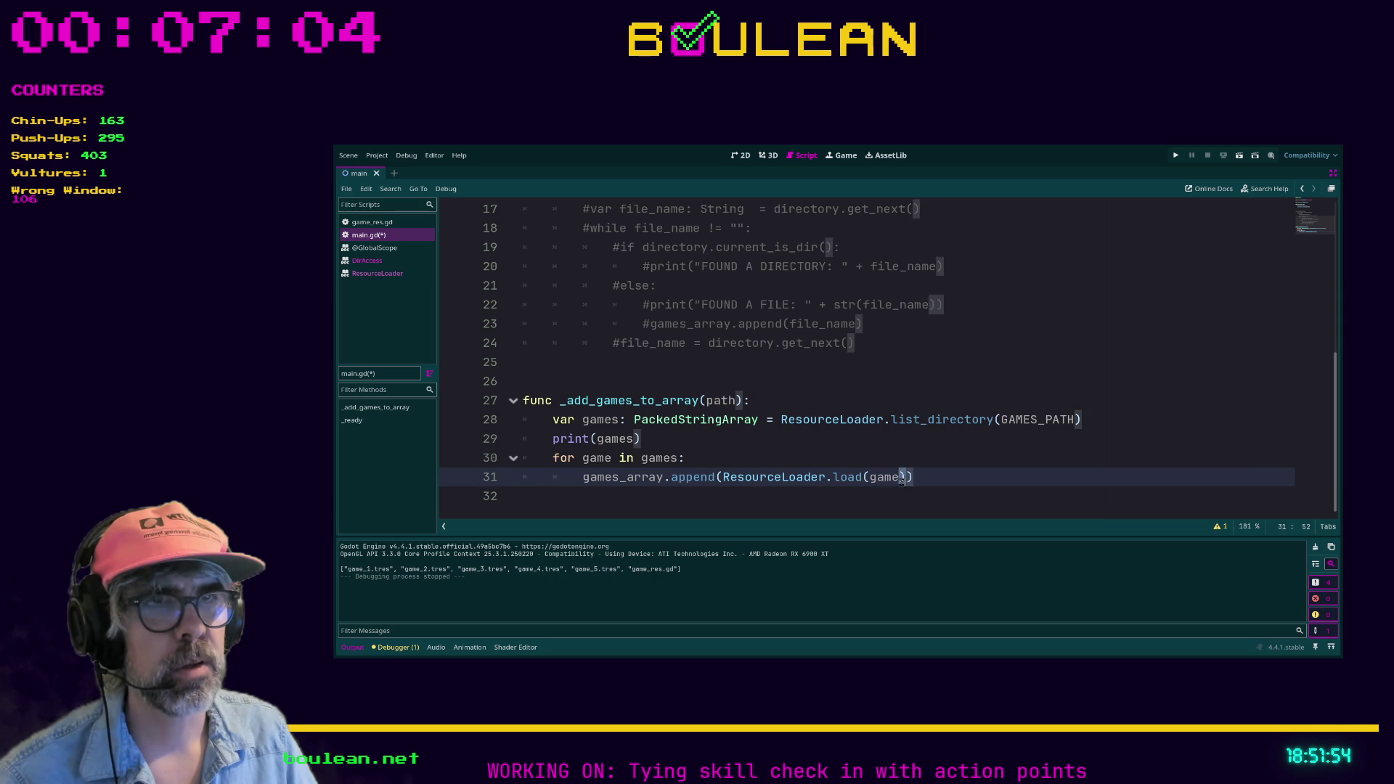
drag(907, 479, 724, 483)
key(BackSpace)
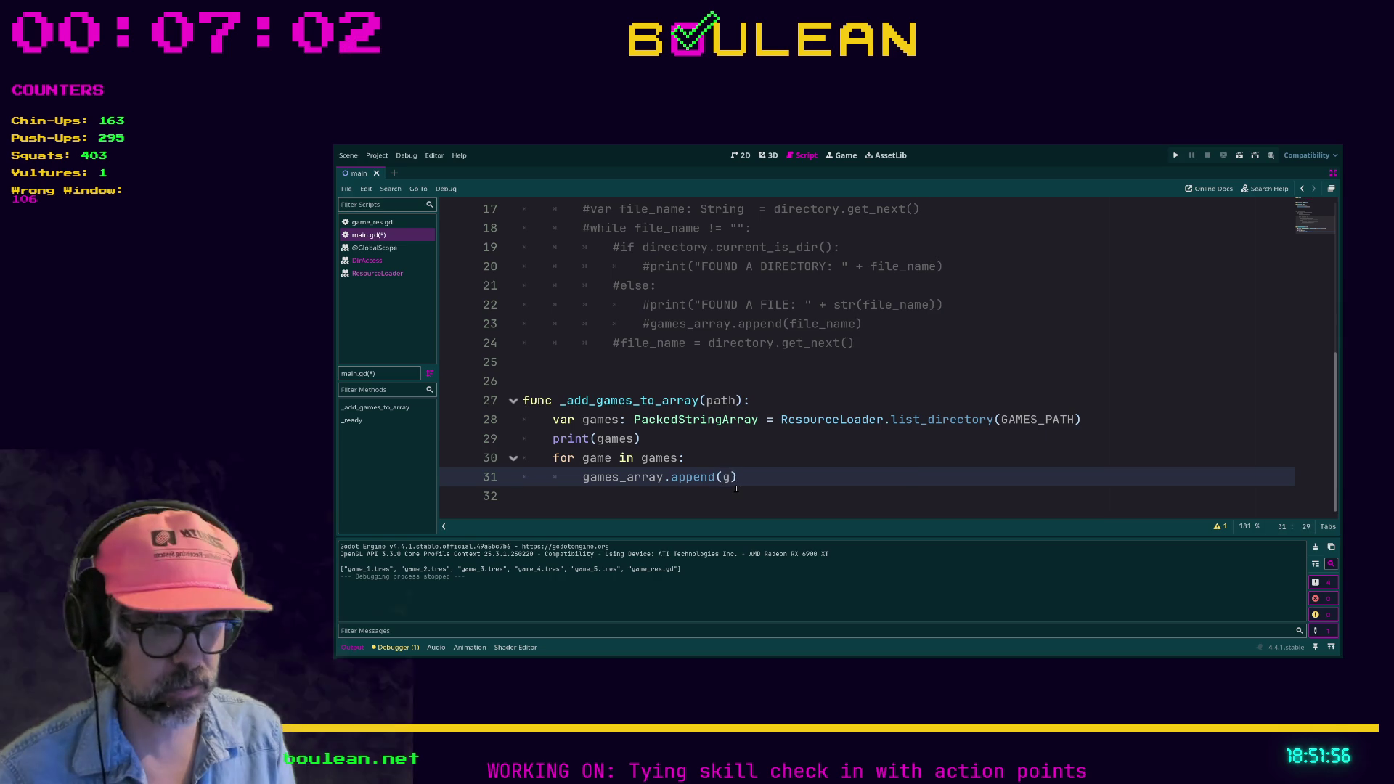
text(game)
Add print(games_array) after the loop and save main.gd.
click(822, 503)
key(Tab)
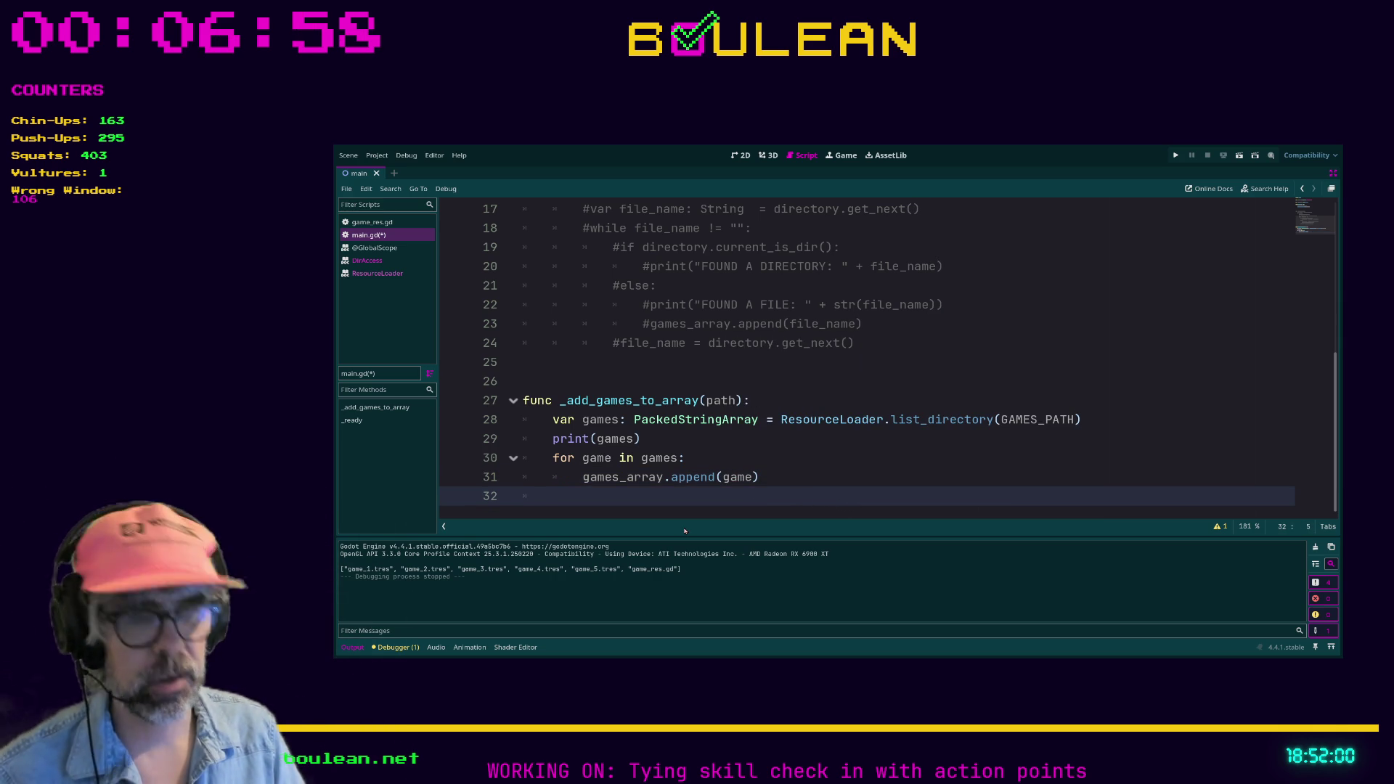
text(print()
text(games_a)
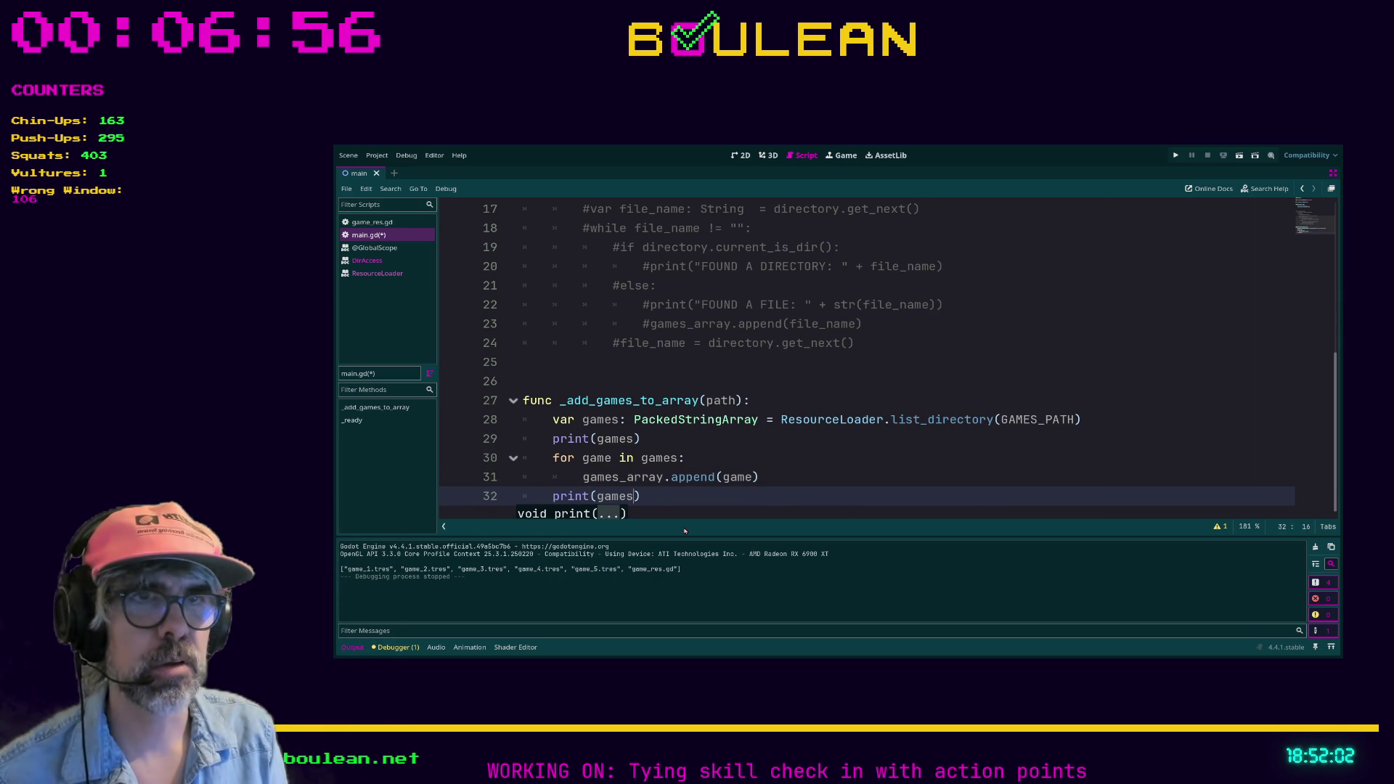
text(rray))
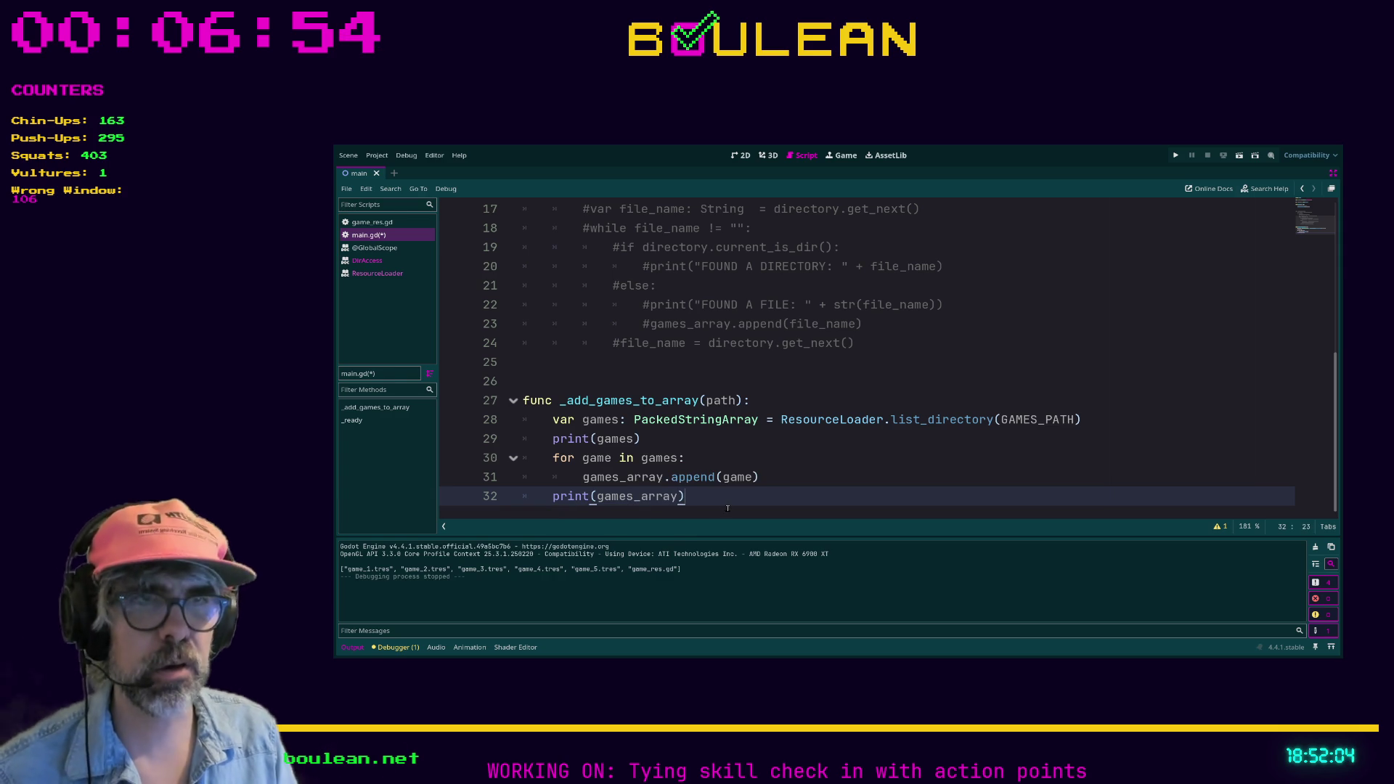
key(ctrl+s)
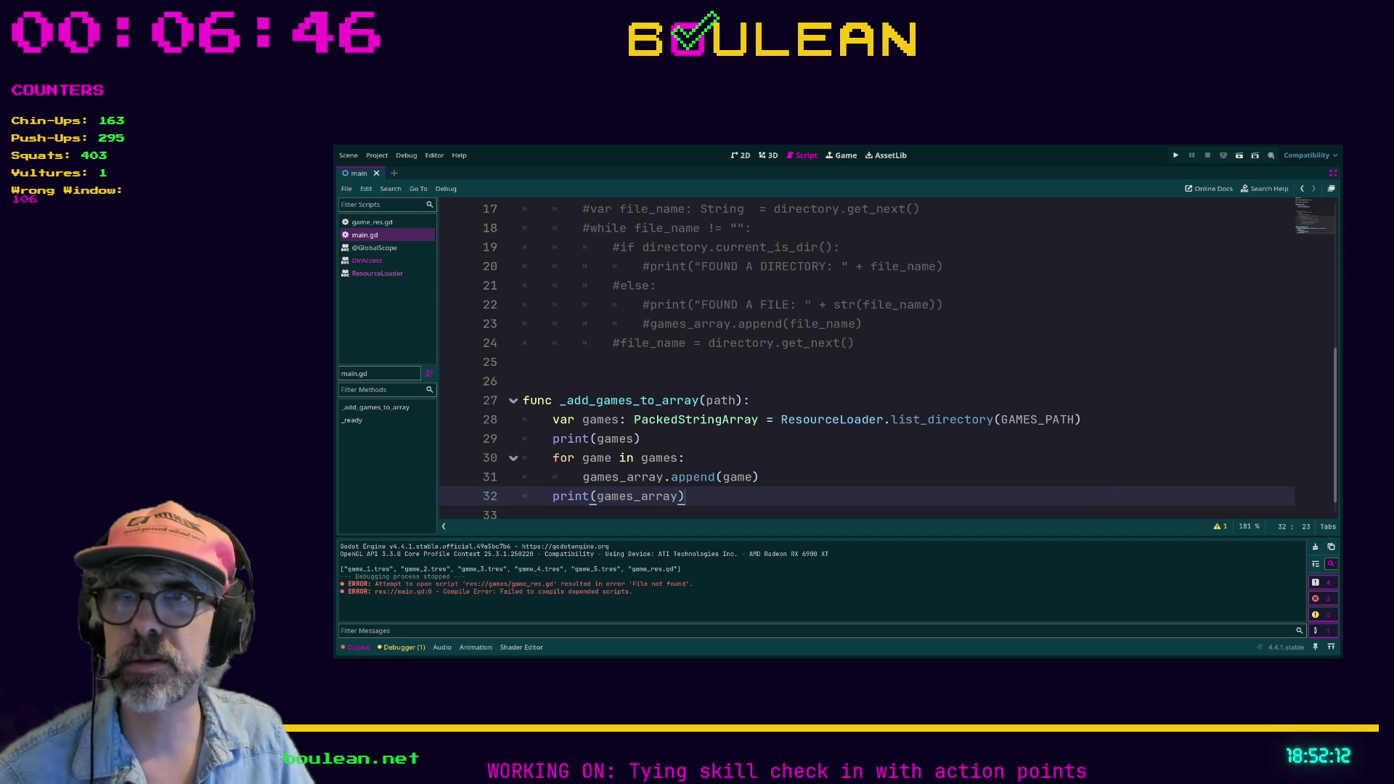
Run the project to check the printed arrays, then stop it.
click(720, 508)
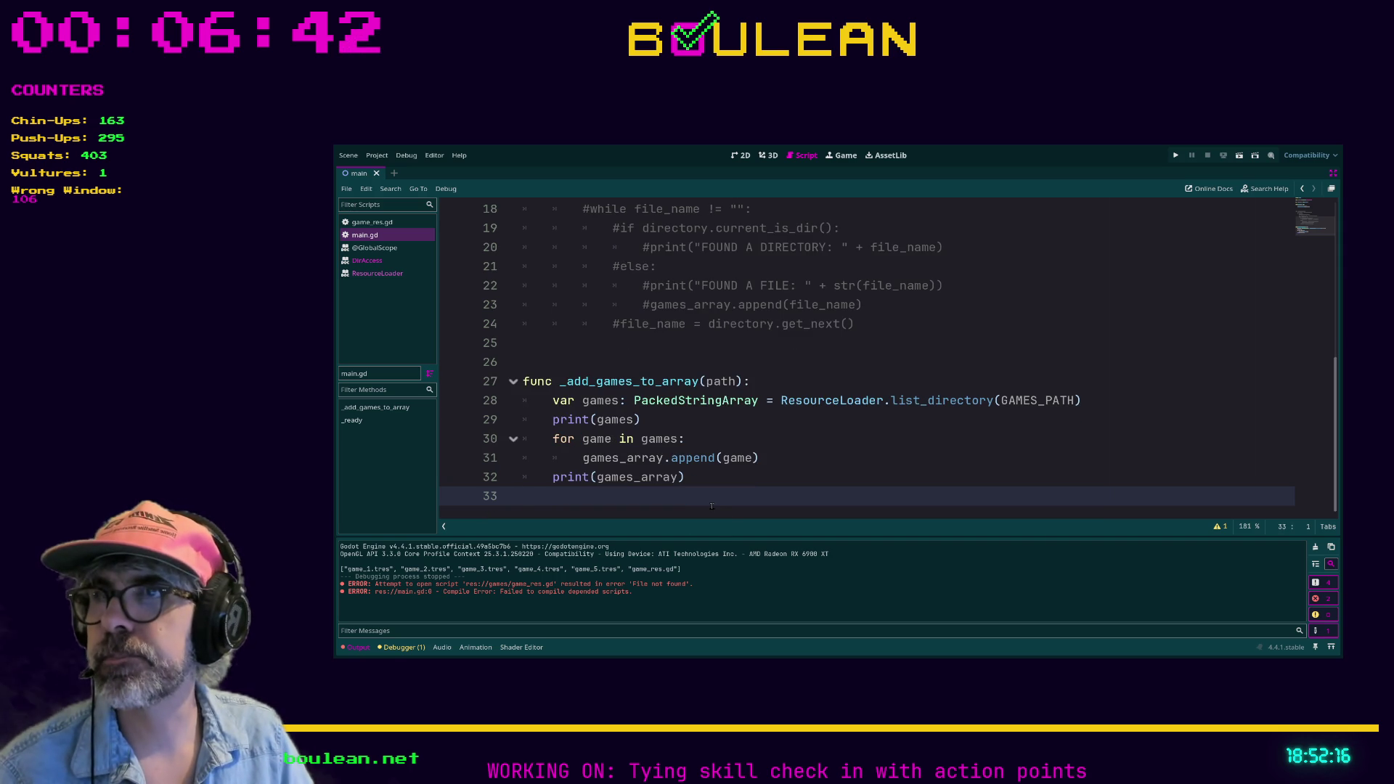
key(F5)
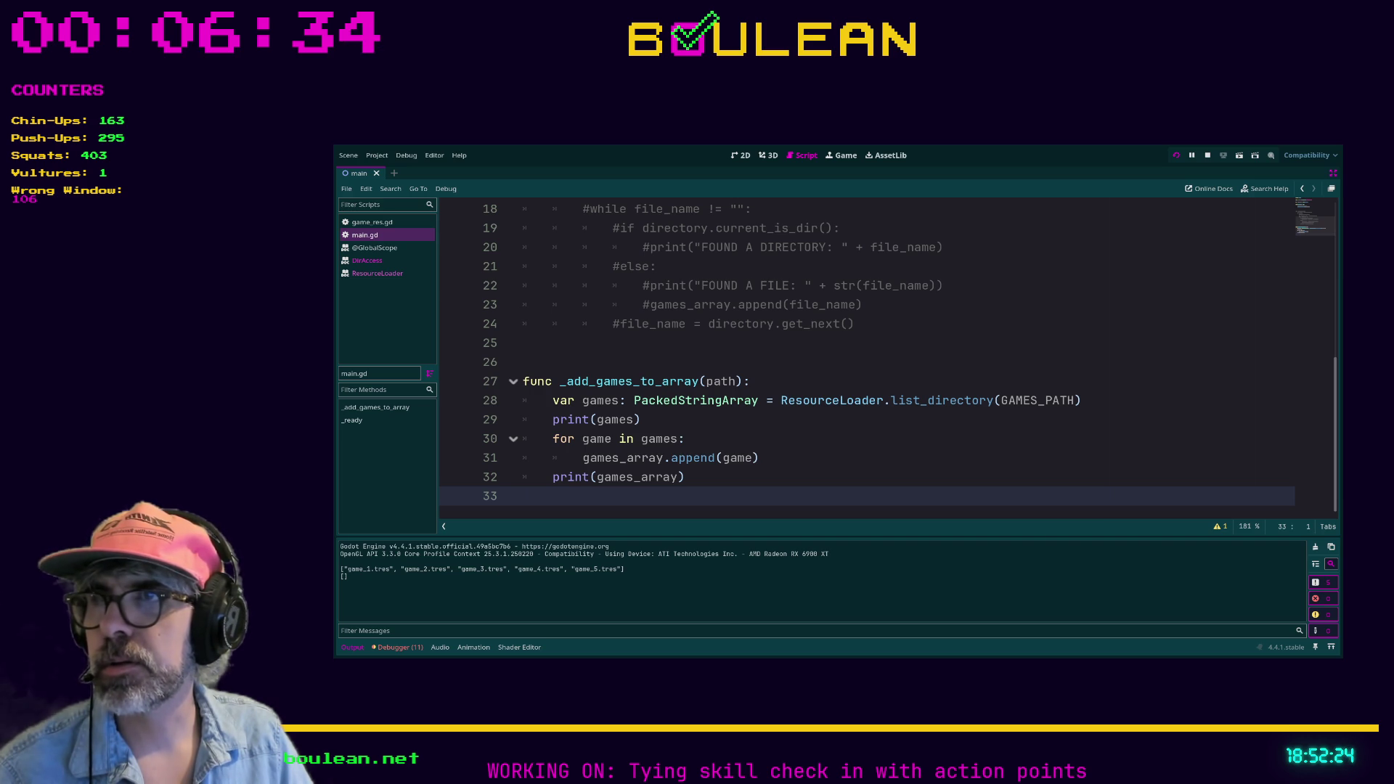
key(F8)
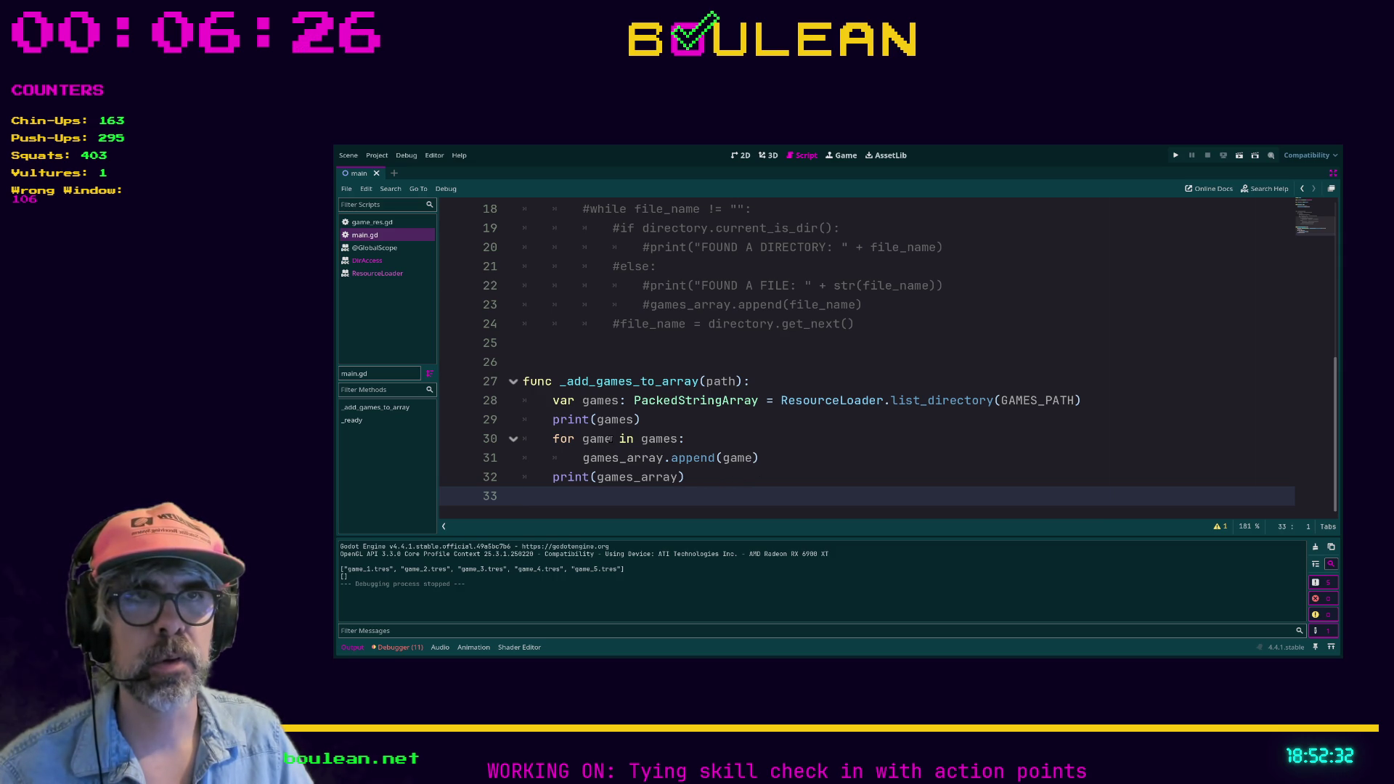
Type the loop variable on line 30 as GameRes: 'for game: GameRes in games:'.
click(611, 439)
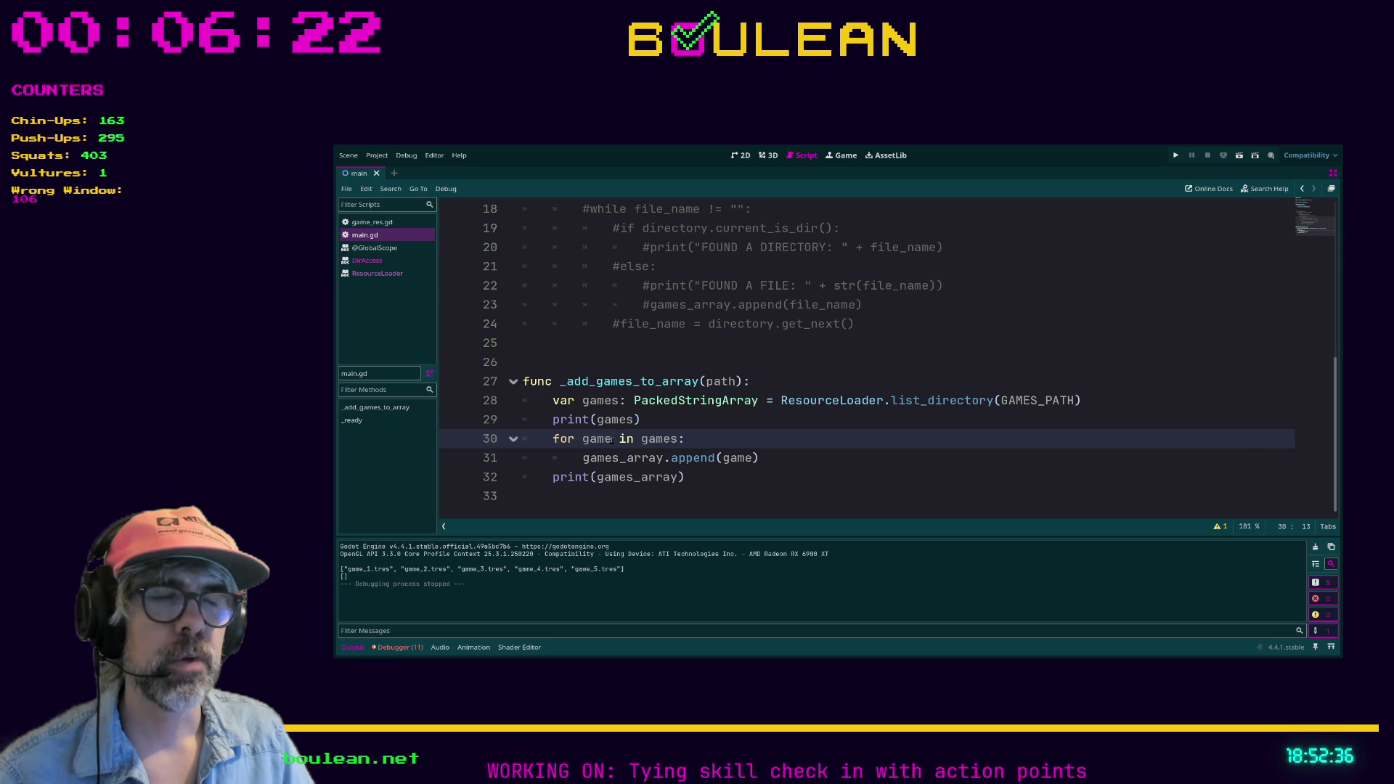
text(: Game)
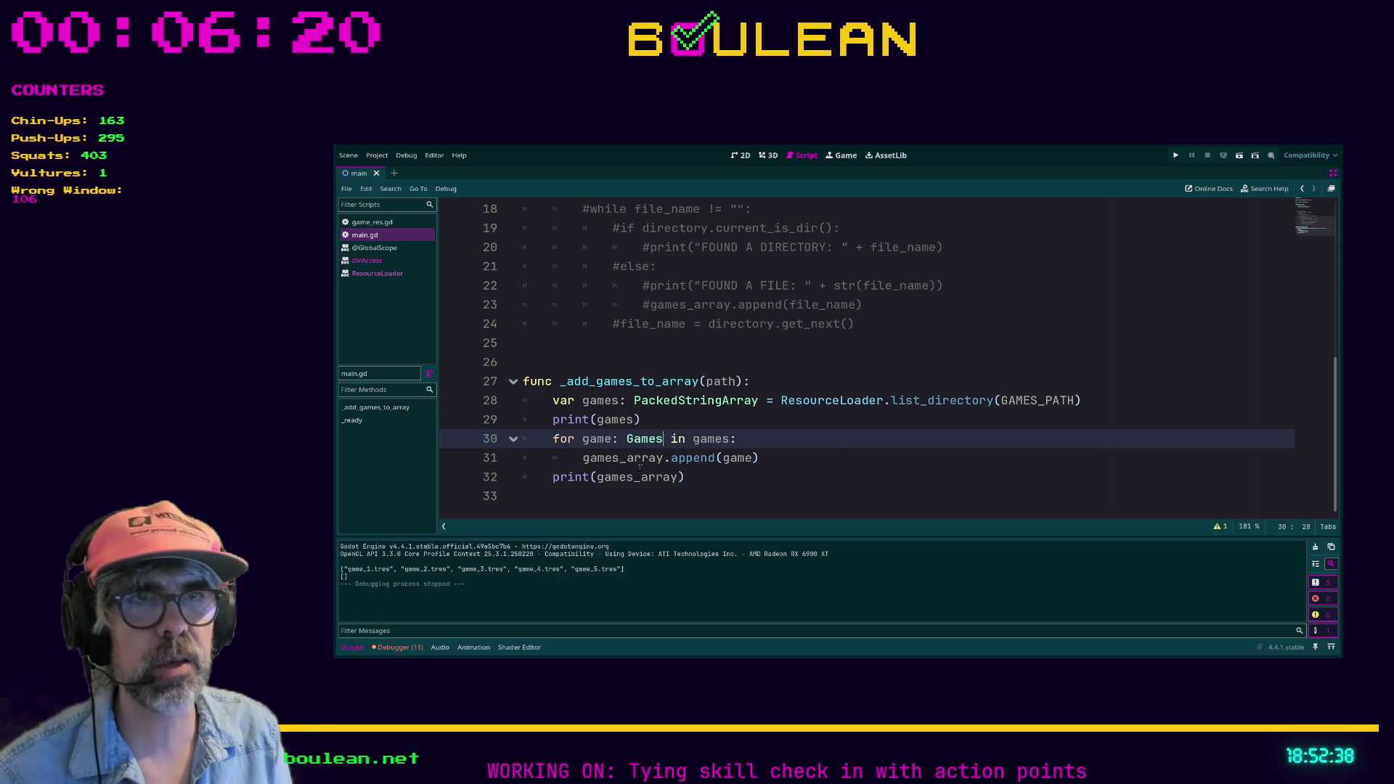
text(R)
key(Return)
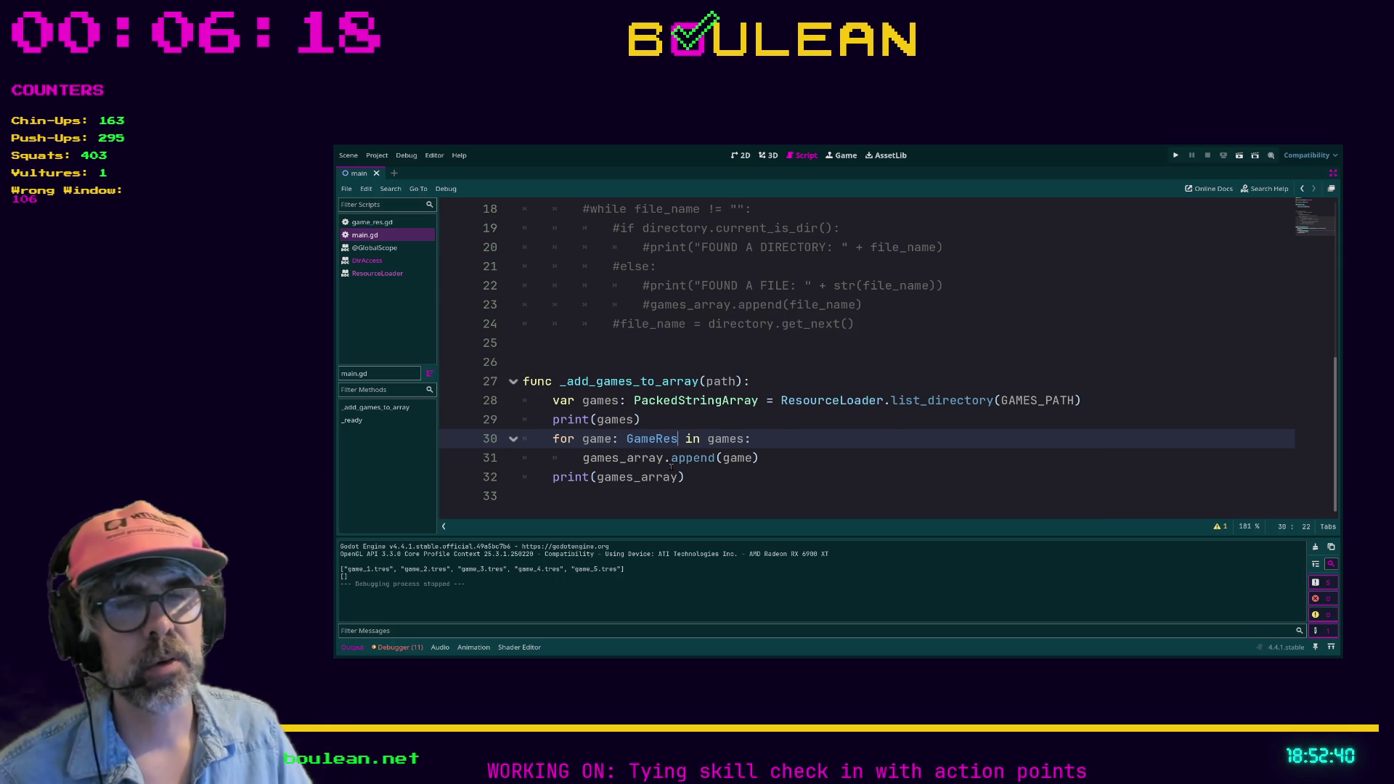
click(731, 482)
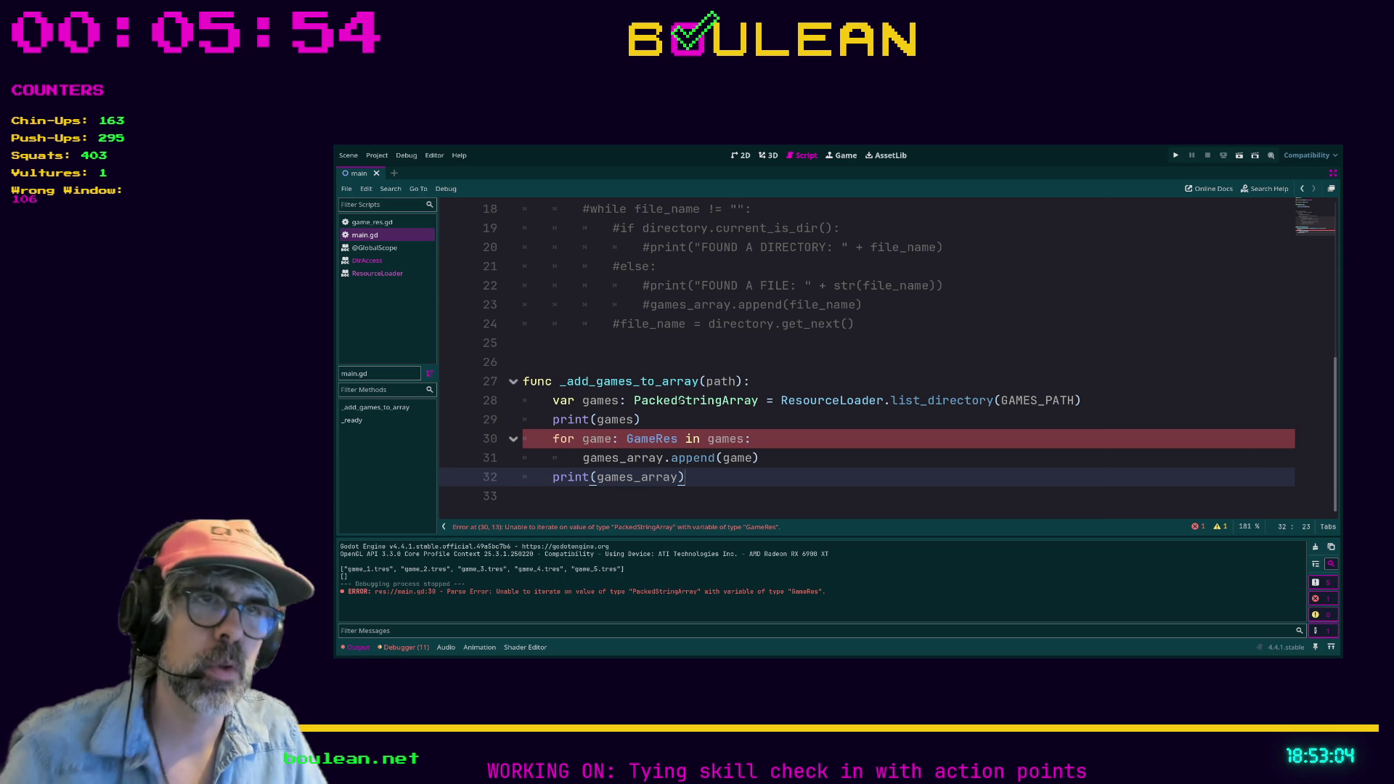
Check the PackedStringArray docs, retype the loop variable as String, and run the project.
ctrl+click(661, 401)
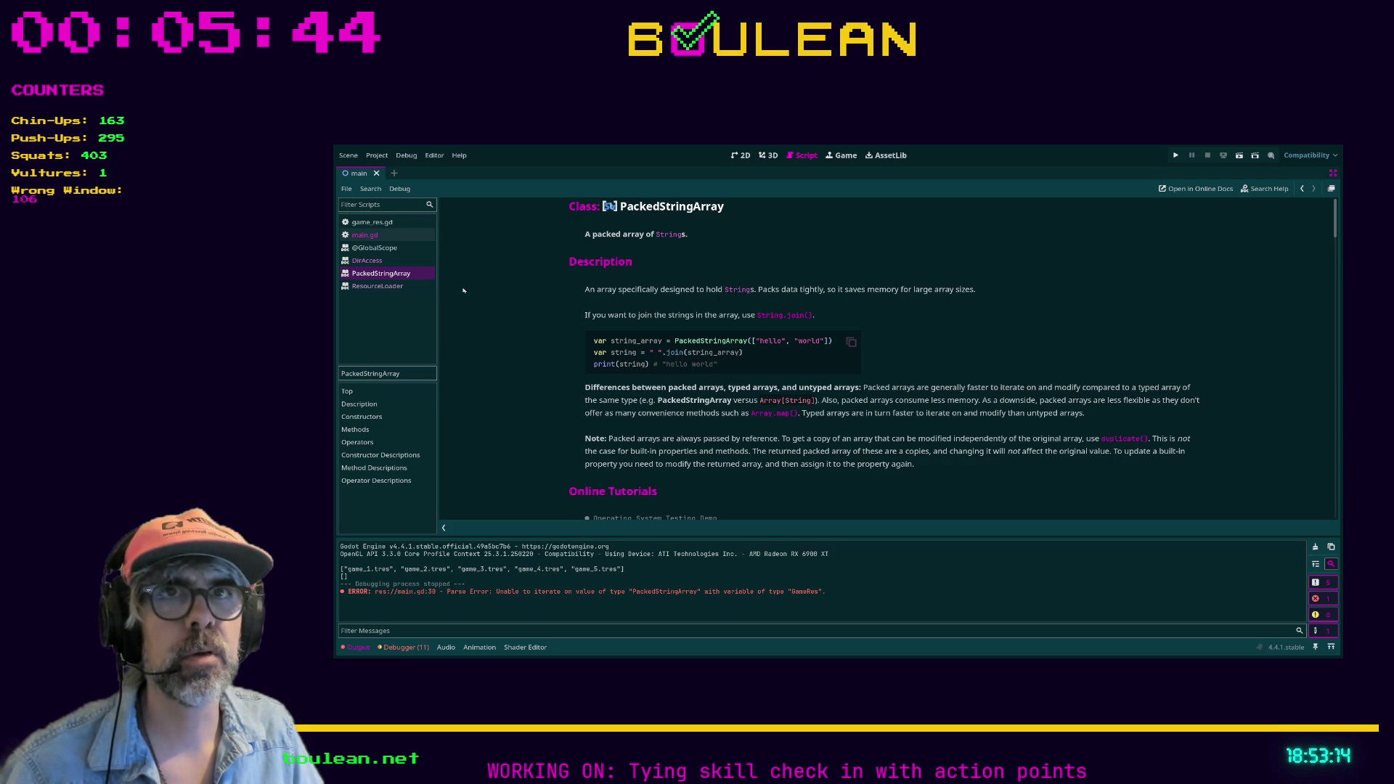
key(alt+Left)
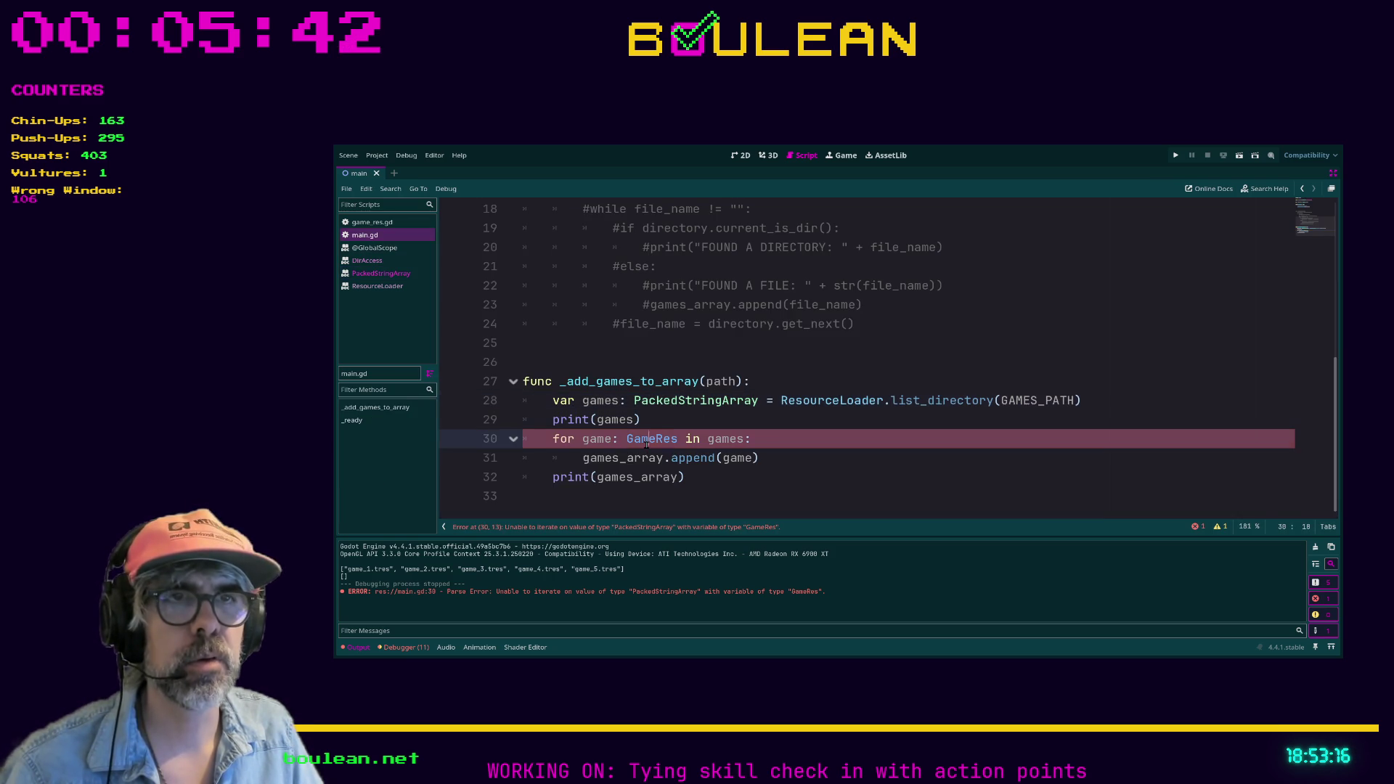
double_click(651, 439)
text(String)
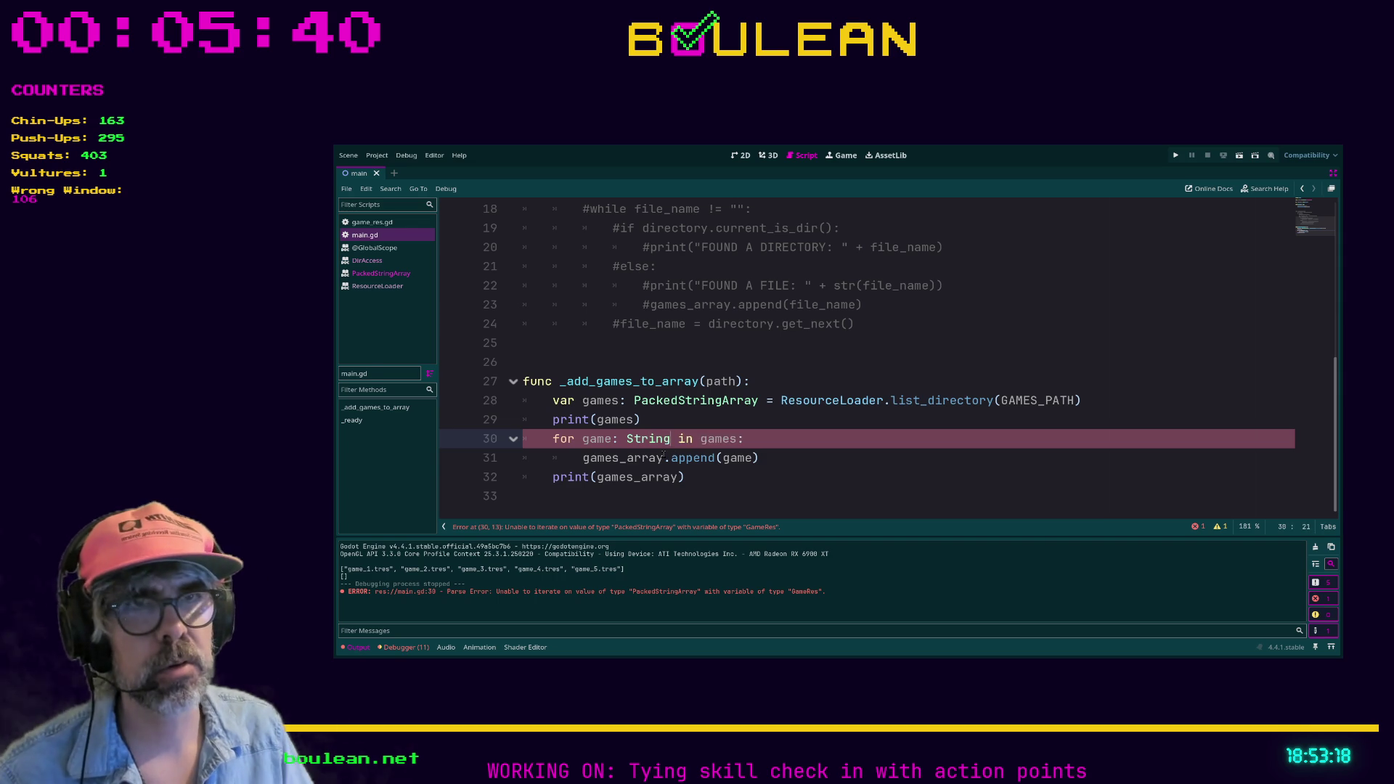
click(772, 479)
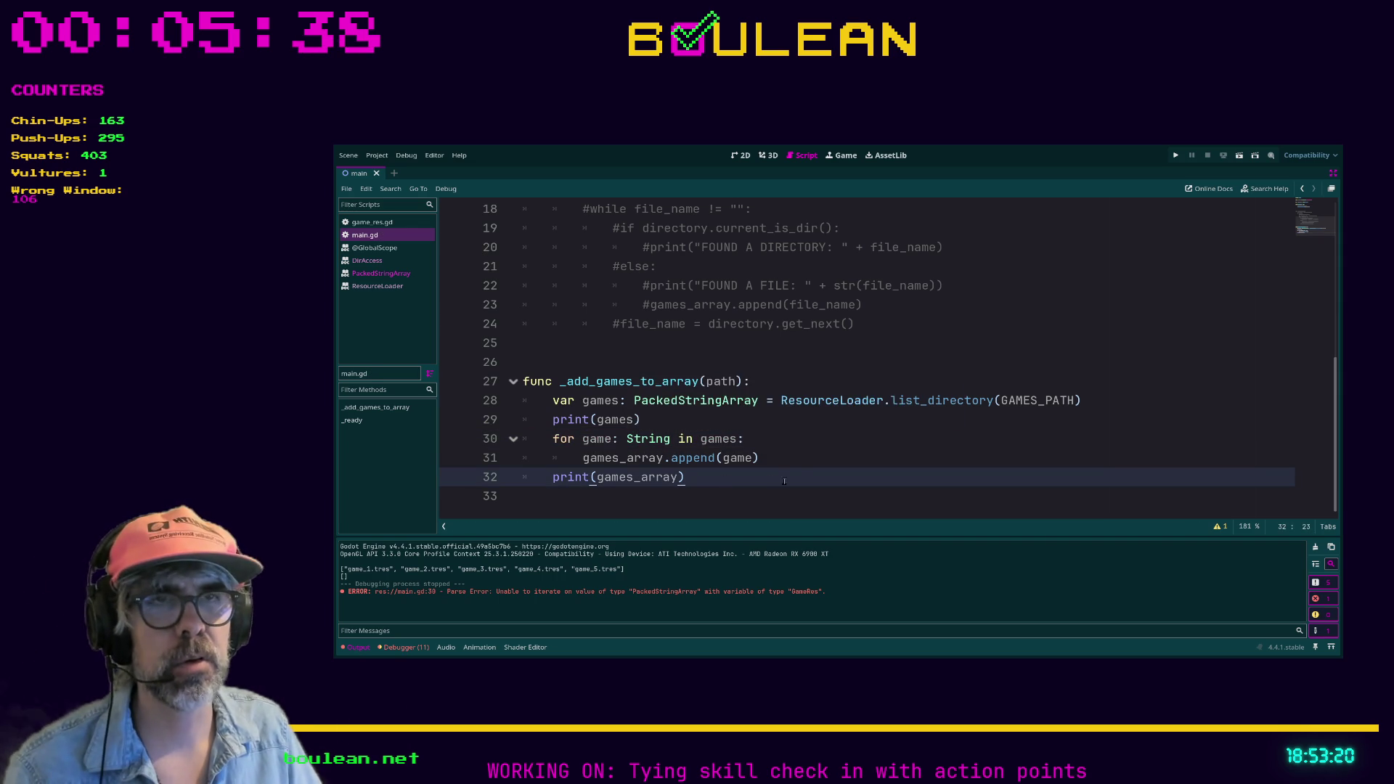
key(F5)
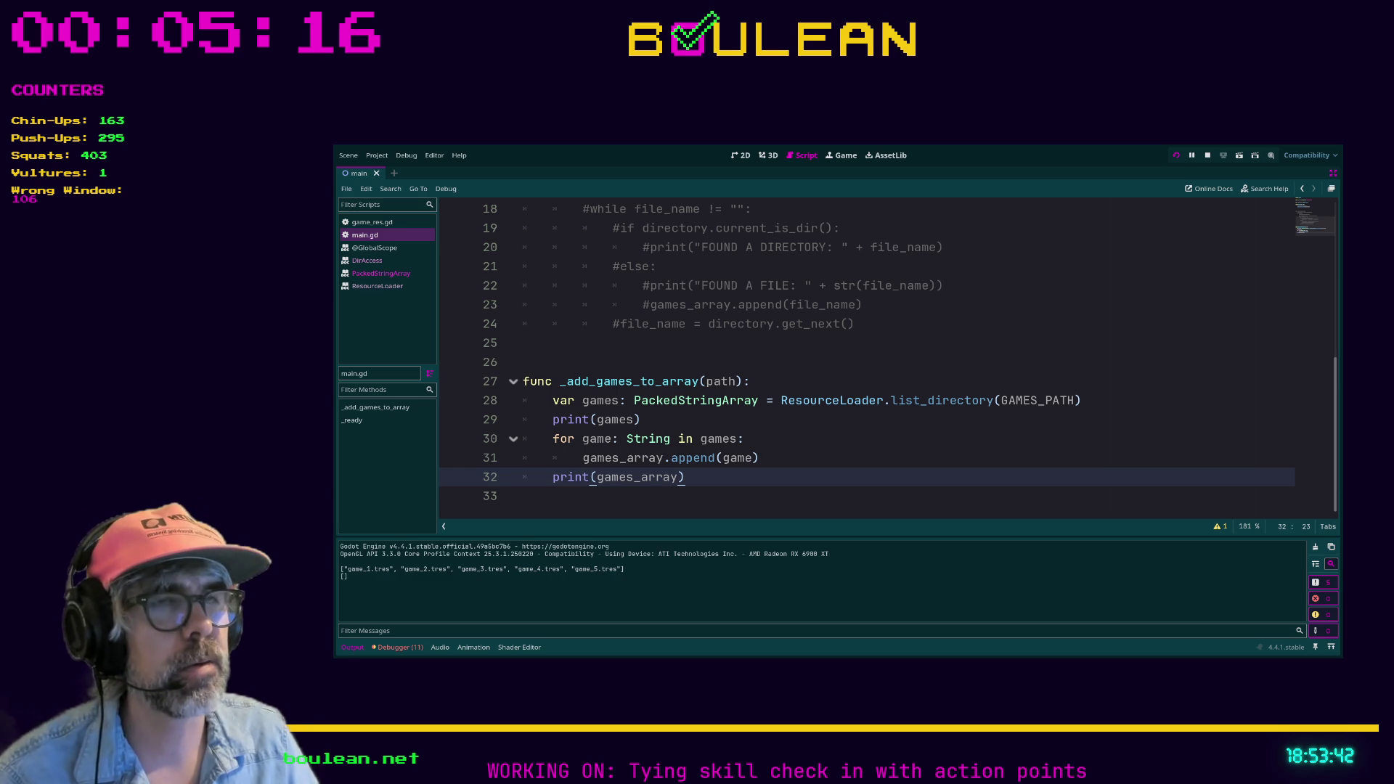
Change the loop variable type on line 30 from String to Object.
double_click(638, 438)
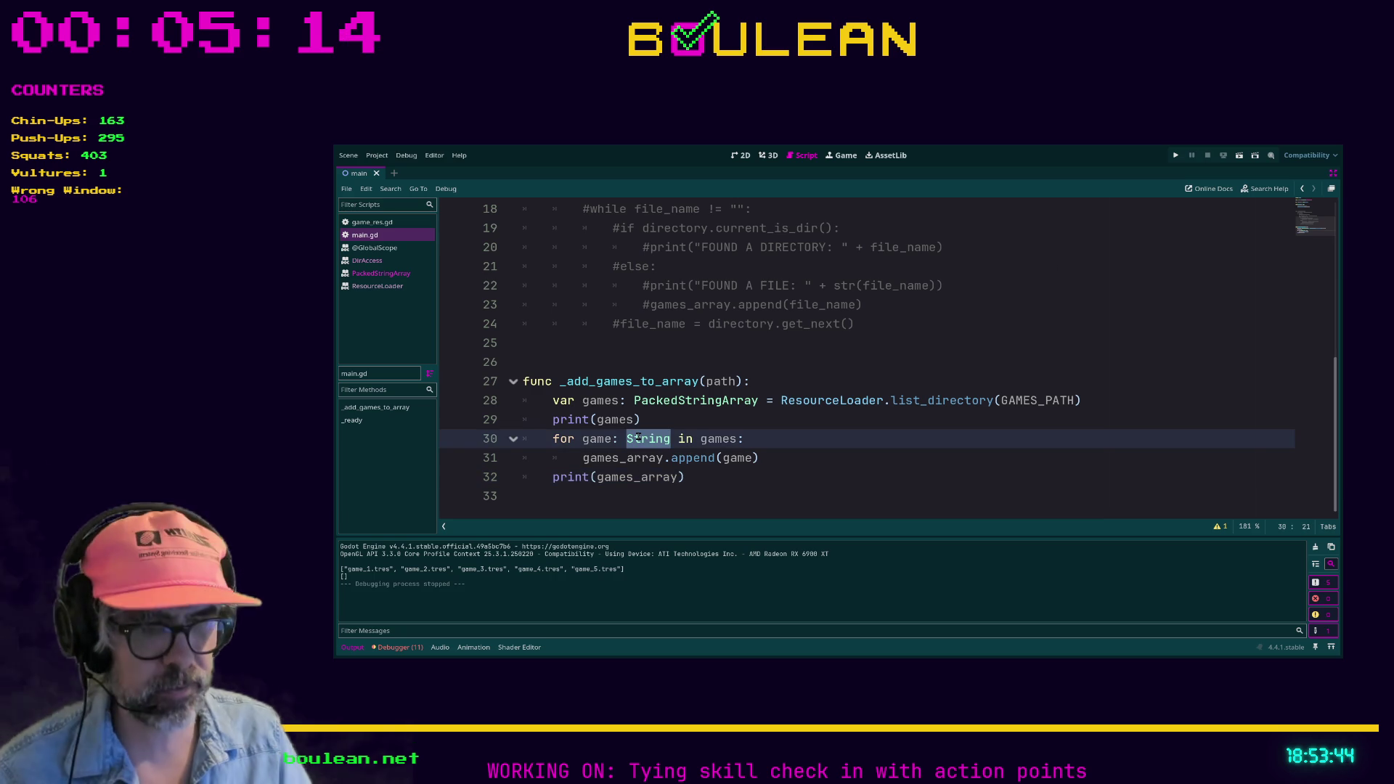
text(Object)
click(835, 458)
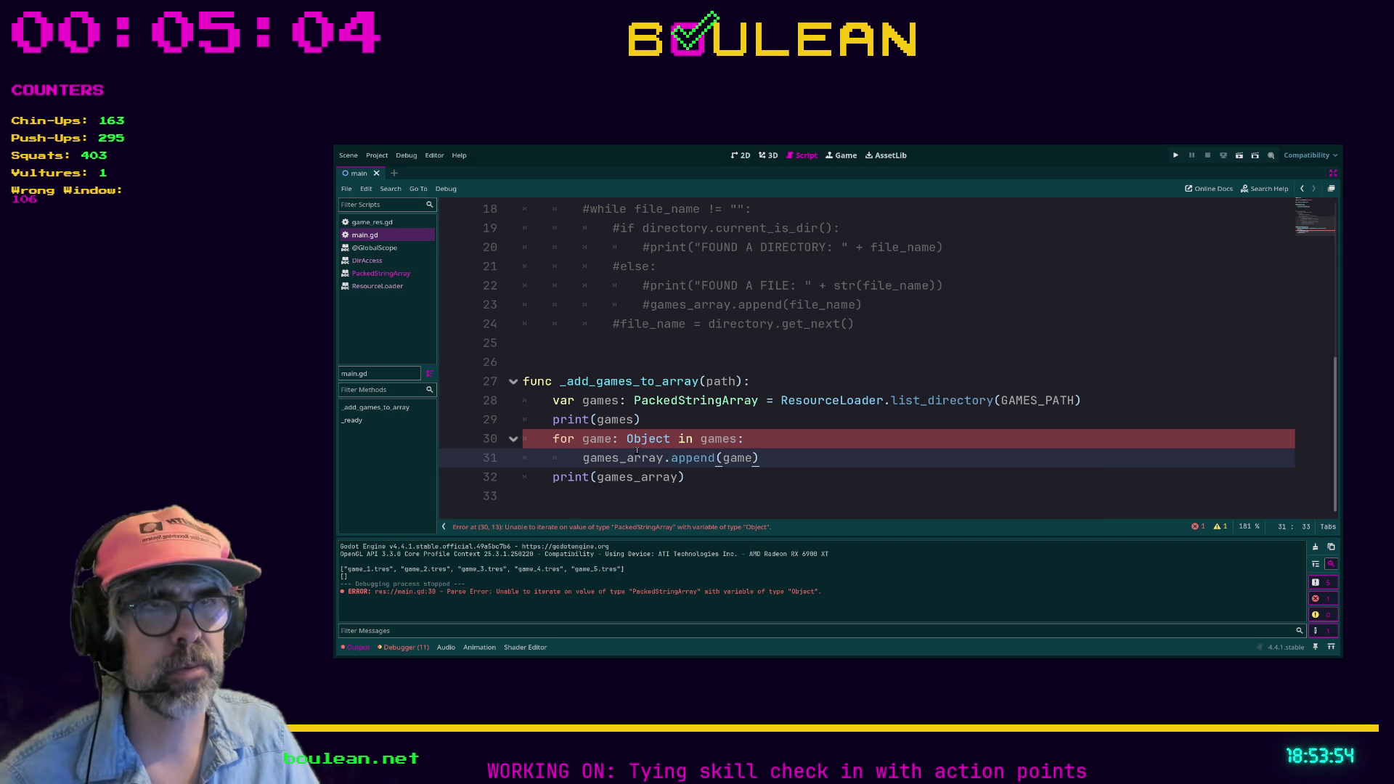
double_click(649, 439)
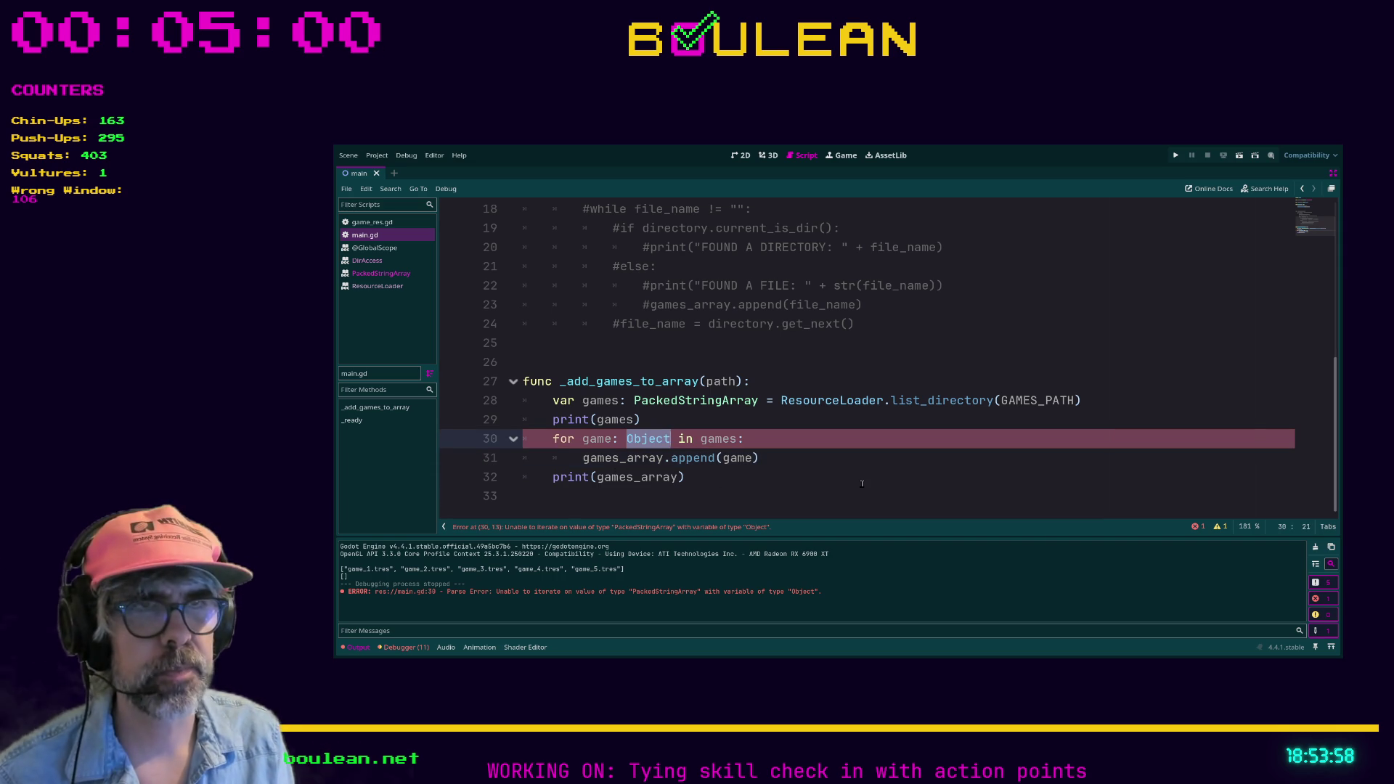
Drop the Object type from the loop and insert a ResourceLoader.load(game) line above the append.
key(BackSpace)
key(BackSpace)
key(BackSpace)
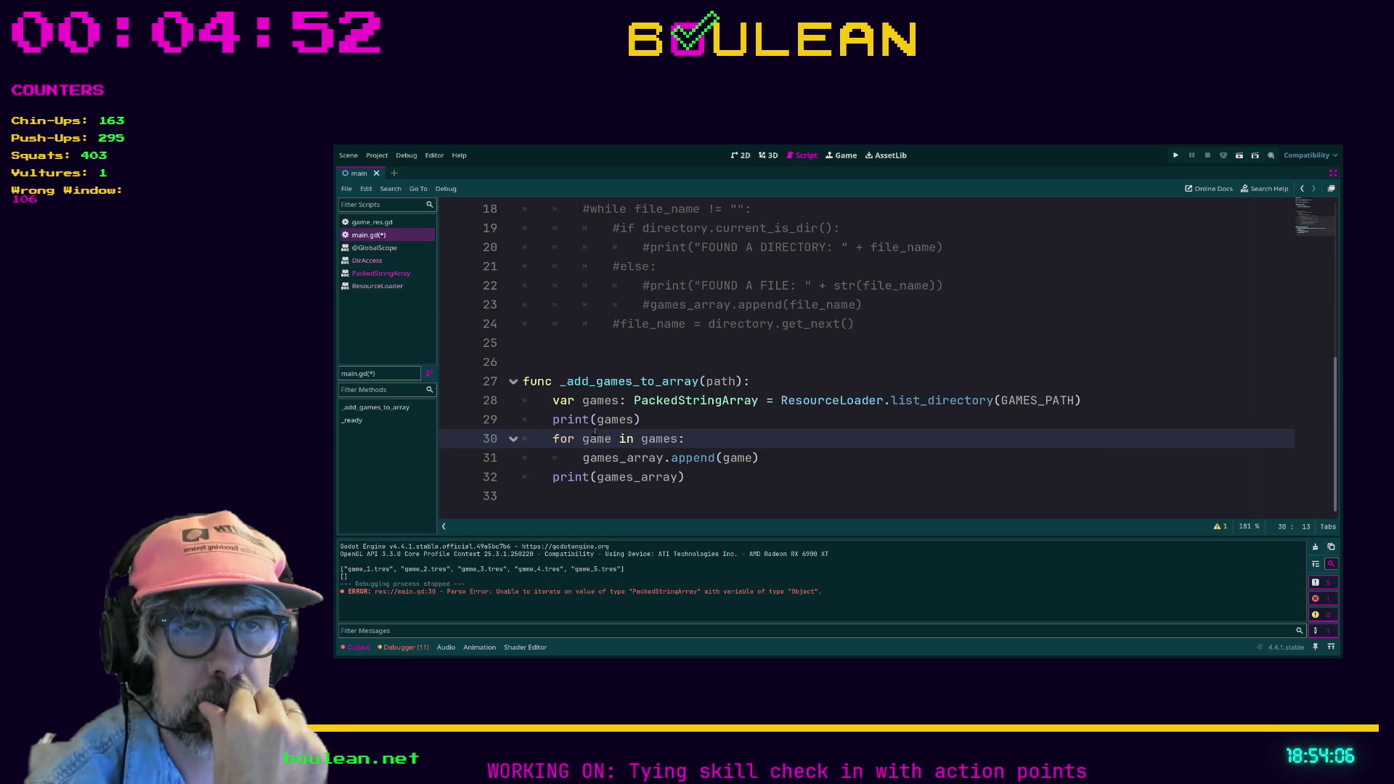
click(769, 459)
key(ctrl+k)
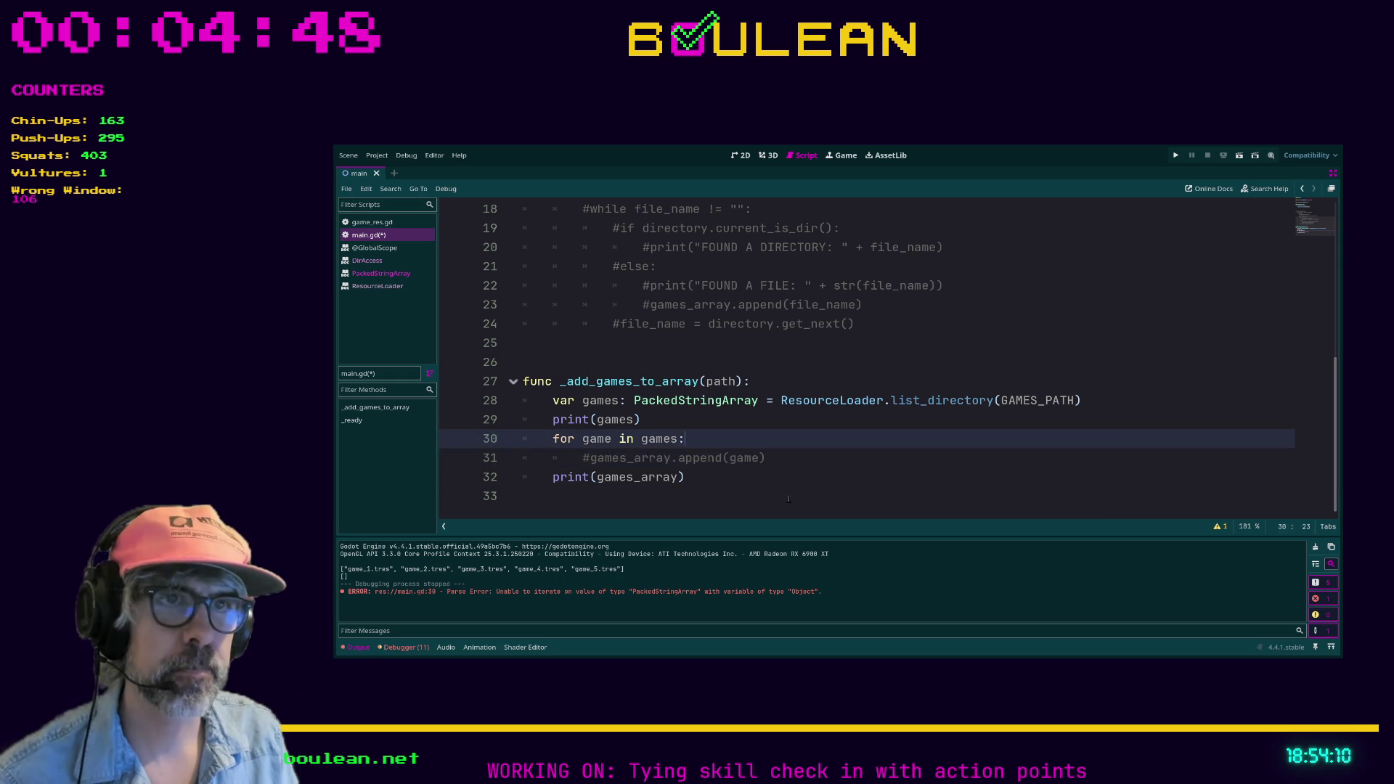
key(ctrl+shift+Return)
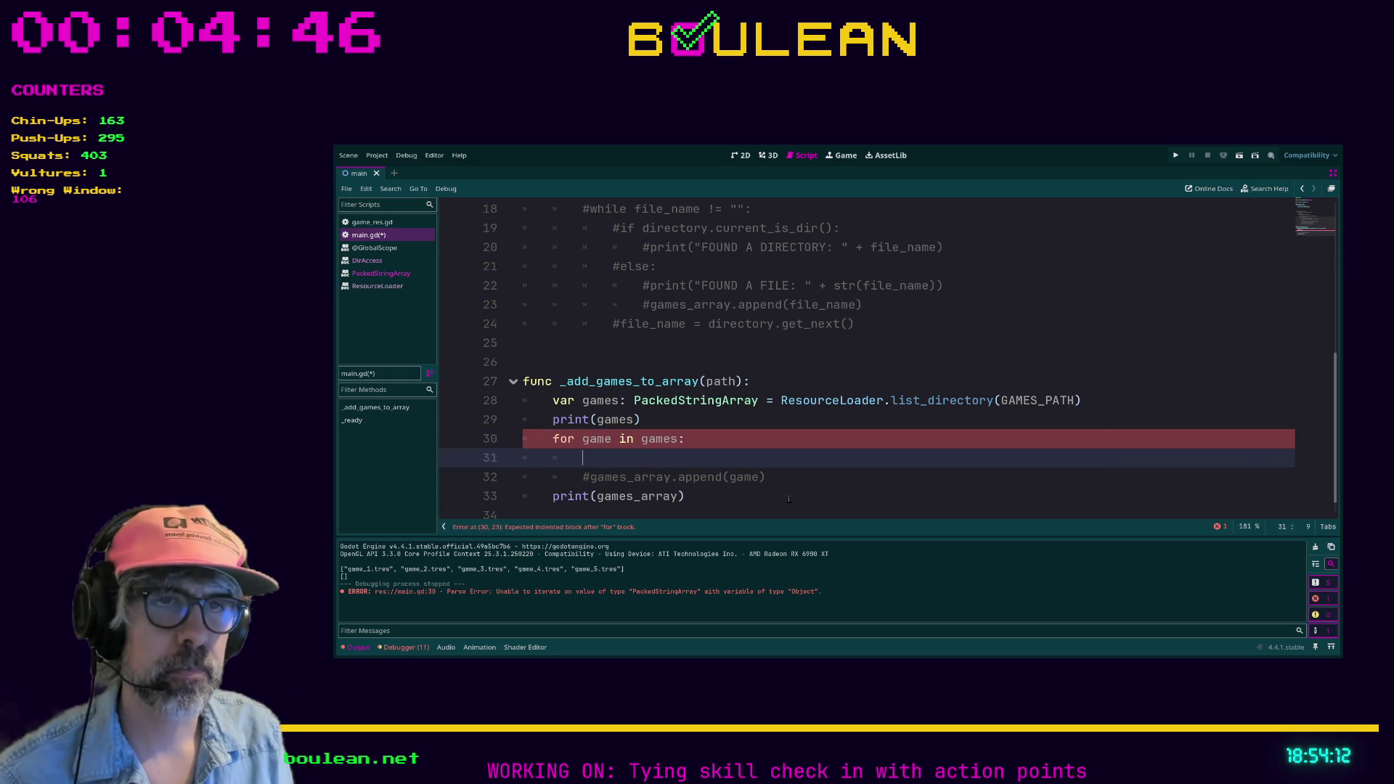
text(Resou)
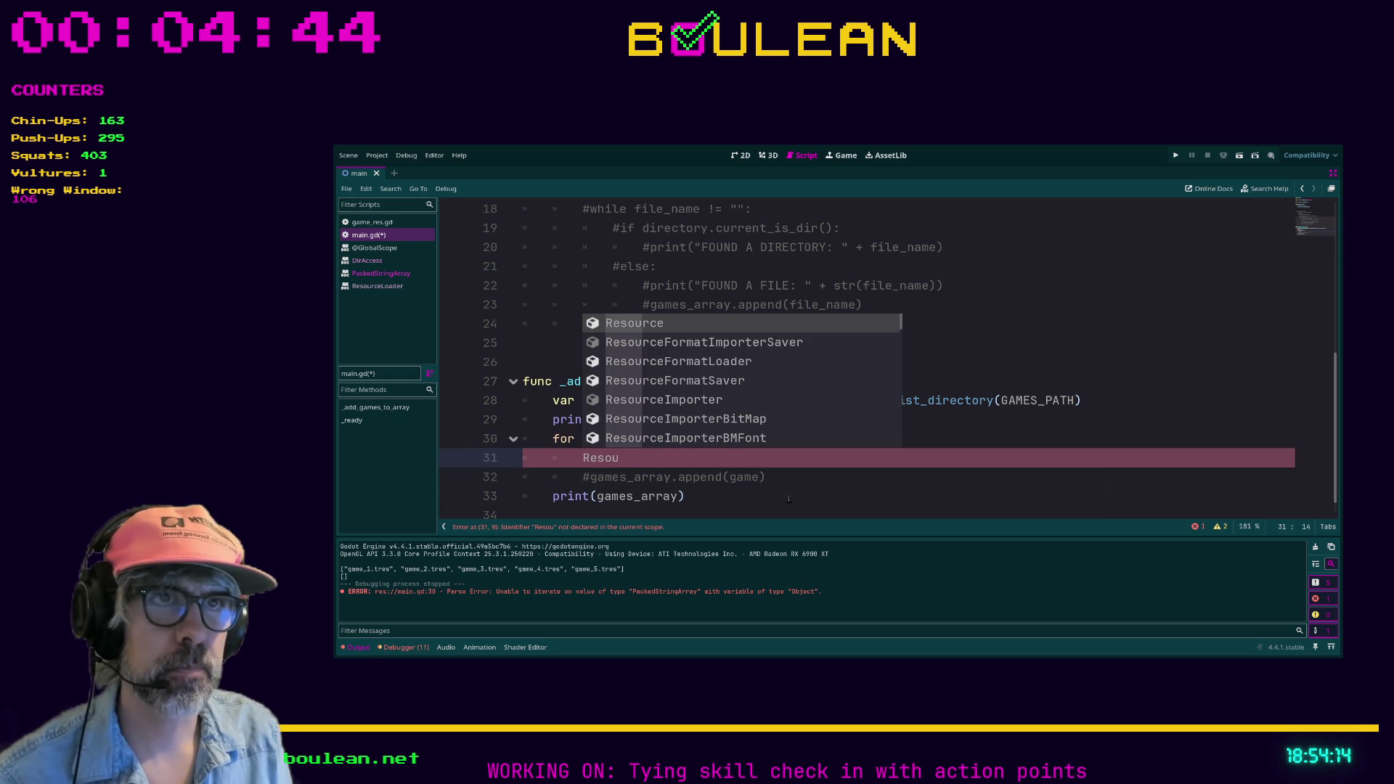
text(rceLo)
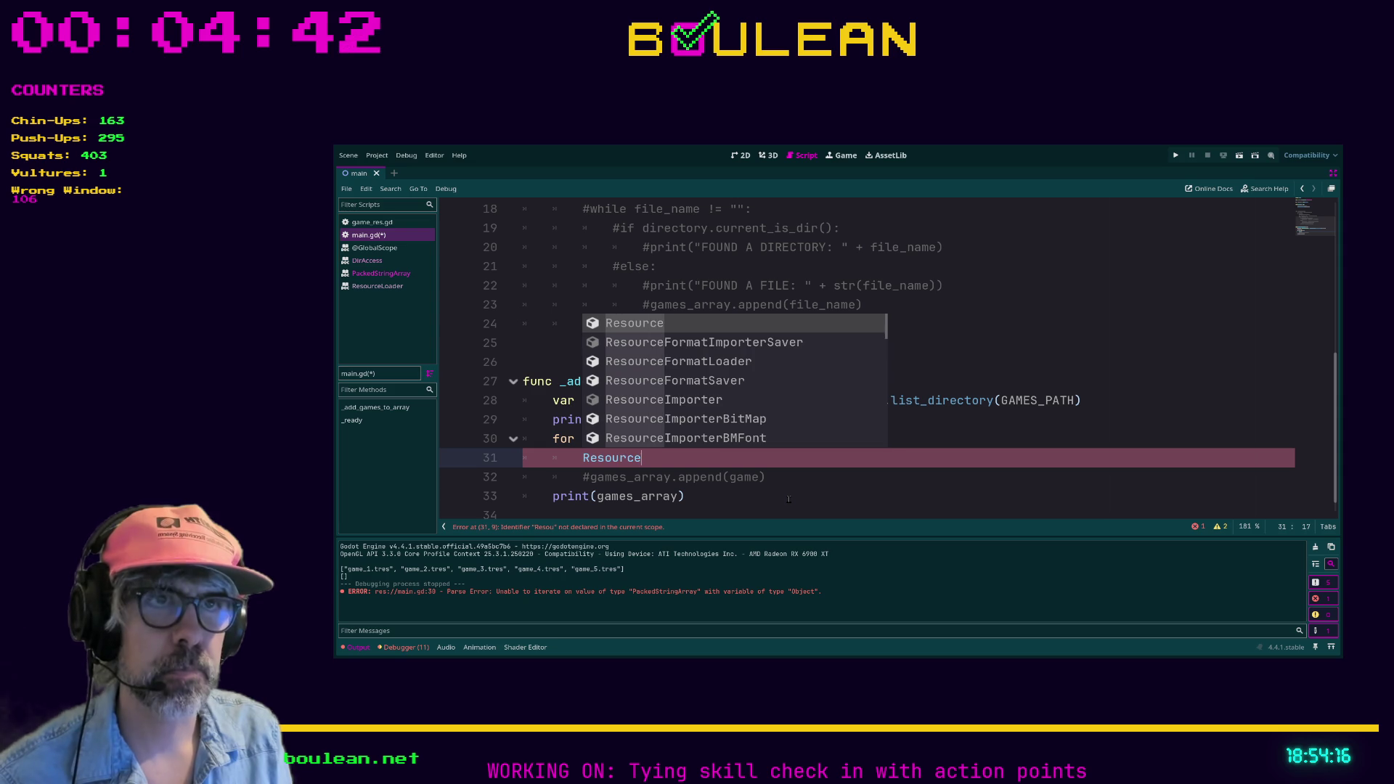
key(Return)
text(.load()
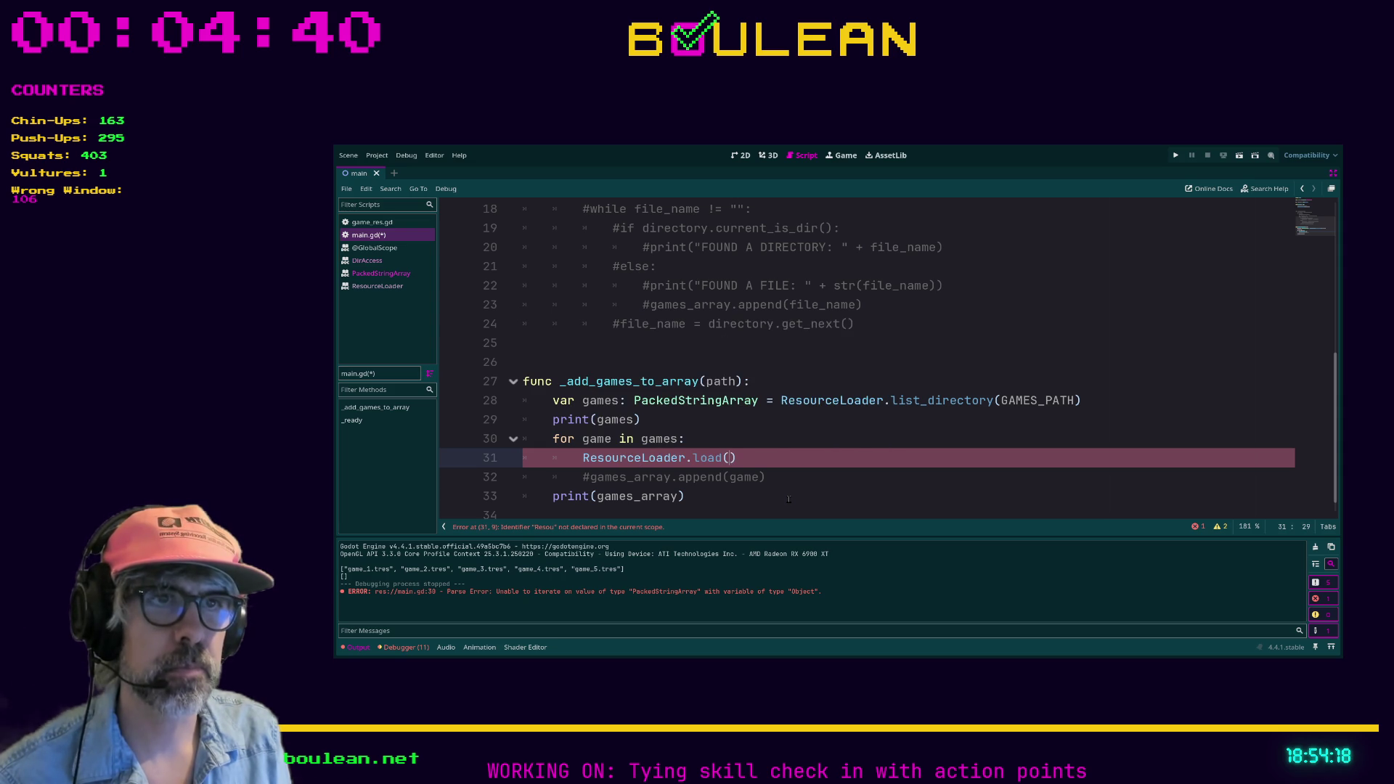
text(game))
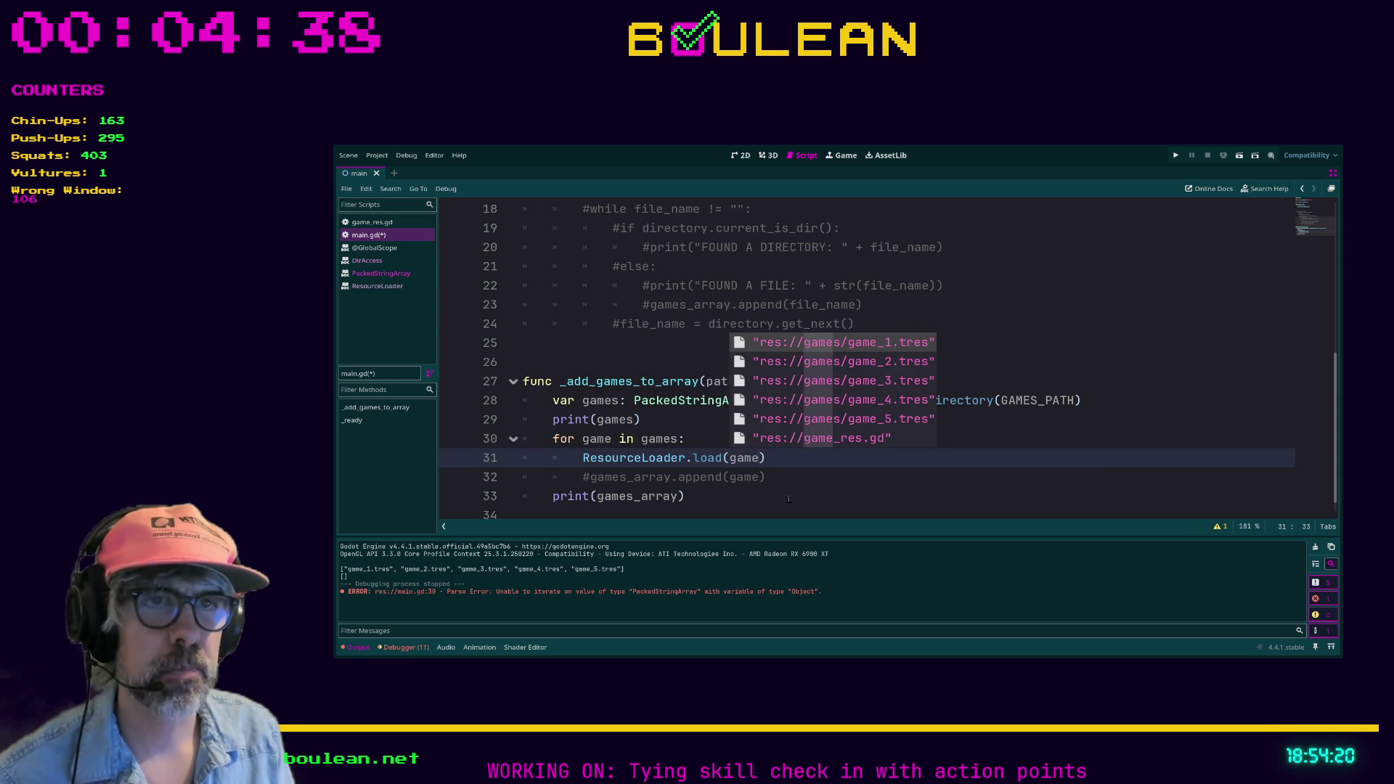
key(Down)
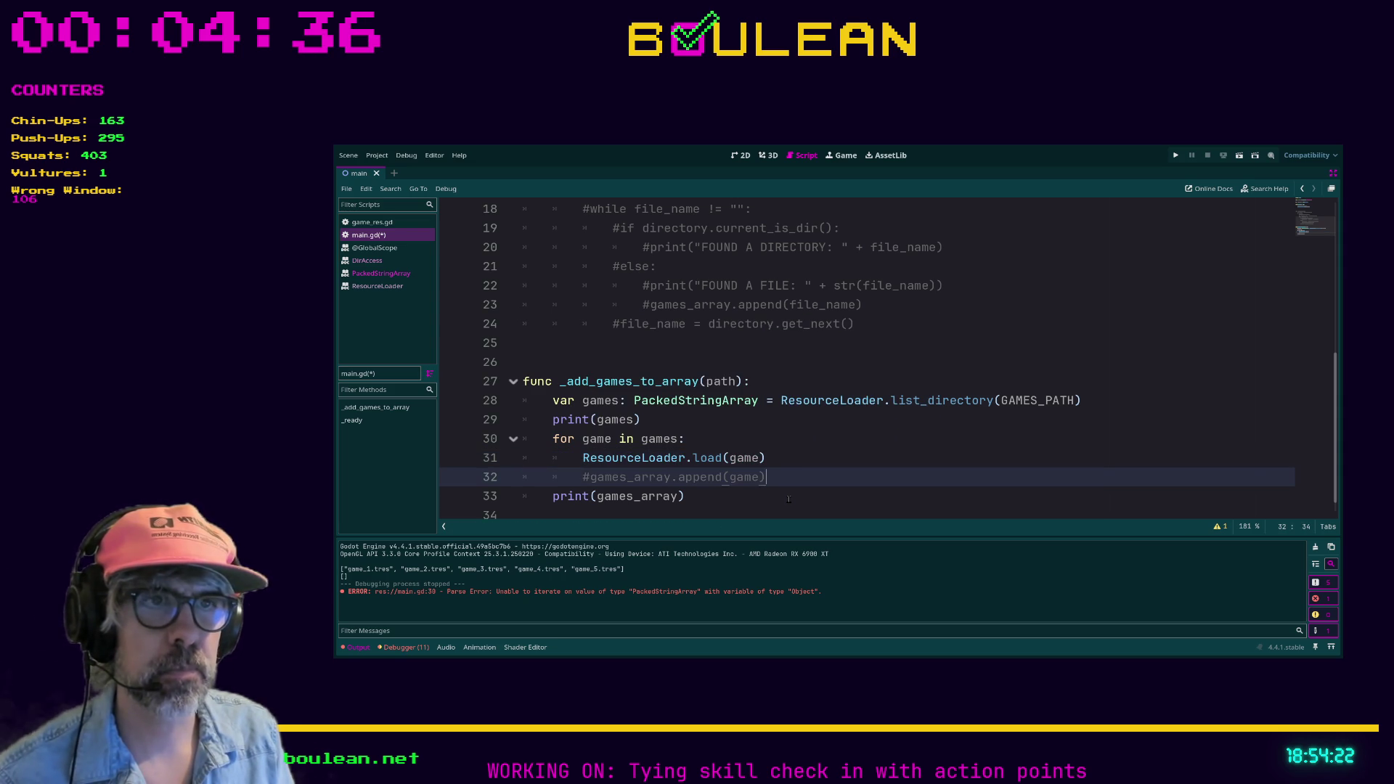
key(Delete)
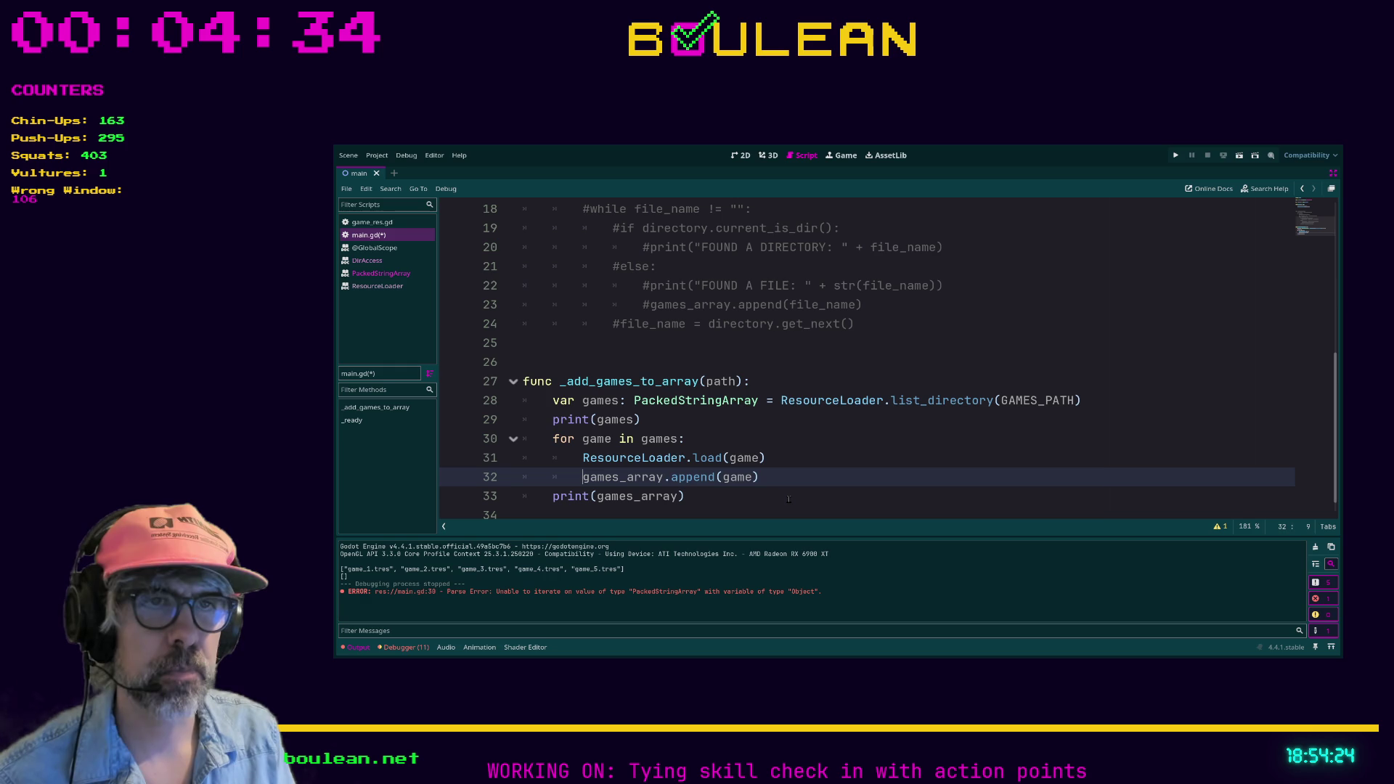
key(Up)
text(game =)
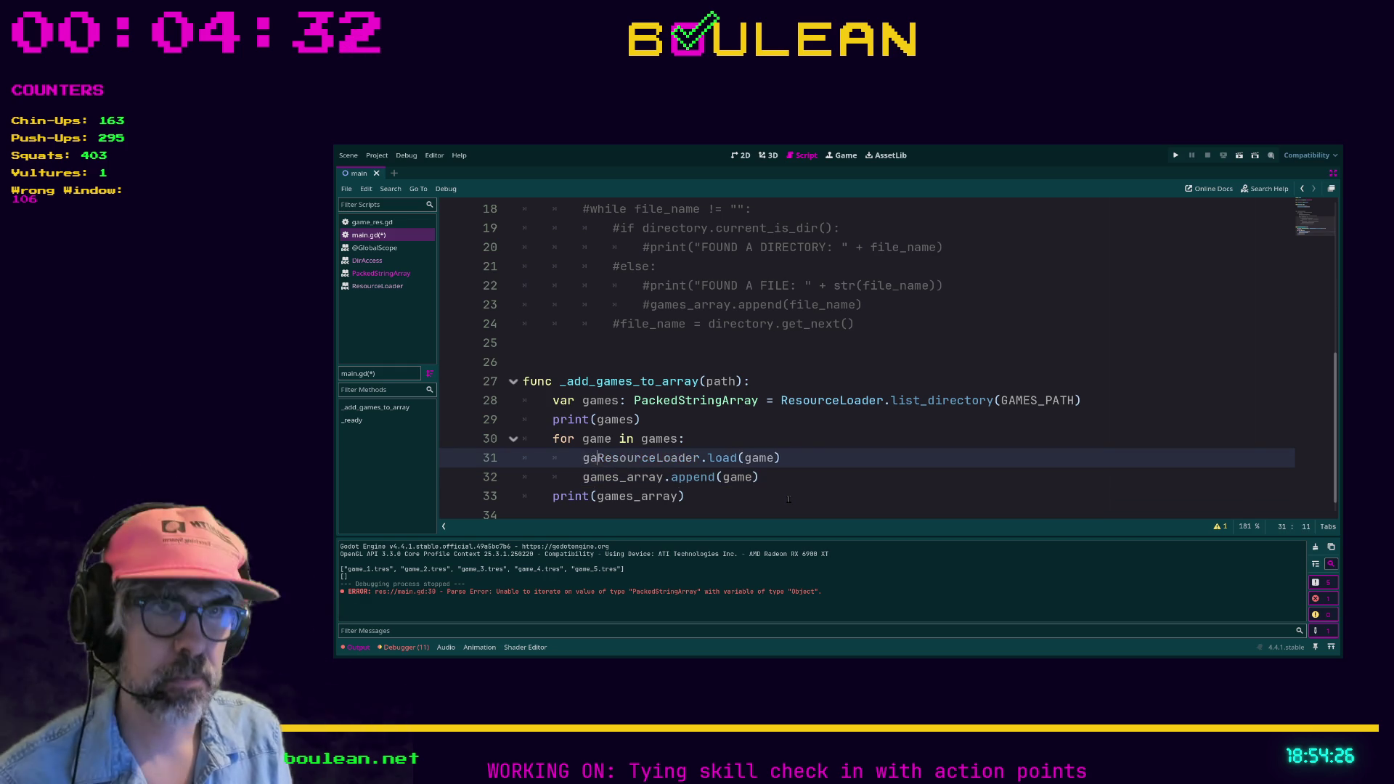
click(783, 477)
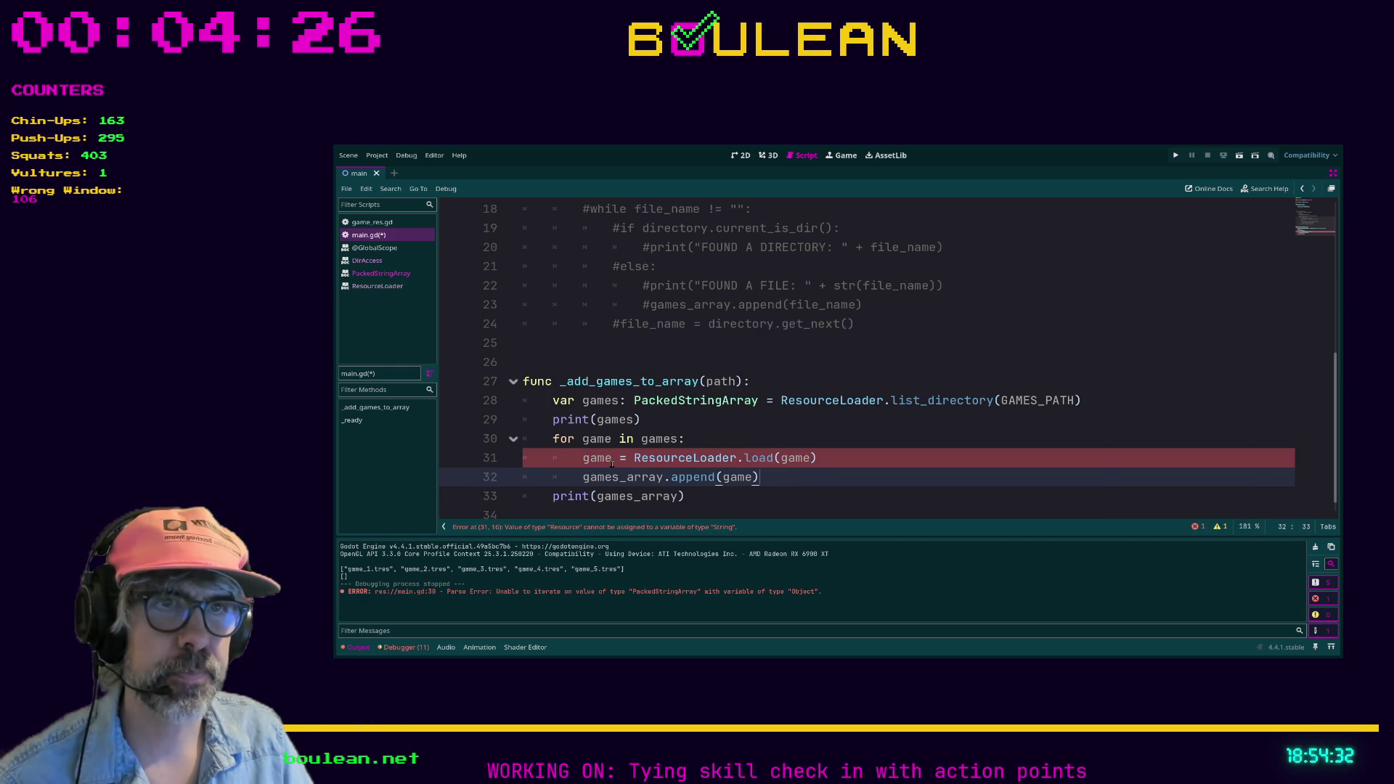
Store the load in 'var loaded_game: GameRes', append loaded_game, save, and run with F5.
click(612, 459)
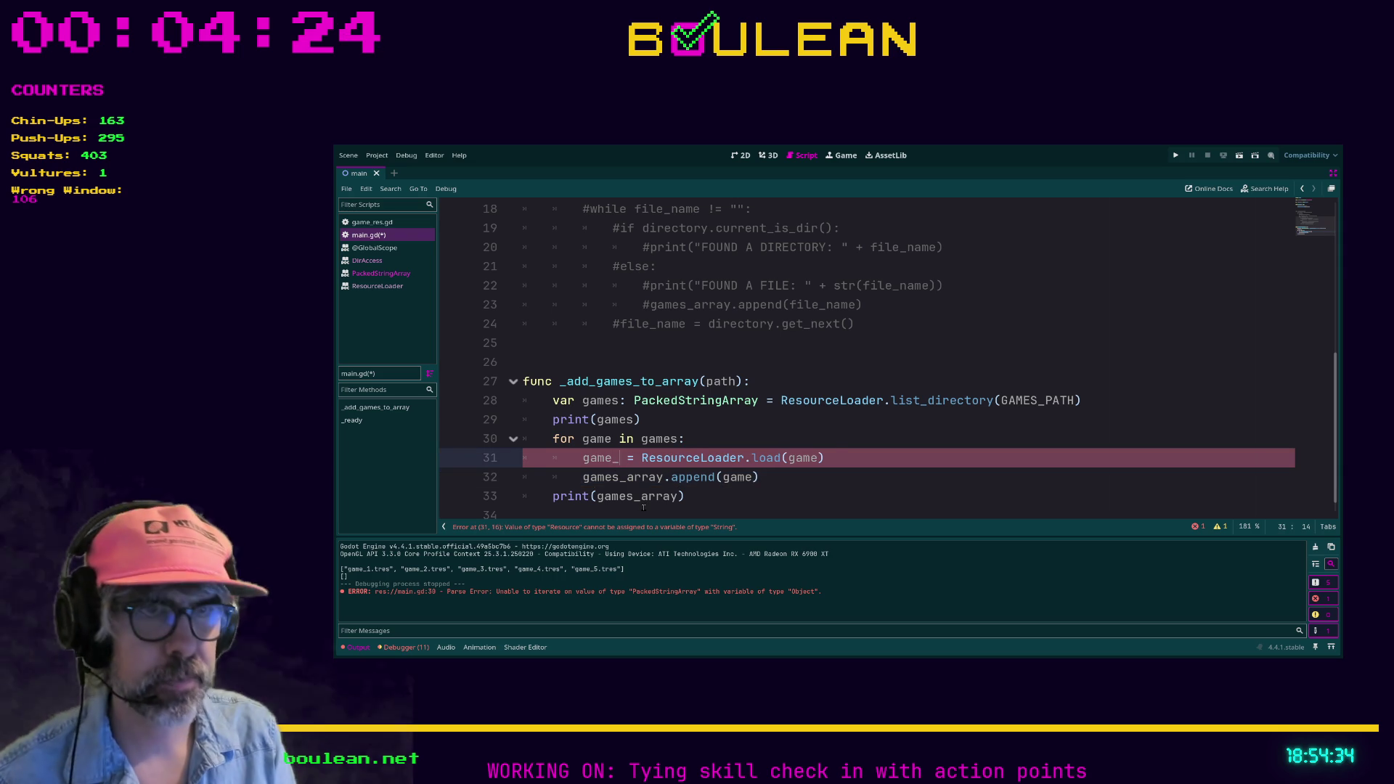
key(BackSpace)
key(BackSpace)
key(BackSpace)
key(BackSpace)
text(var )
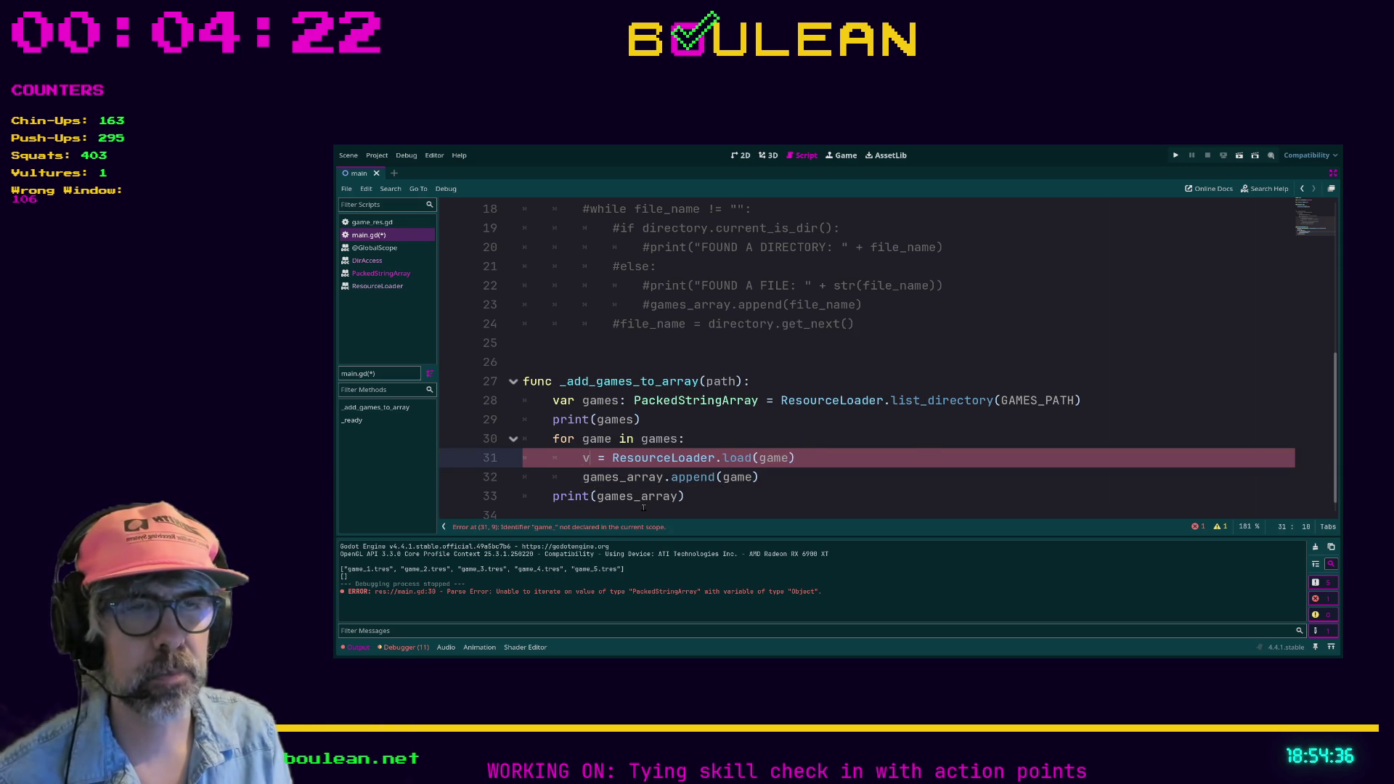
text(loaded_game)
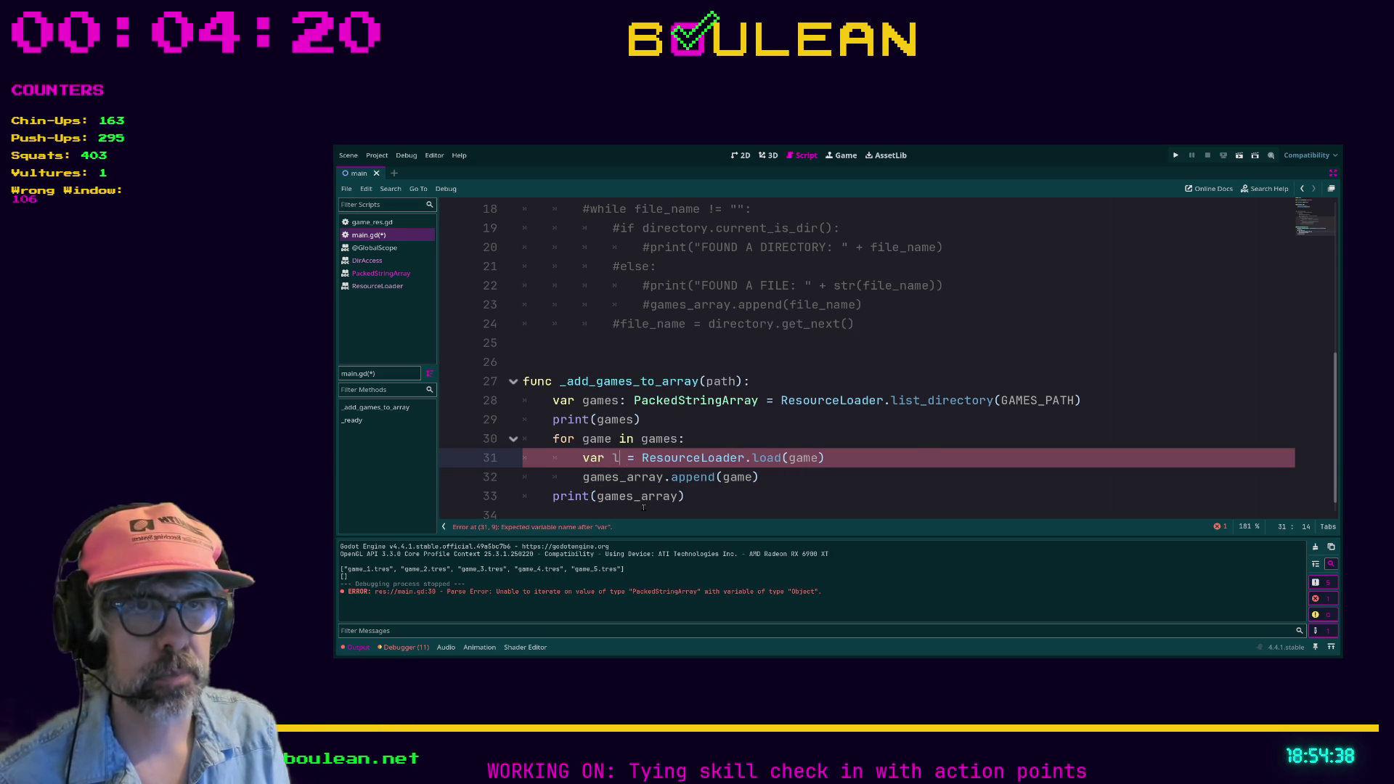
text(: GameR)
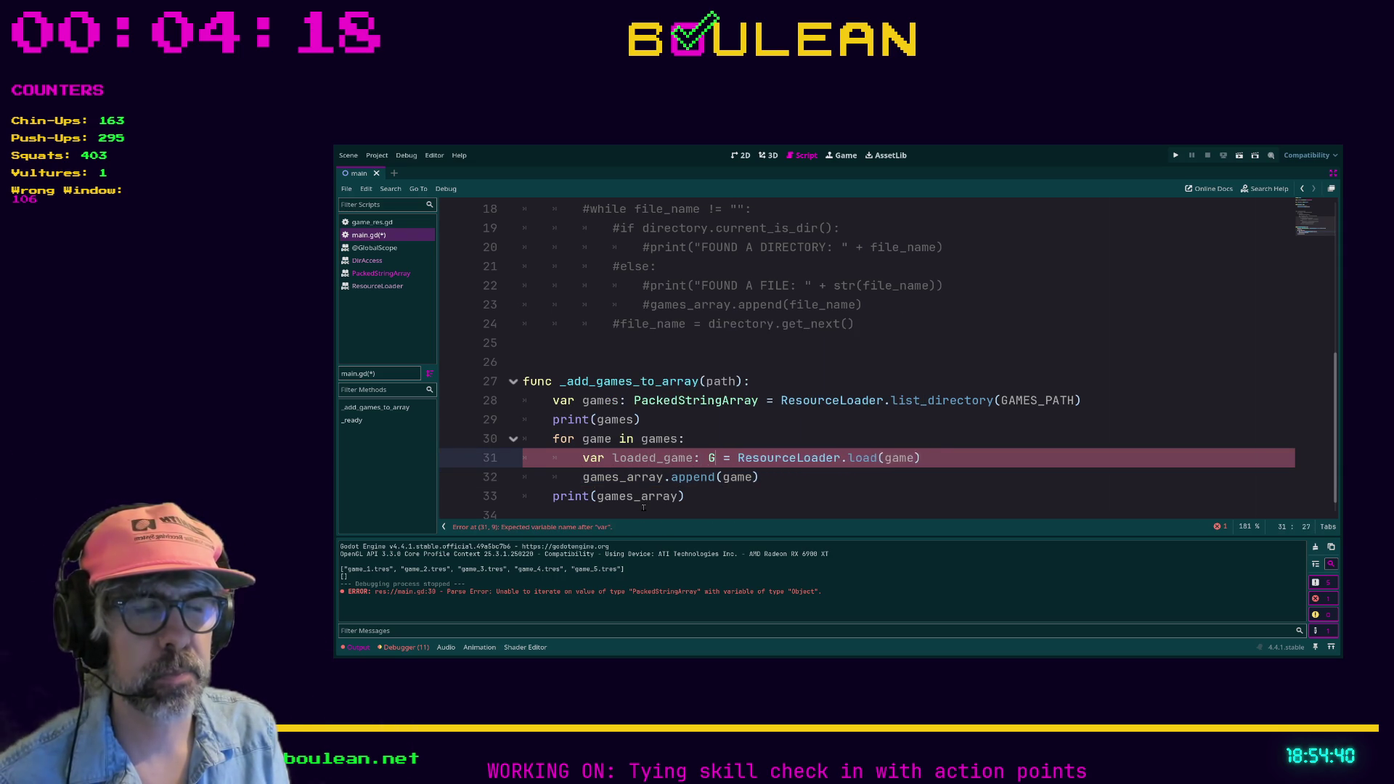
key(Return)
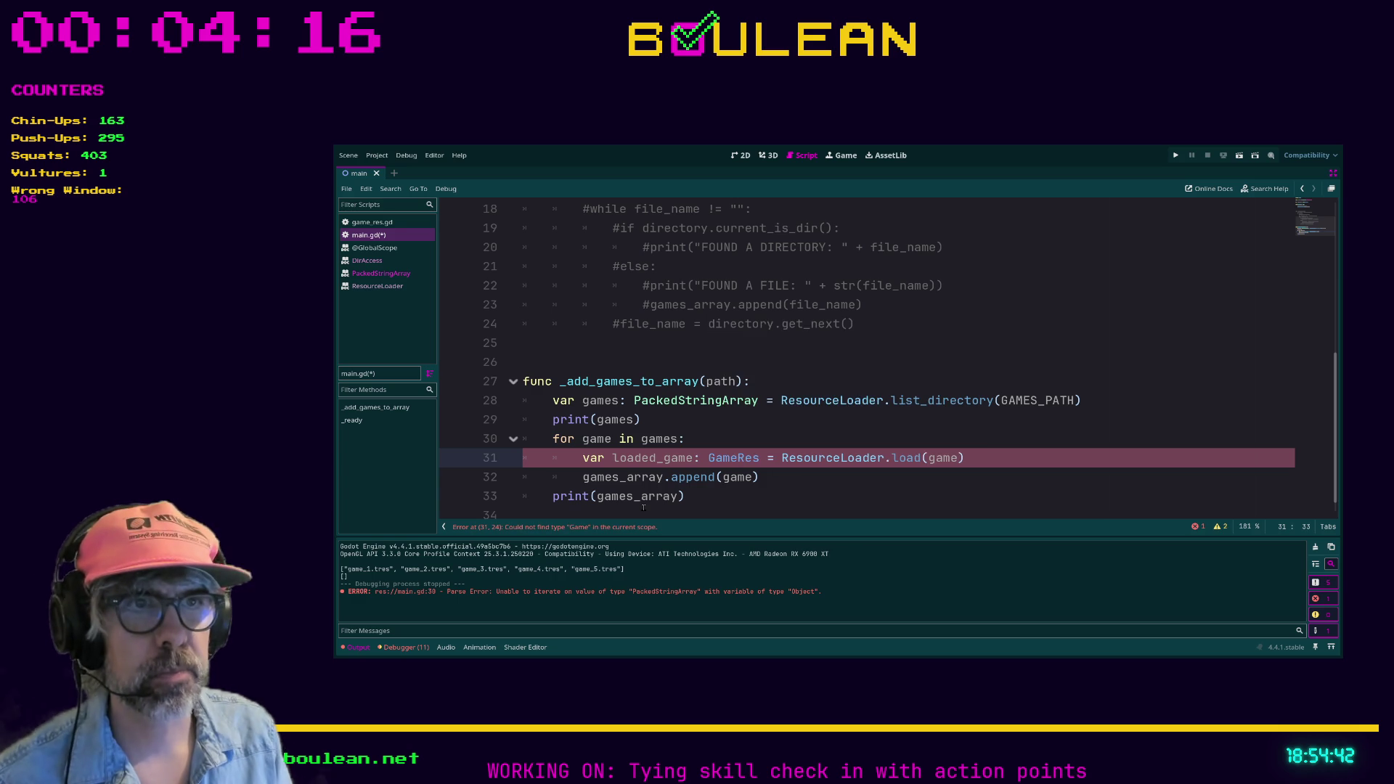
key(Down)
key(Down)
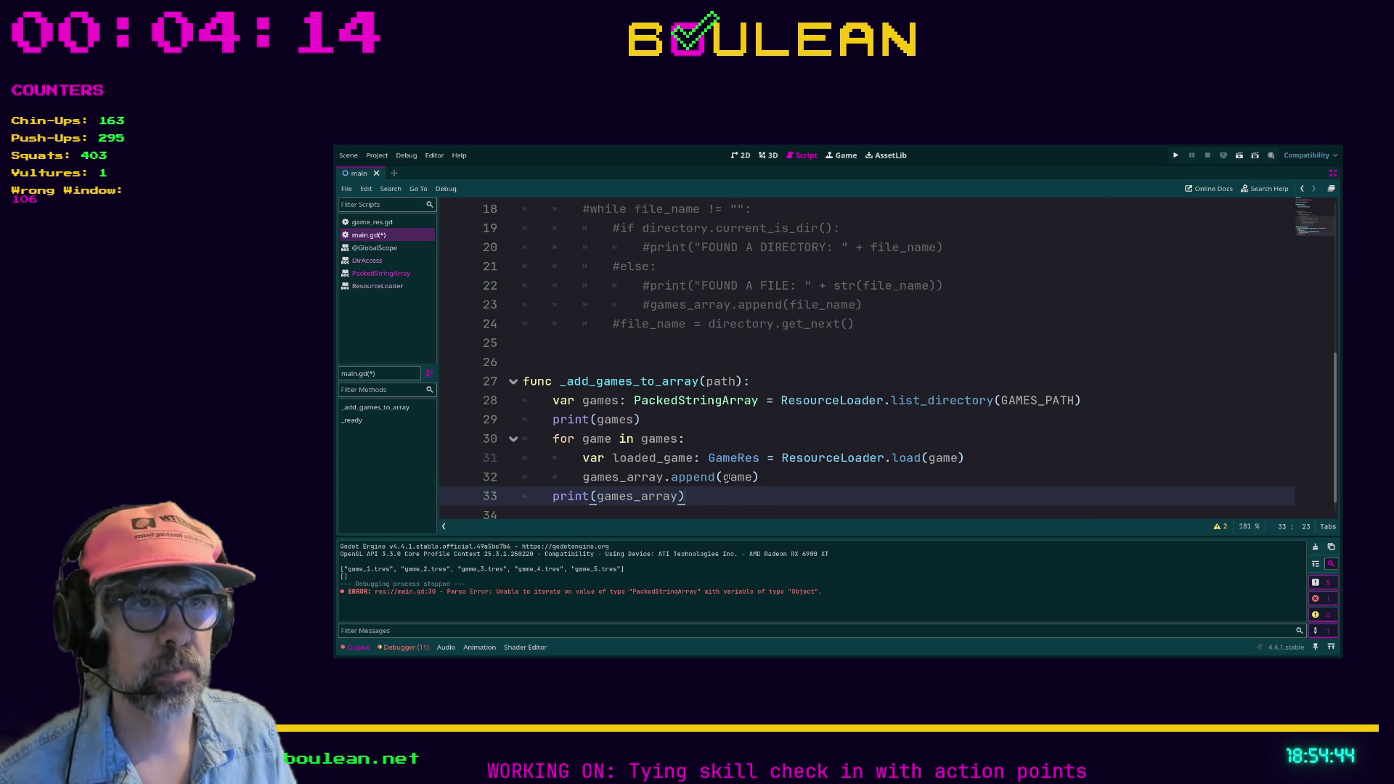
double_click(737, 477)
text(loaded_game)
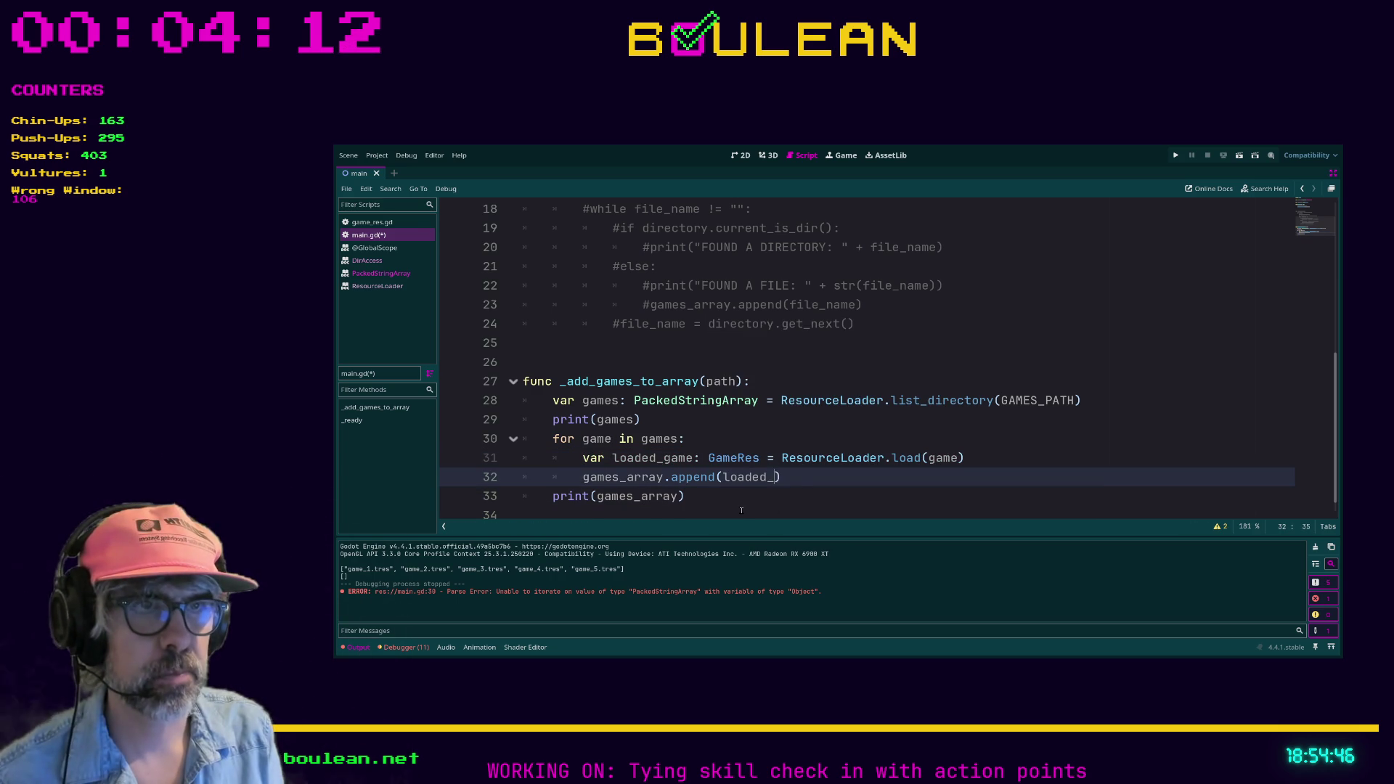
key(Down)
key(ctrl+s)
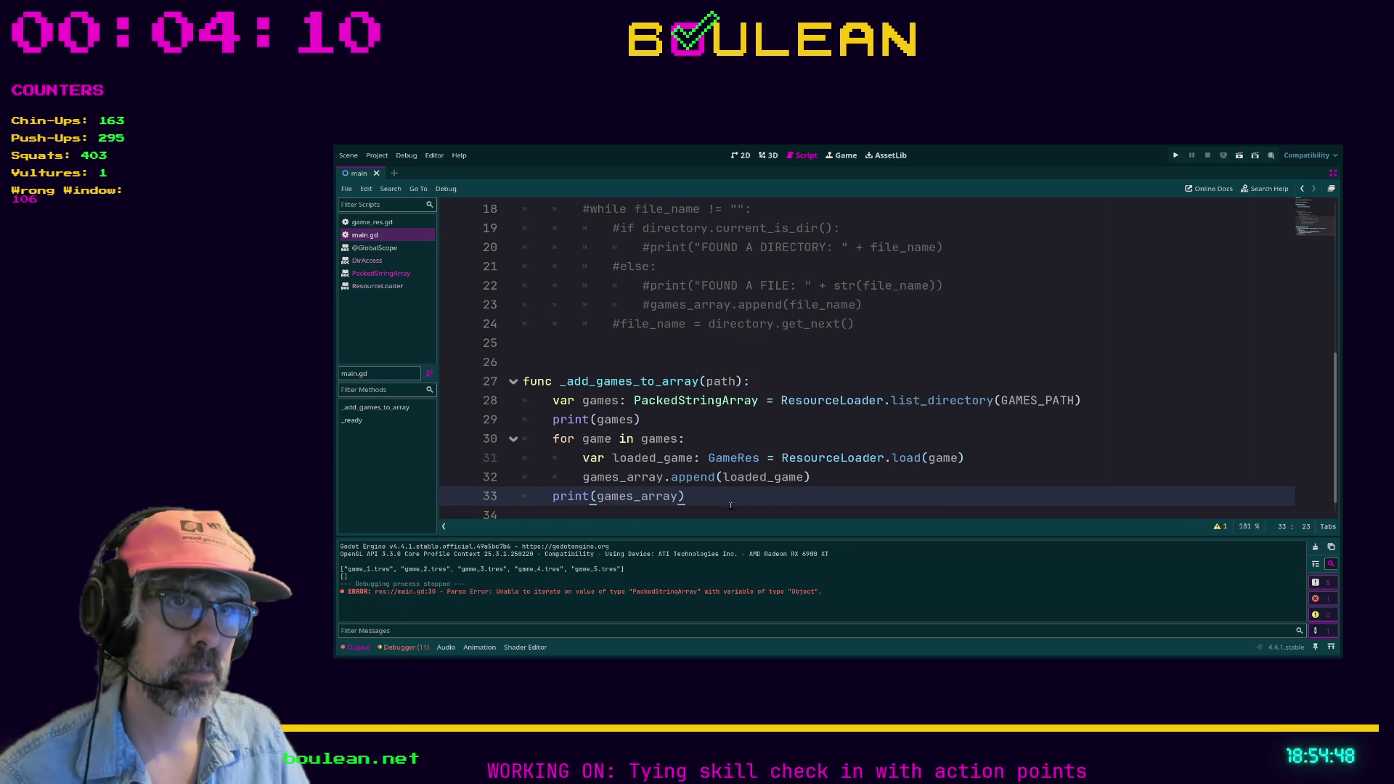
key(F5)
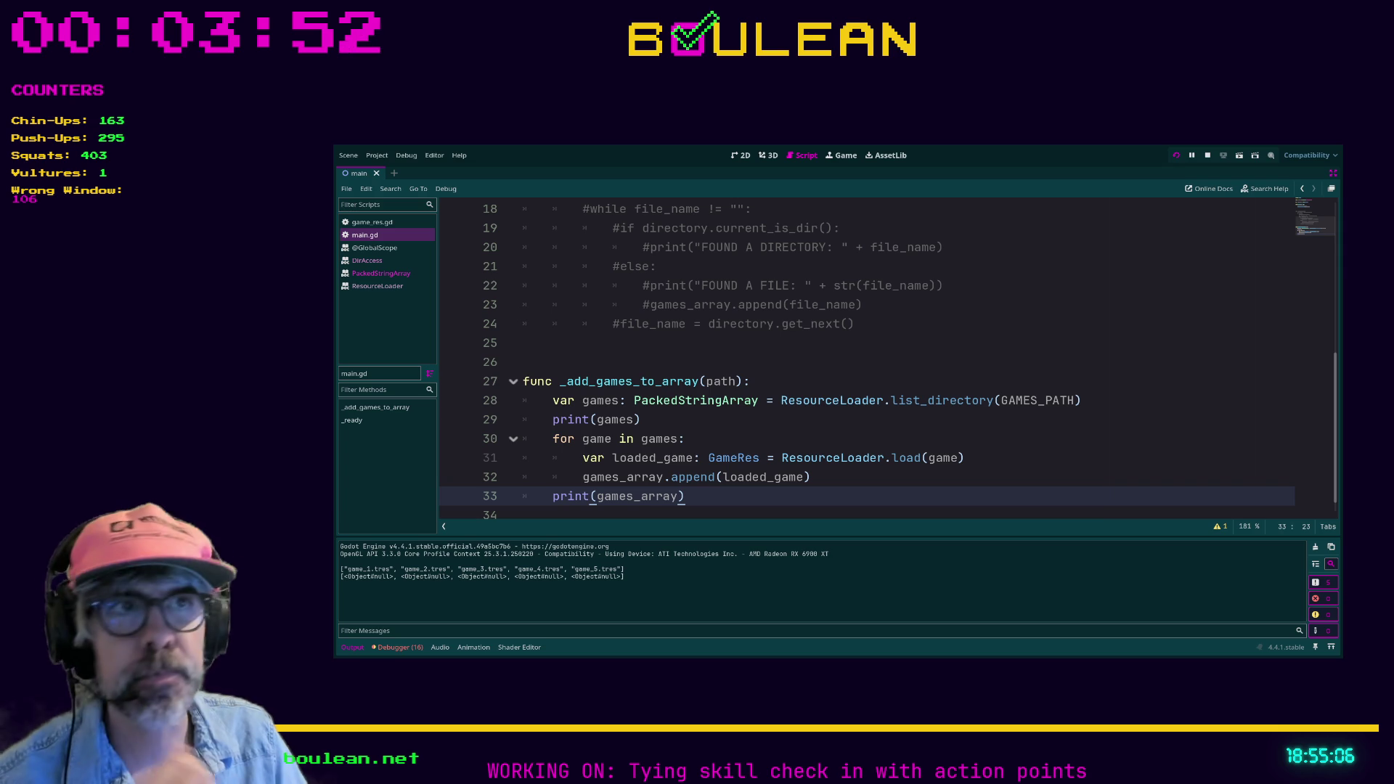
Stop the run, change line 31 to ResourceLoader.load(GAMES_PATH + game), and save.
key(F8)
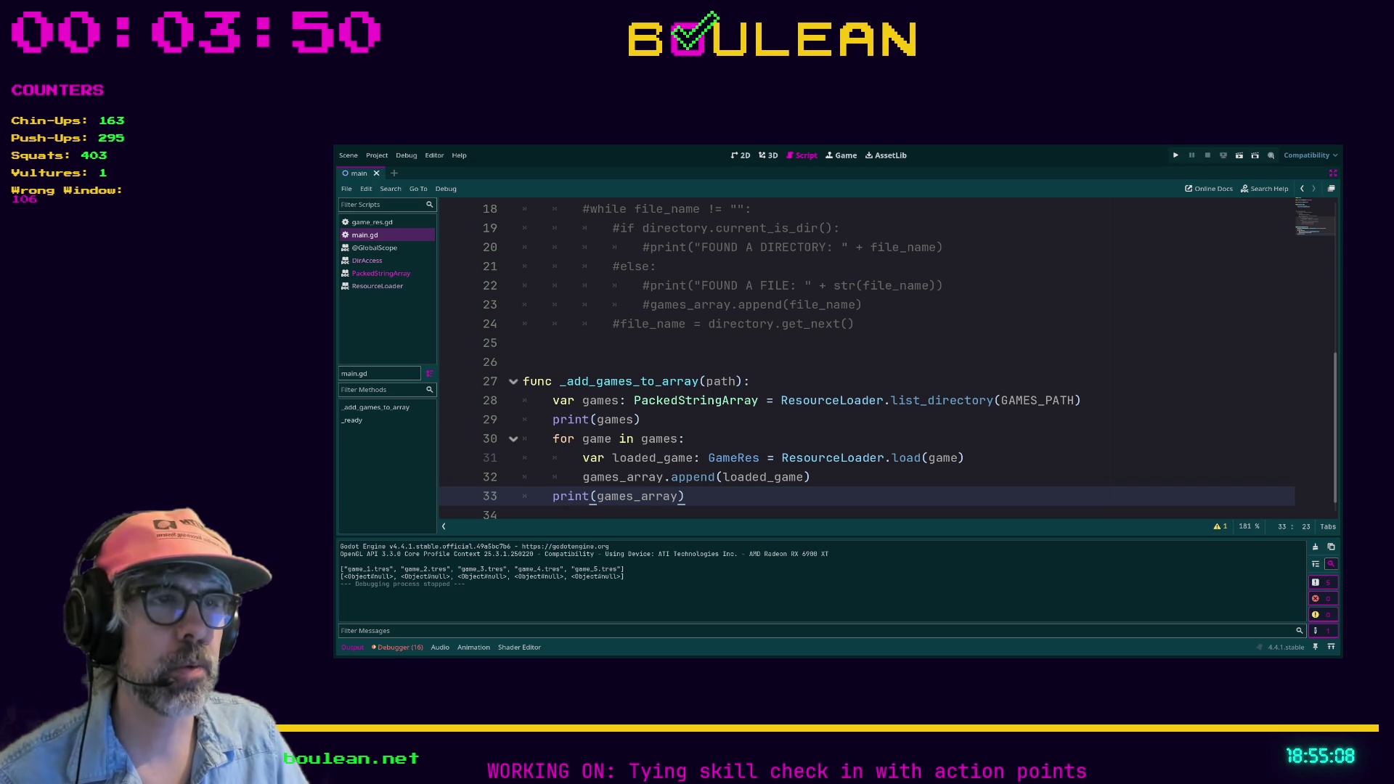
click(928, 457)
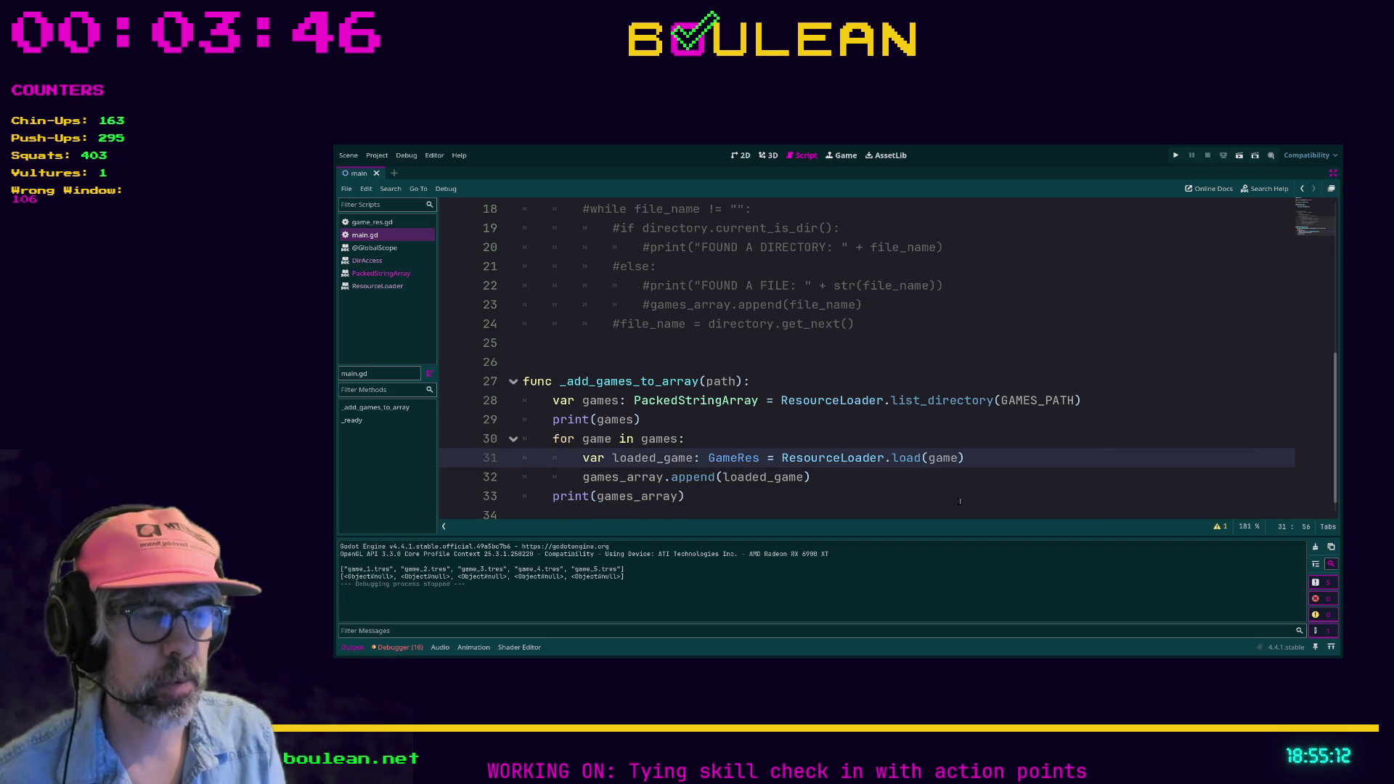
text(PAT)
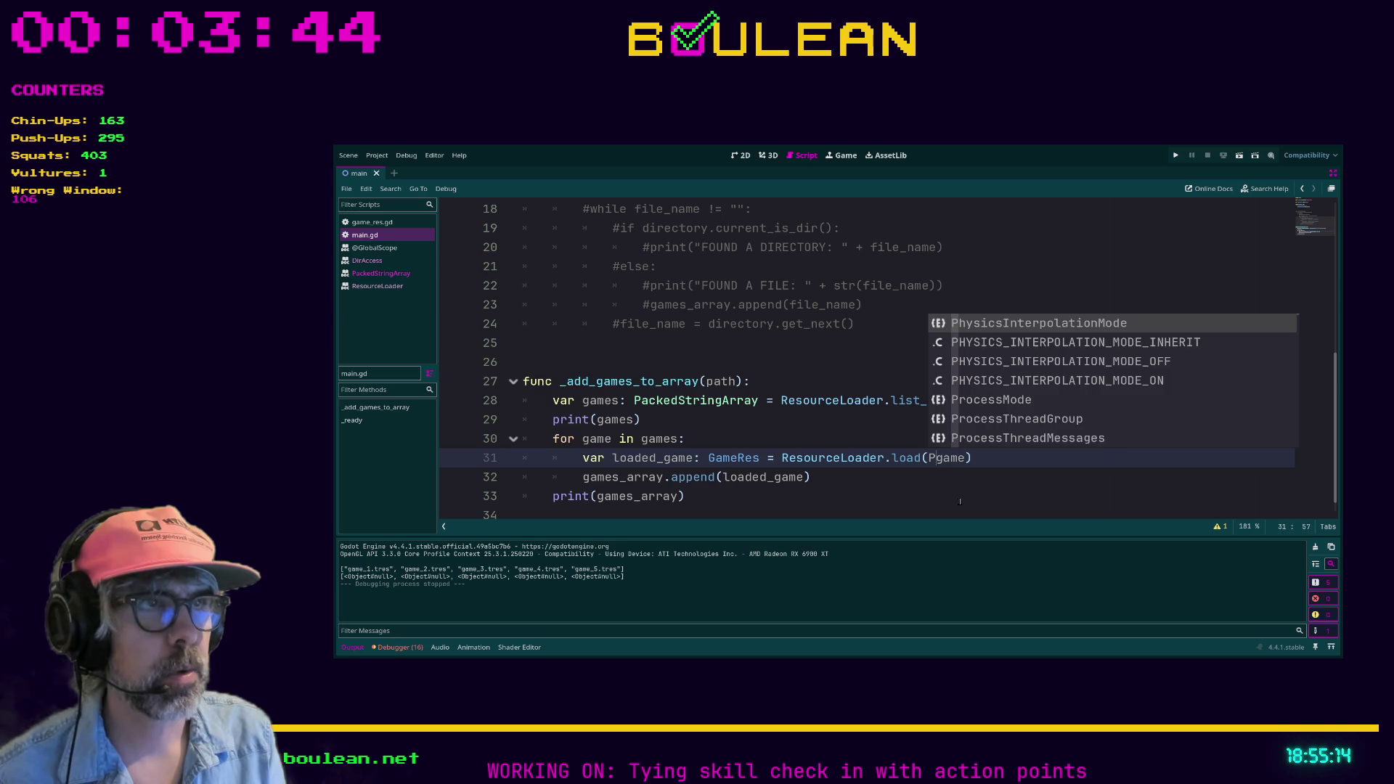
key(BackSpace)
key(BackSpace)
key(BackSpace)
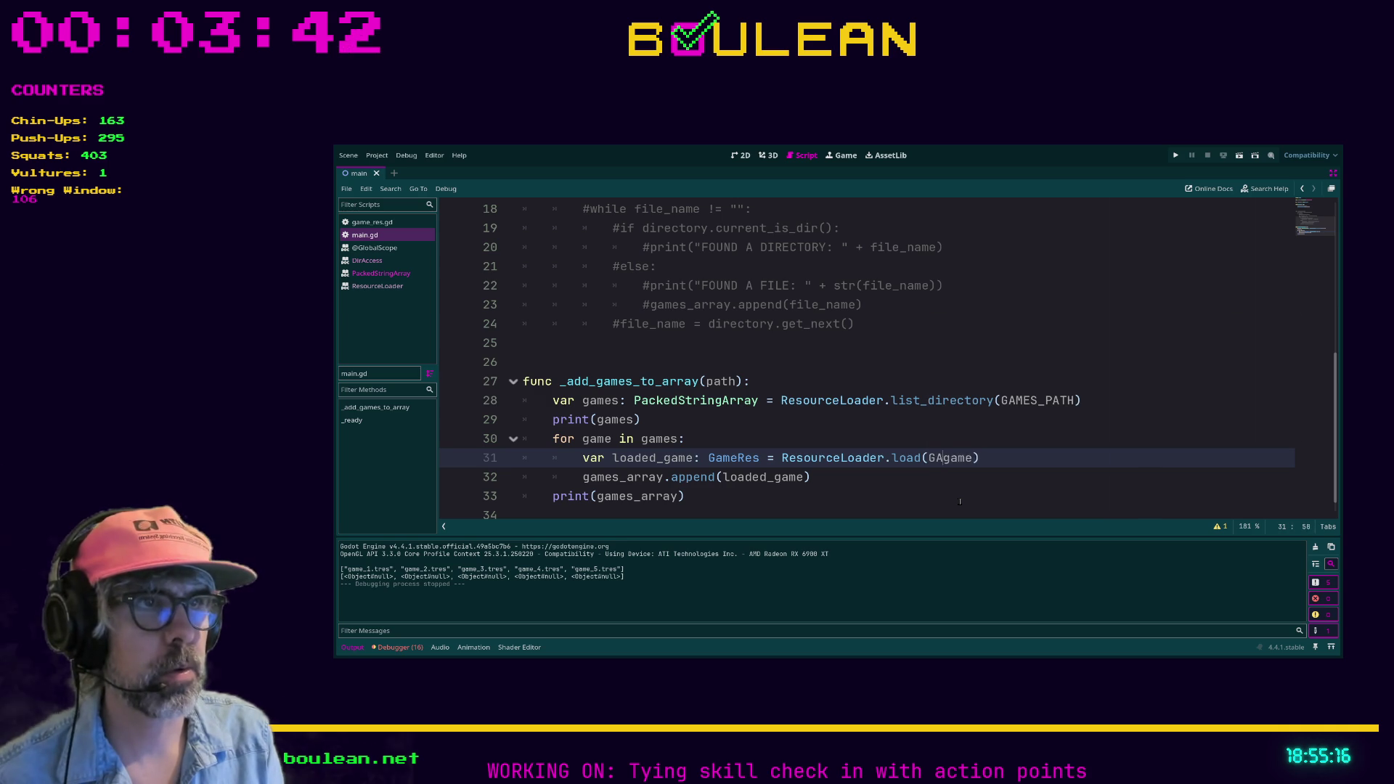
text(GAMES_)
key(Tab)
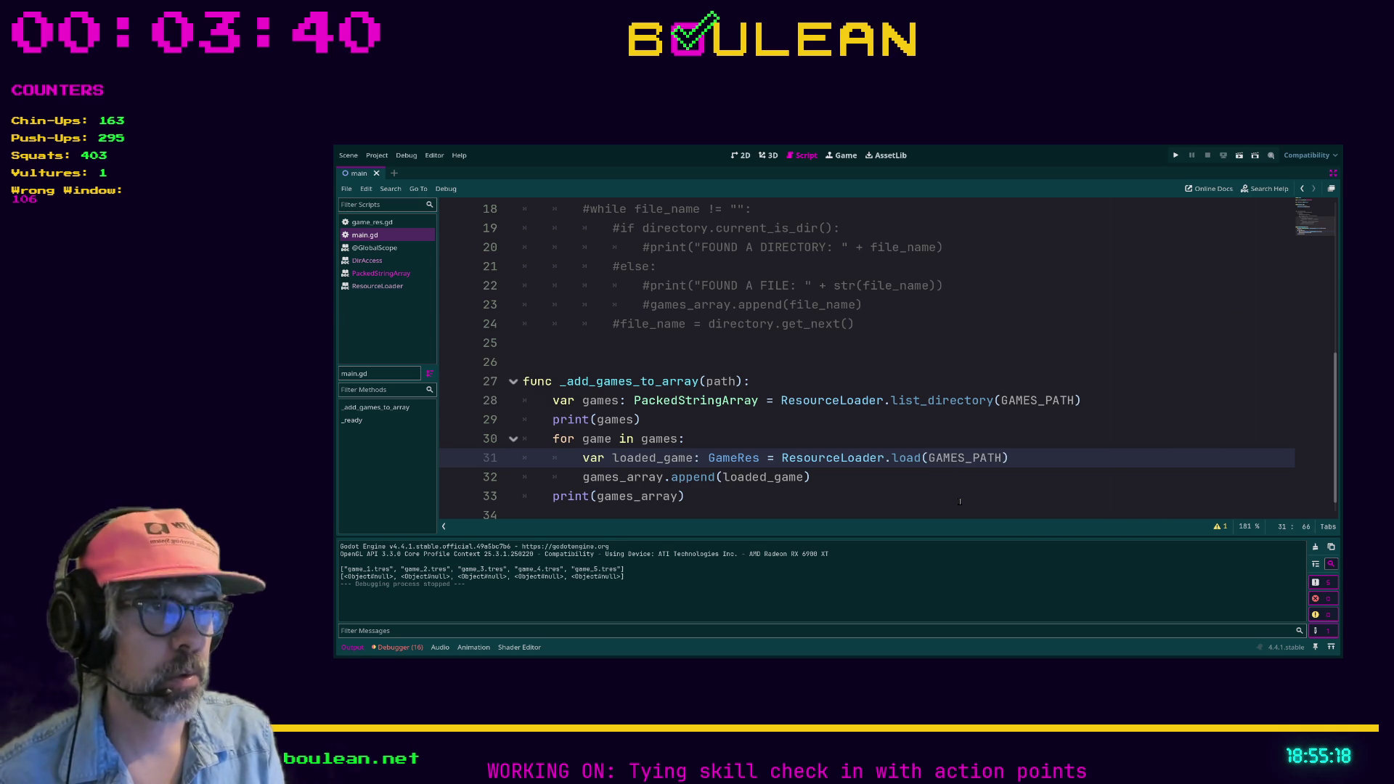
text(+ )
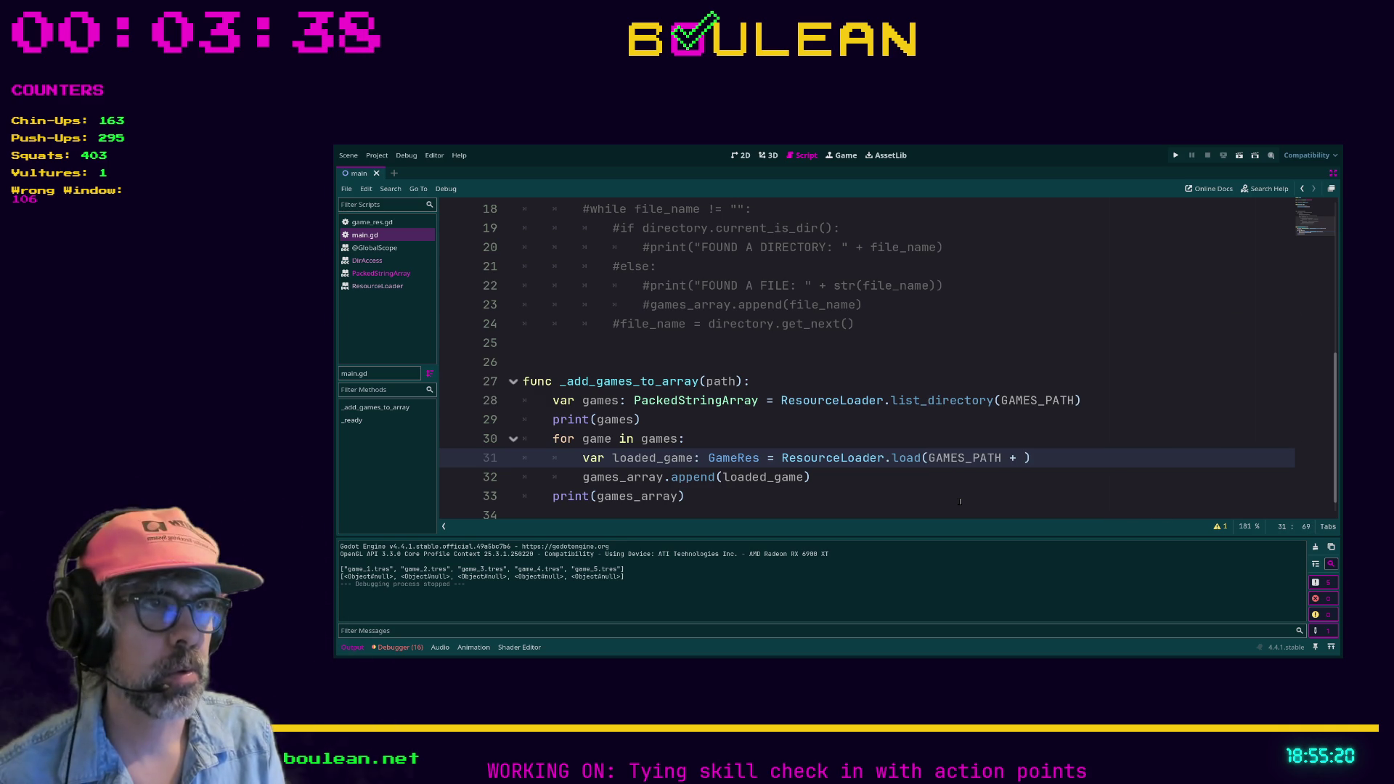
text(game)
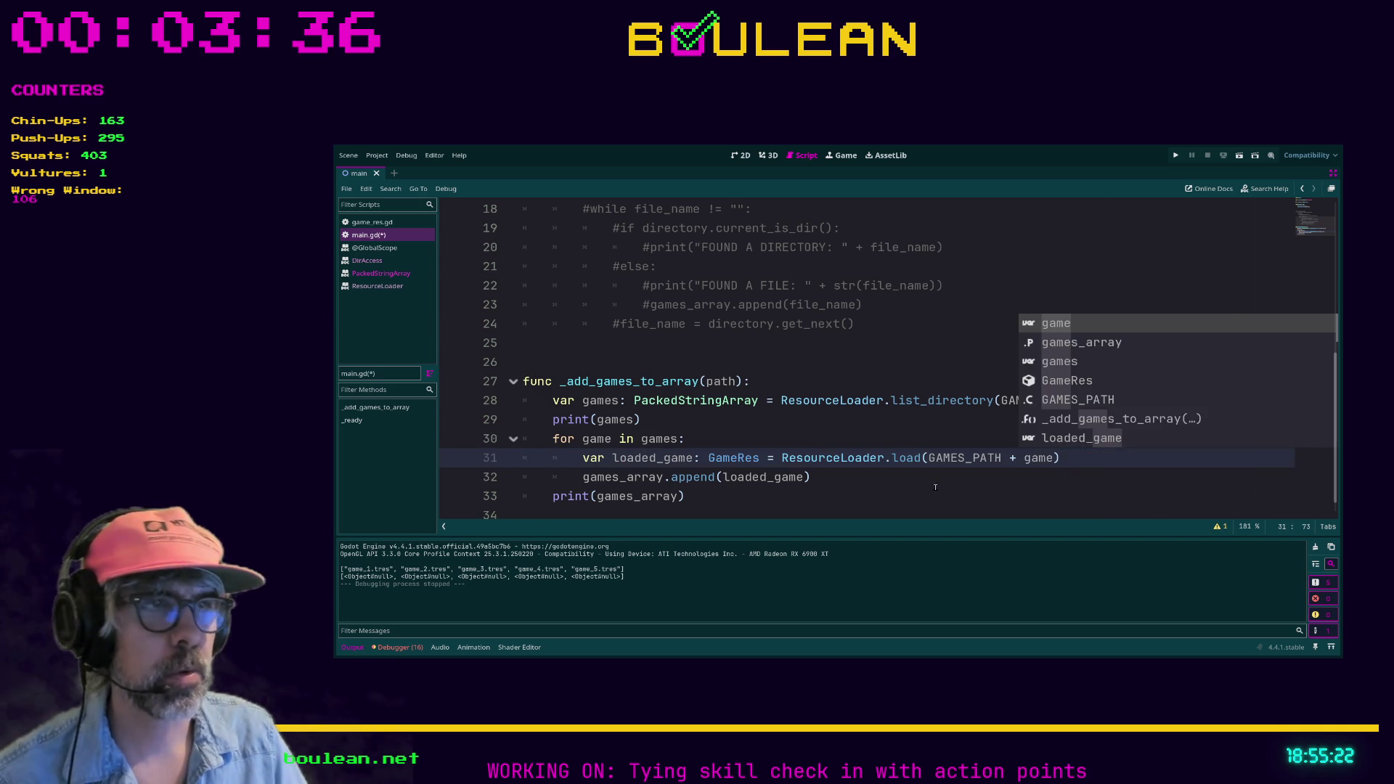
key(Escape)
key(Down)
key(ctrl+s)
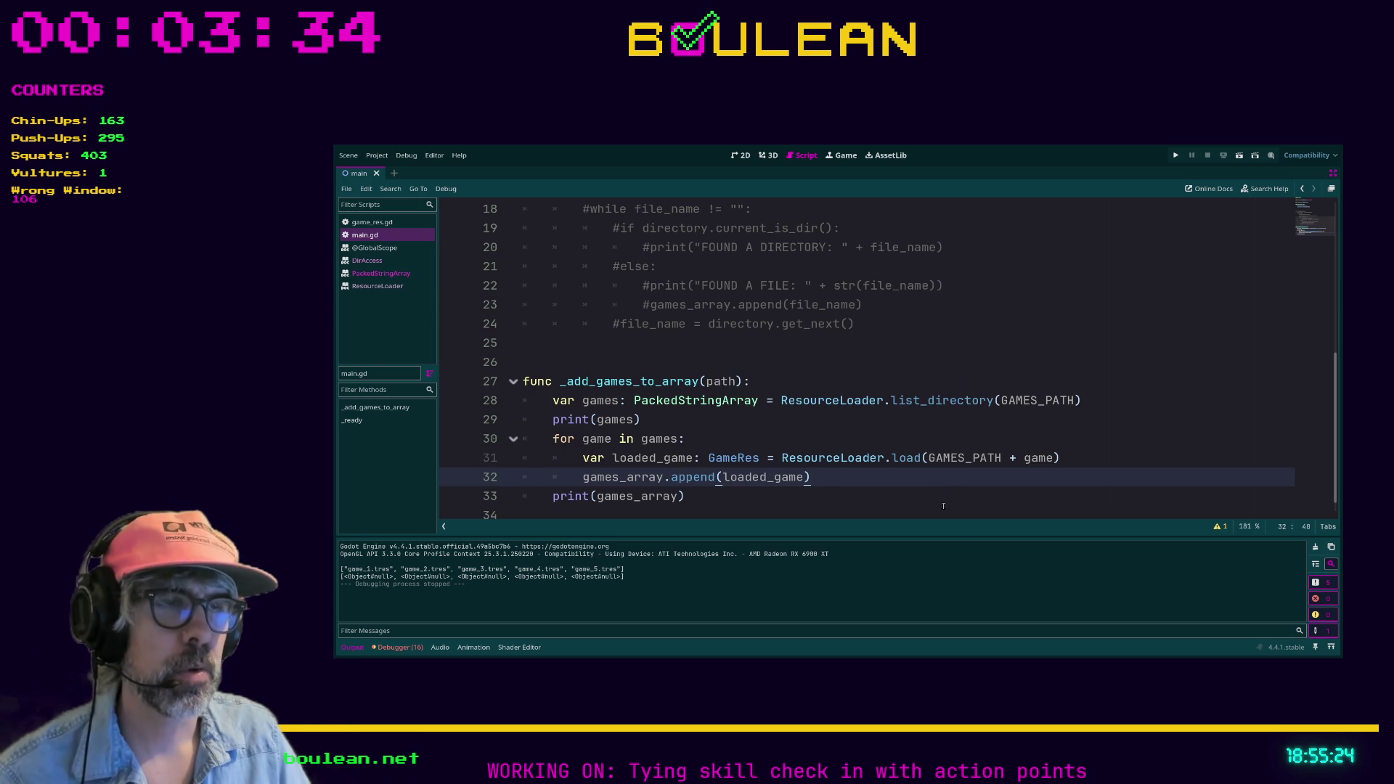
Test-run the project to check the loaded games, then insert print_debug("test") as new line 34.
key(F5)
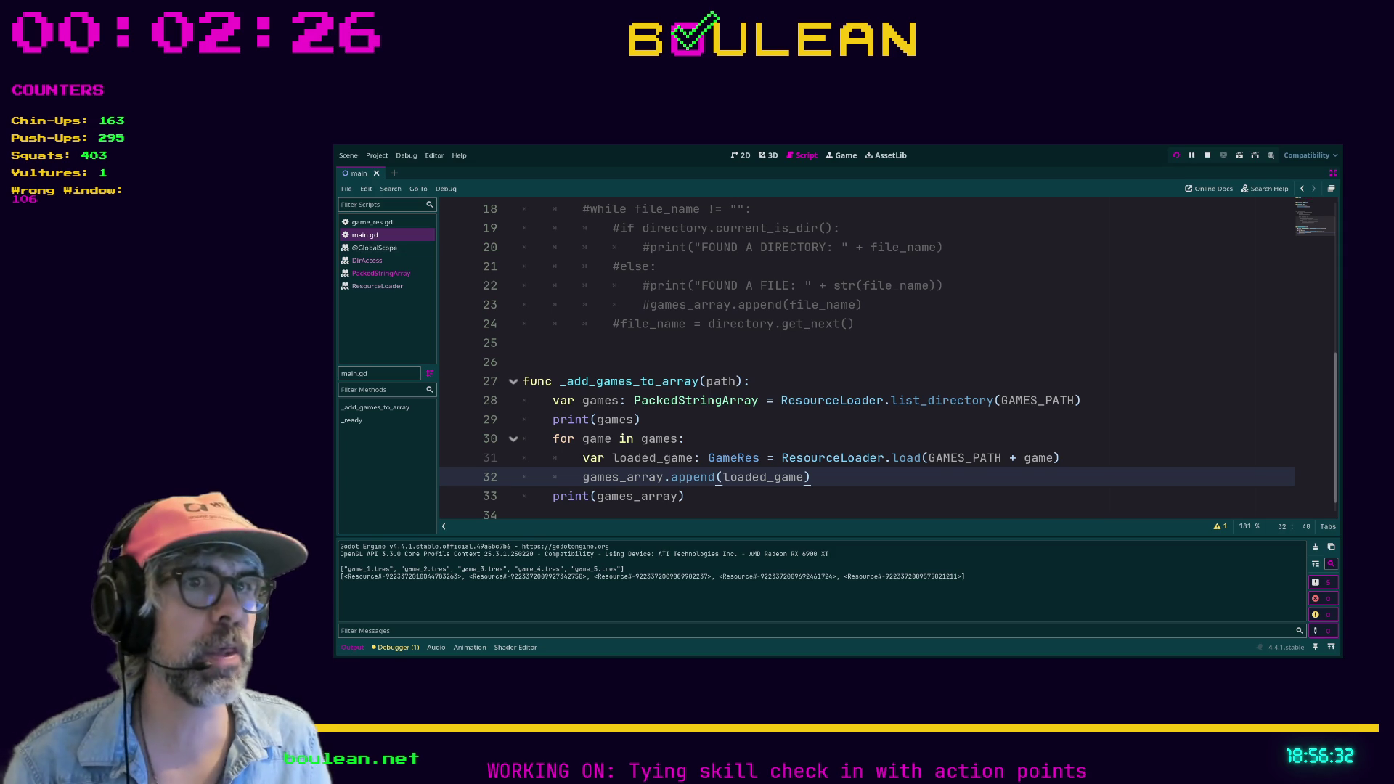
key(F8)
scroll(867, 362, down, 1)
click(747, 478)
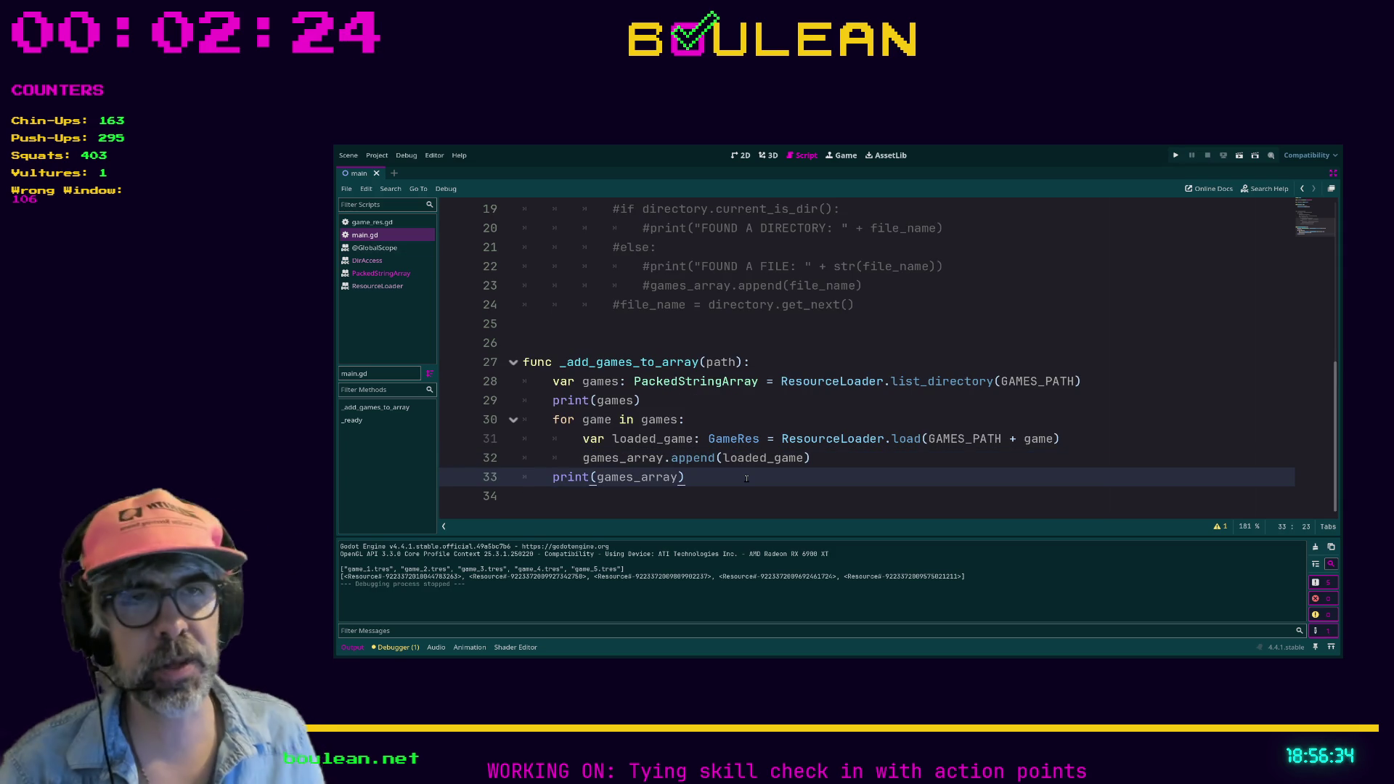
key(Return)
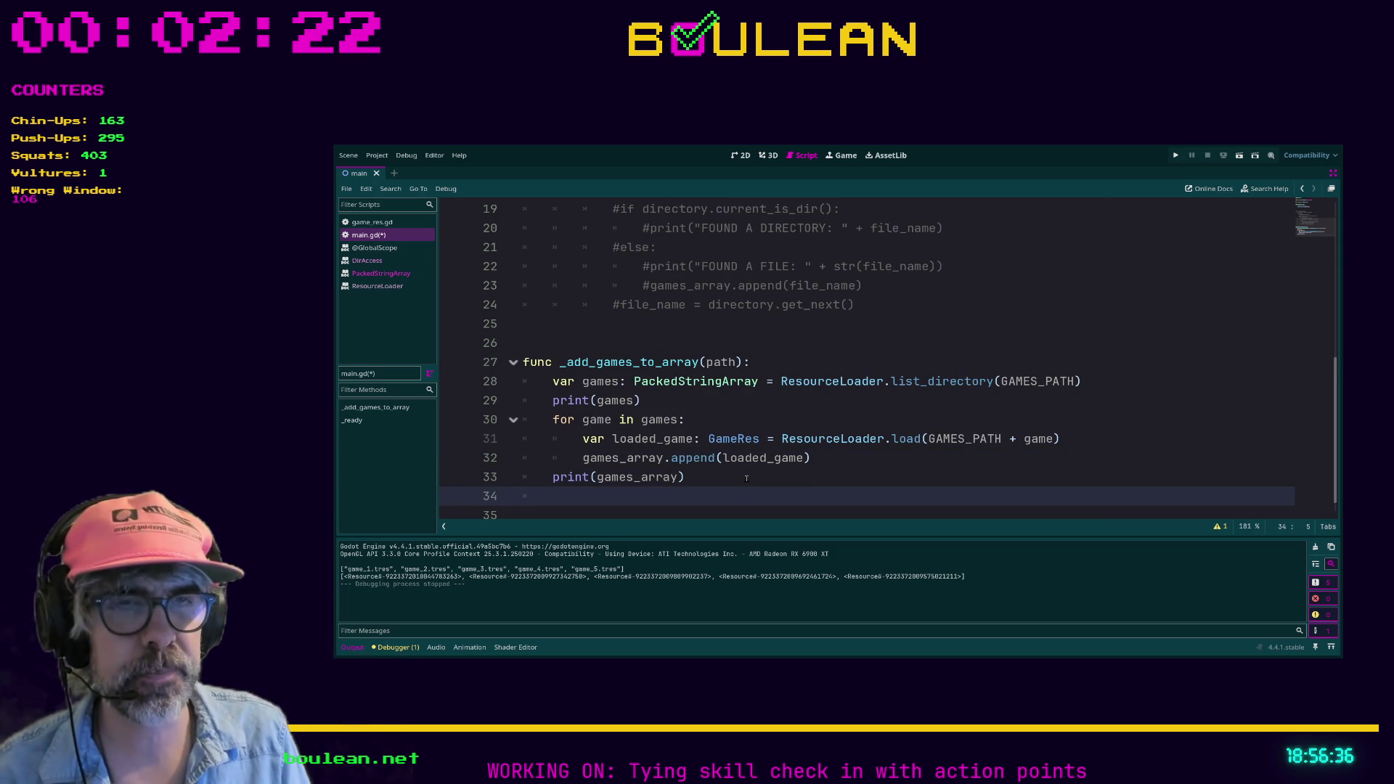
text(print_debug()
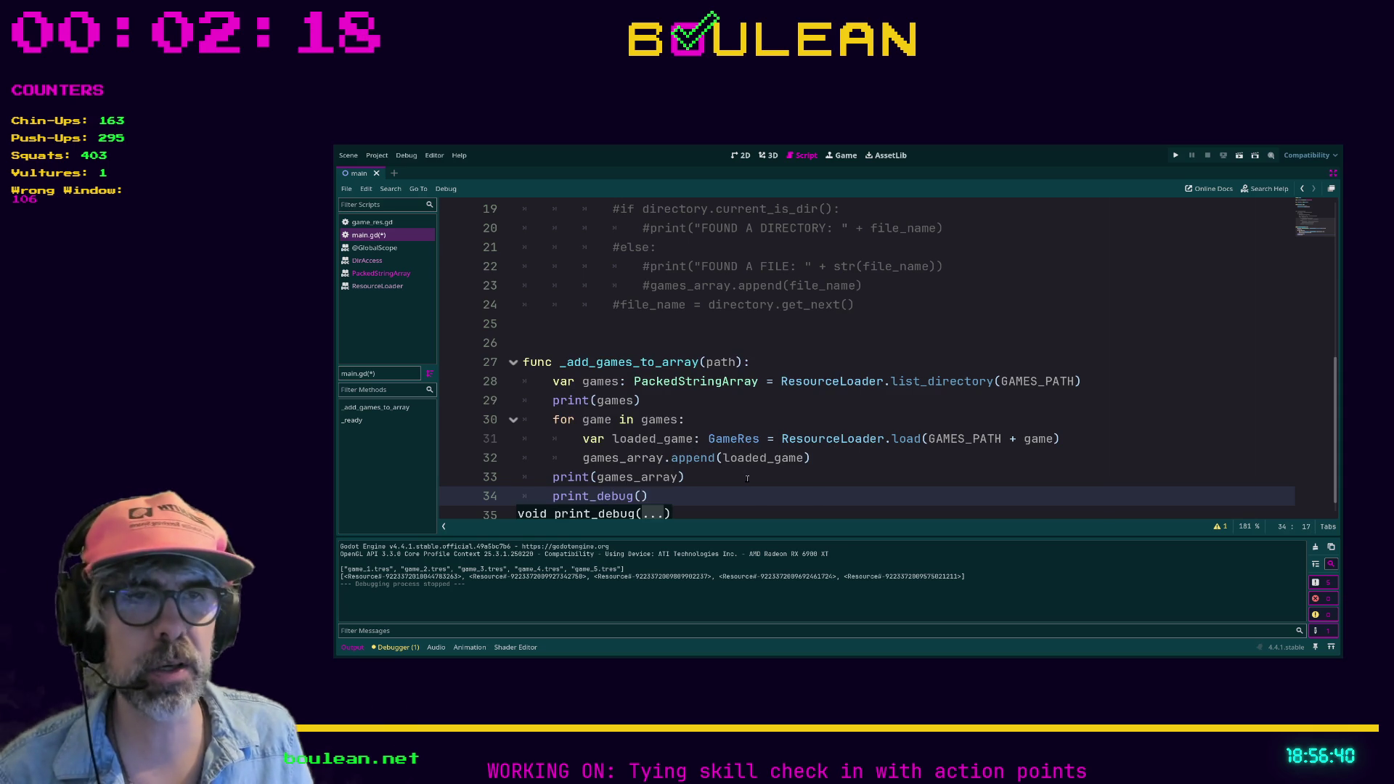
text("test"))
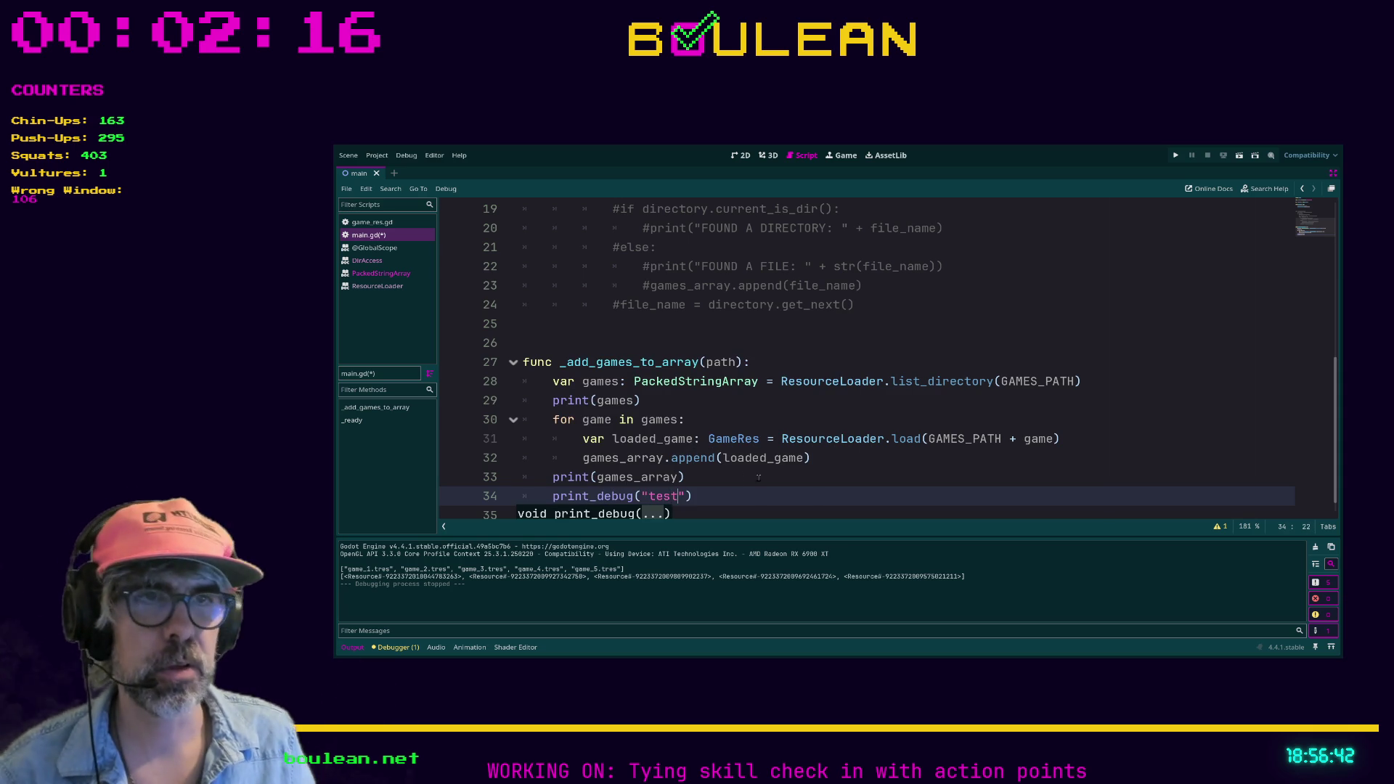
ctrl+click(598, 501)
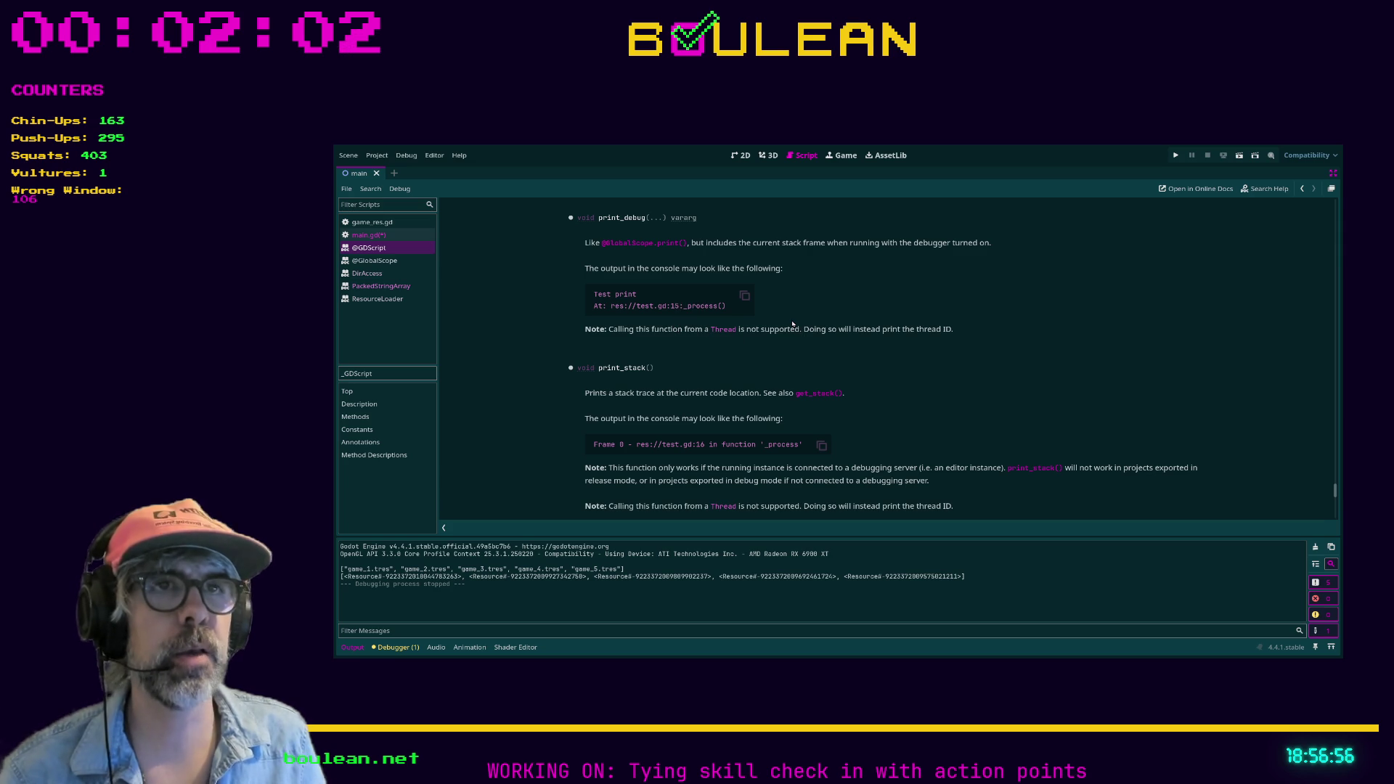
scroll(727, 308, up, 1)
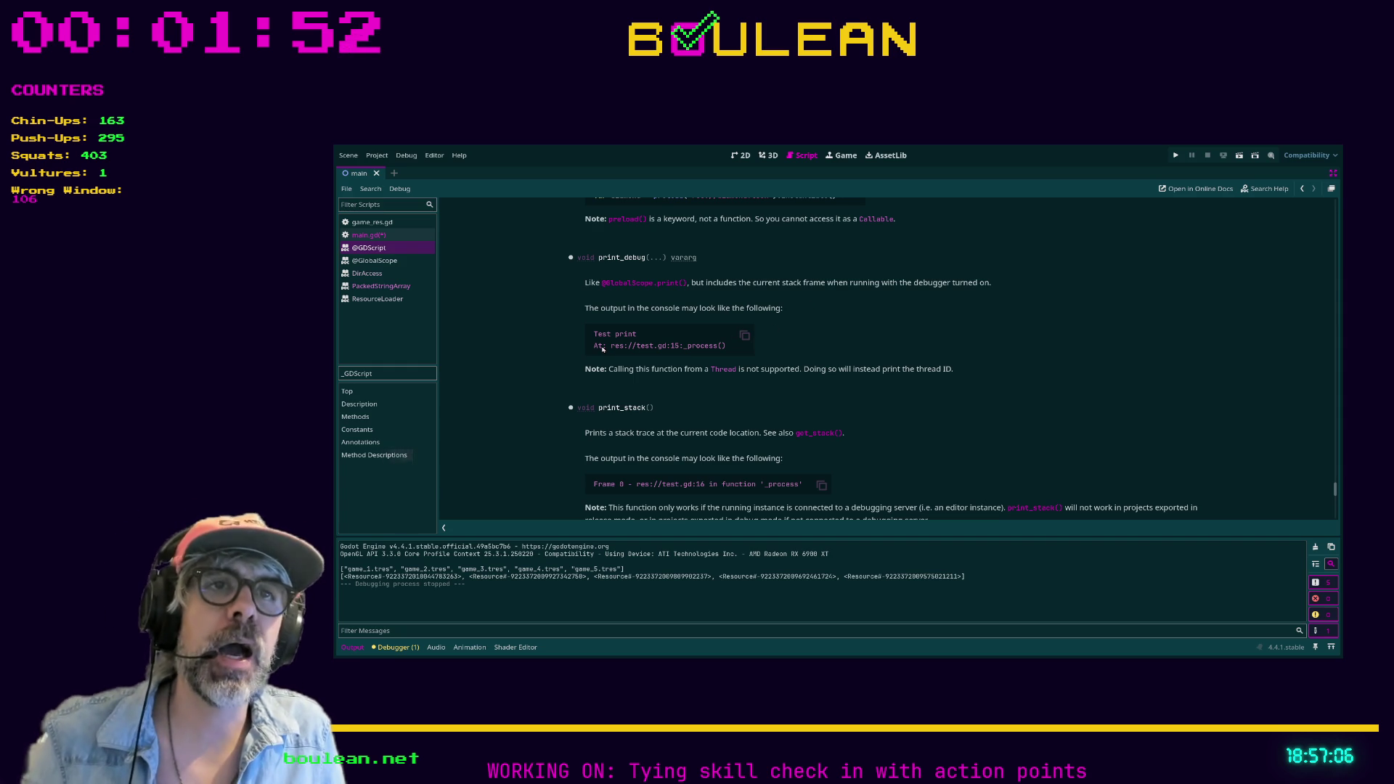
drag(597, 347, 725, 348)
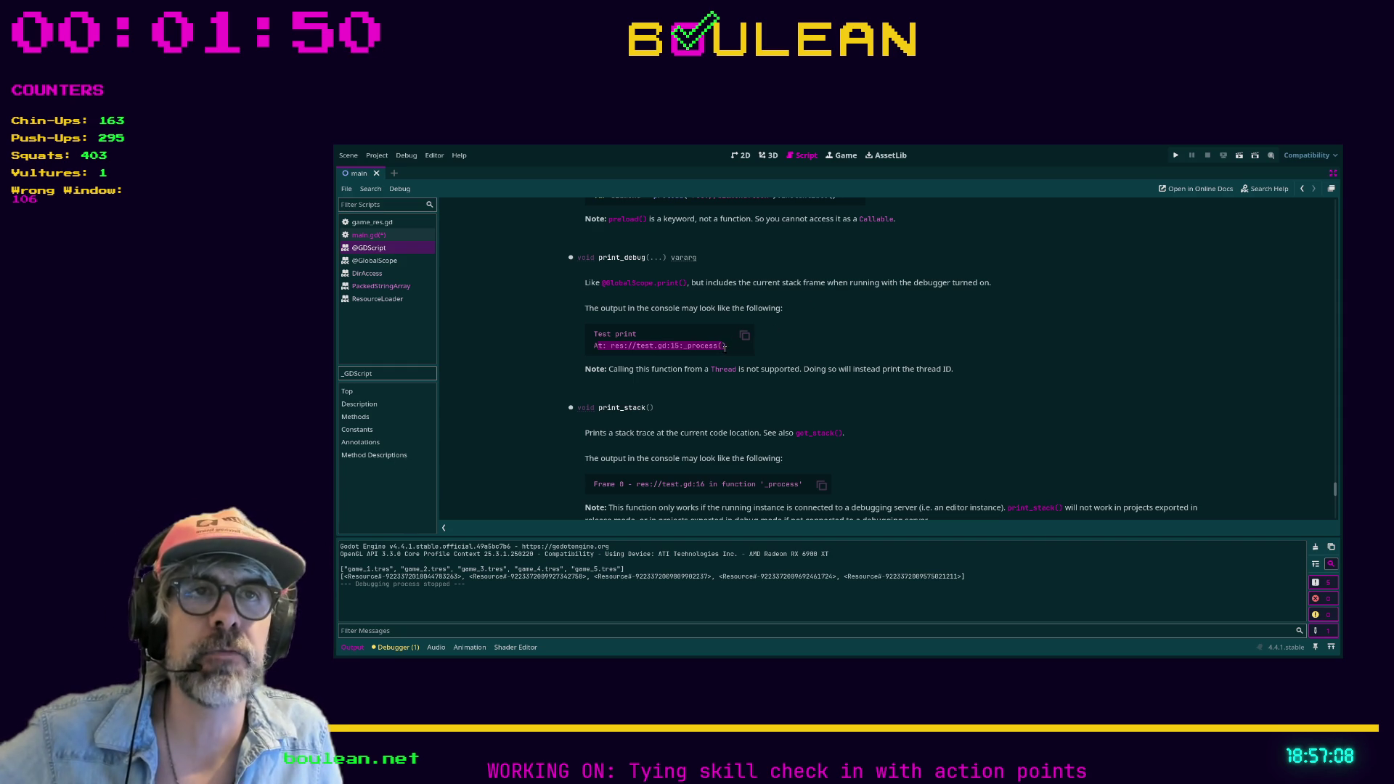
click(727, 352)
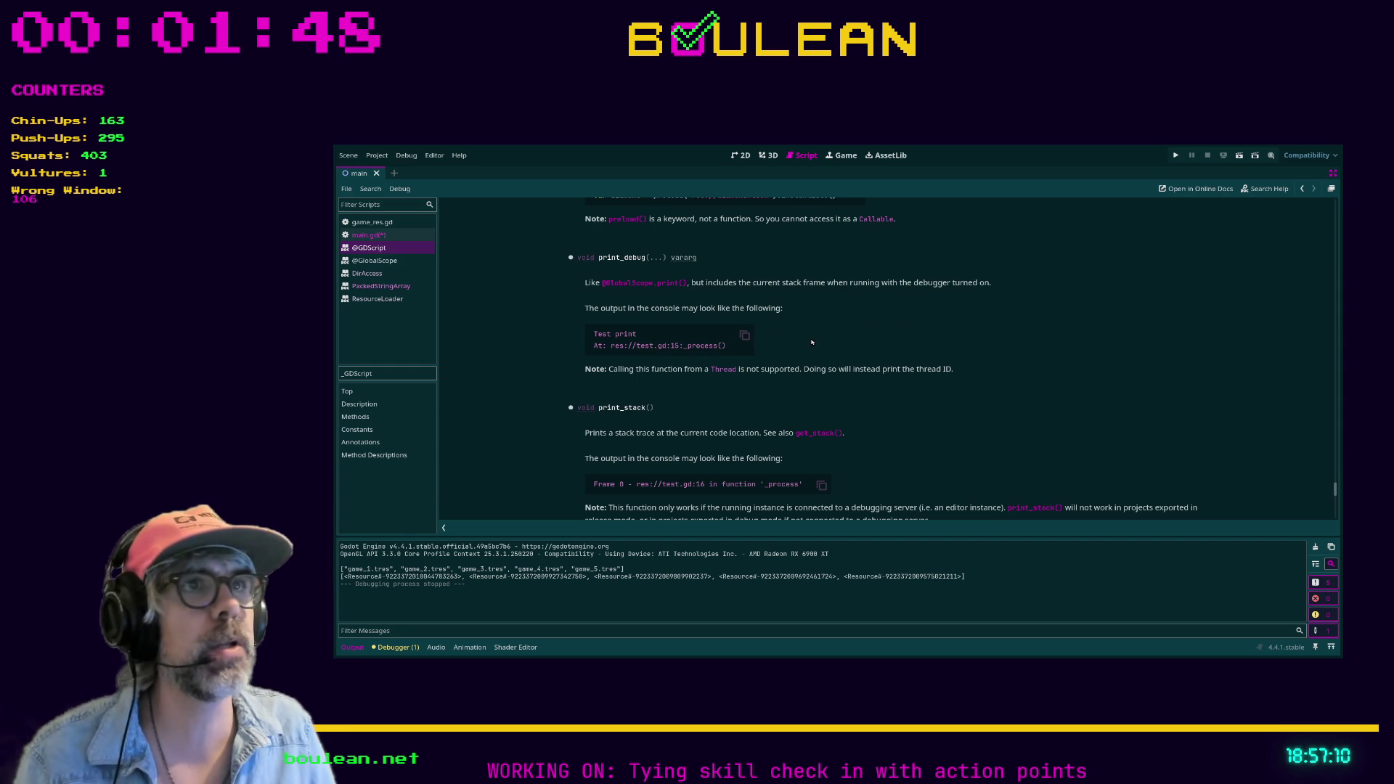
click(367, 235)
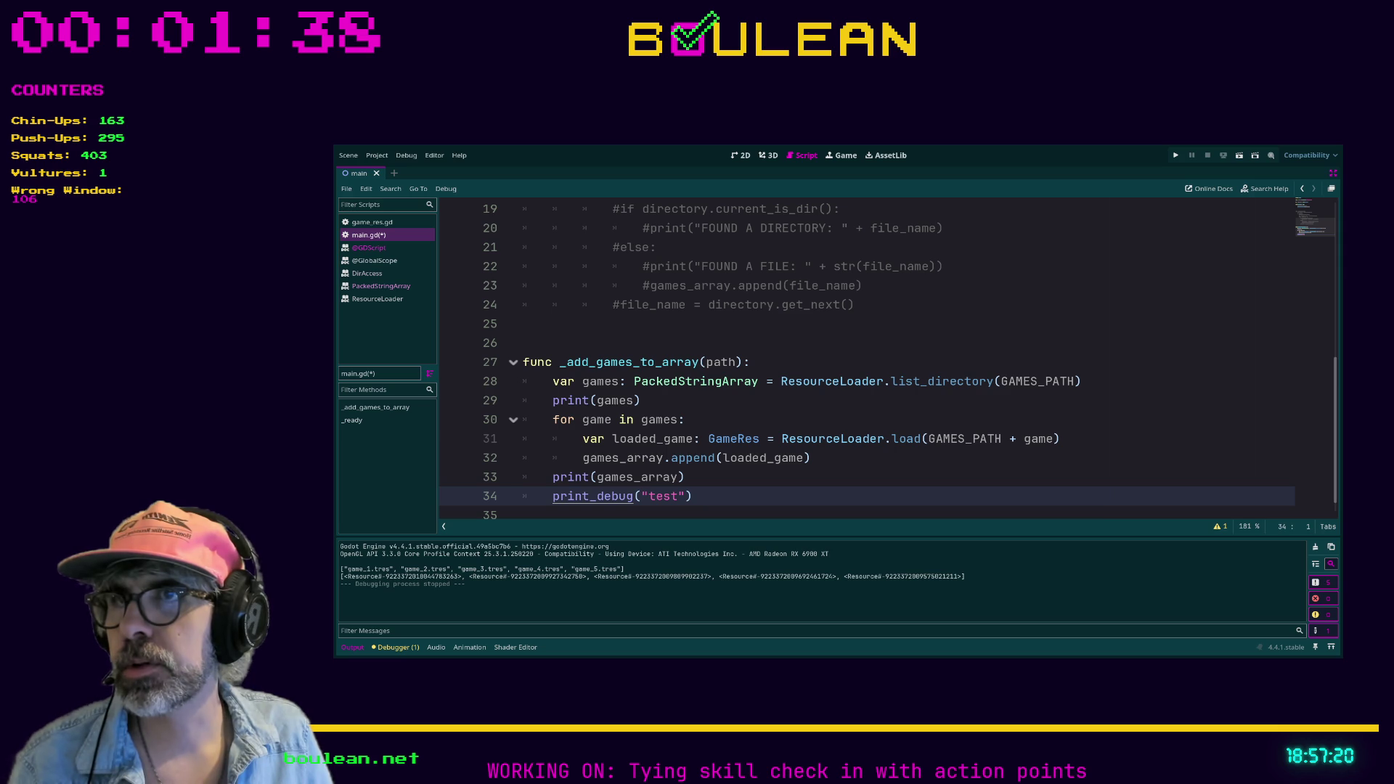
Run the project twice and read the Resource array followed by the main.gd:33 trace.
key(F5)
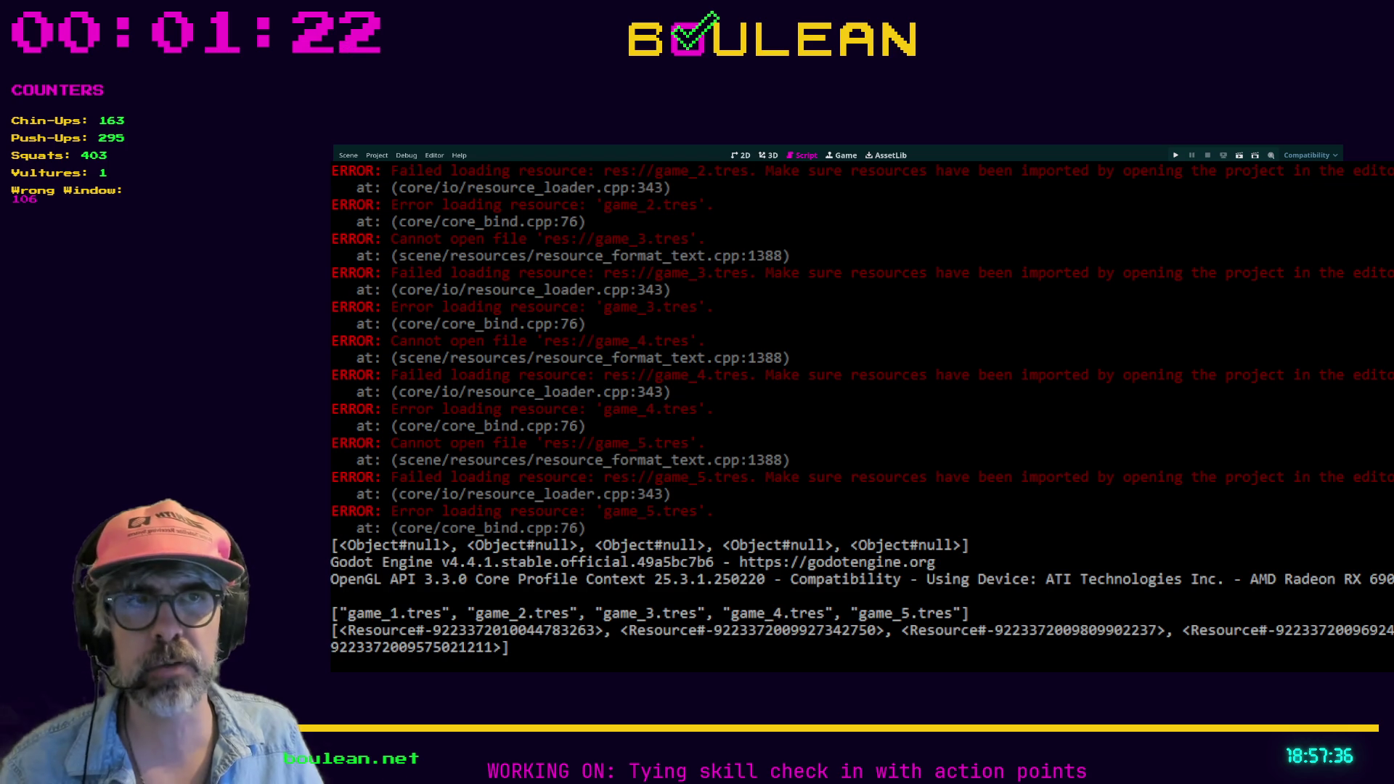
key(F5)
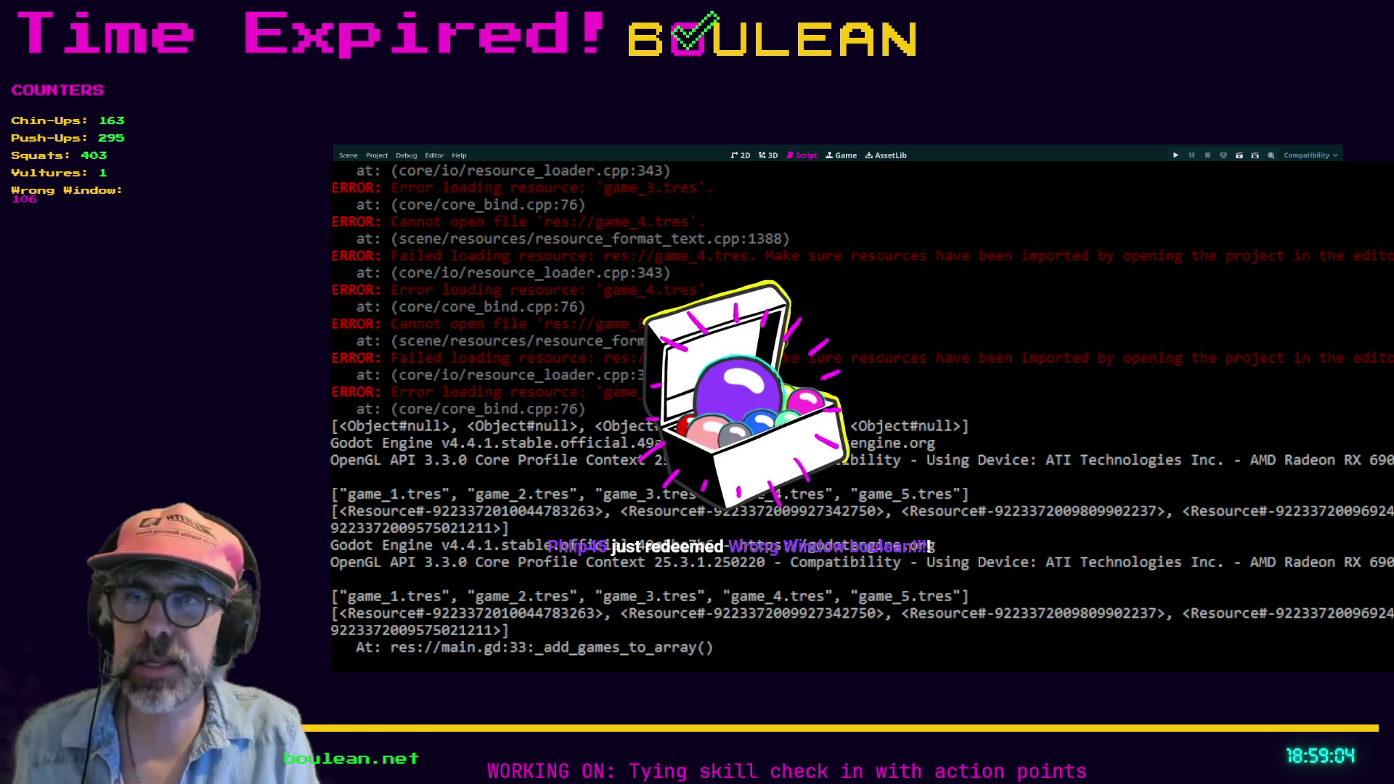
Stop the game and draft a new line 33 reading print_debug.games_arra[0].game_nam.
key(F8)
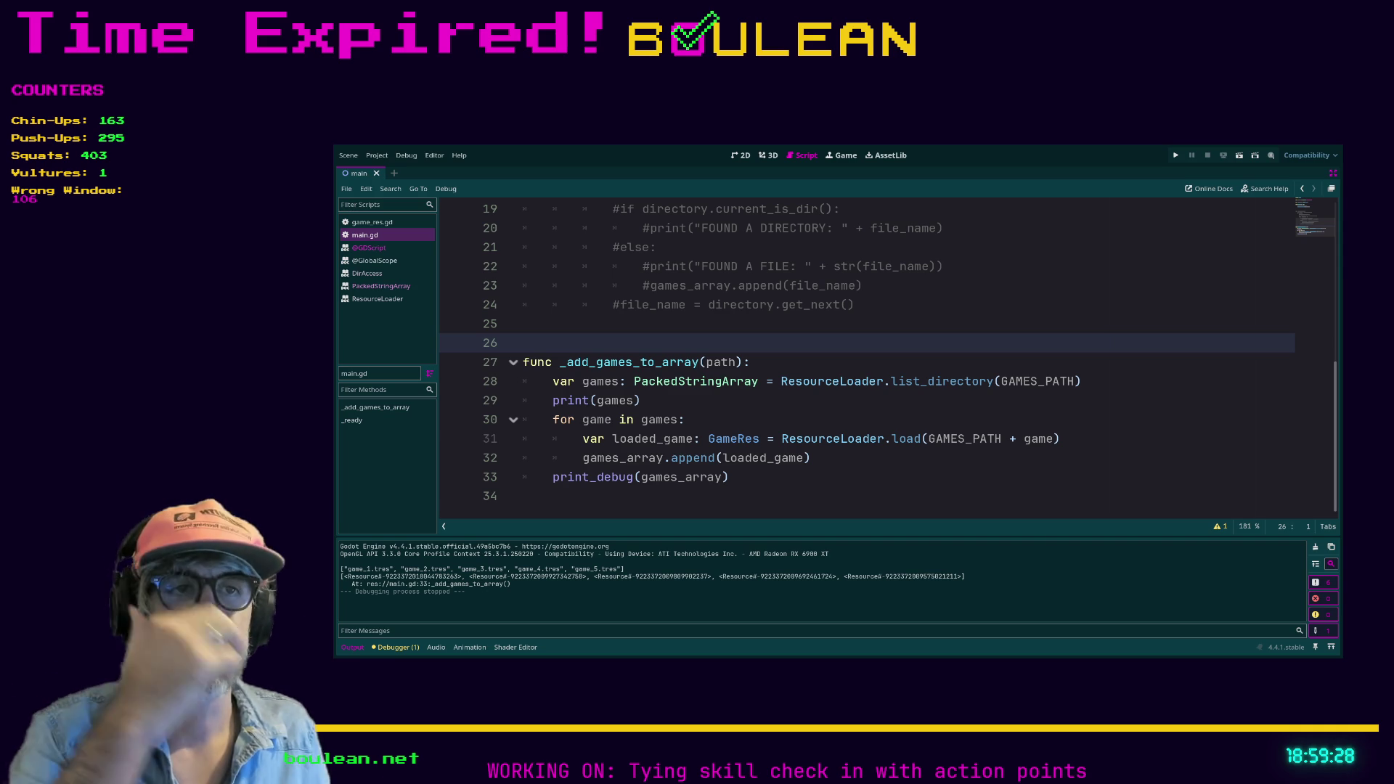
click(885, 479)
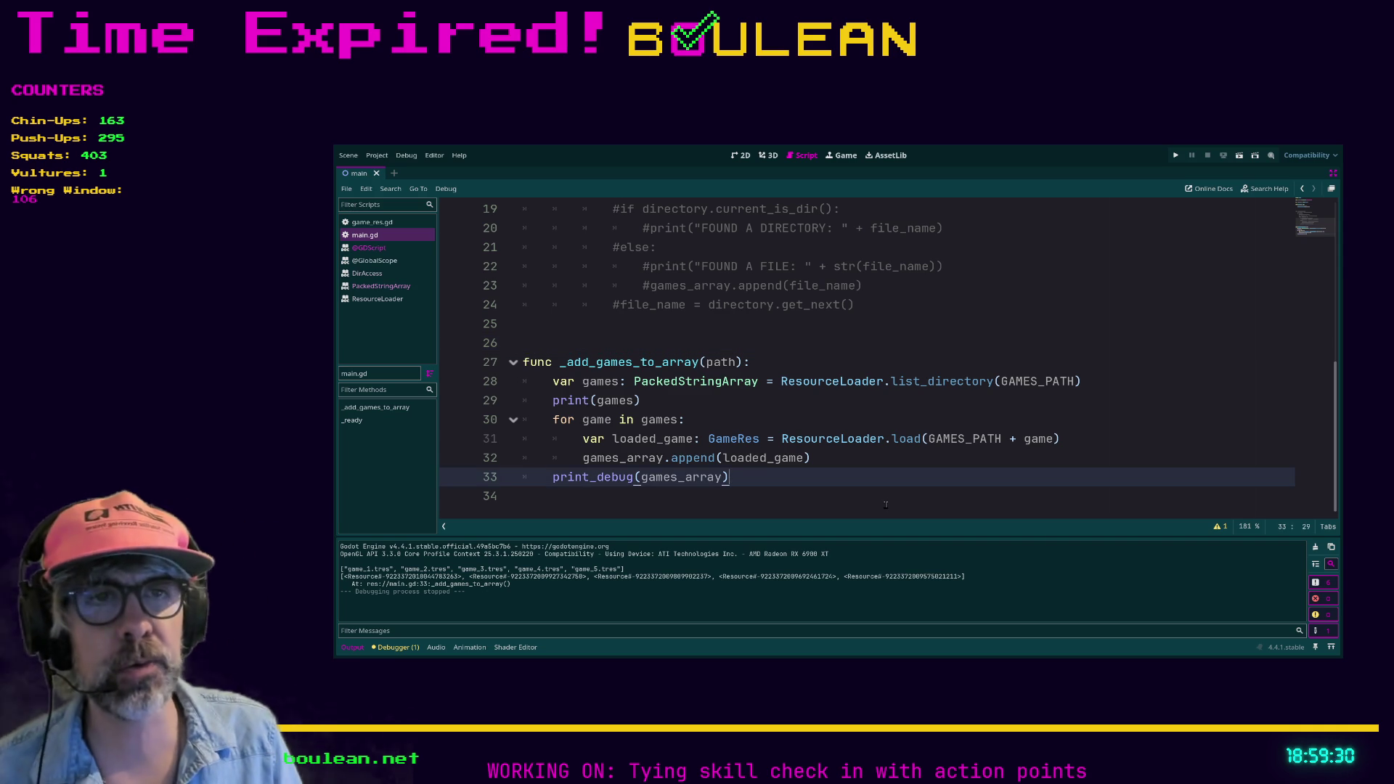
key(Up)
key(End)
key(Return)
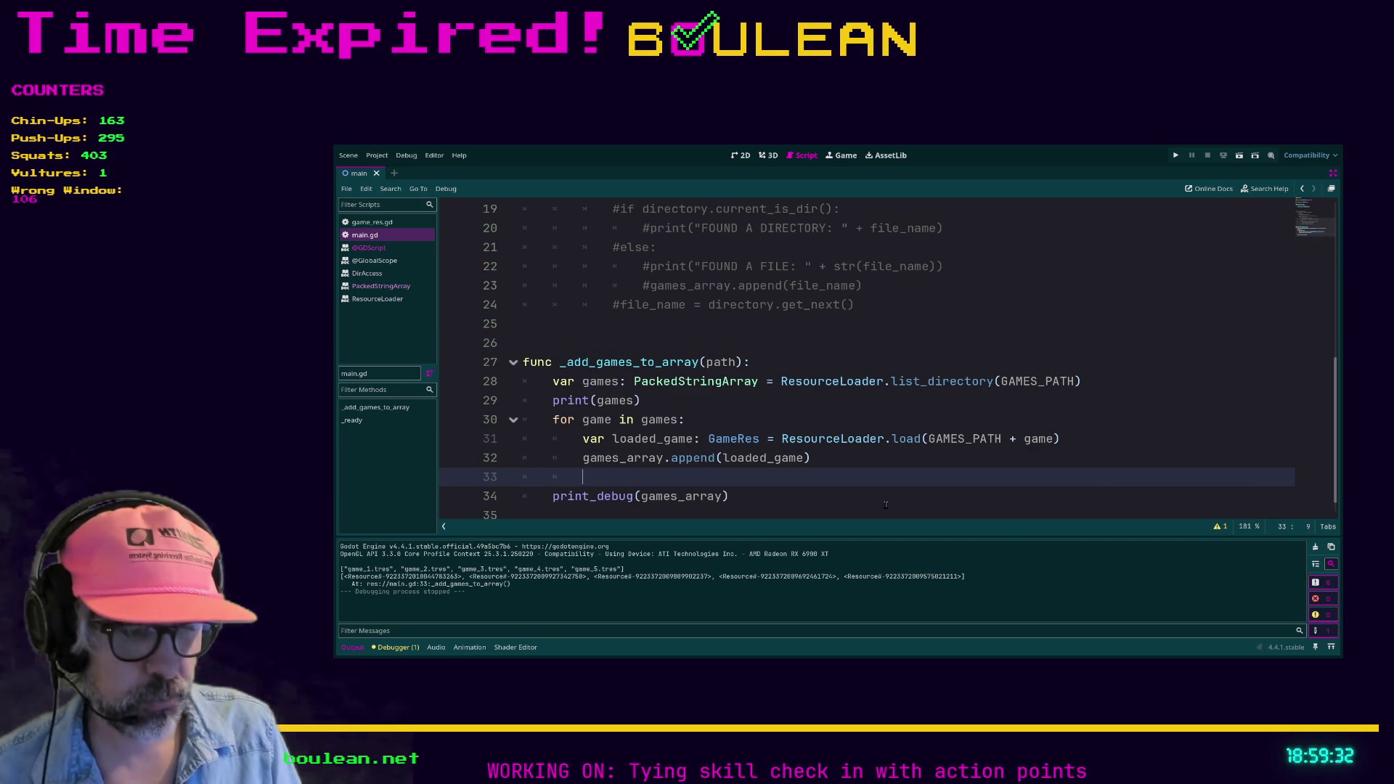
text(print_debug)
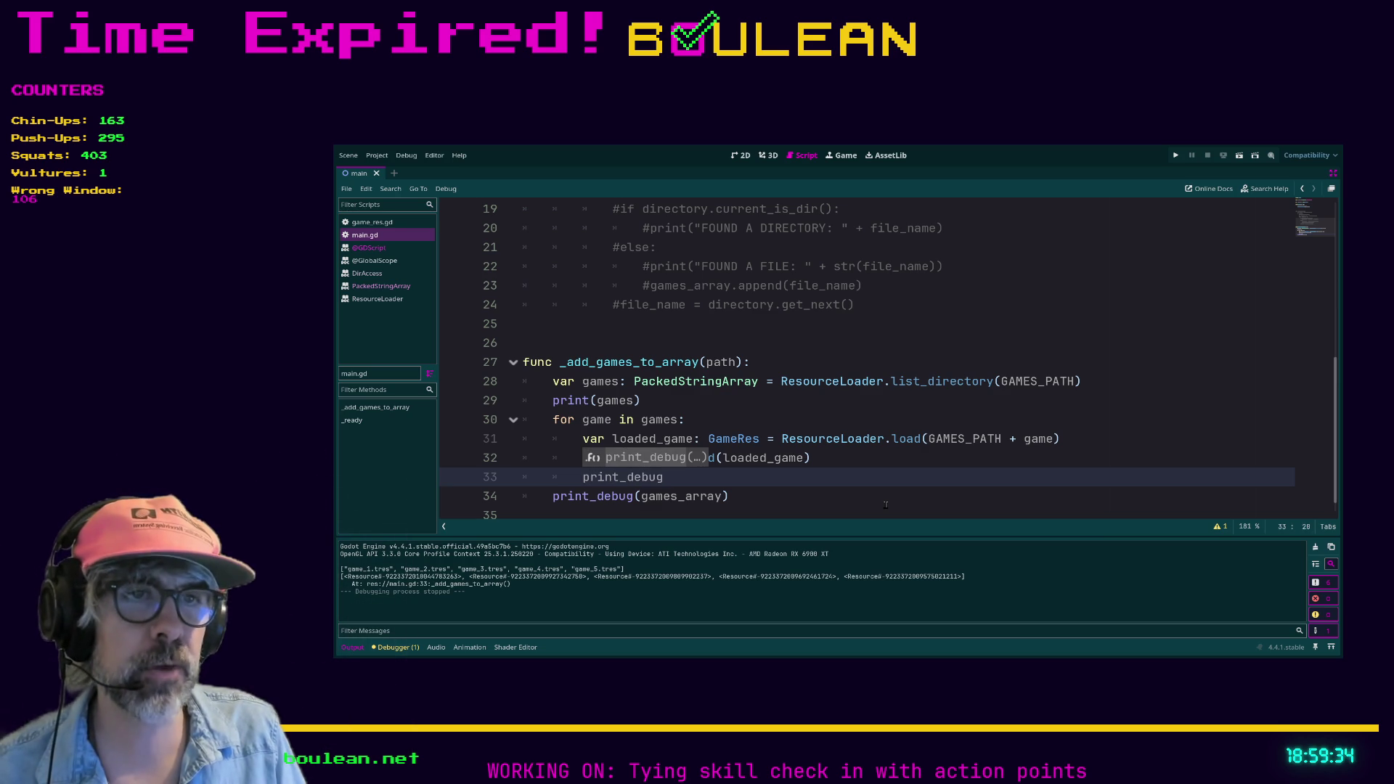
text(.)
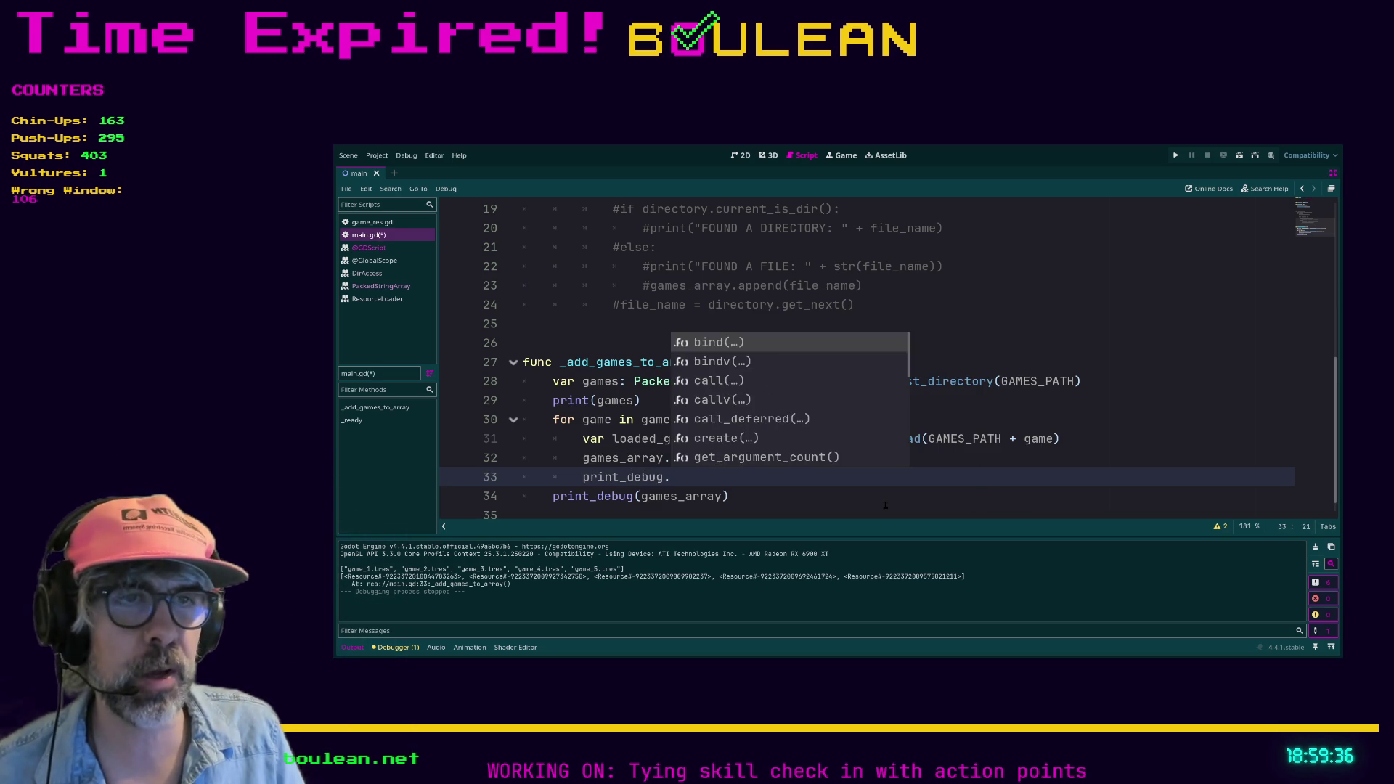
text(ga)
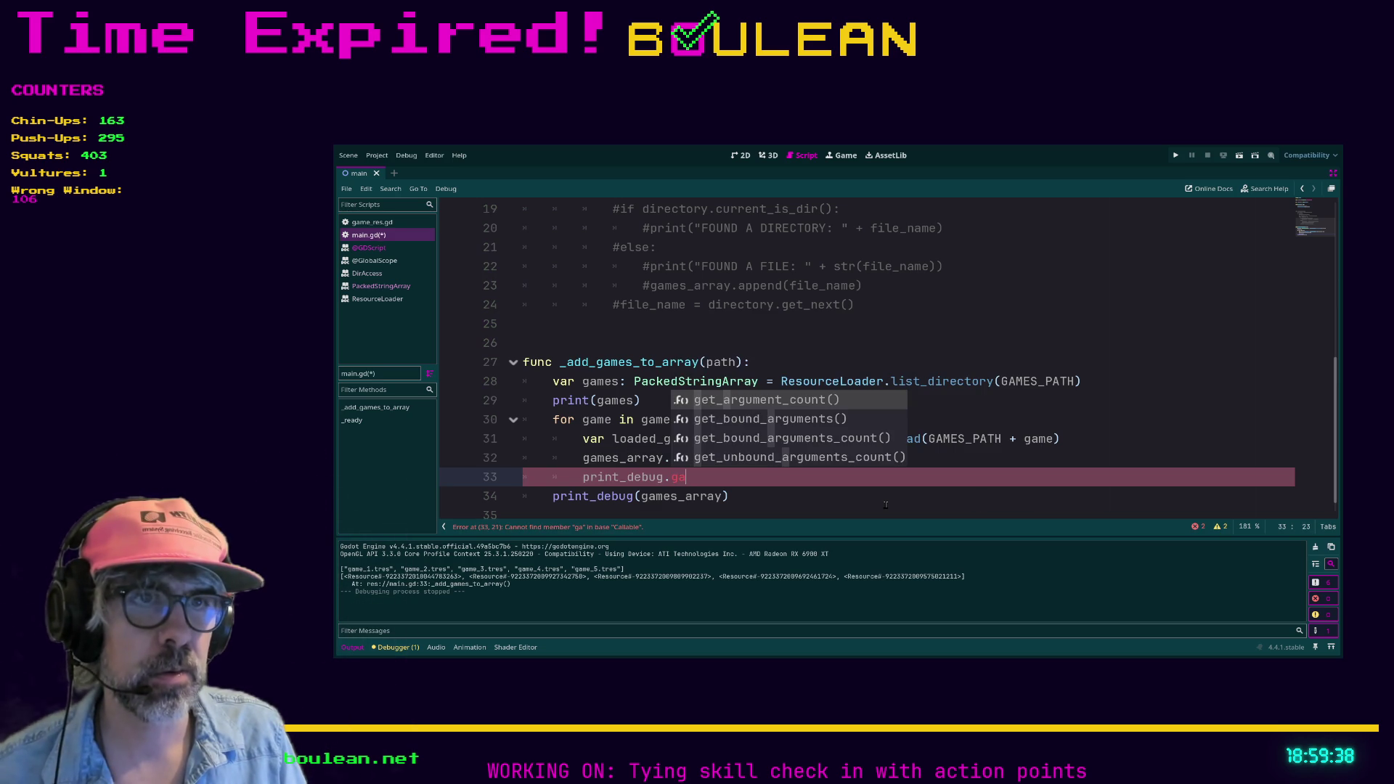
text(mes_array)
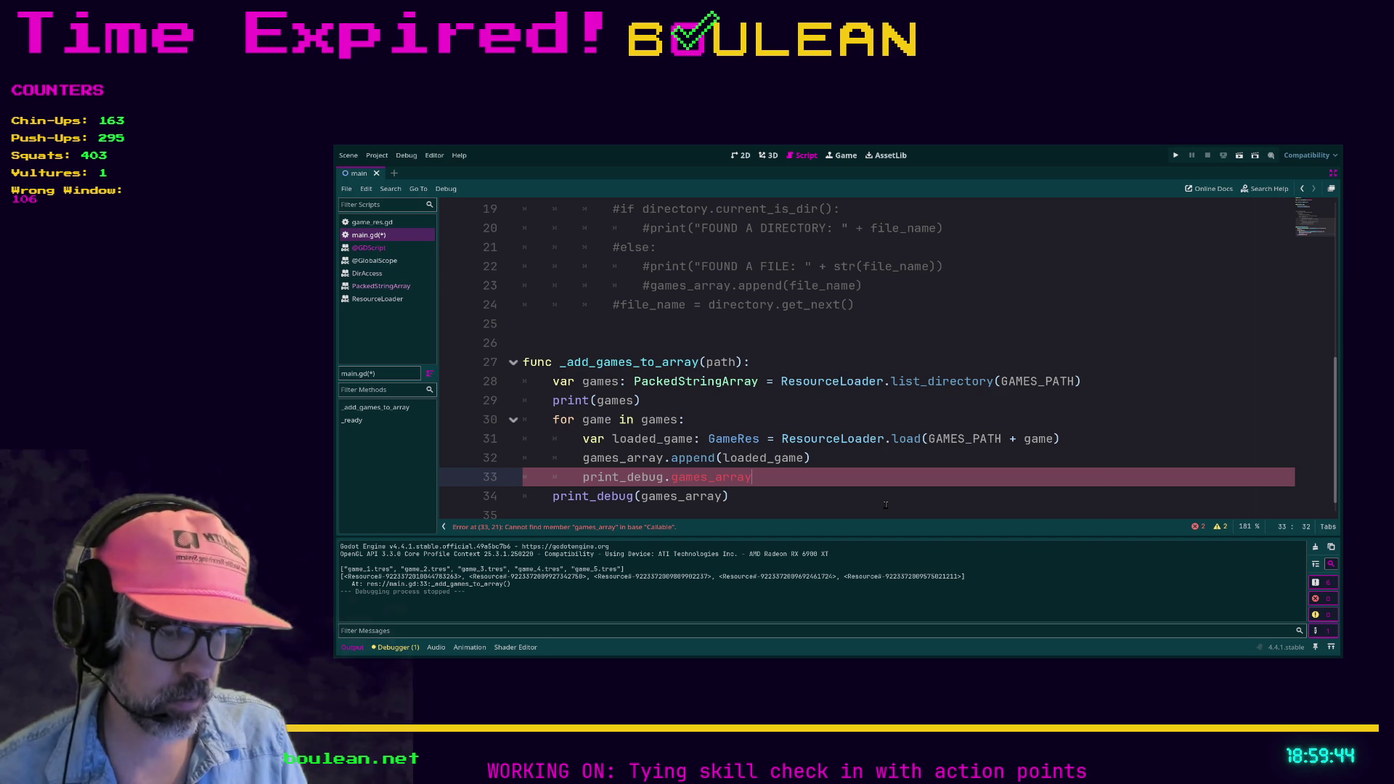
text([0]/)
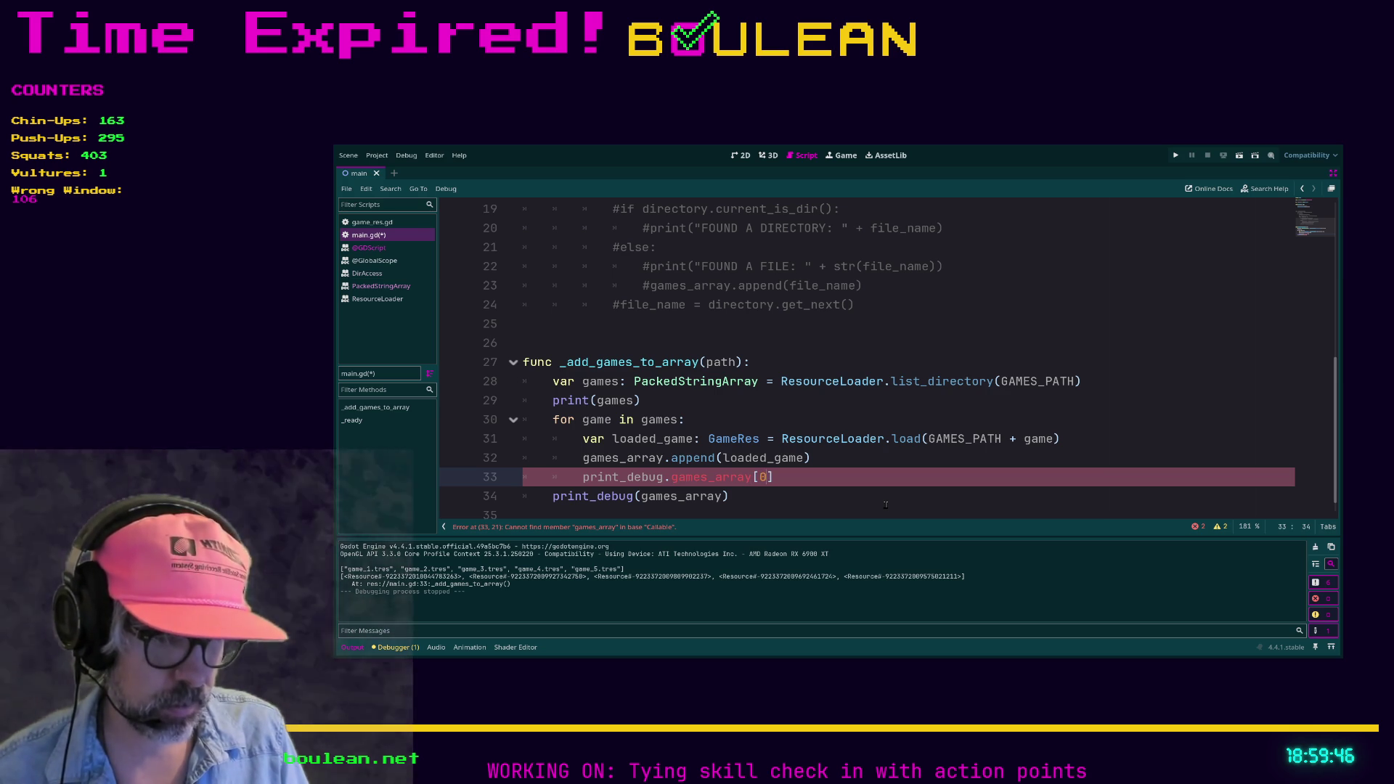
key(BackSpace)
text(.g)
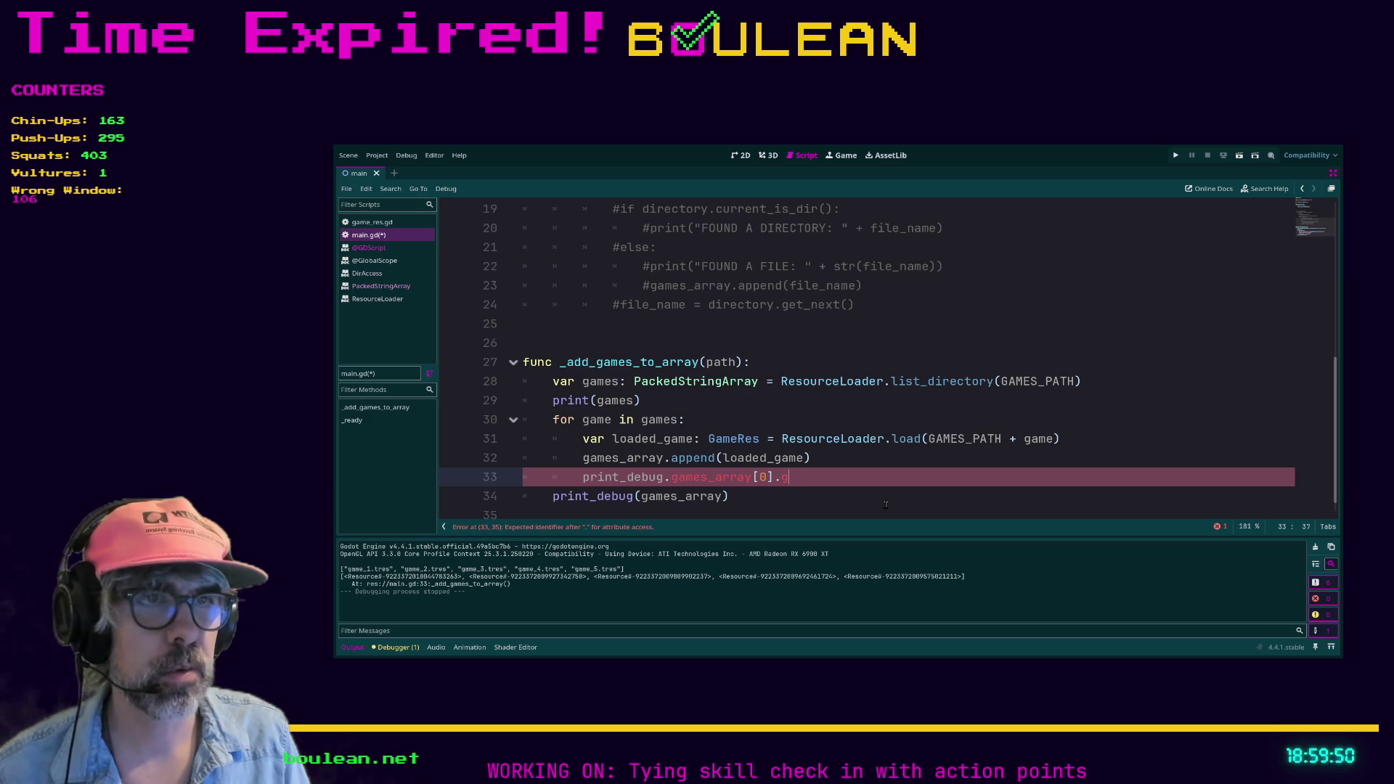
text(ame_name)
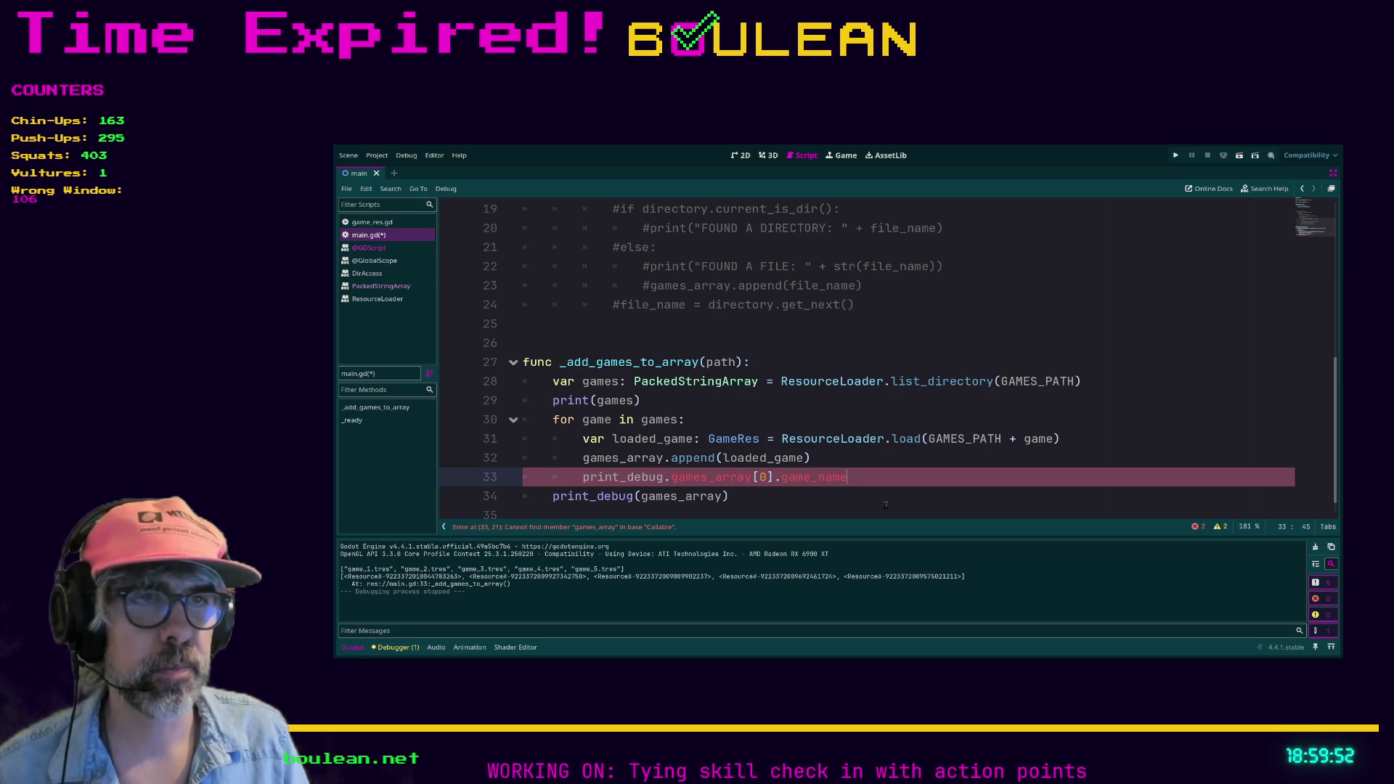
Rewrite line 33 as print_debug(games_array[0].game_name using the autocomplete suggestions.
scroll(885, 504, down, 1)
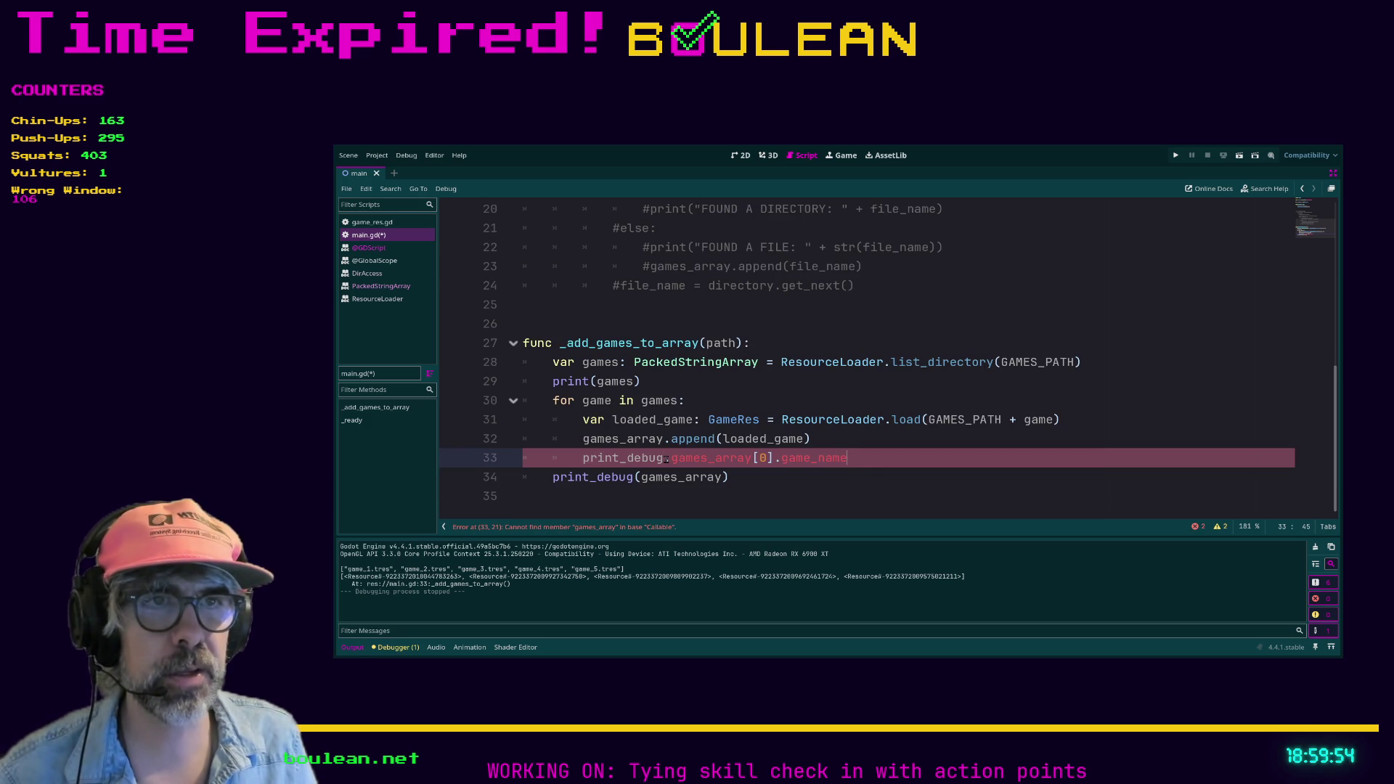
drag(666, 459, 900, 467)
key(BackSpace)
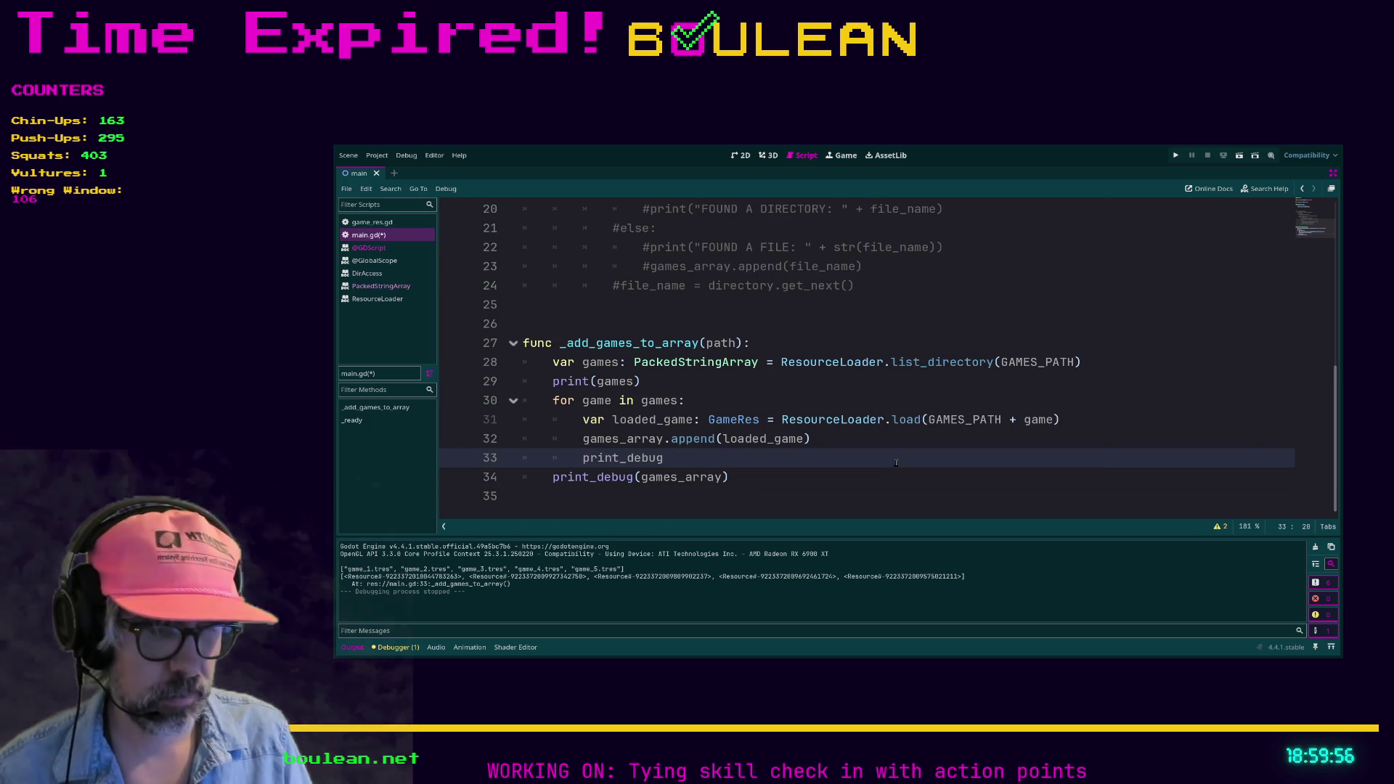
text((gam)
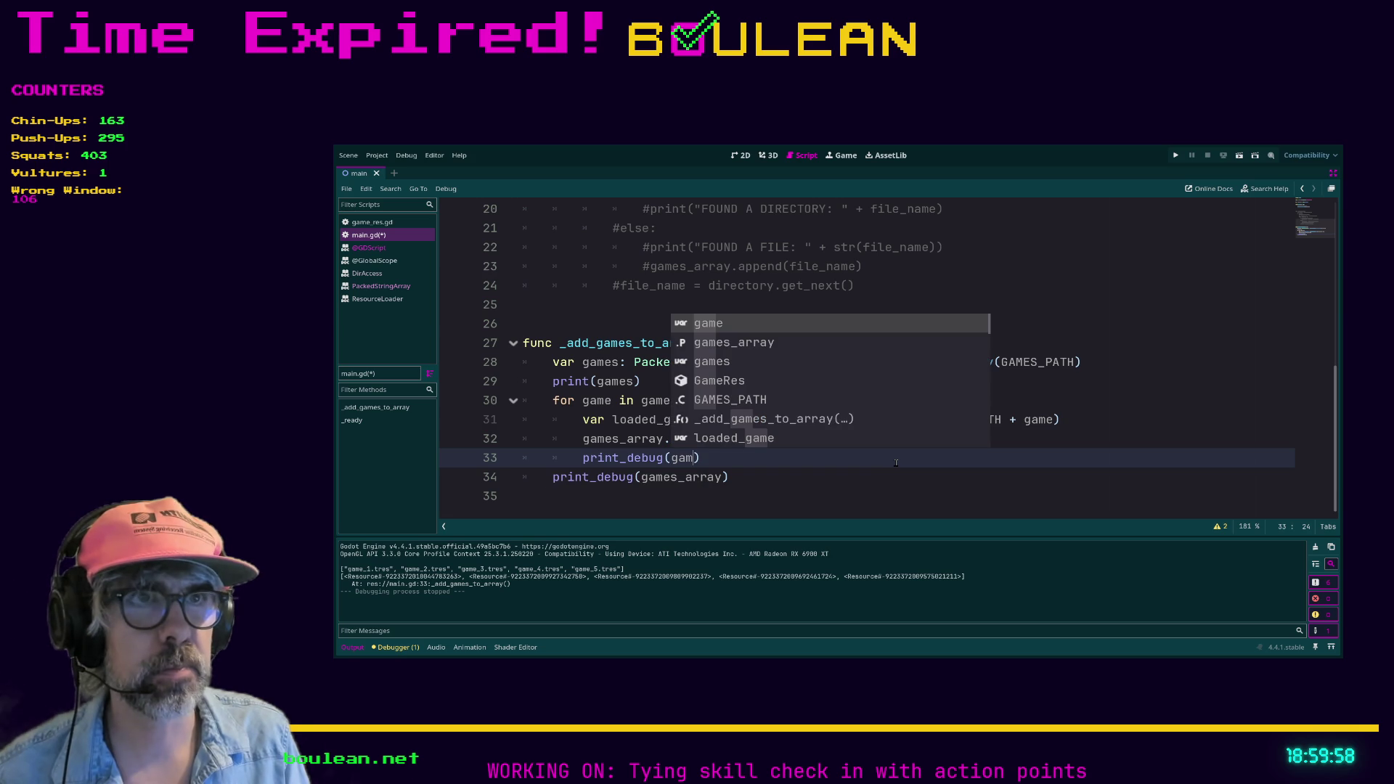
key(Down)
key(Return)
text(.)
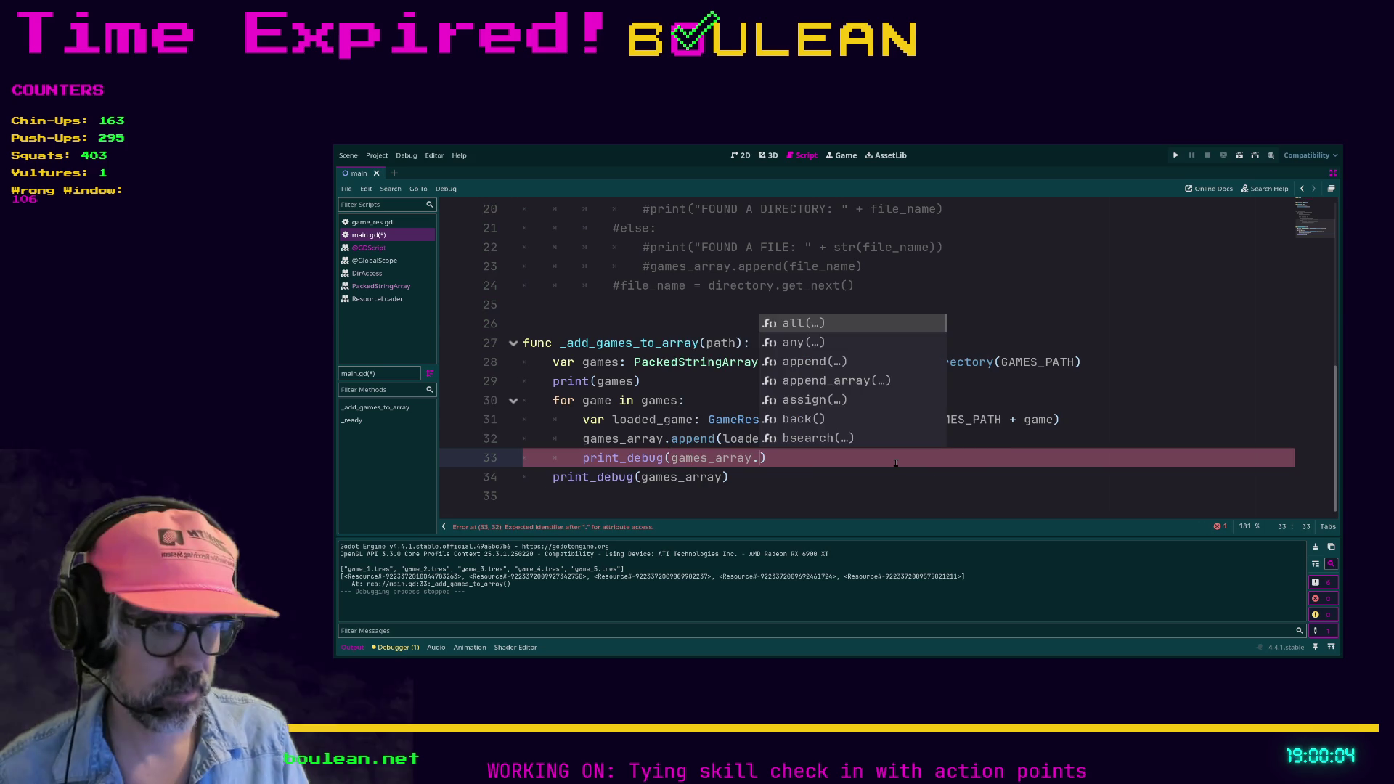
text([0])
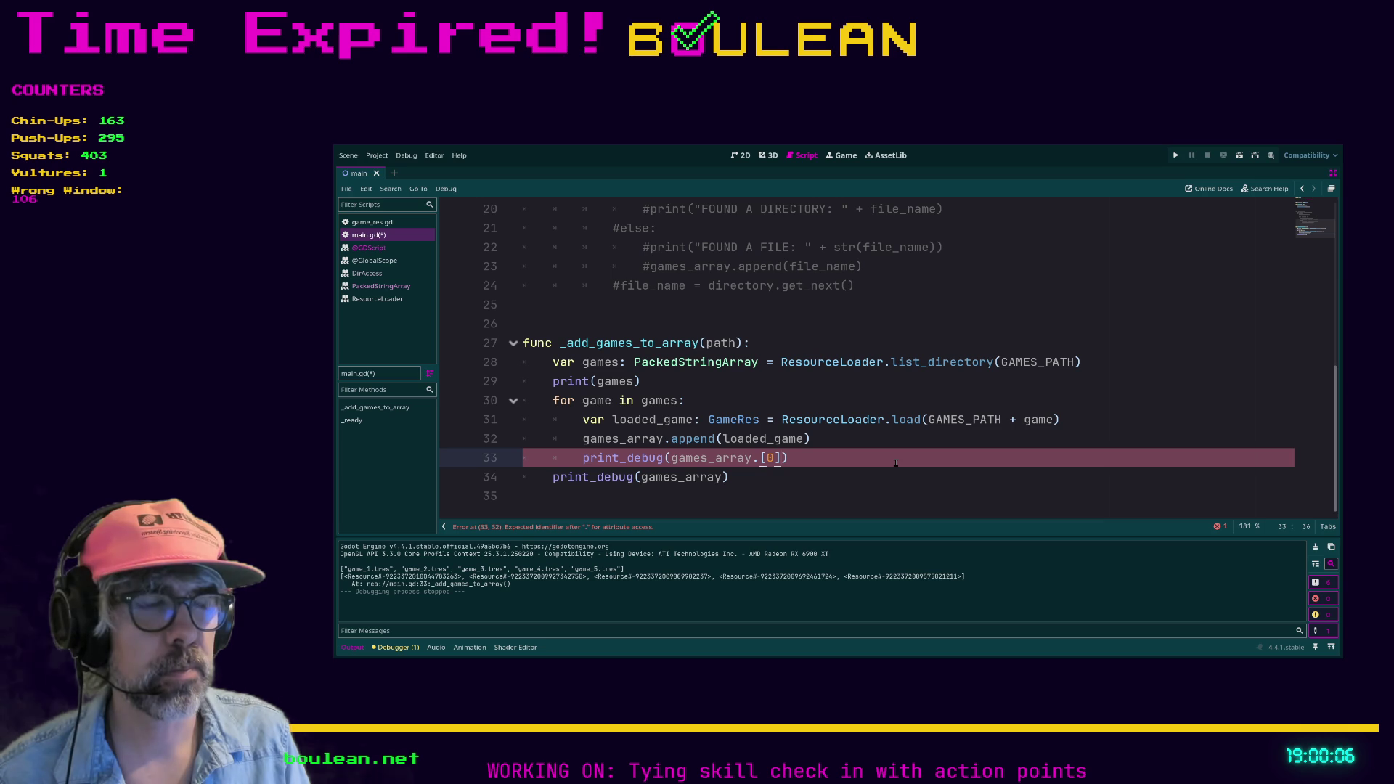
text(.g)
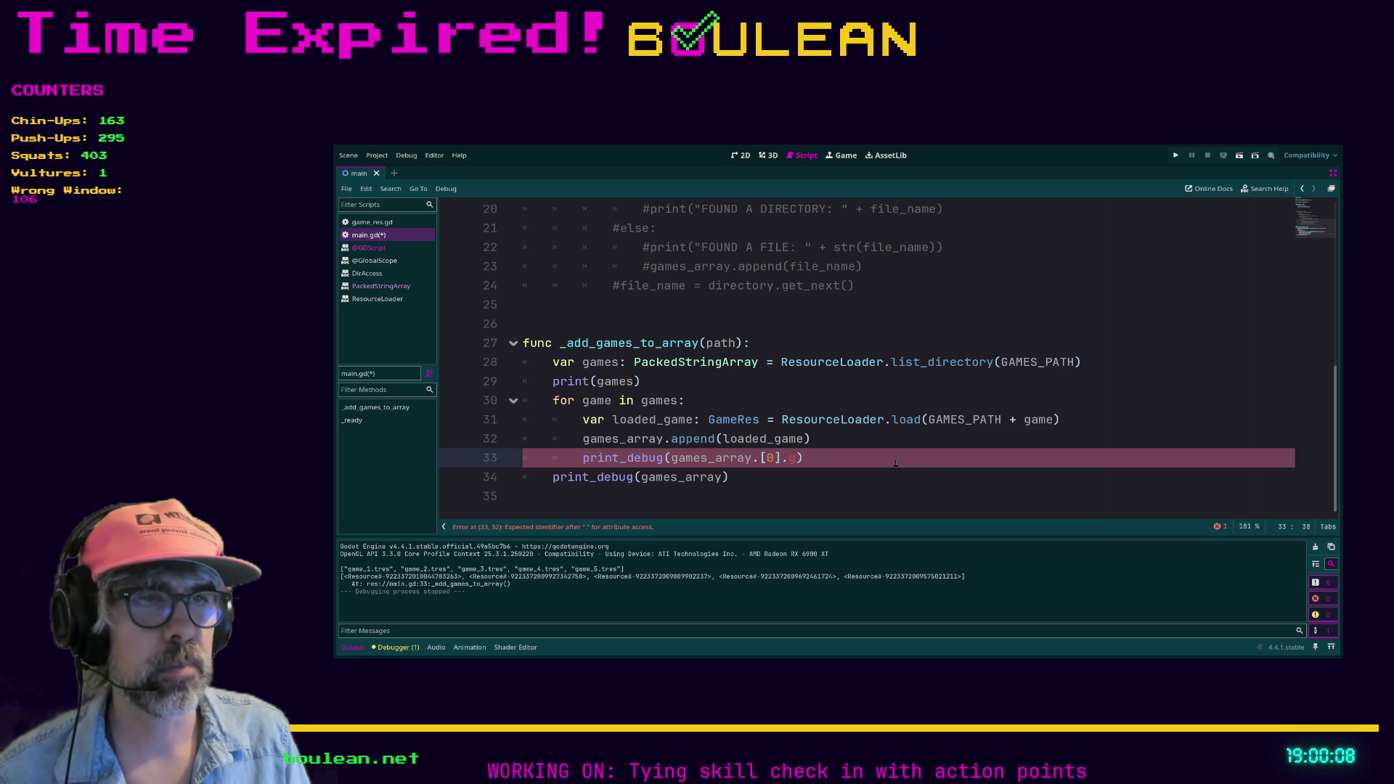
text(ame_name)
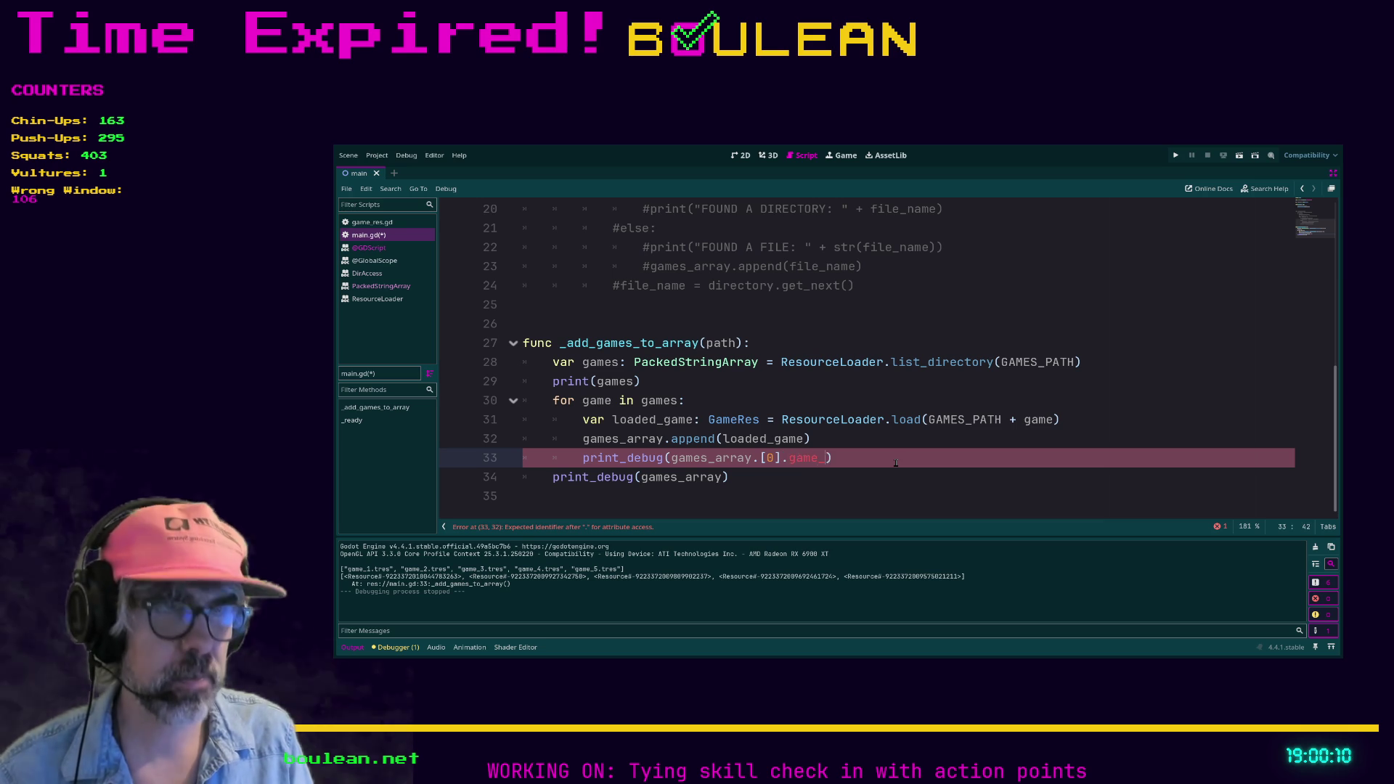
key(Down)
key(Down)
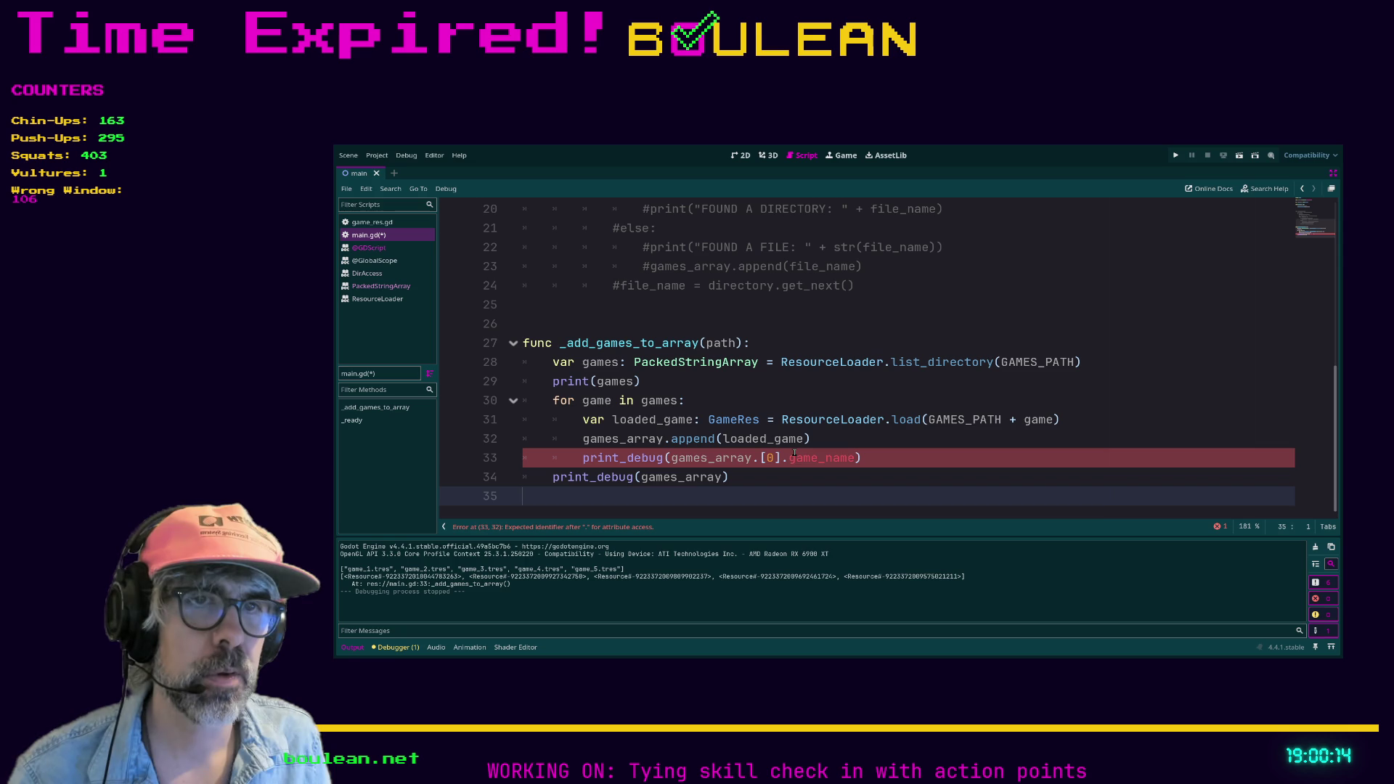
click(762, 459)
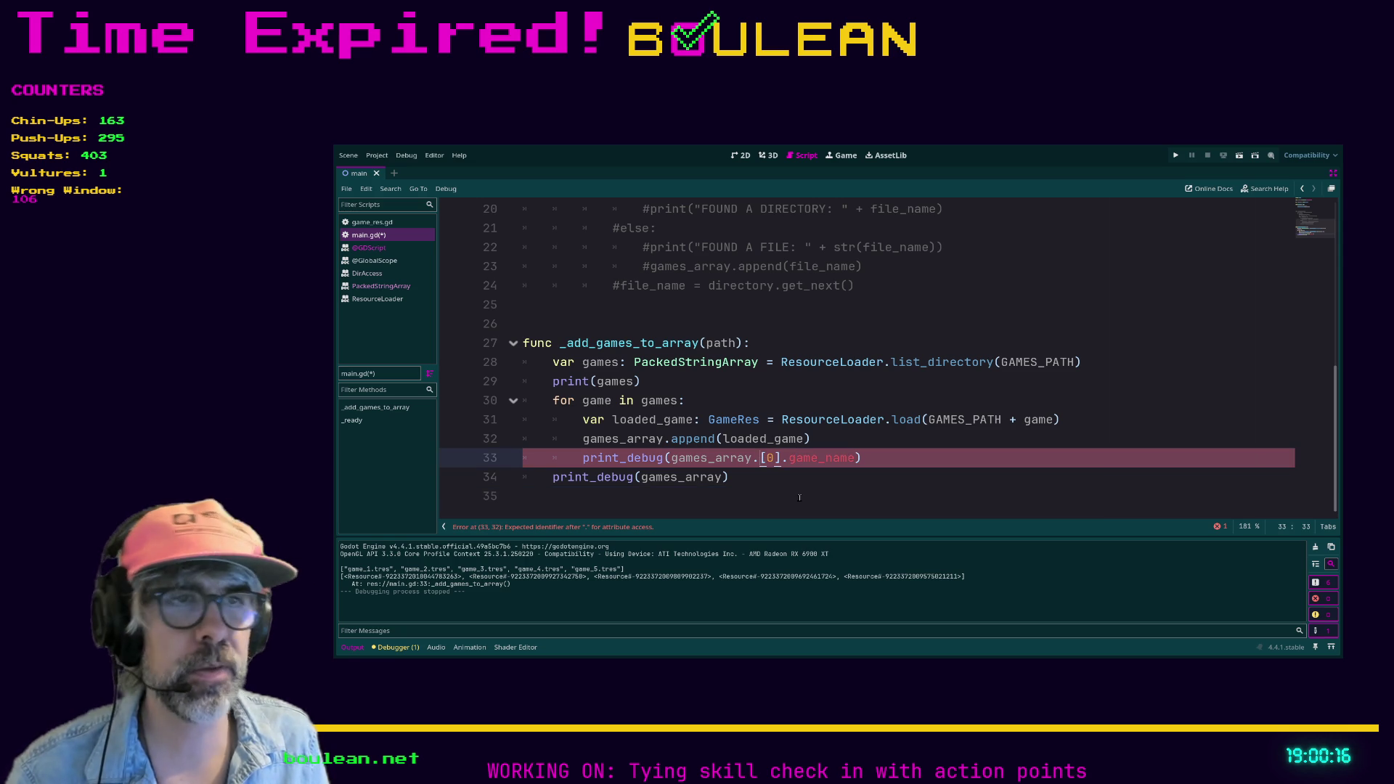
key(BackSpace)
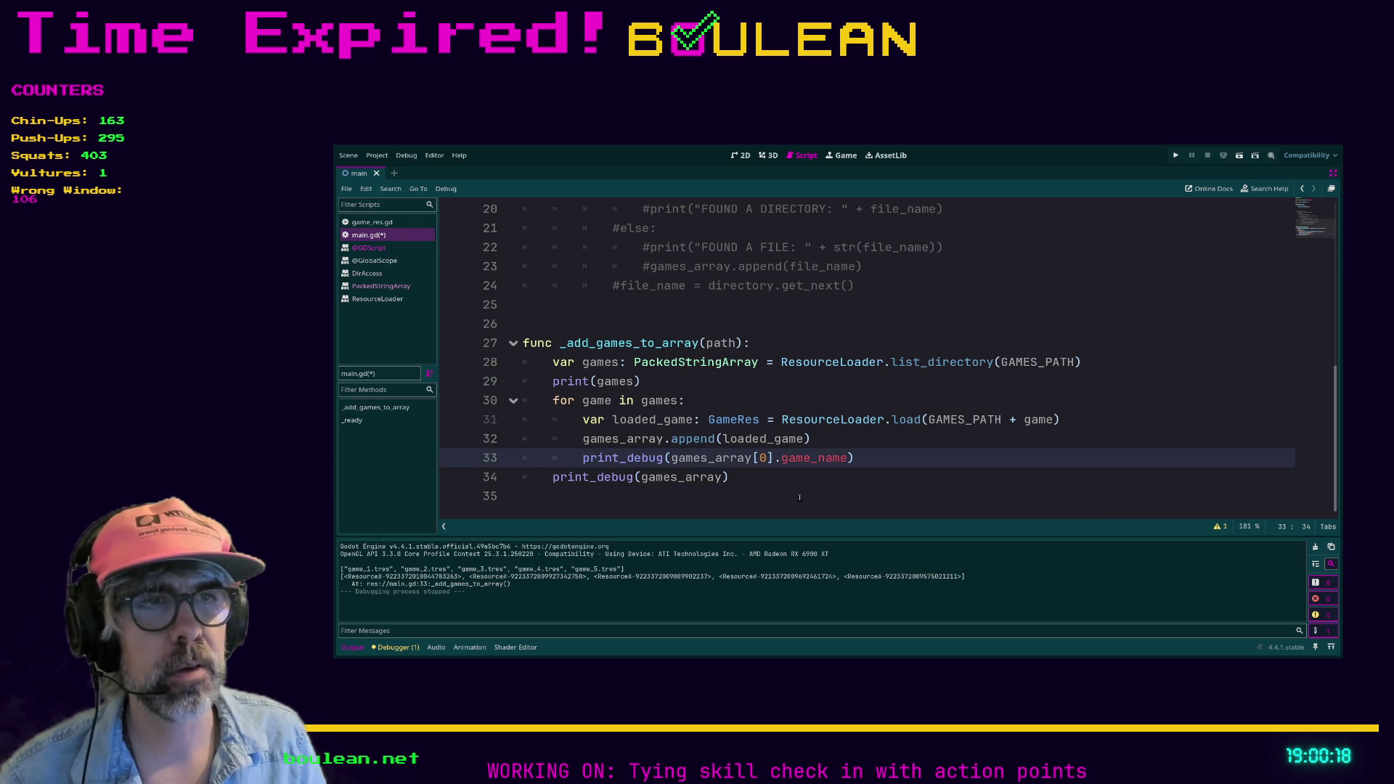
key(shift+End)
key(Delete)
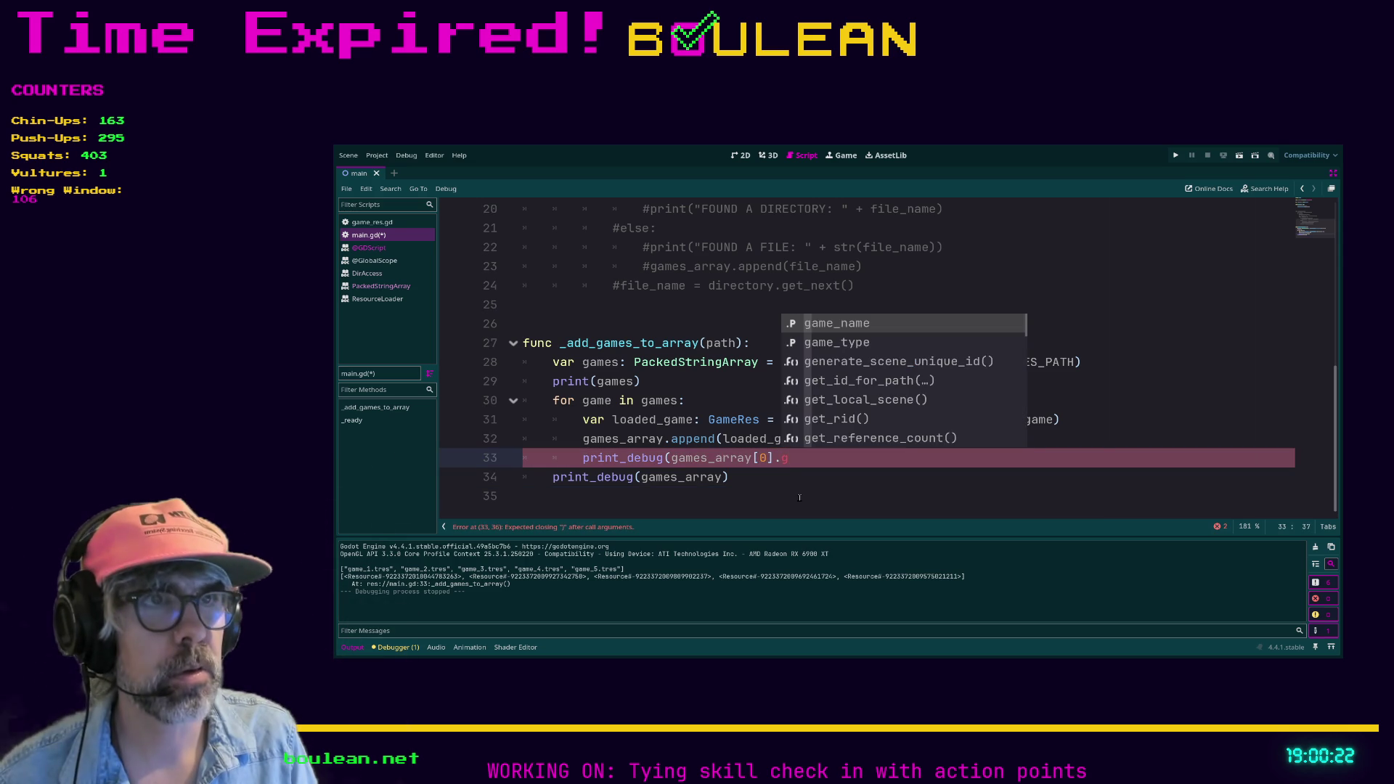
key(Return)
text())
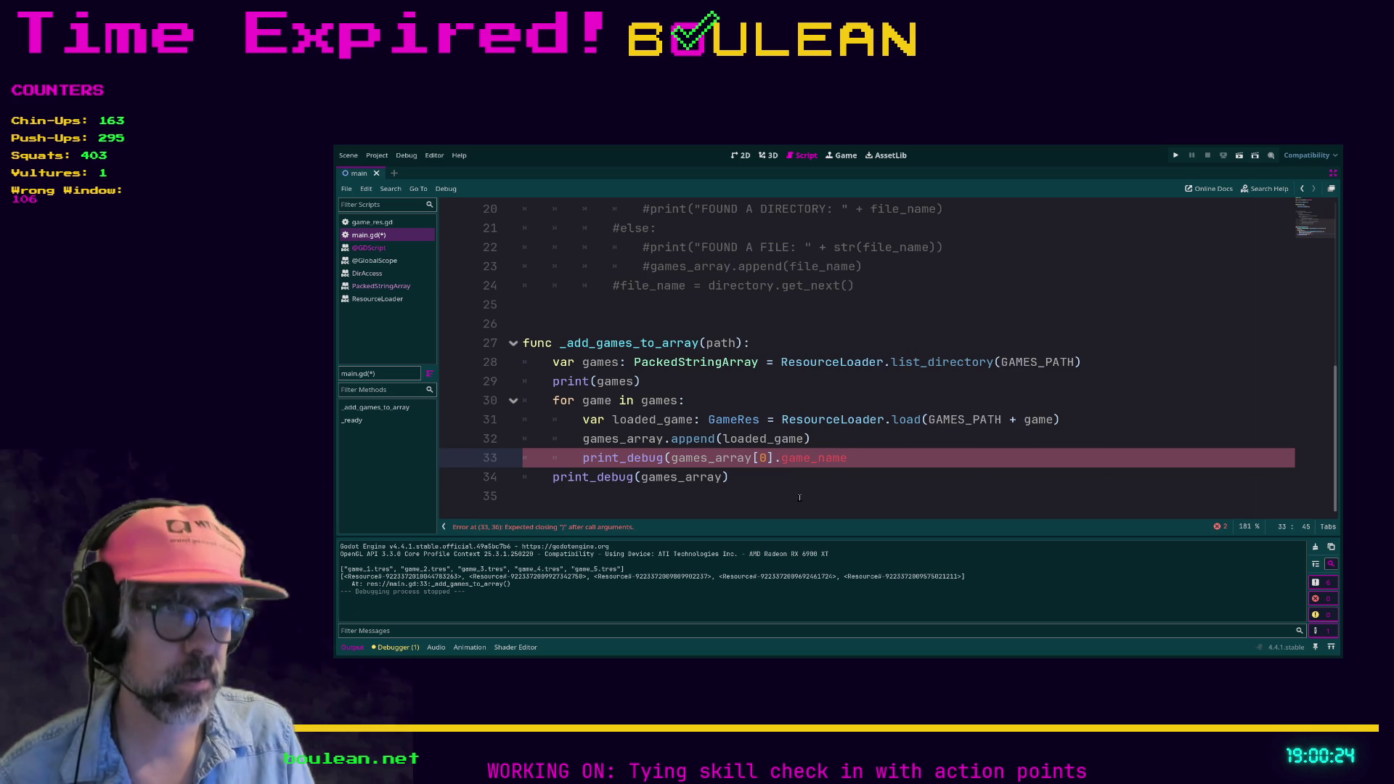
Add the missing closing ')' to line 33, save main.gd and run the project.
click(723, 499)
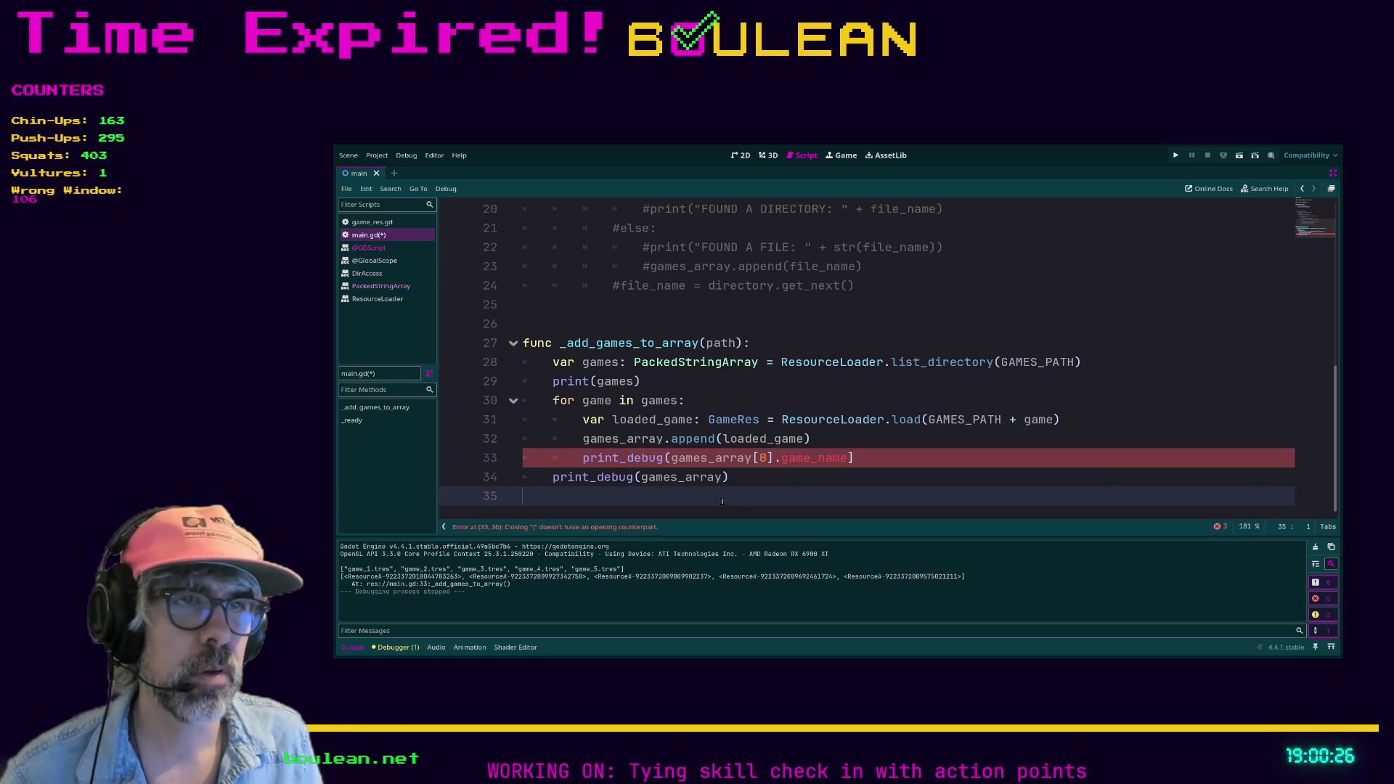
click(865, 459)
text())
key(ctrl+s)
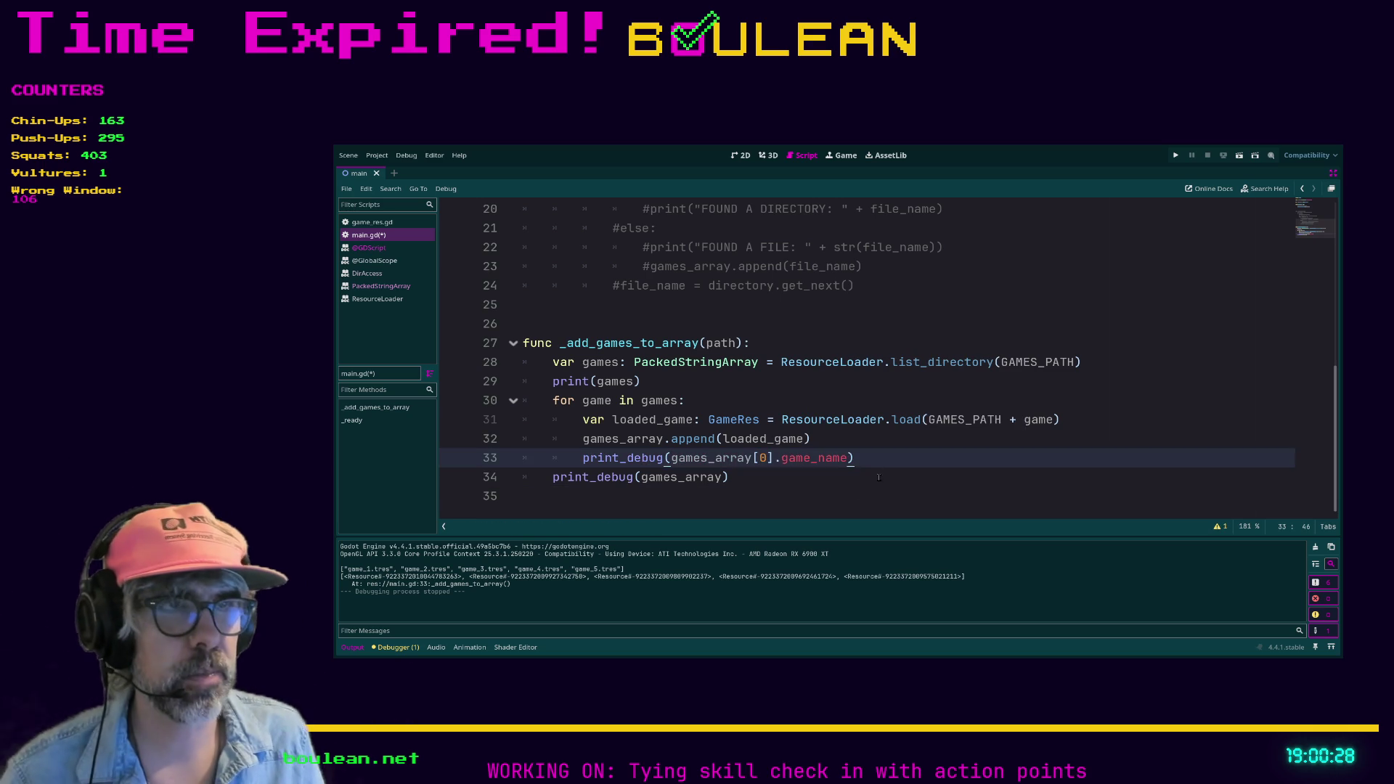
click(855, 495)
key(F5)
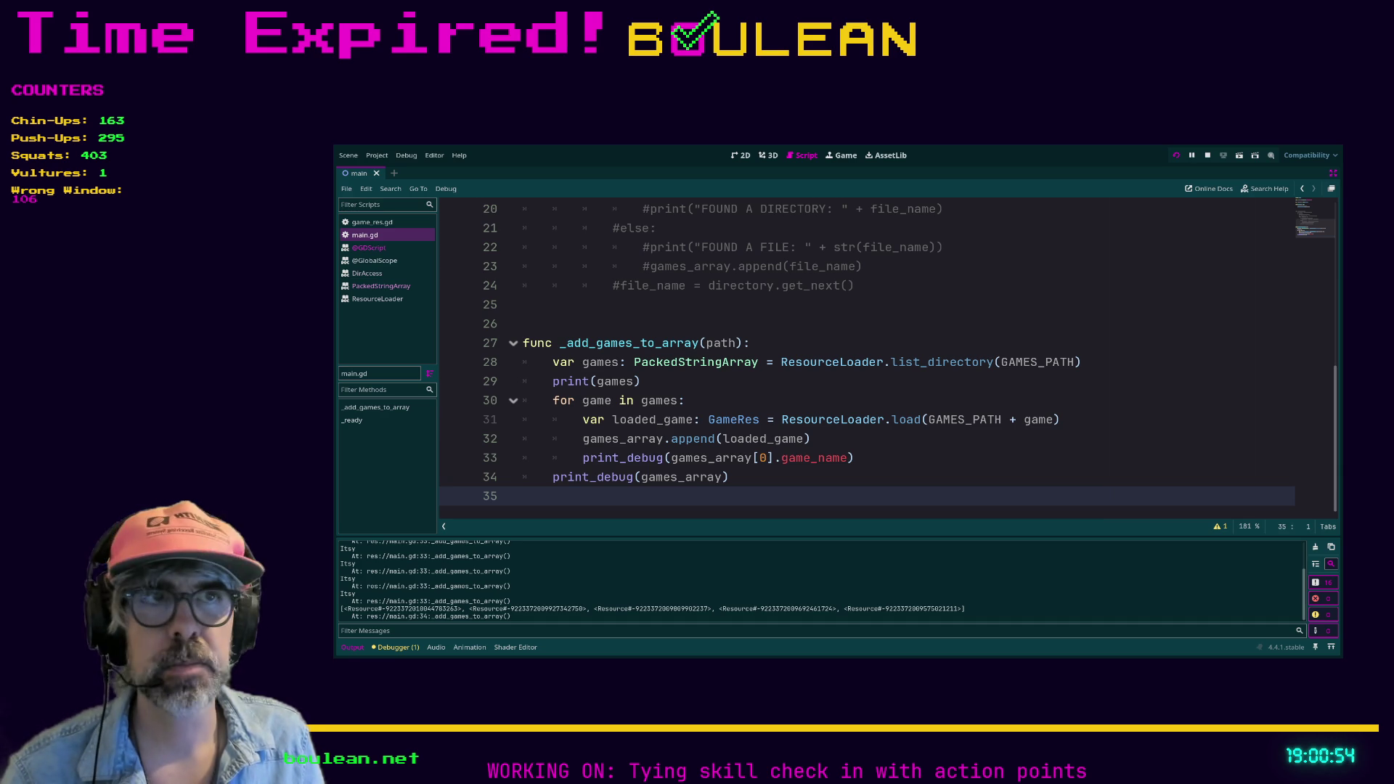
Stop the project once "Itsy" repeats in the output, and return to lines 34 and 33.
key(F8)
click(788, 480)
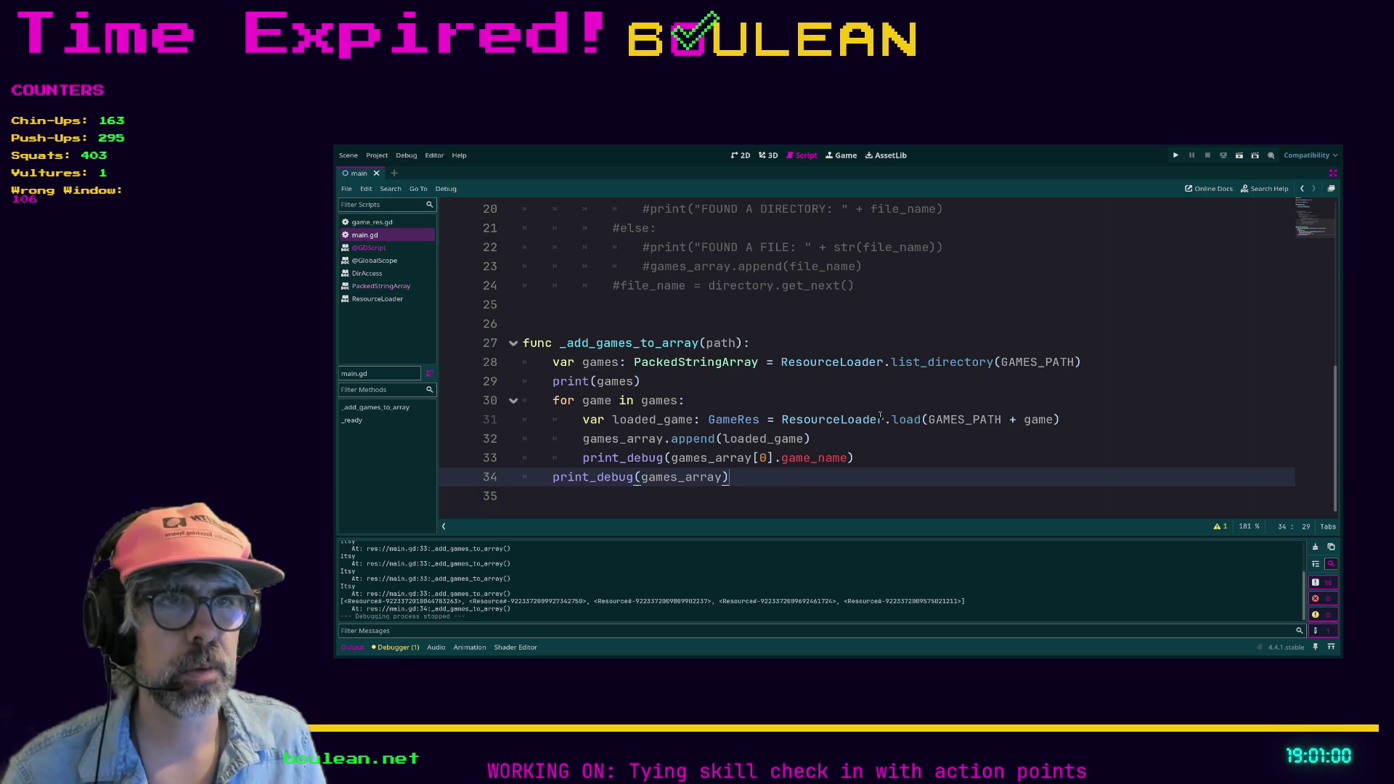
click(767, 459)
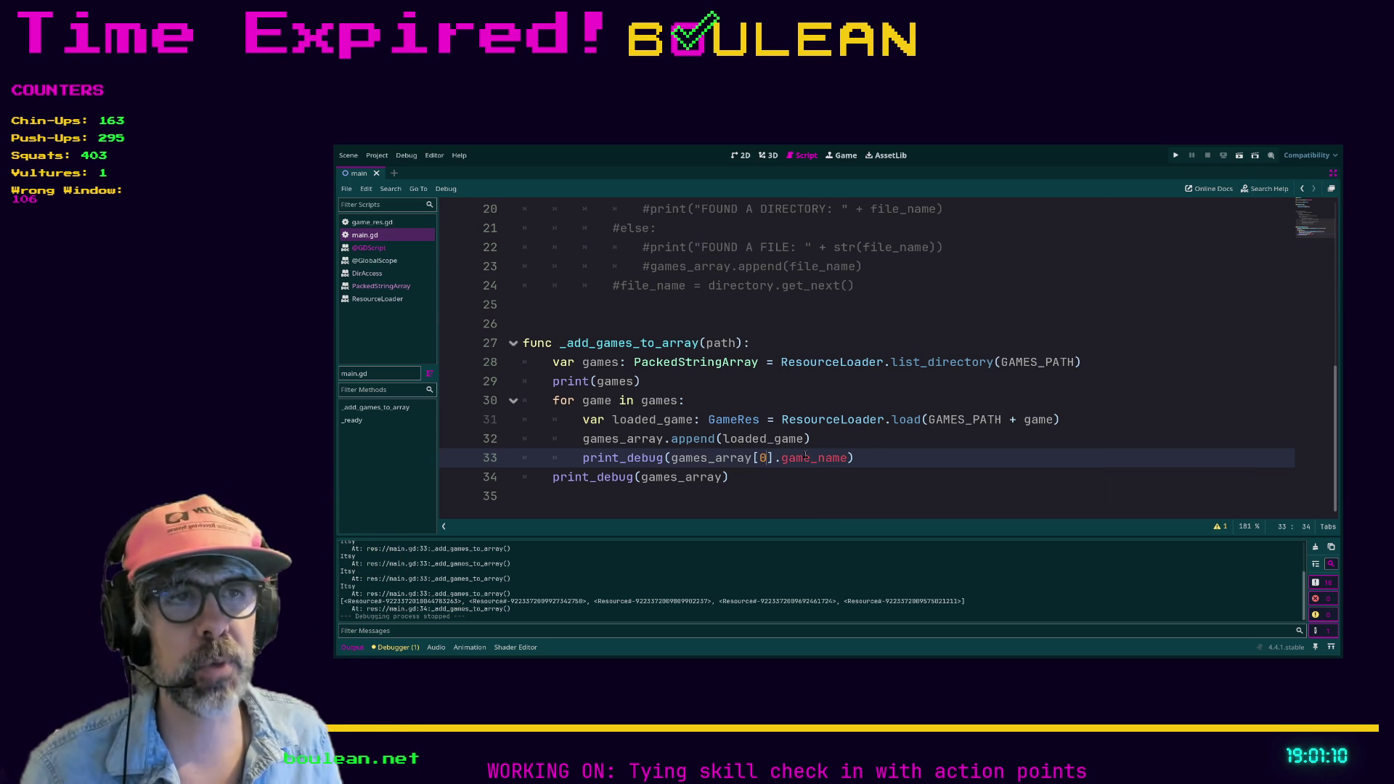
Replace games_array[0] with loaded_game on line 33, then run and stop the project.
drag(775, 459, 671, 459)
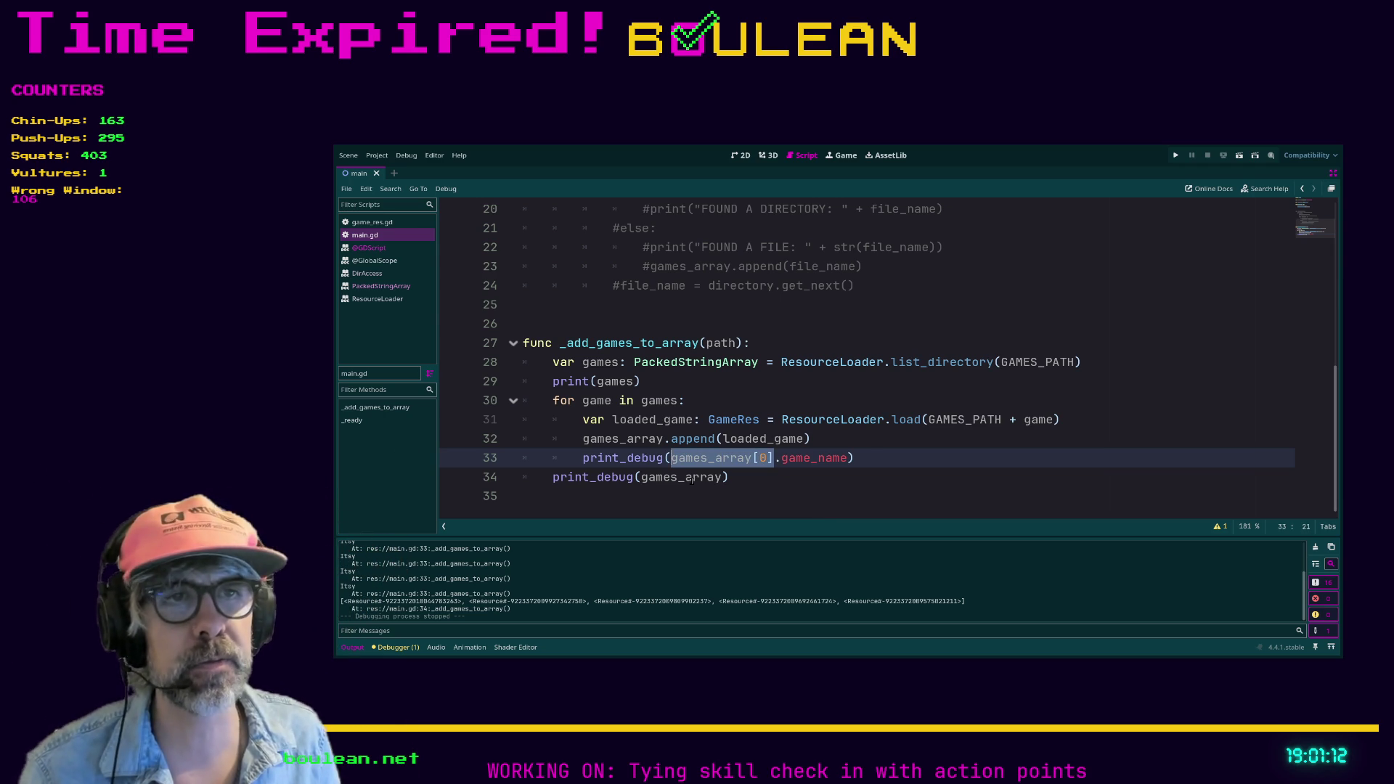
text(loaded_game)
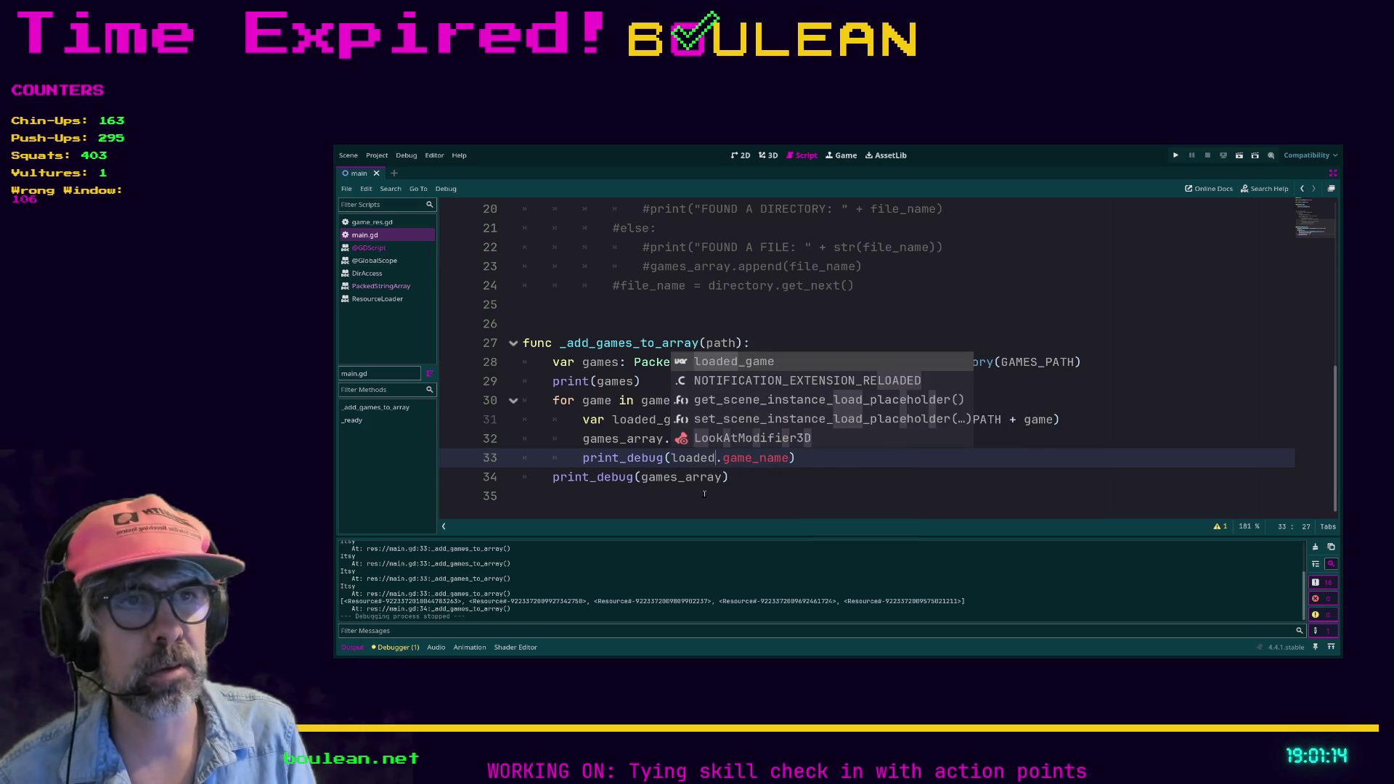
click(671, 496)
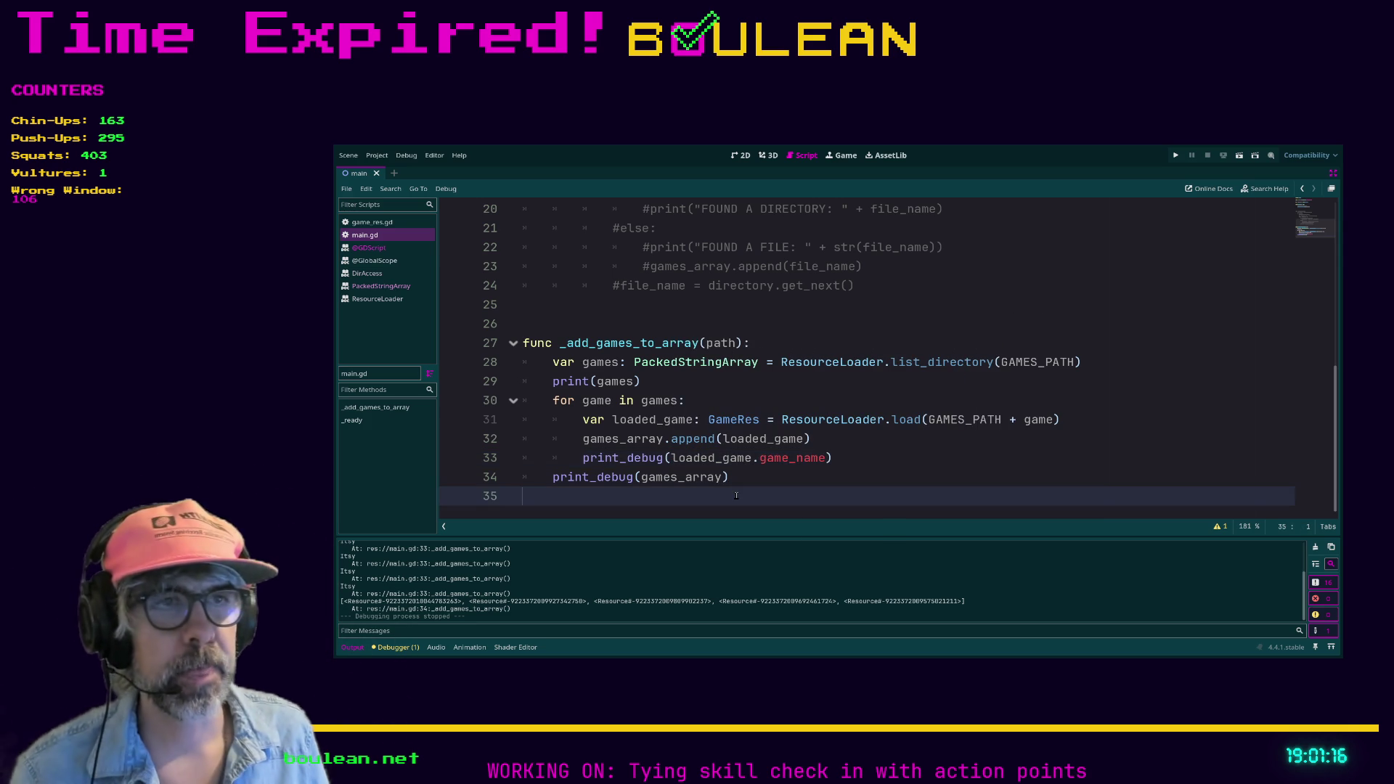
key(F5)
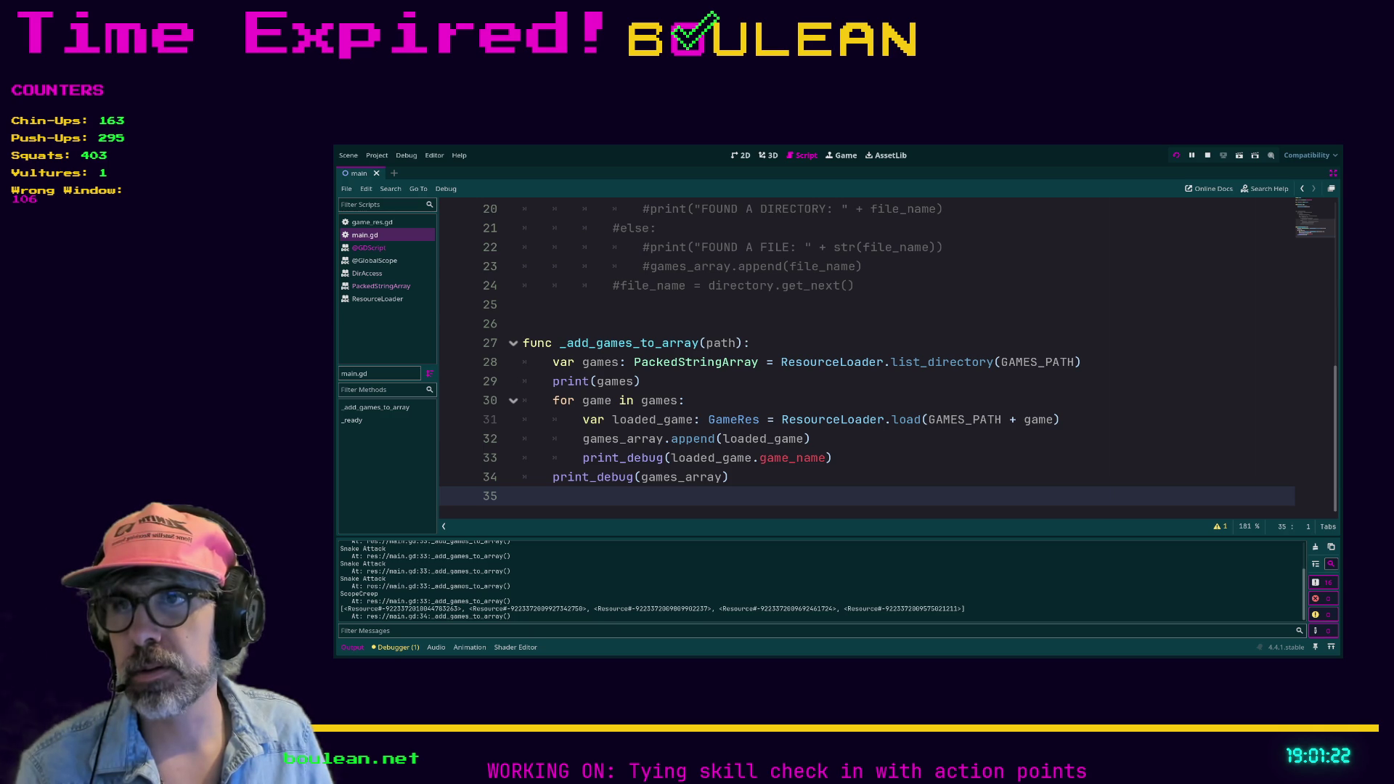
click(882, 464)
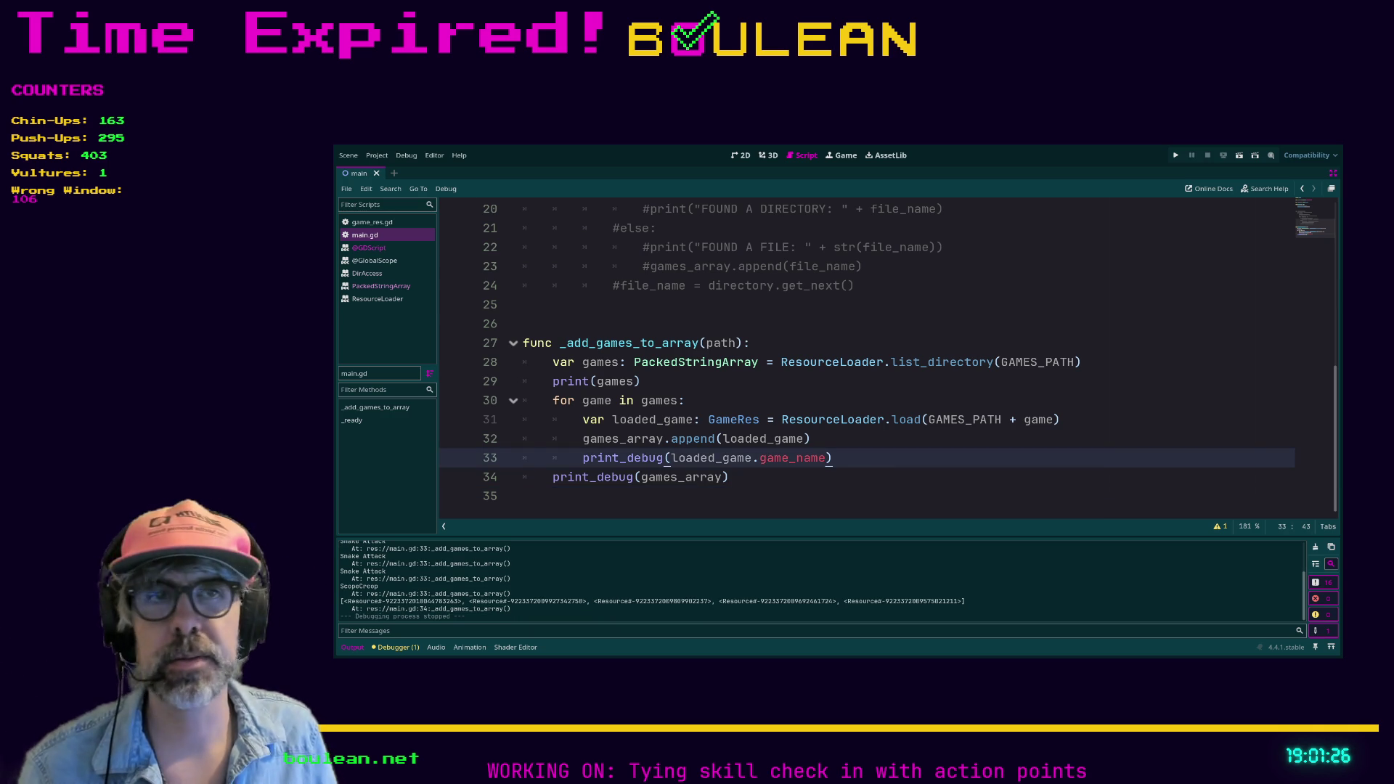
key(Down)
key(Down)
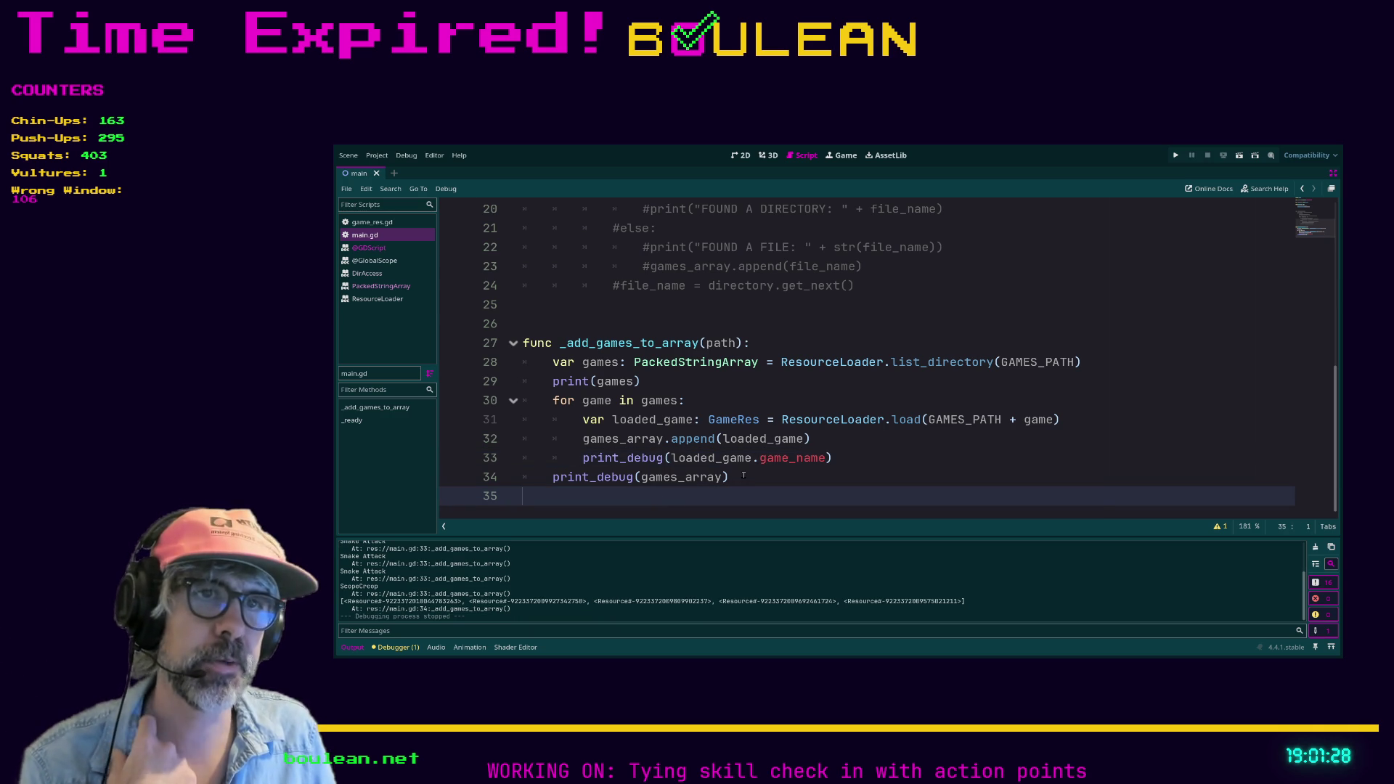
Append the comment # Grabs any file located in the "res://games" folder to line 27 and save main.gd.
click(774, 344)
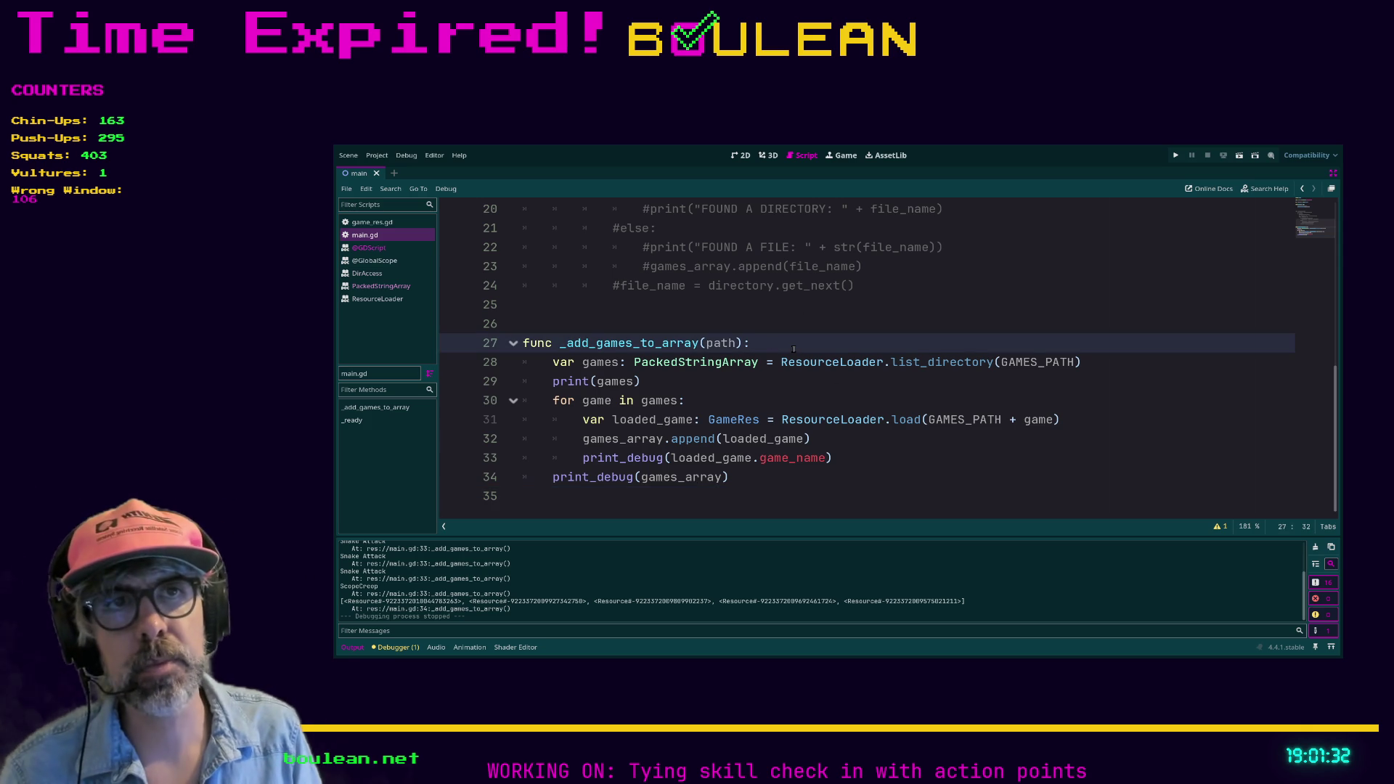
text( # Grab)
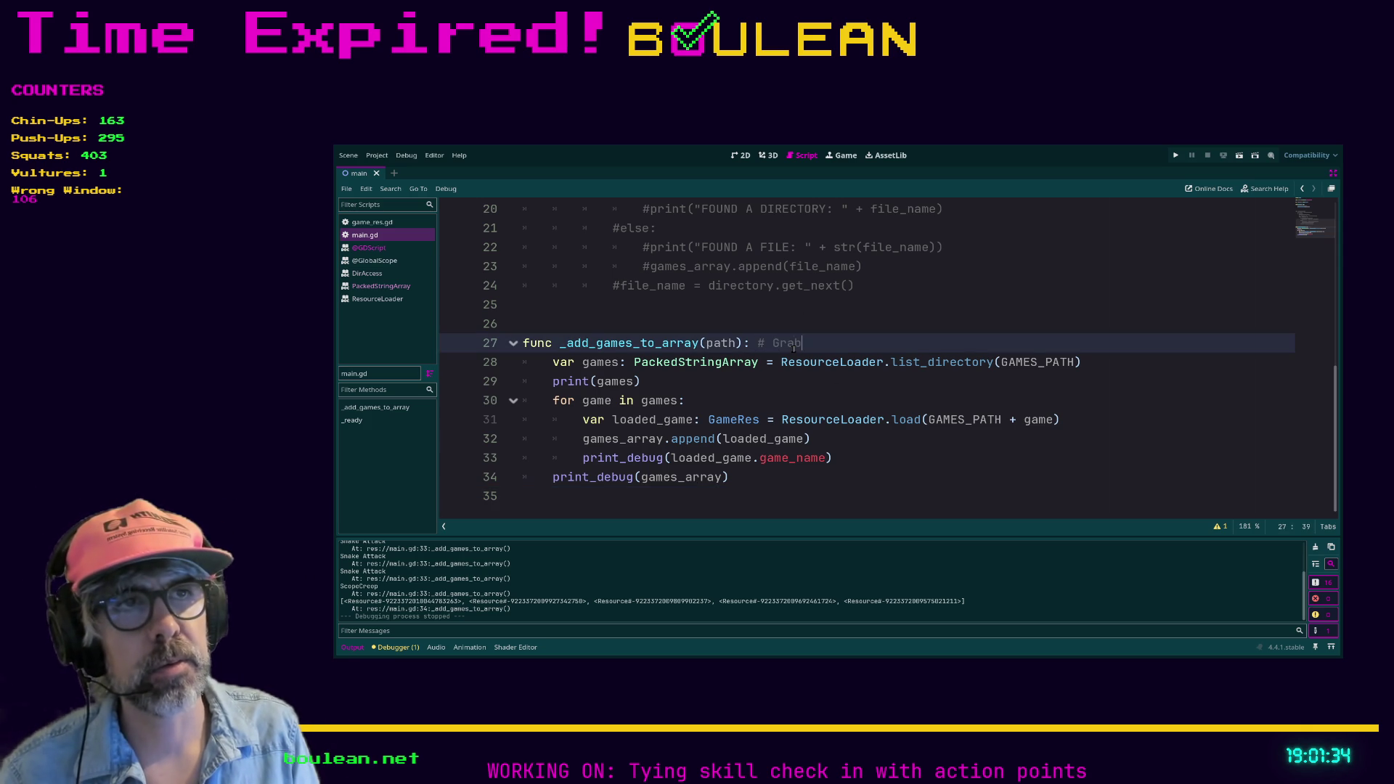
text(s any res)
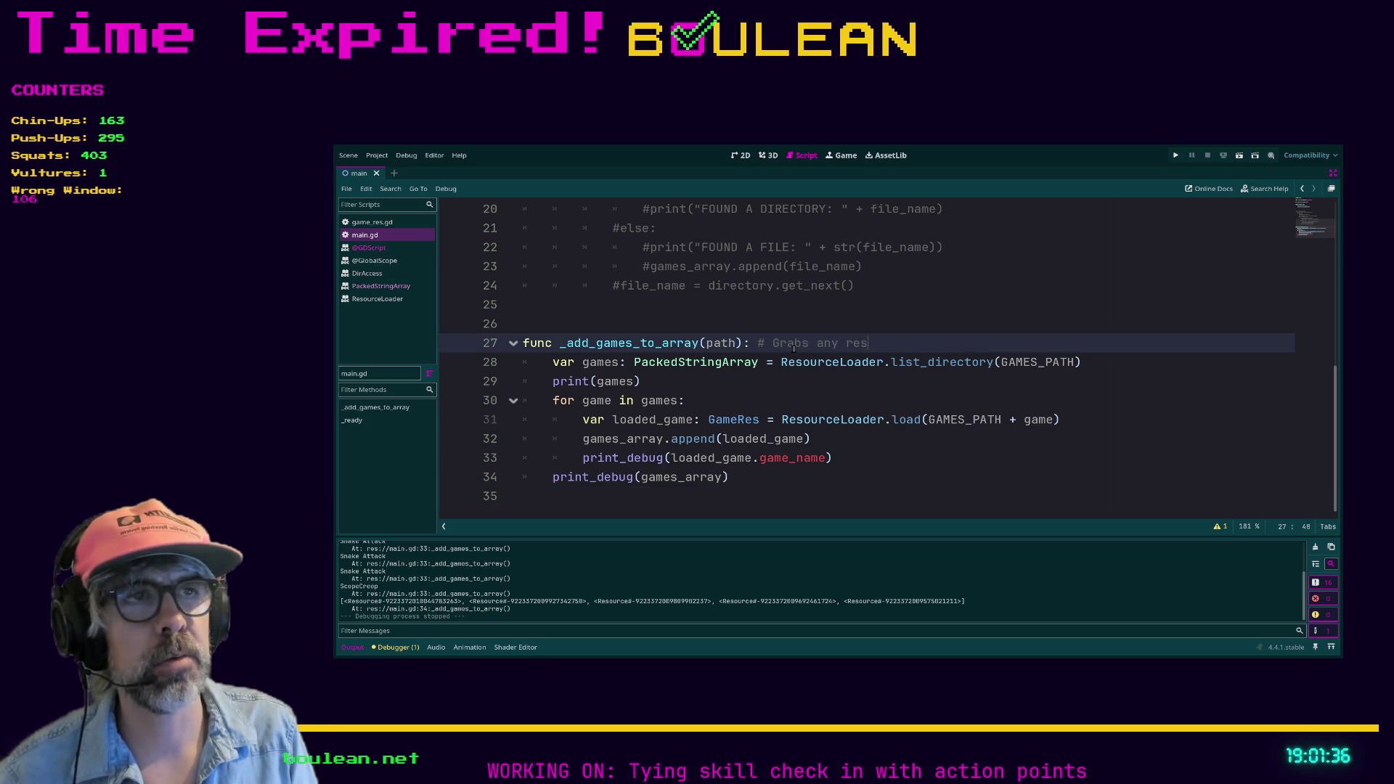
key(BackSpace)
key(BackSpace)
key(BackSpace)
text(file )
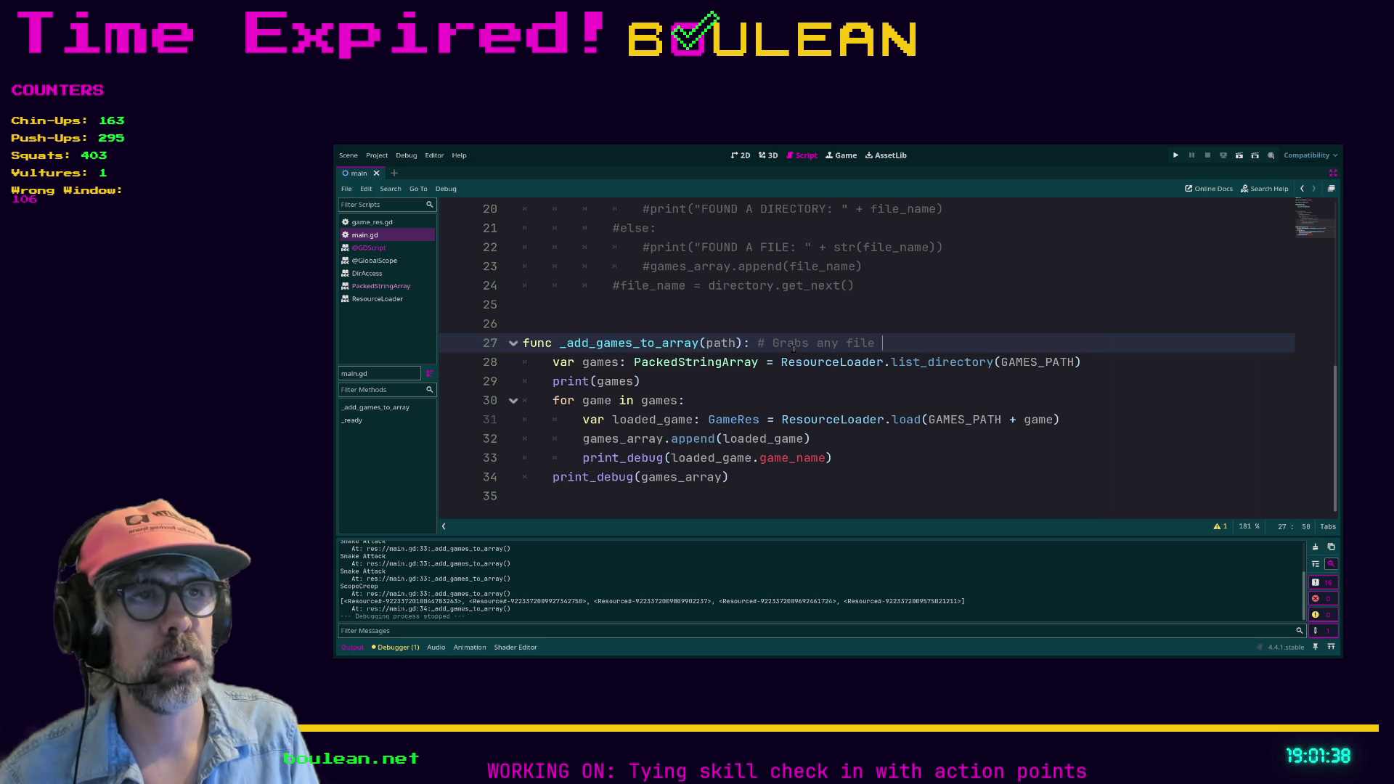
text(located in the)
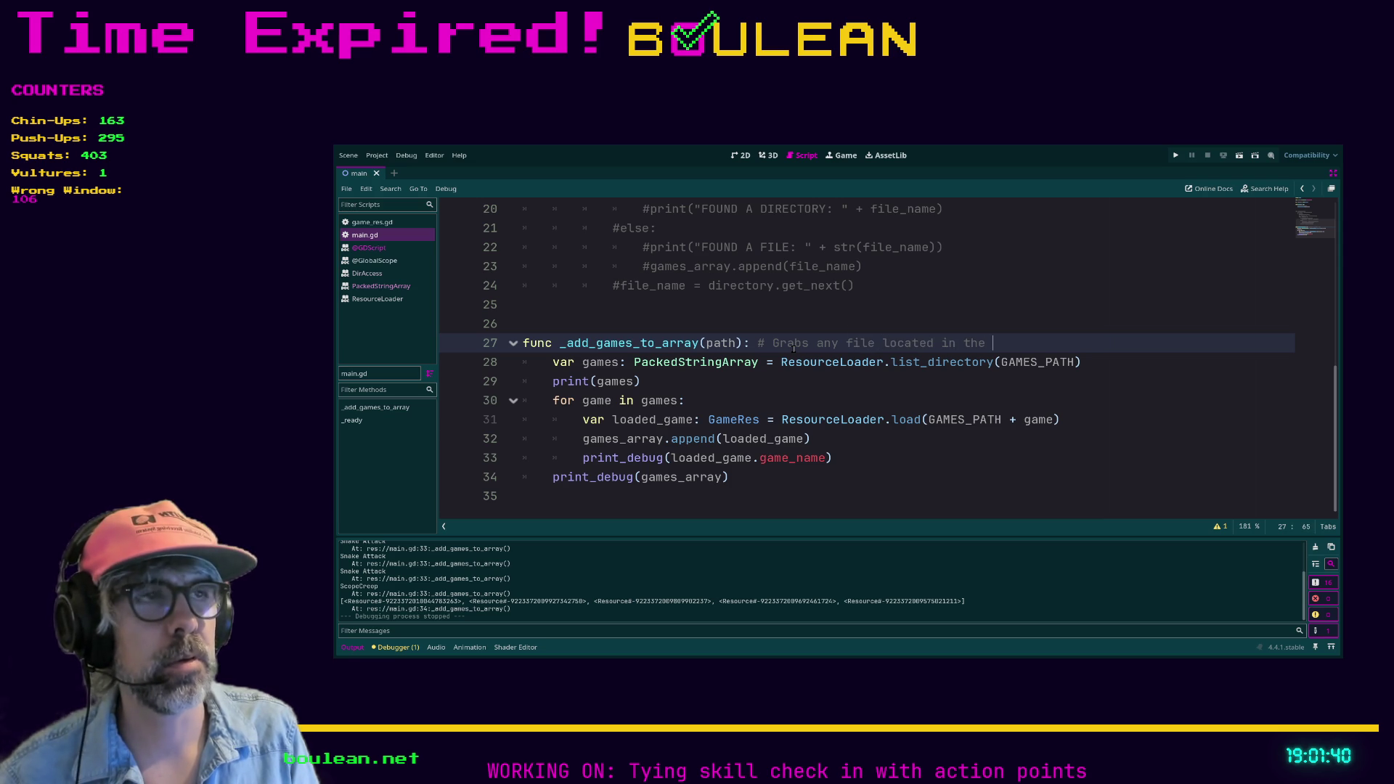
key(ctrl+shift+F11)
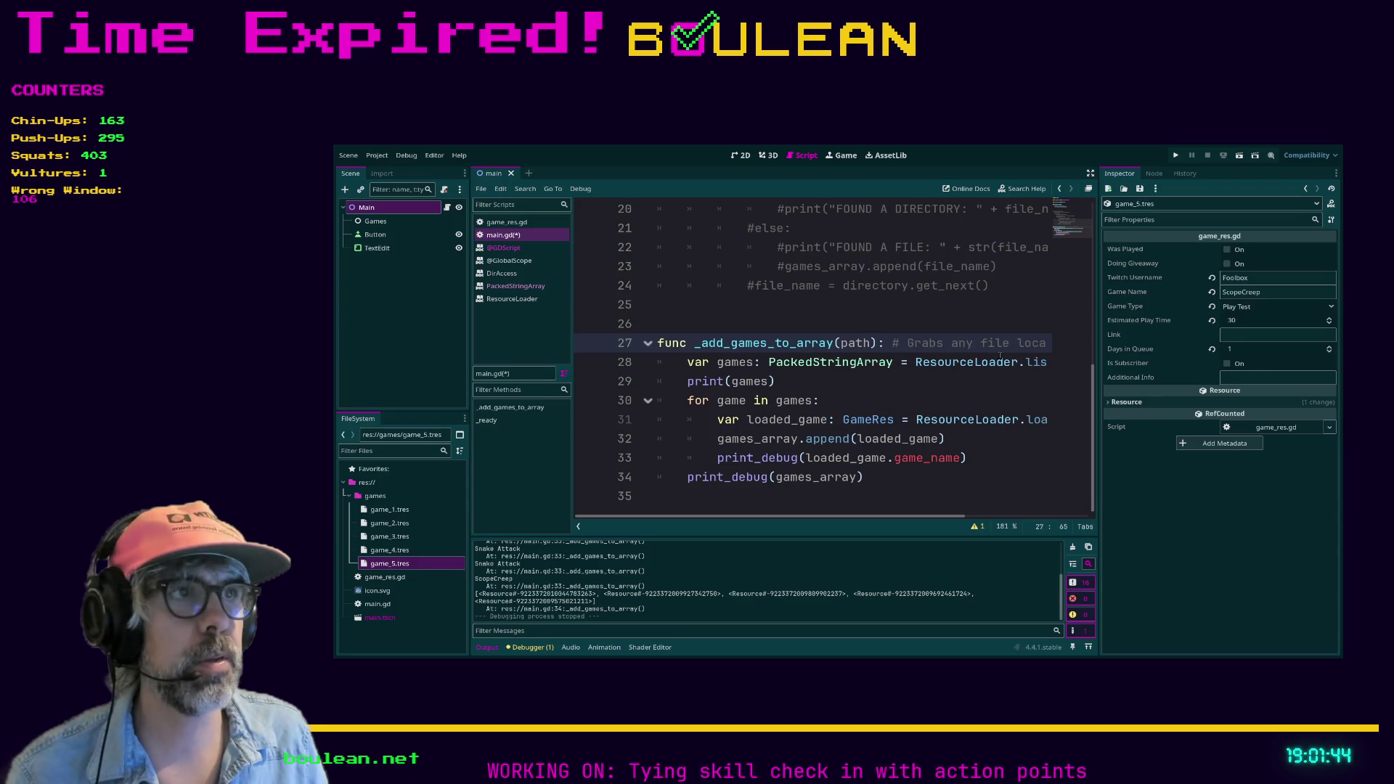
key(ctrl+shift+F11)
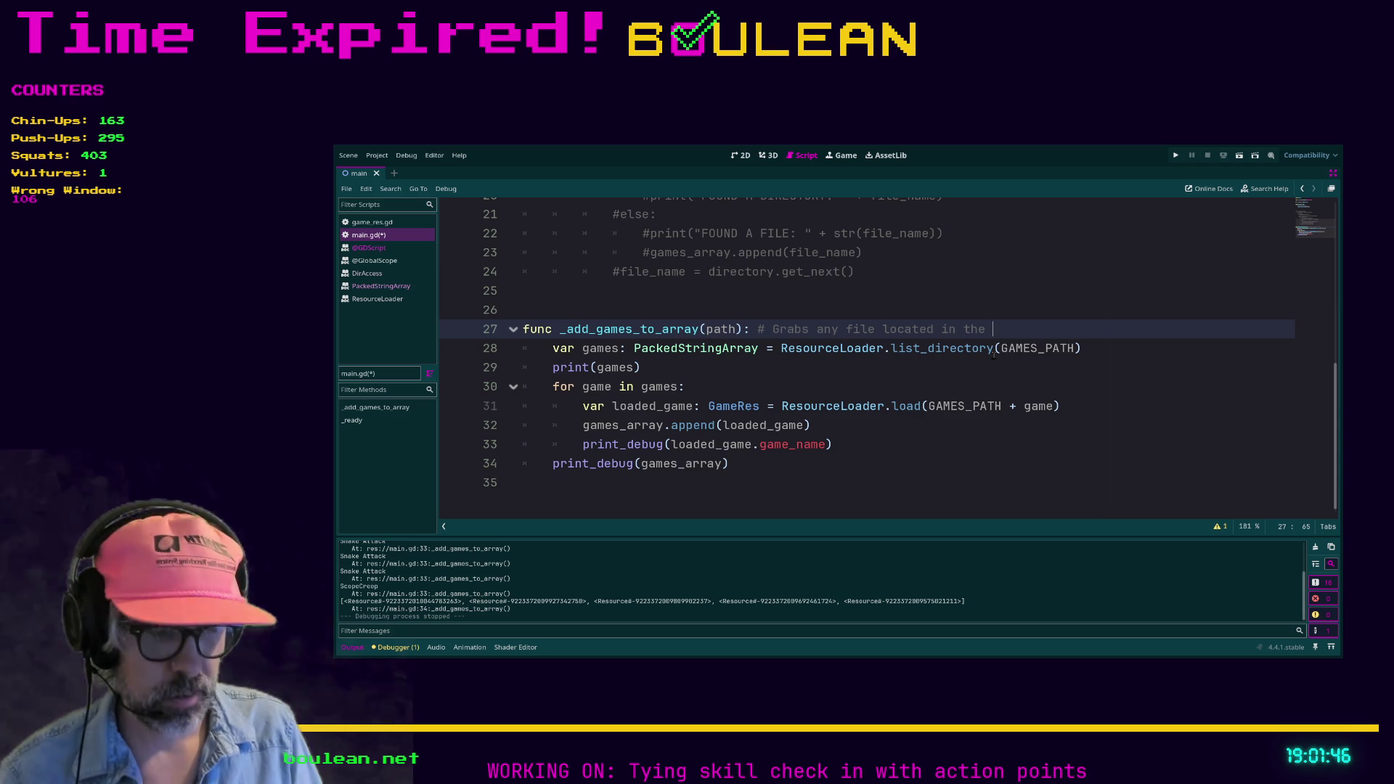
text("g)
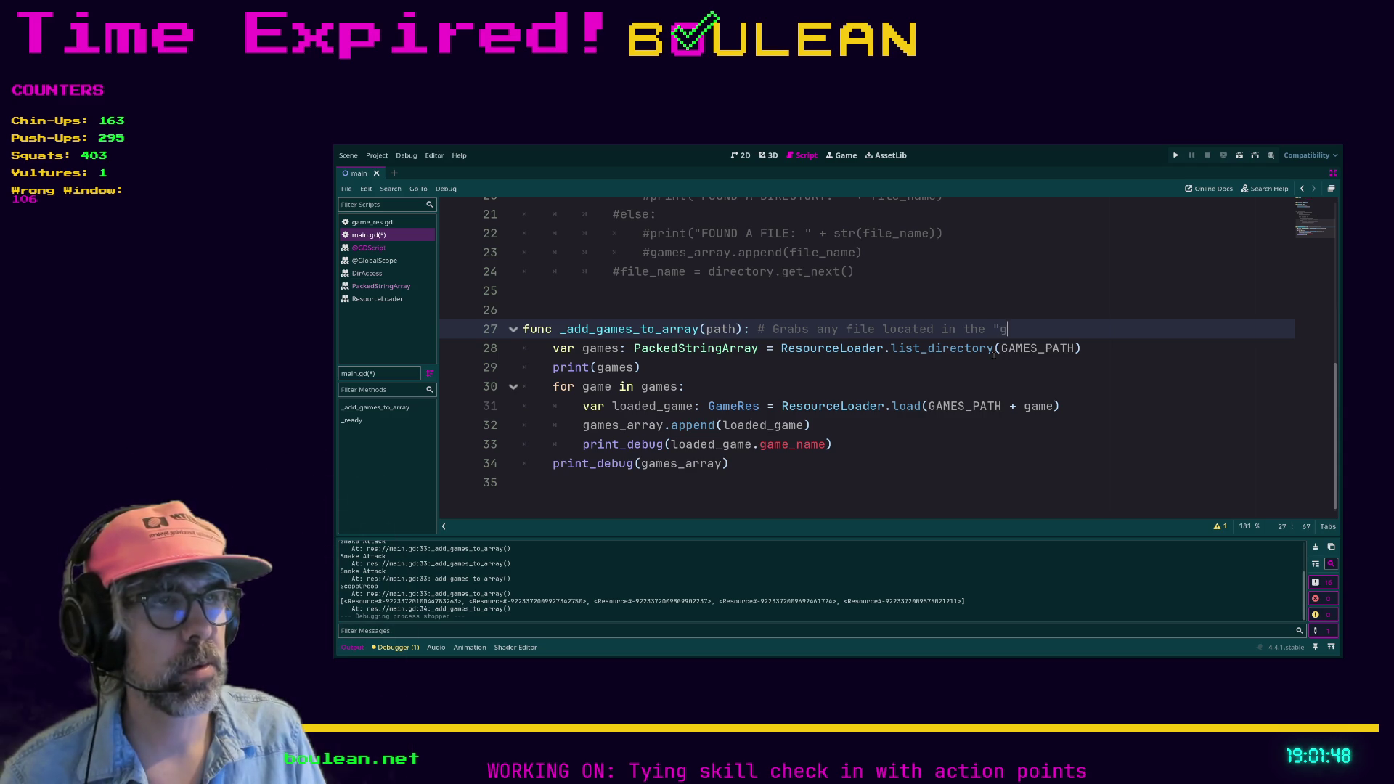
text(ames" fol)
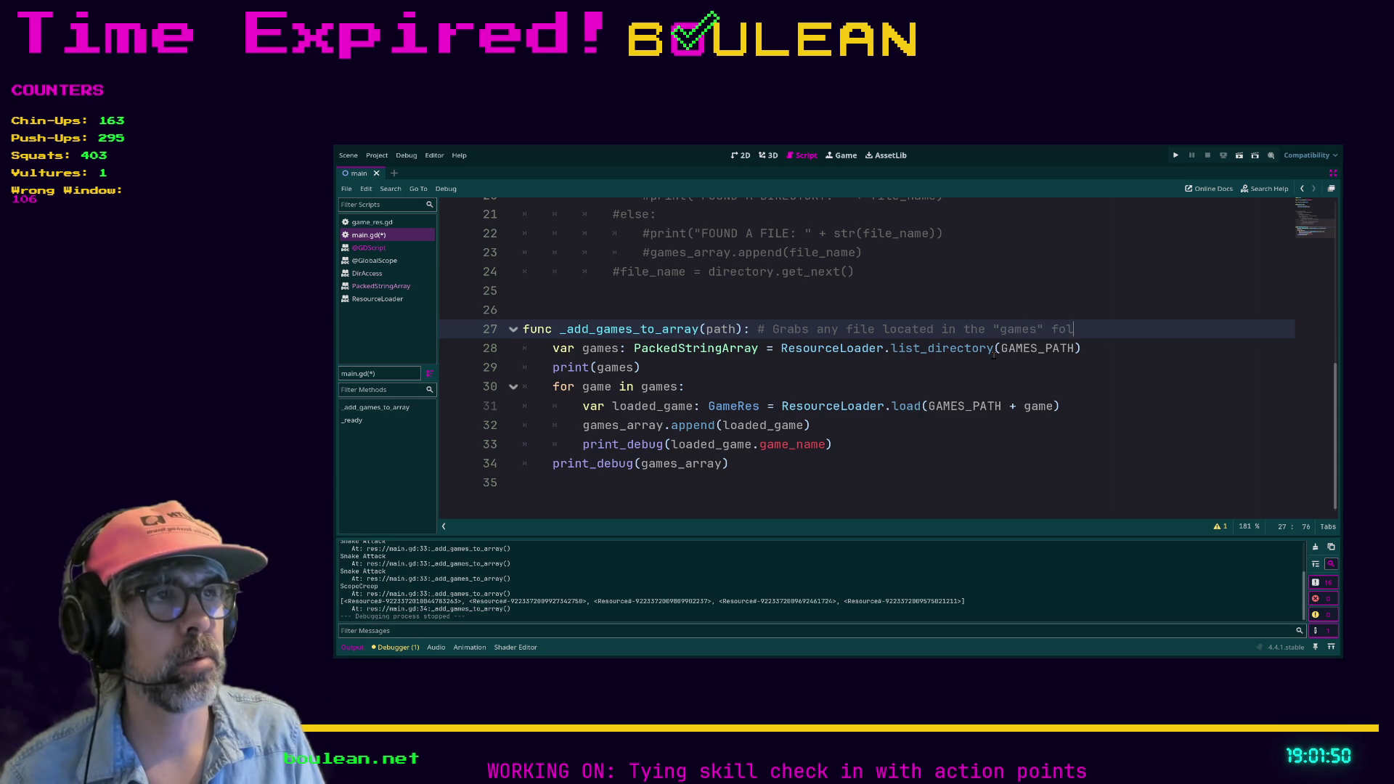
text(der)
key(Left)
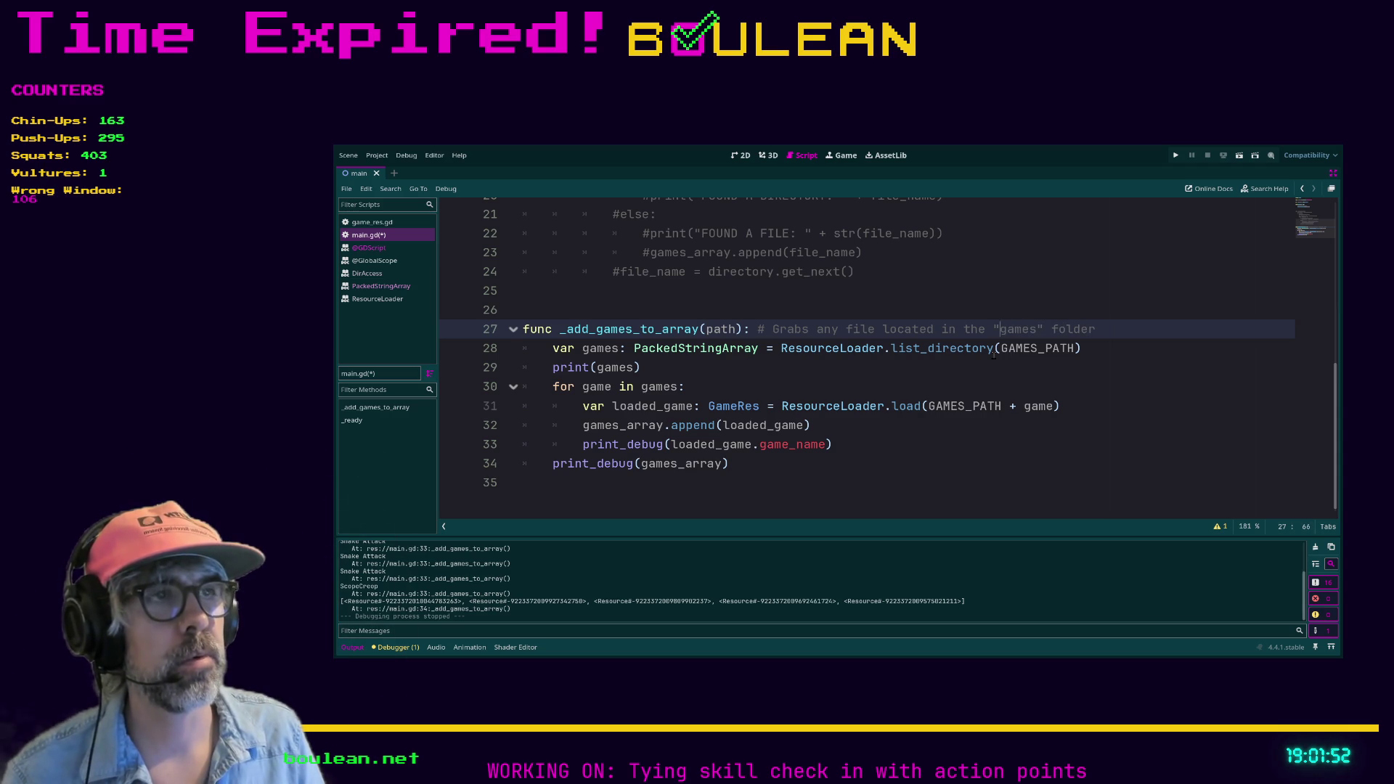
text(res://)
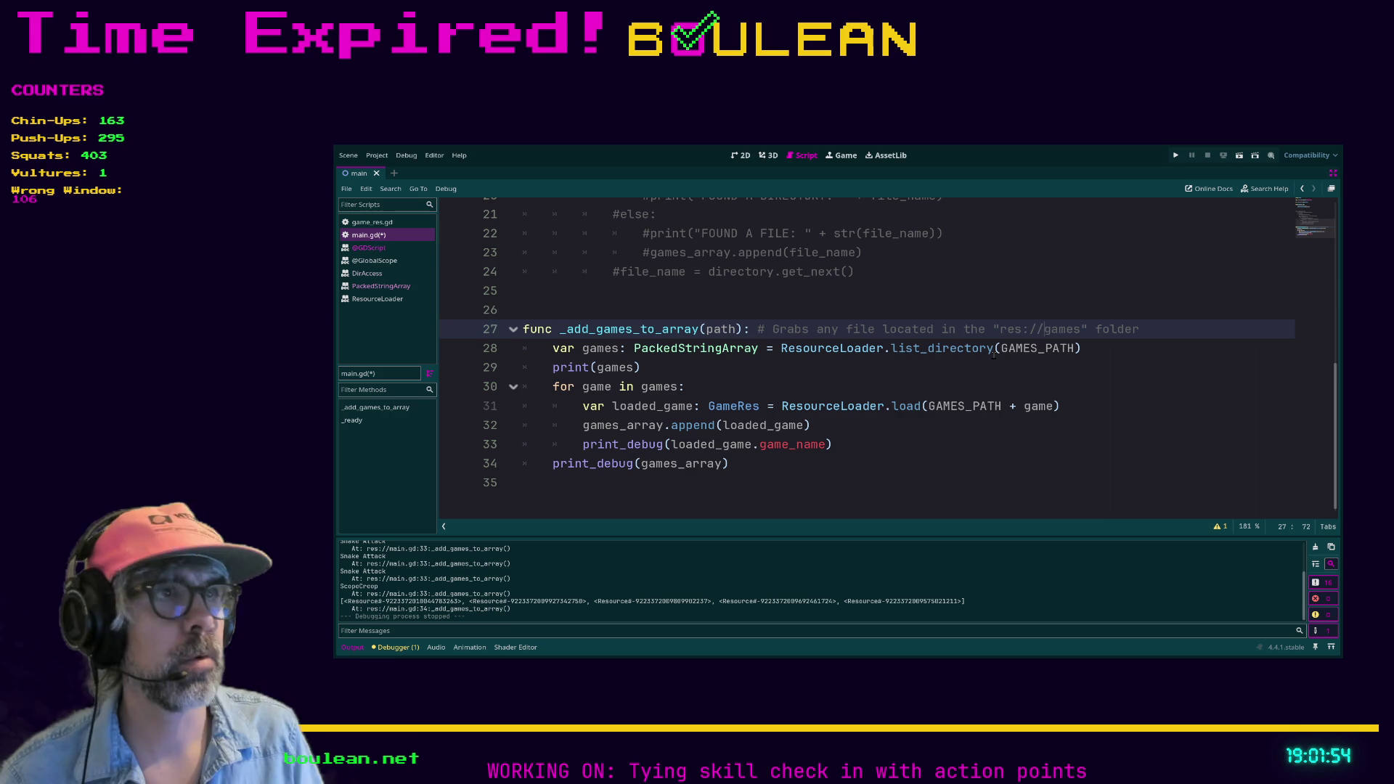
click(937, 354)
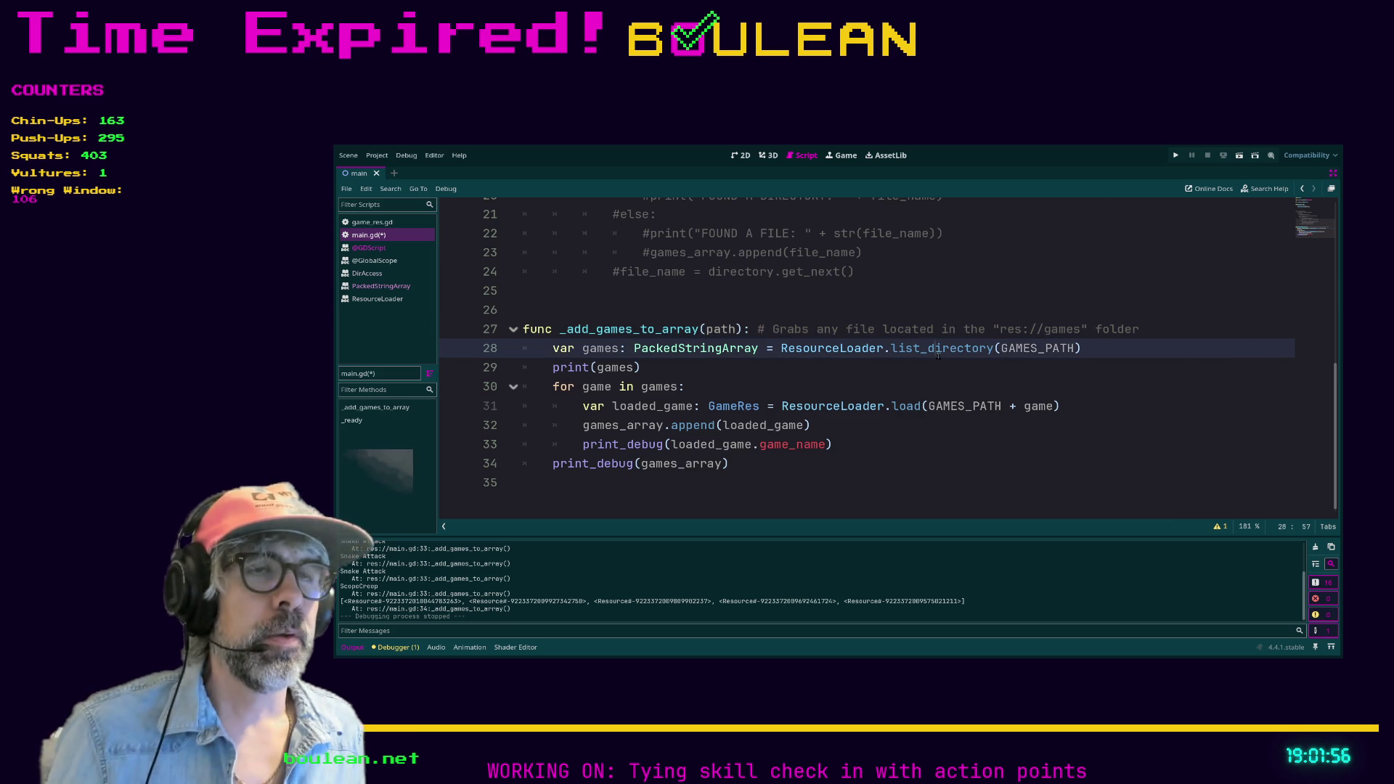
key(ctrl+s)
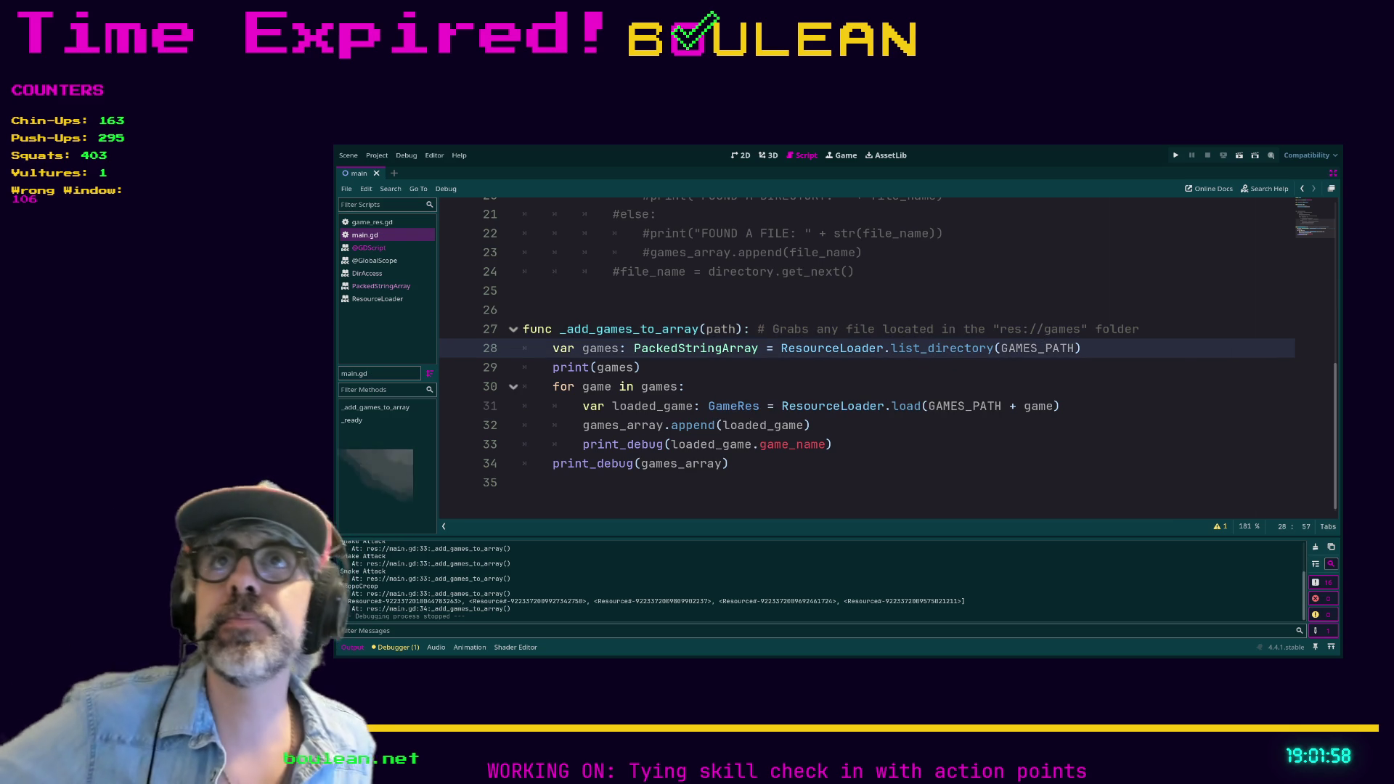
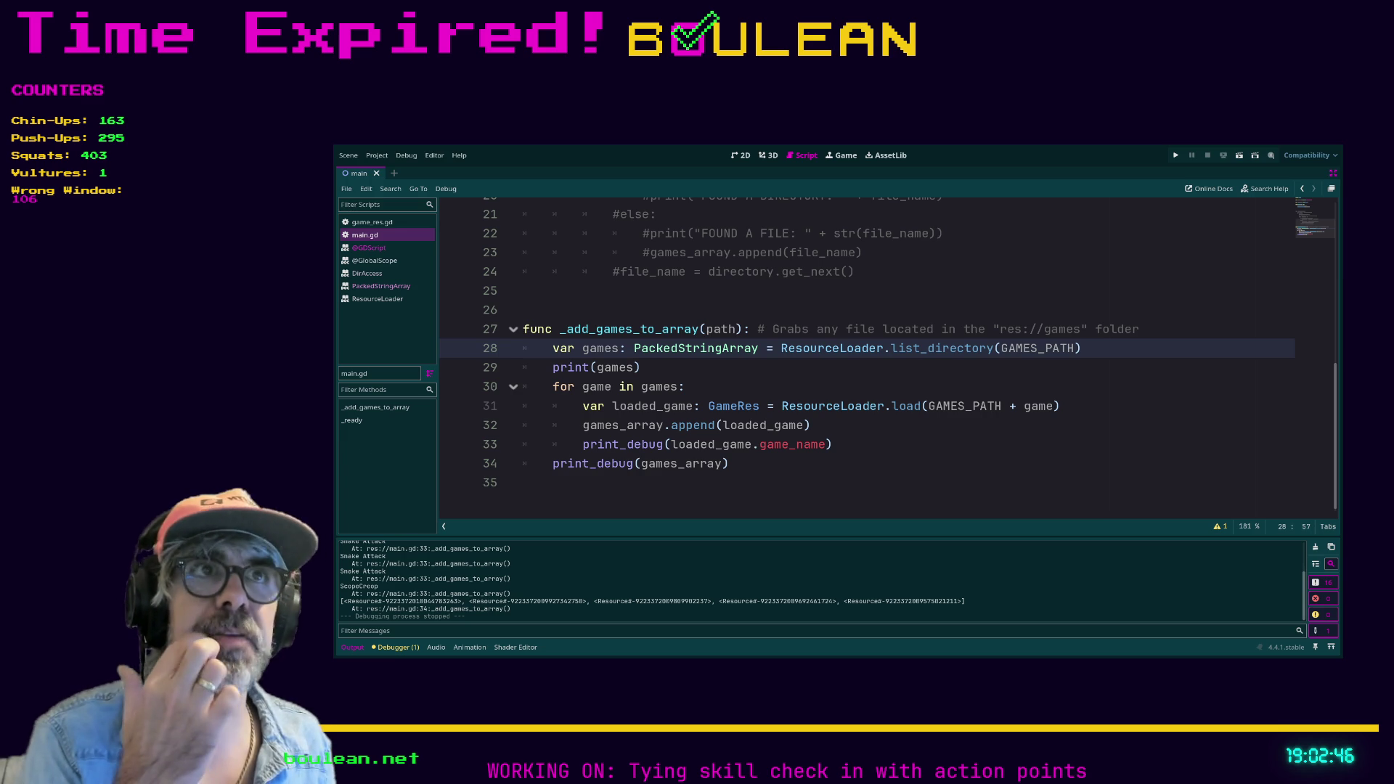
Delete the 'Geese is mean' TextEdit node from the main scene, then select the Main node.
click(740, 156)
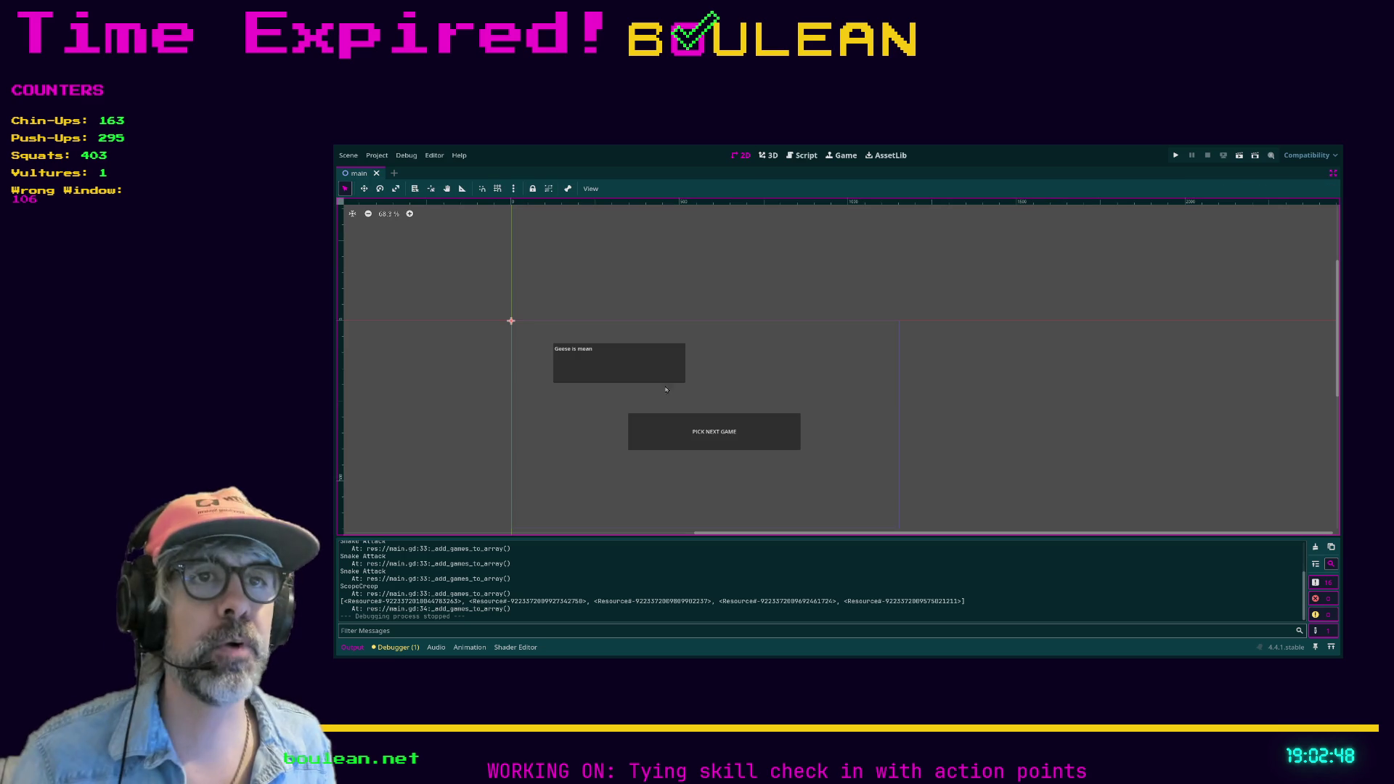
click(629, 380)
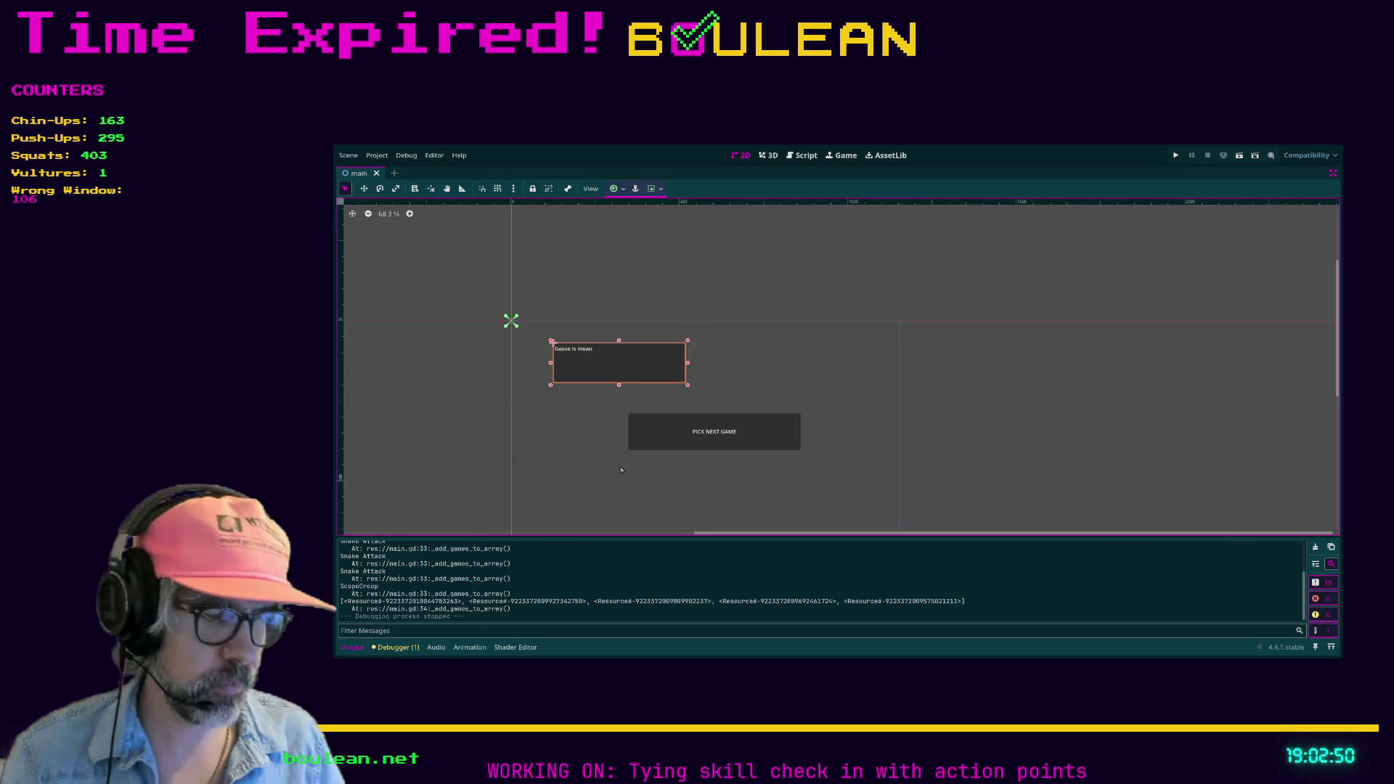
key(ctrl+shift+F11)
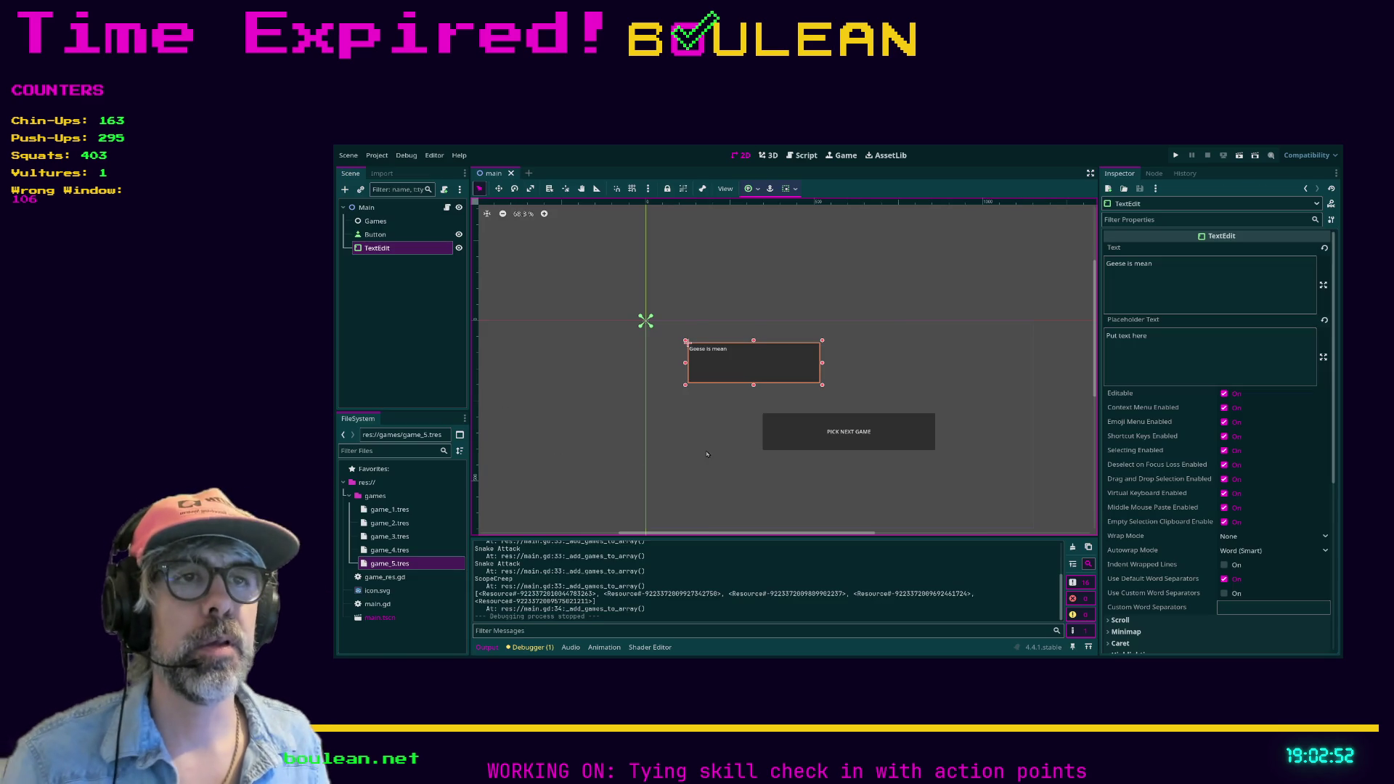
click(707, 455)
click(728, 365)
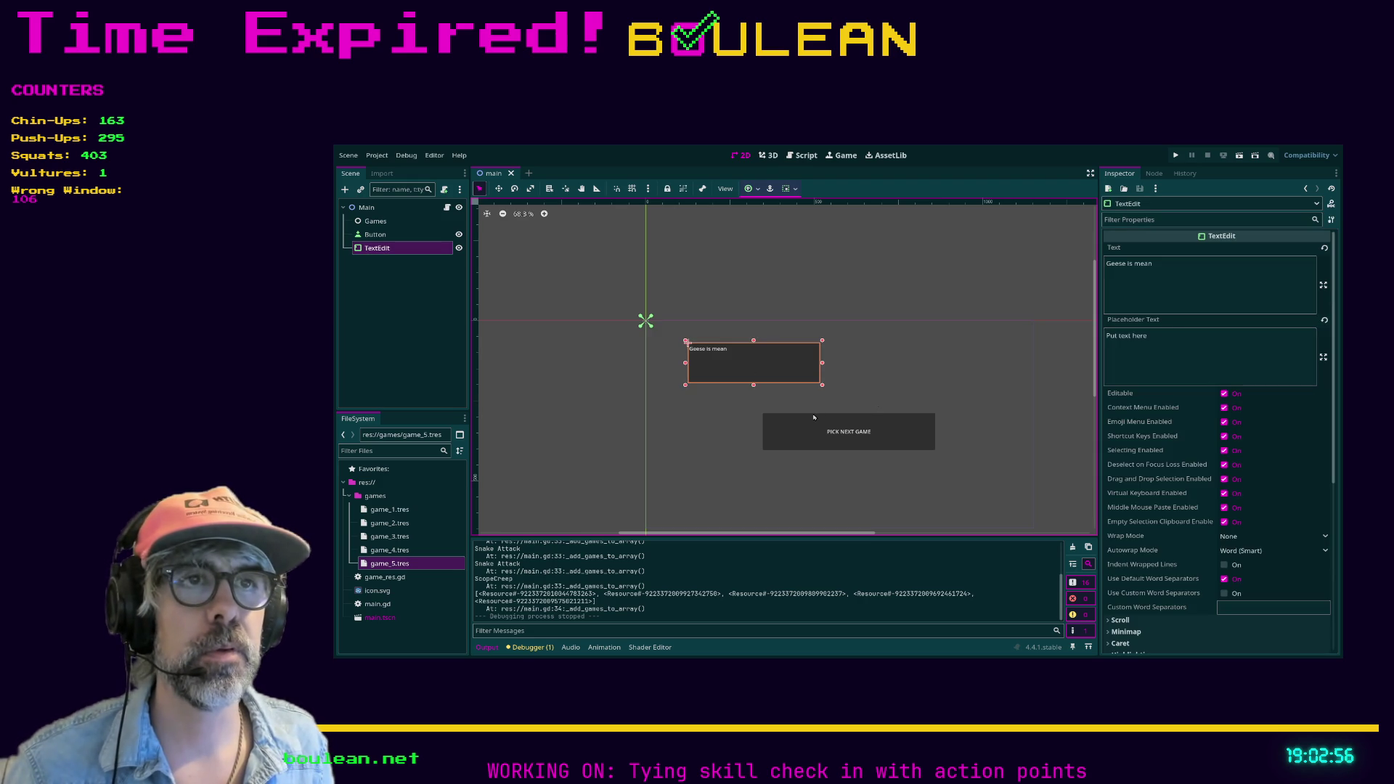
key(Delete)
click(387, 210)
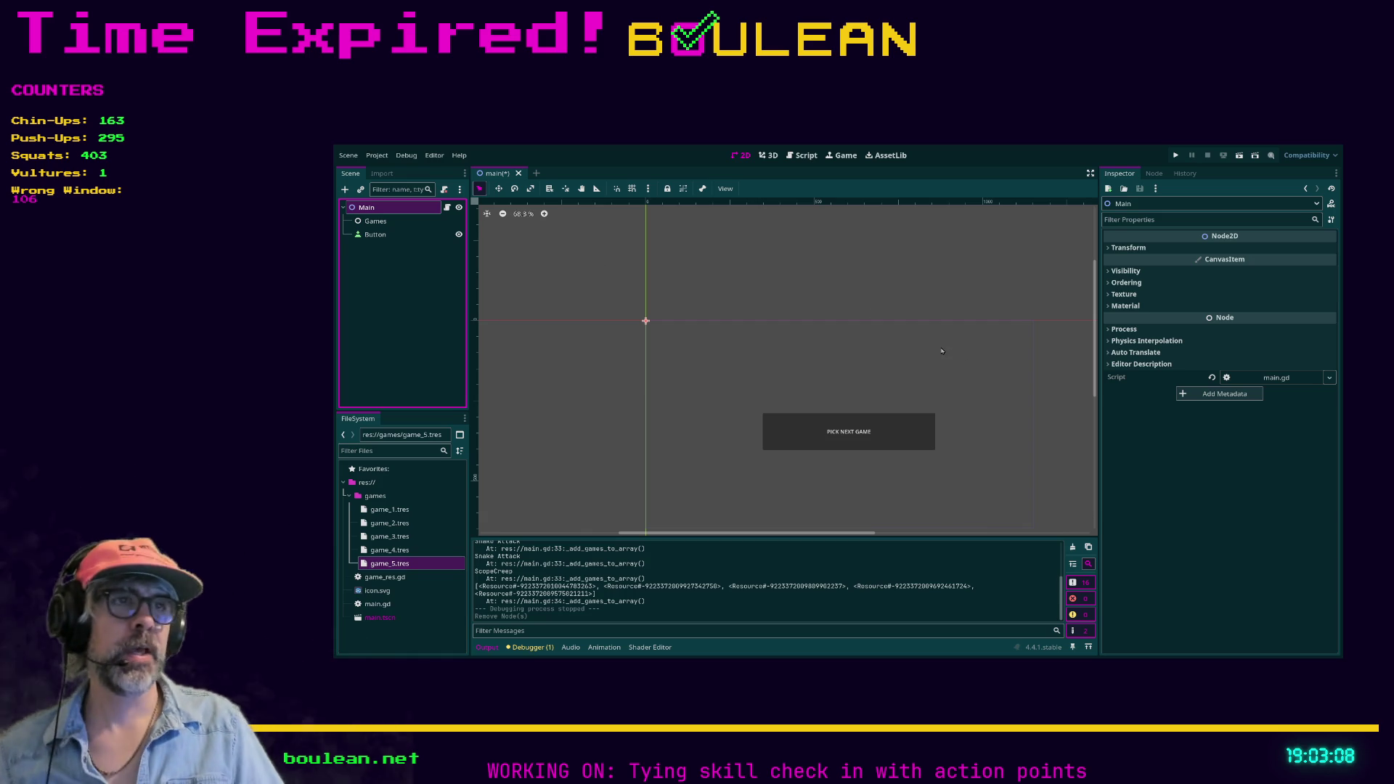
Add a RichTextLabel under Main, enlarge it, raise the PICK NEXT GAME button and place the label below it.
key(ctrl+a)
key(Return)
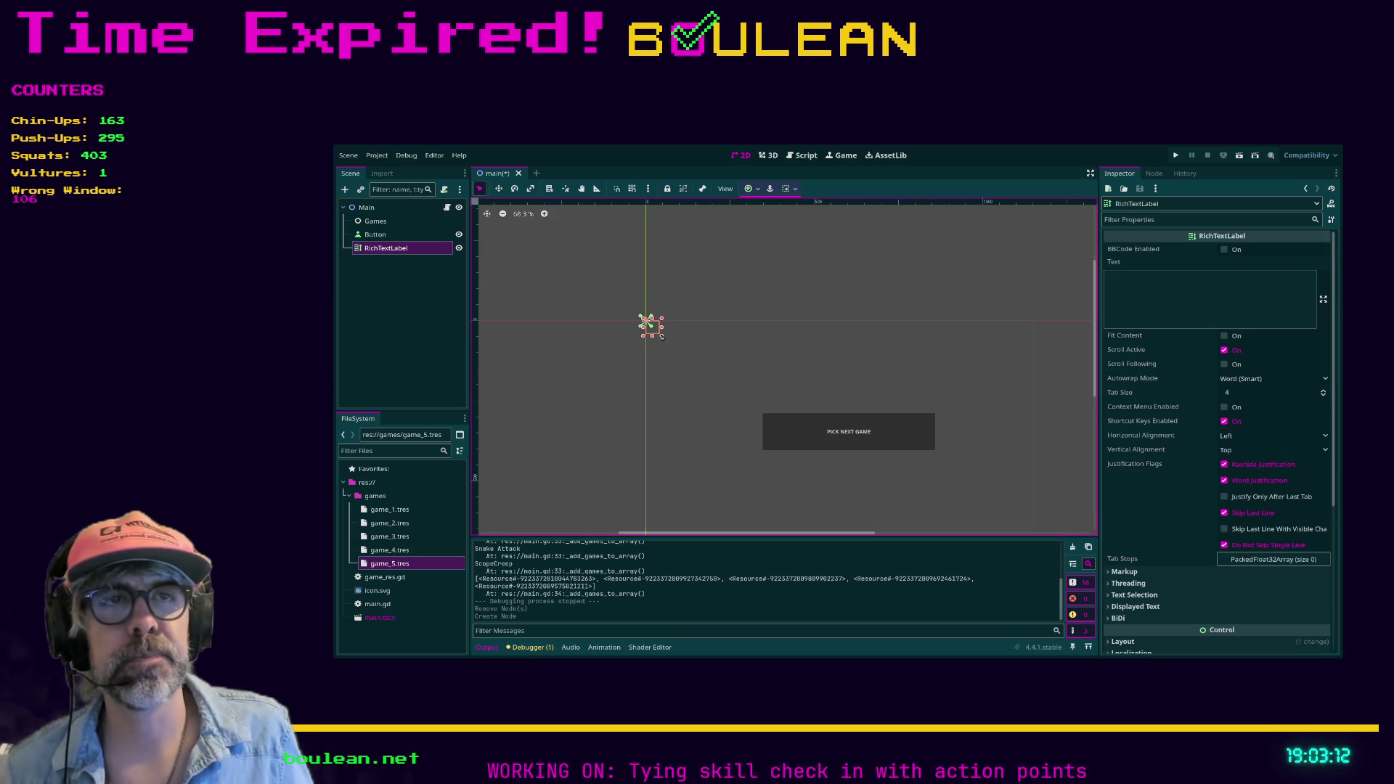
drag(661, 336, 788, 400)
mouse_move(759, 445)
mouse_down()
mouse_move(758, 369)
mouse_move(916, 465)
mouse_move(1002, 490)
mouse_up()
scroll(1083, 461, down, 4)
scroll(1083, 460, right, 3)
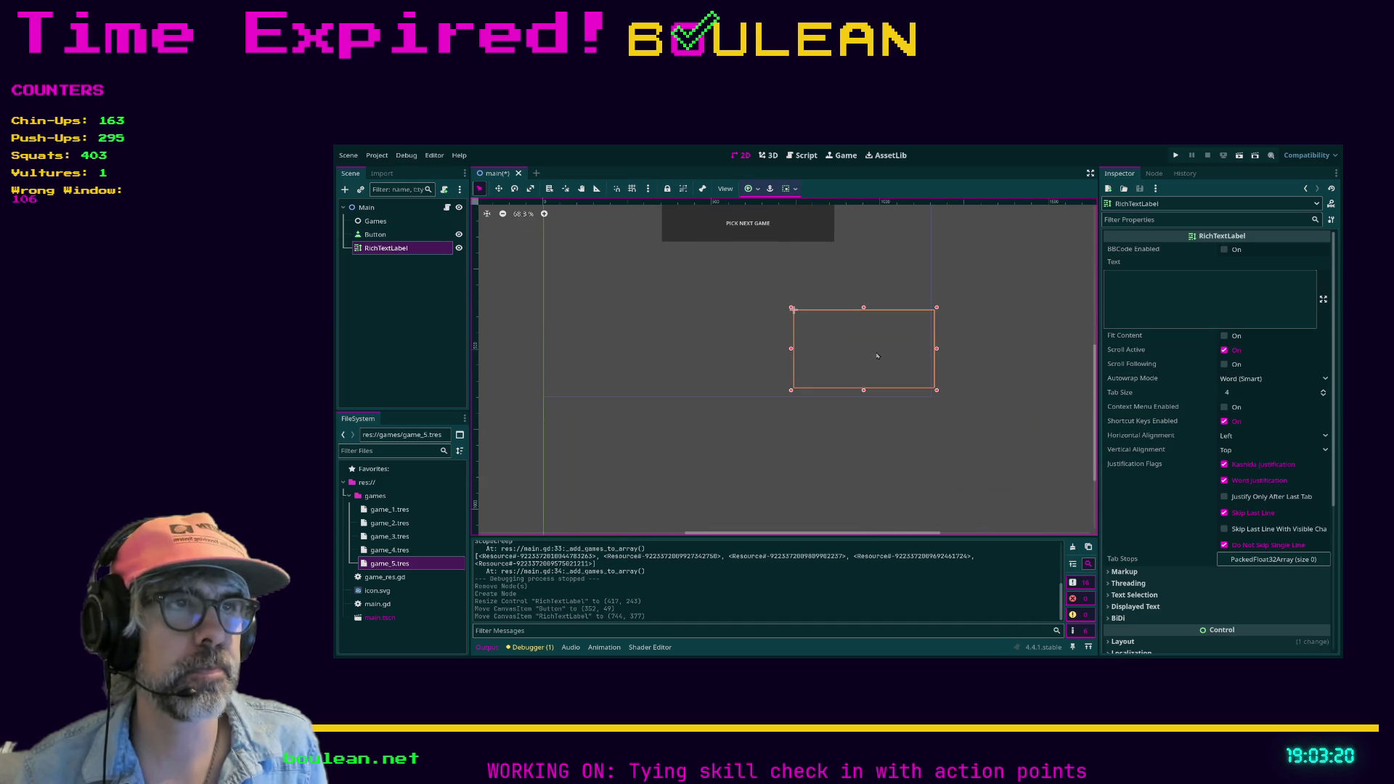
mouse_move(869, 345)
mouse_down()
mouse_move(870, 360)
mouse_move(755, 305)
mouse_up()
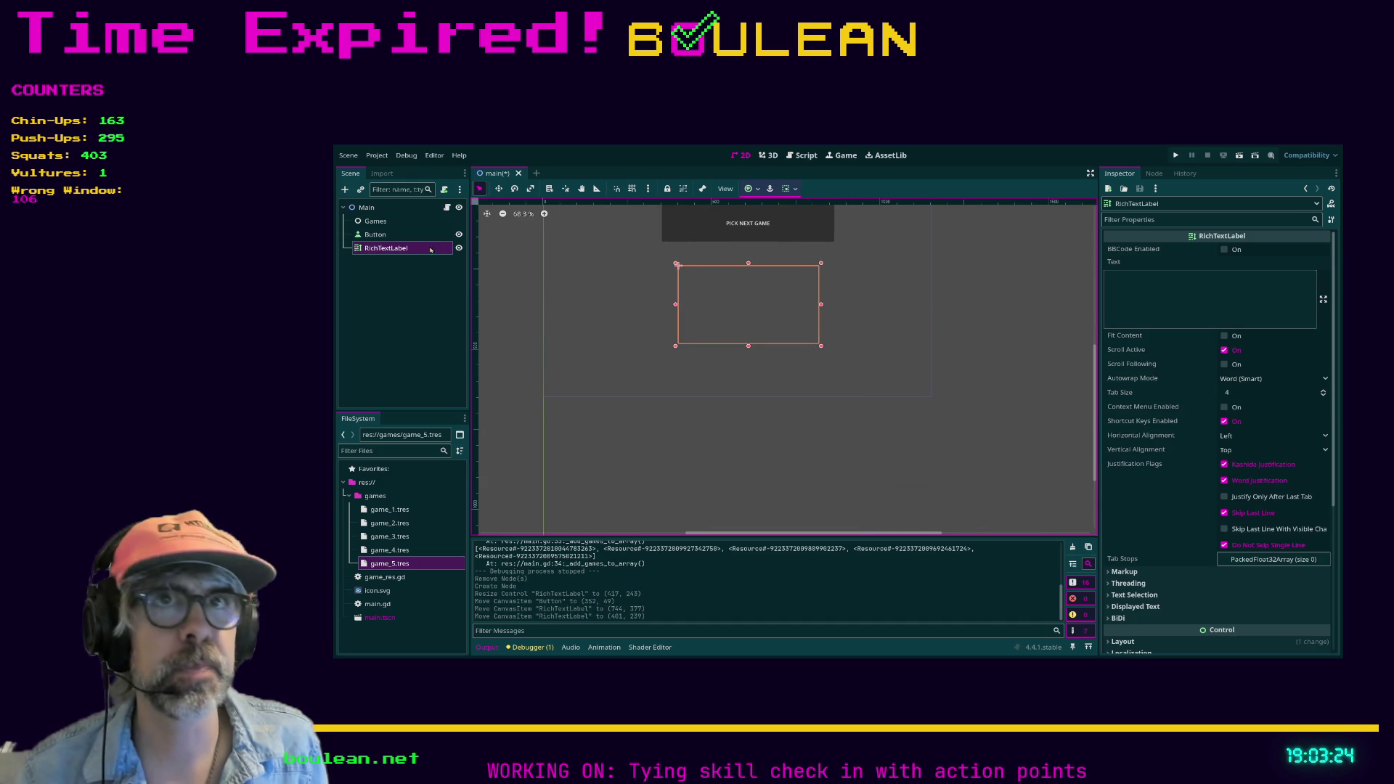
Rename the new label to GamesList.
click(394, 247)
text(GamesList)
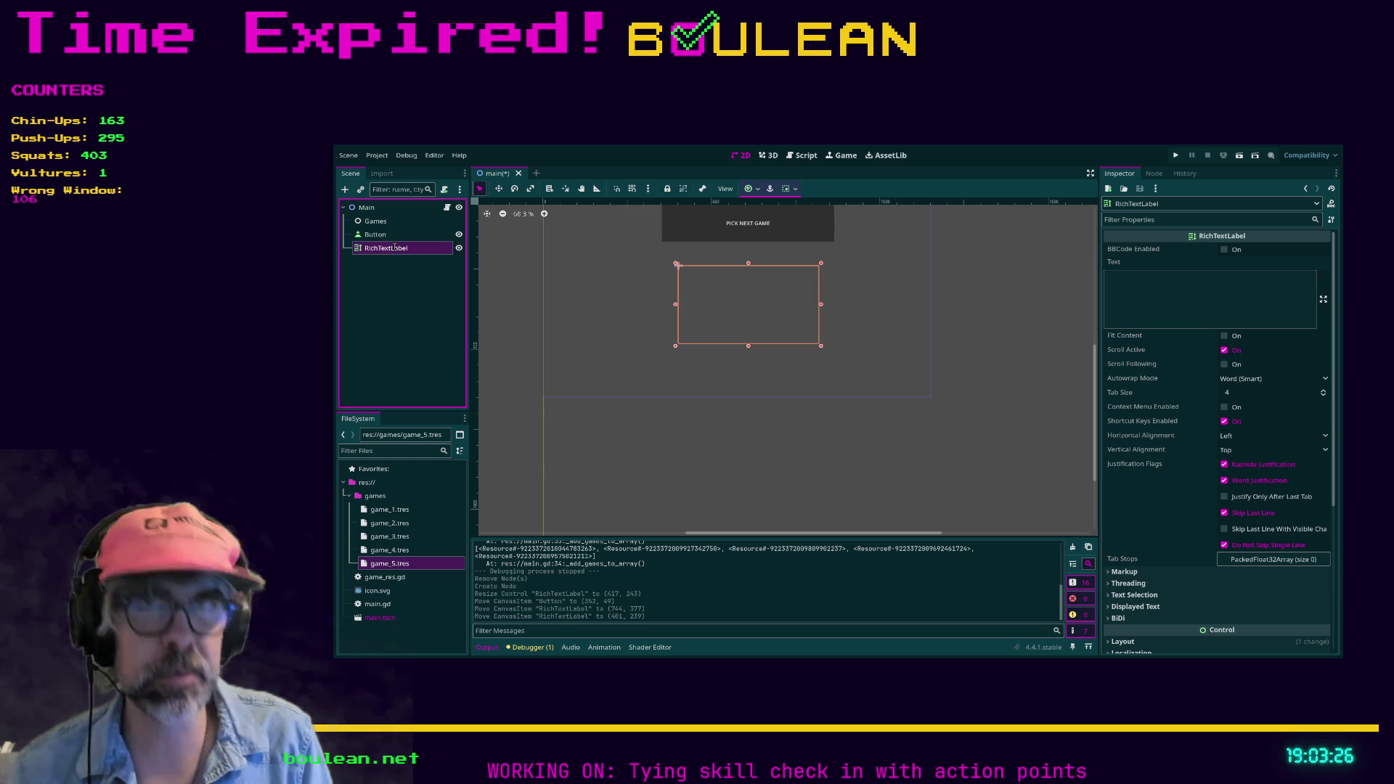
key(Return)
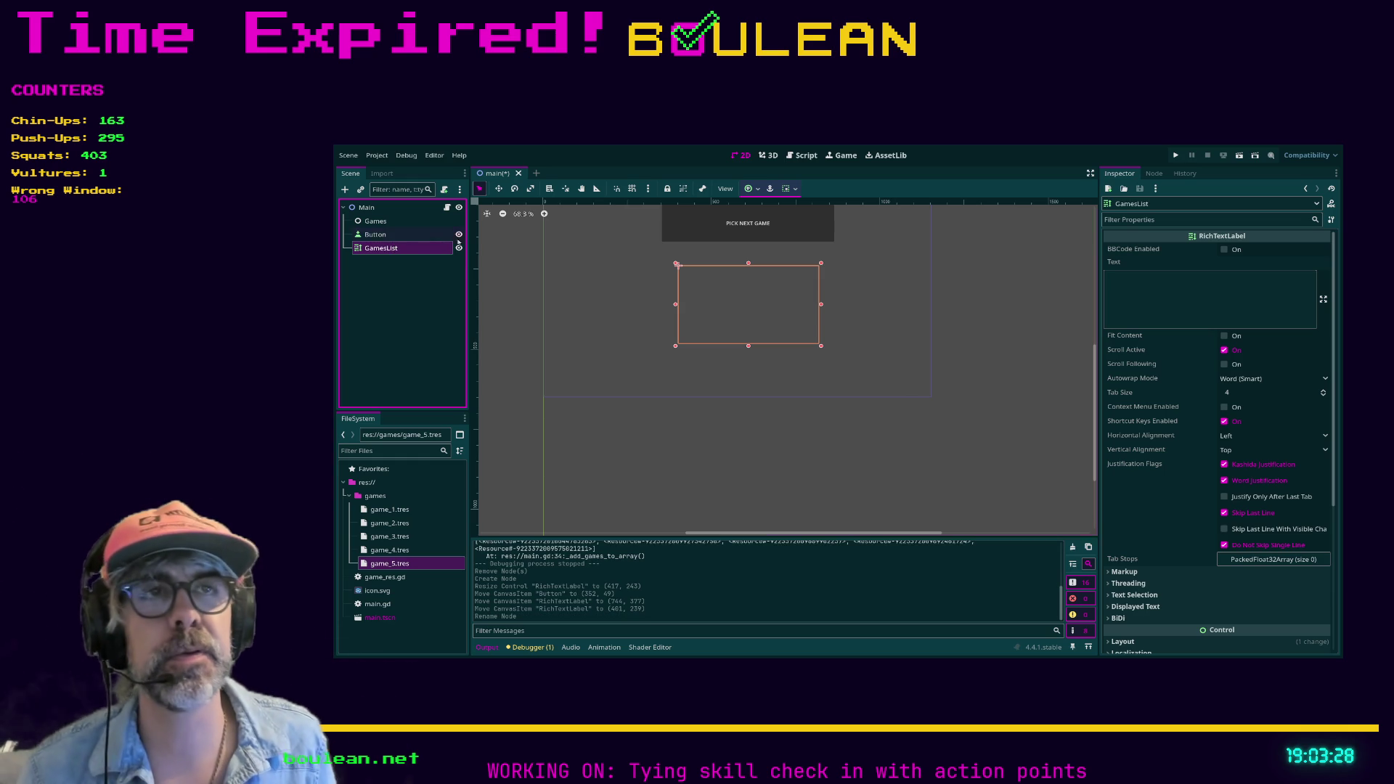
click(802, 155)
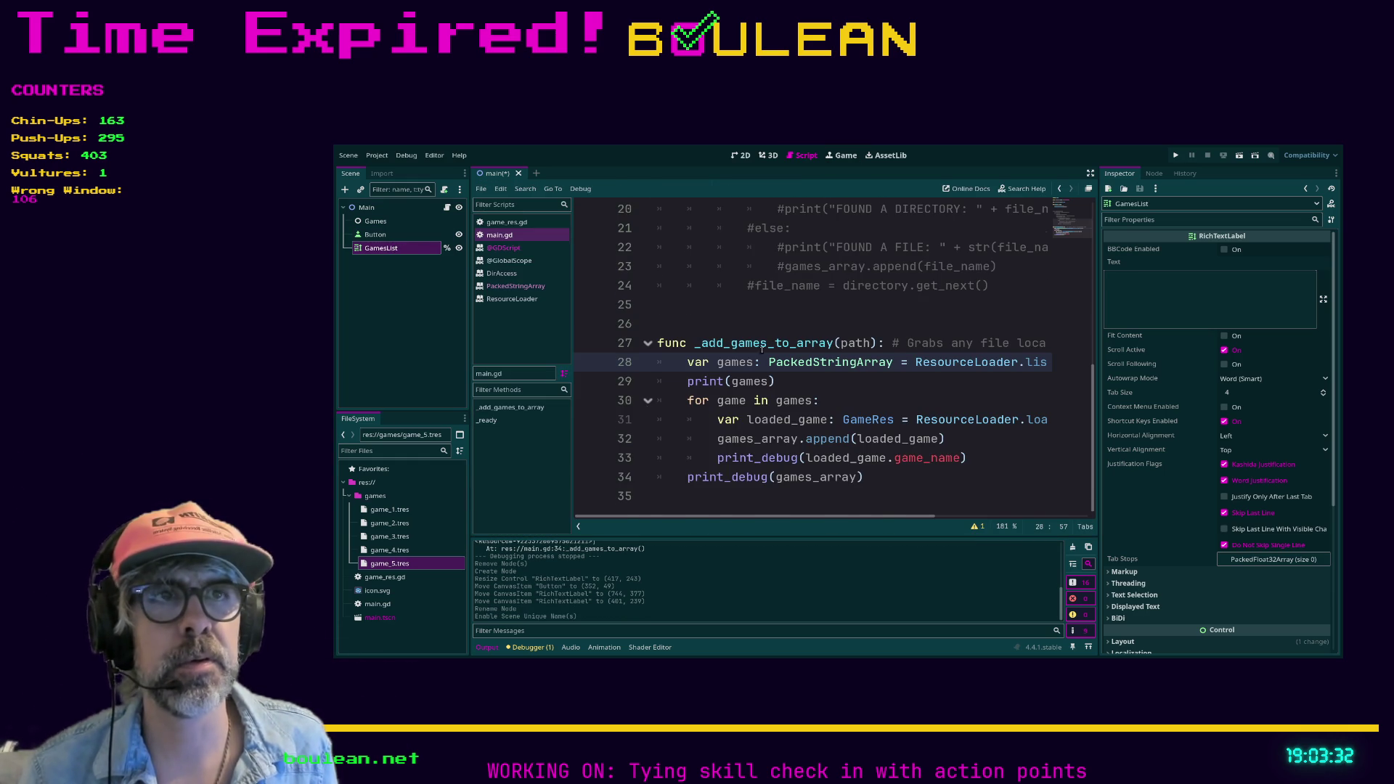
scroll(825, 290, up, 6)
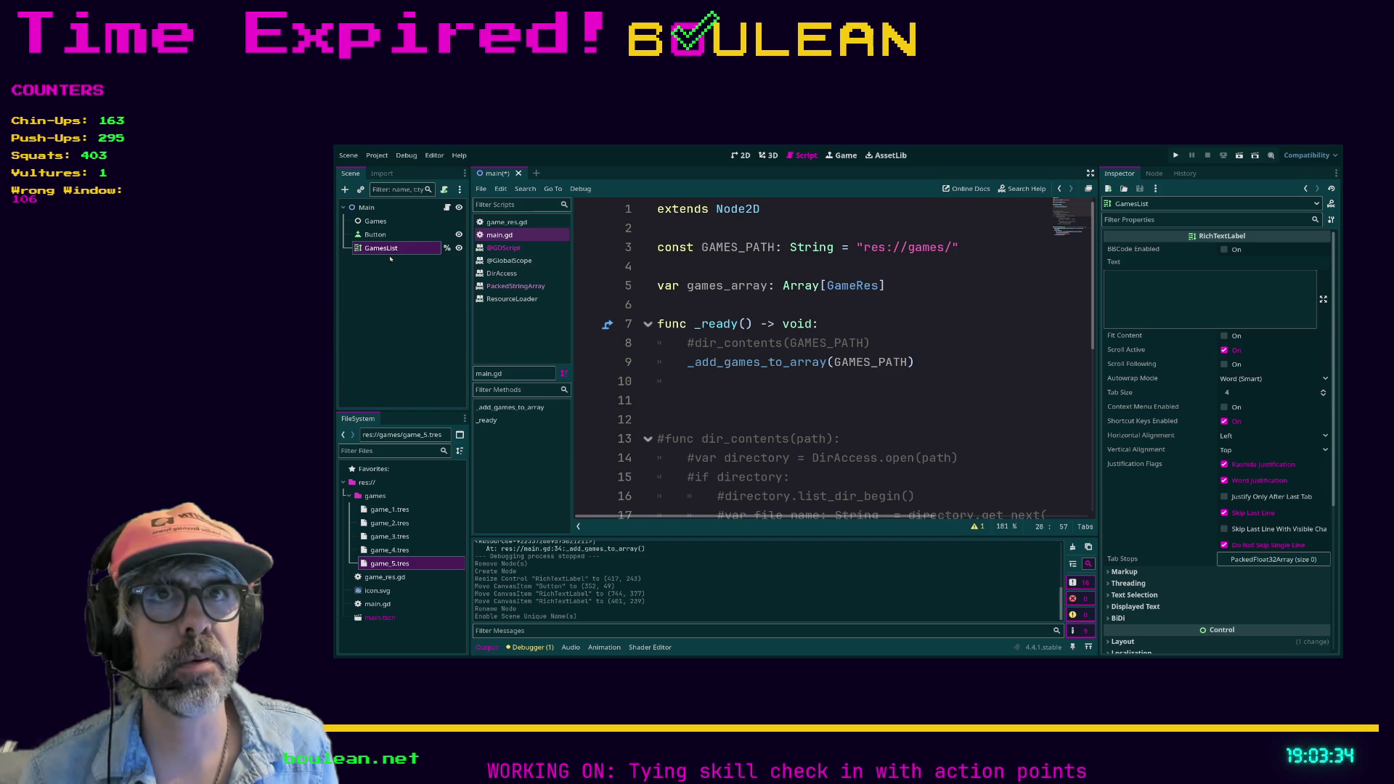
mouse_move(387, 249)
mouse_down()
mouse_move(508, 280)
mouse_move(787, 298)
mouse_up()
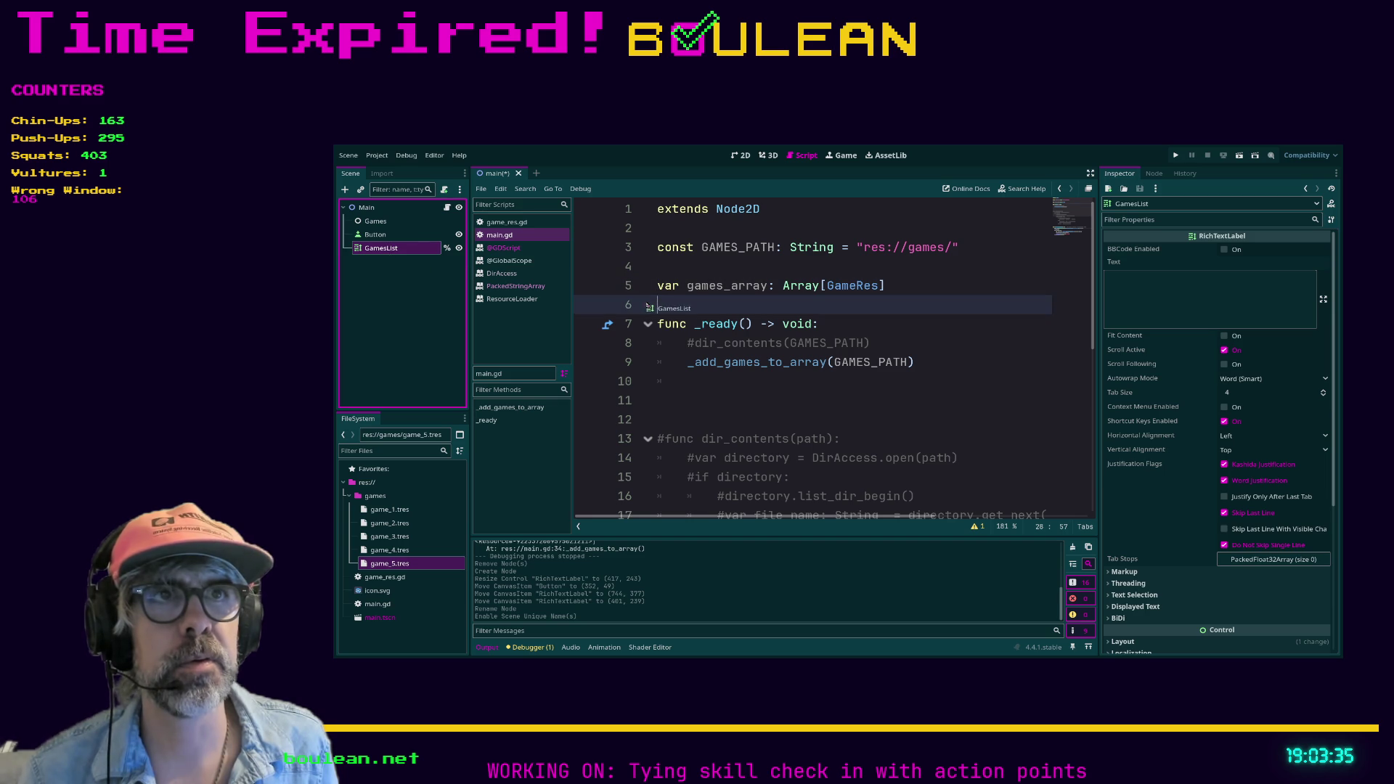
click(788, 291)
key(End)
key(Return)
scroll(938, 333, down, 3)
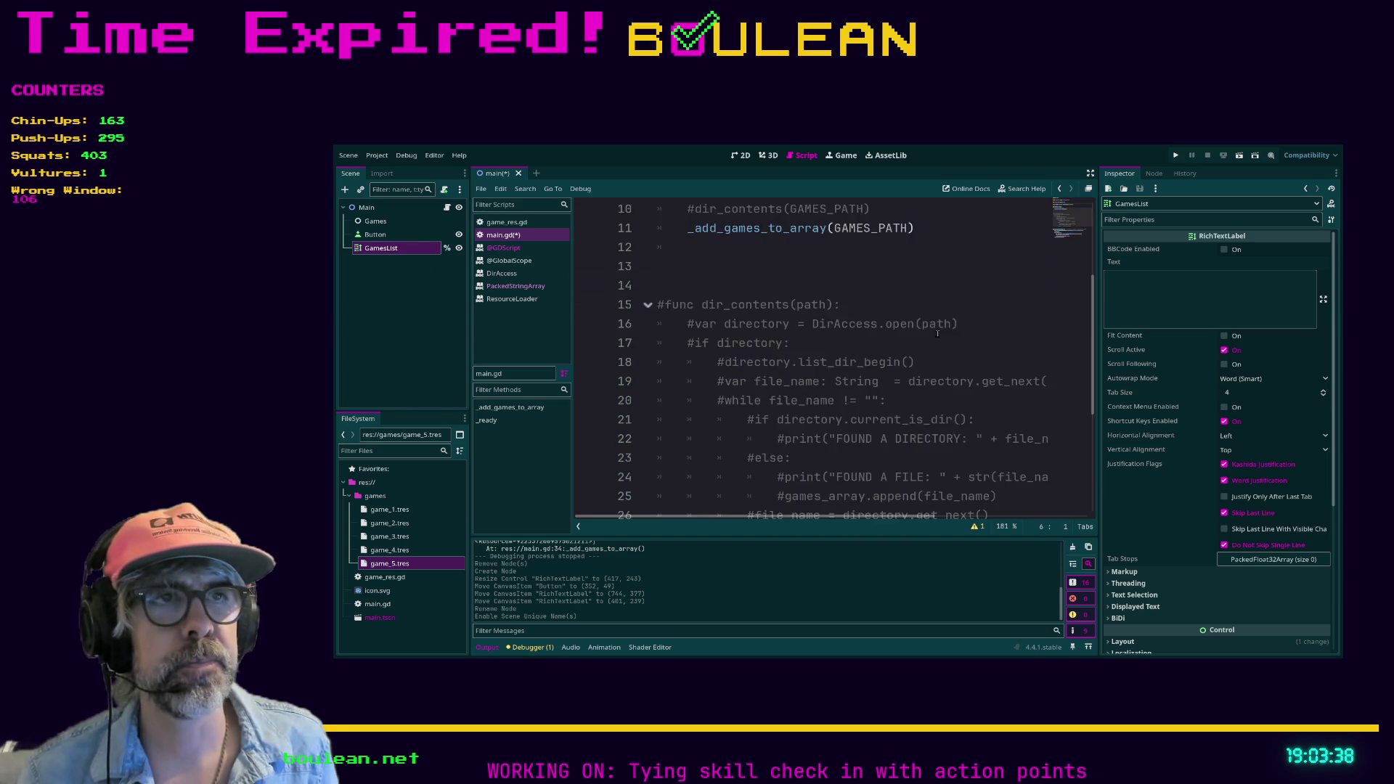
scroll(938, 333, up, 3)
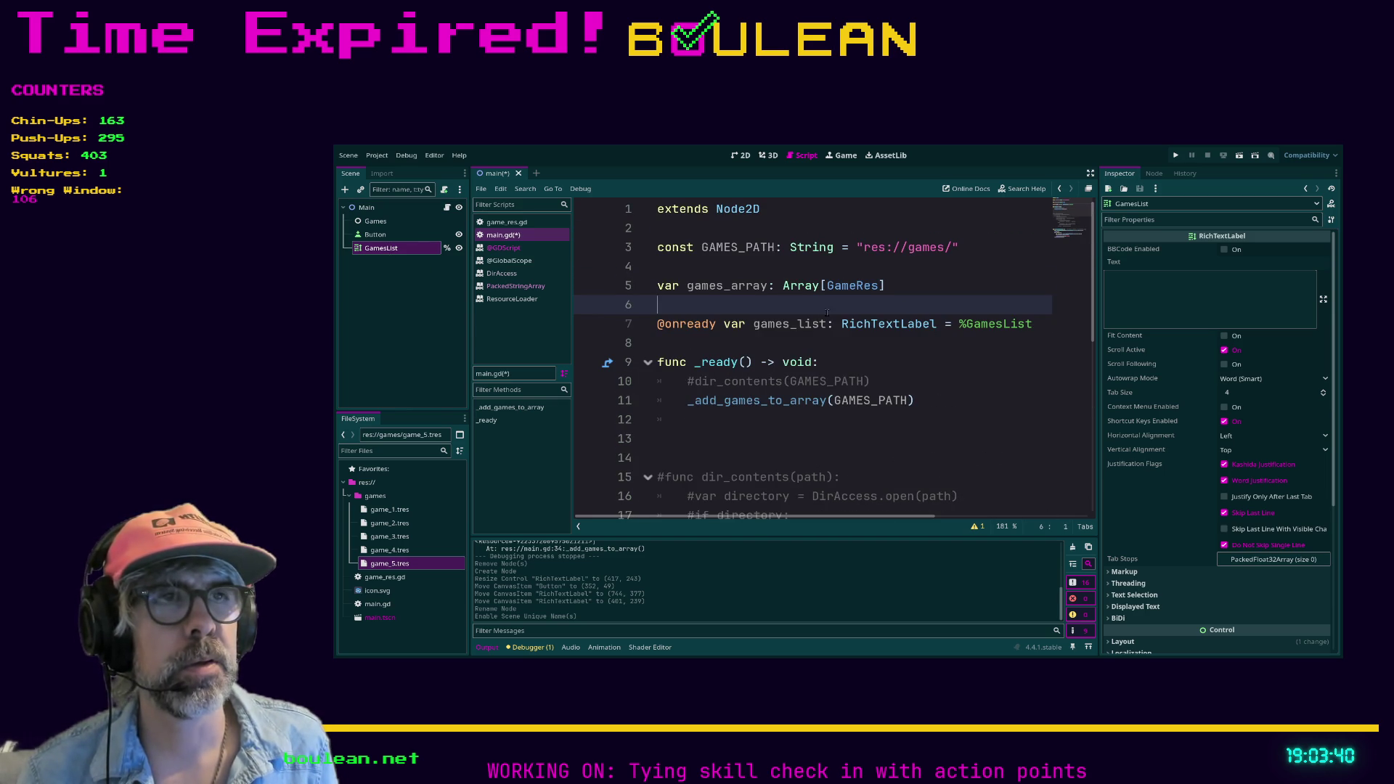
scroll(826, 313, down, 7)
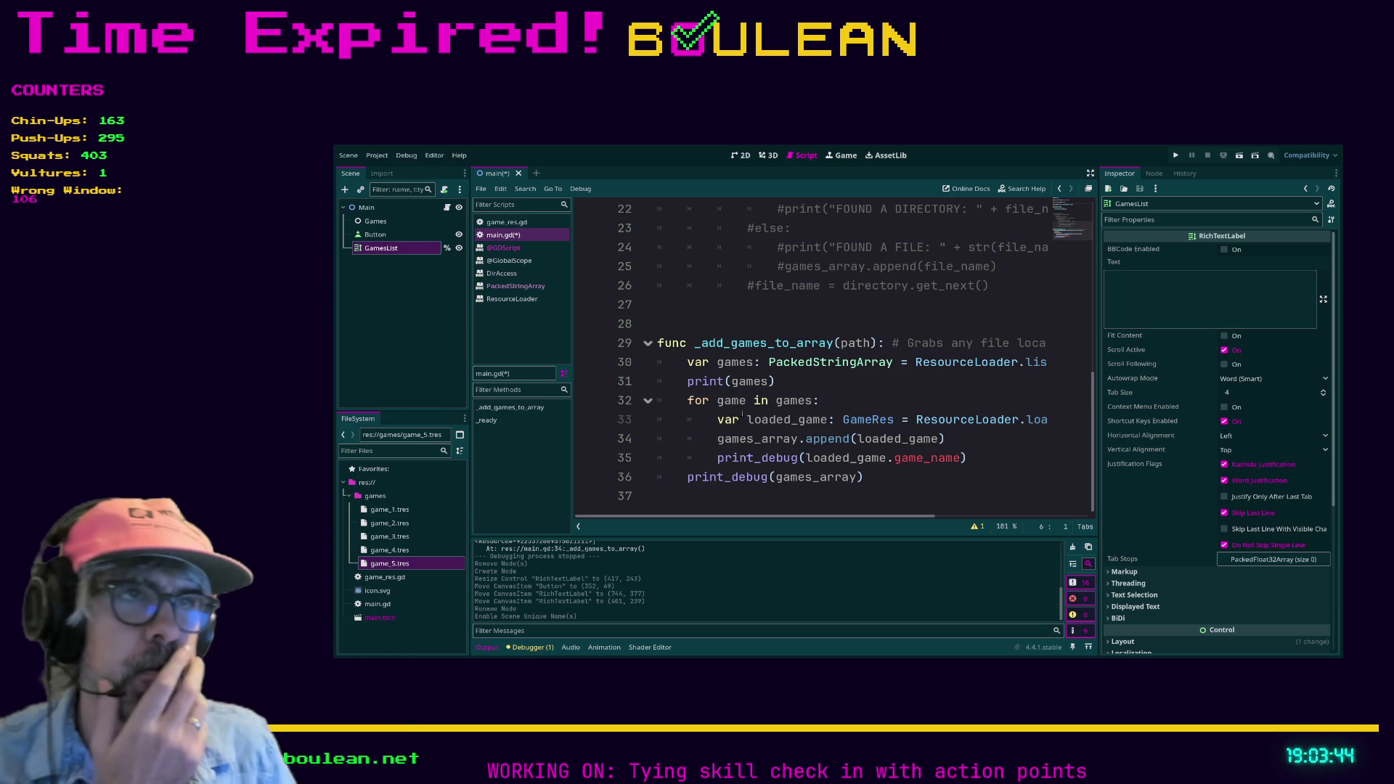
click(790, 497)
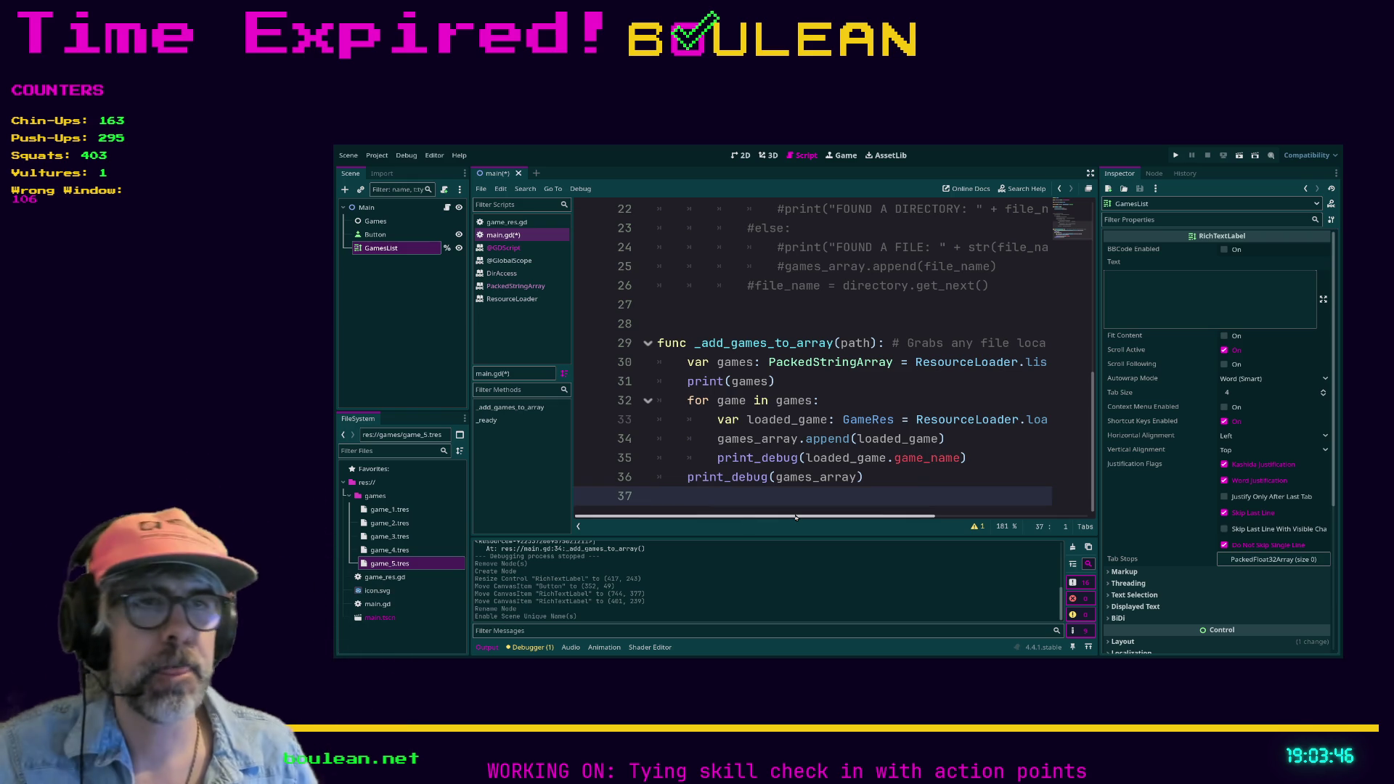
key(Return)
key(Return)
text(func )
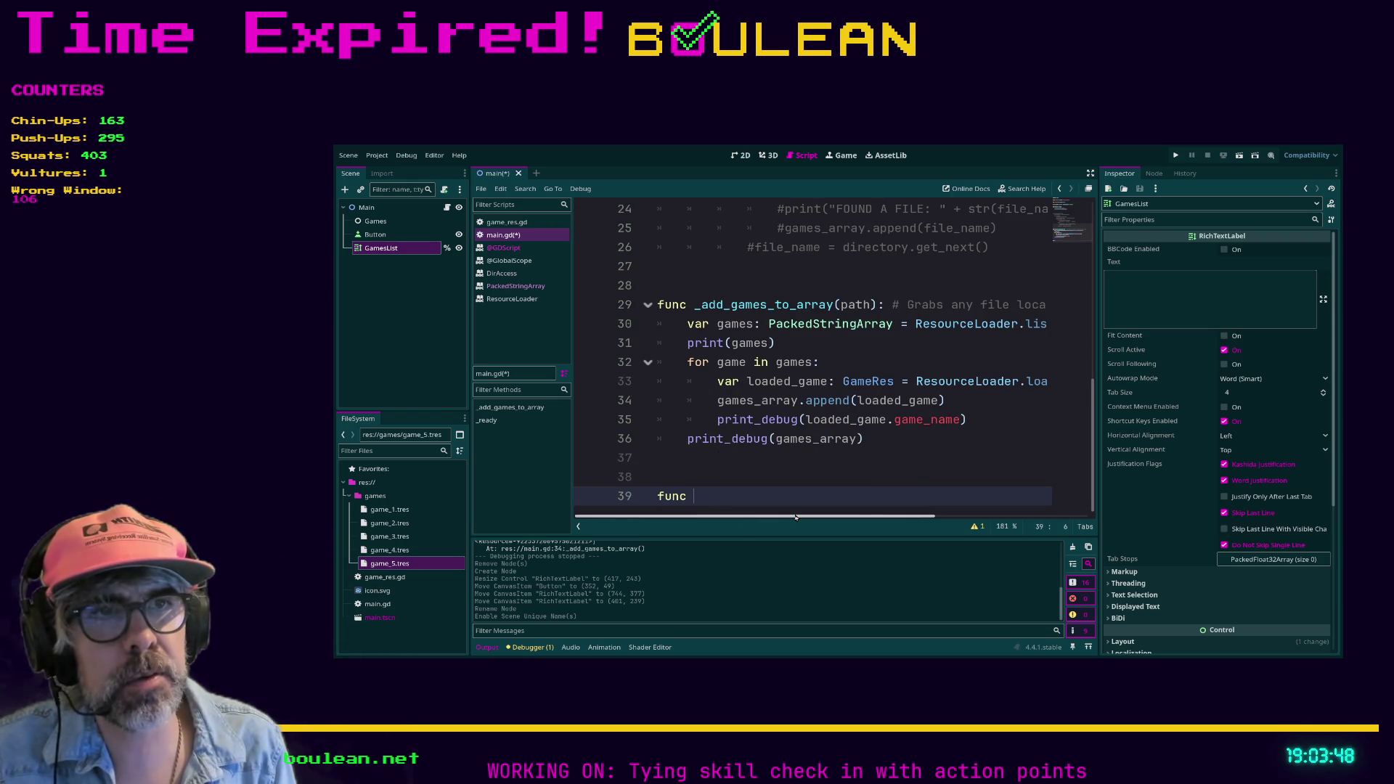
text(_add_game_)
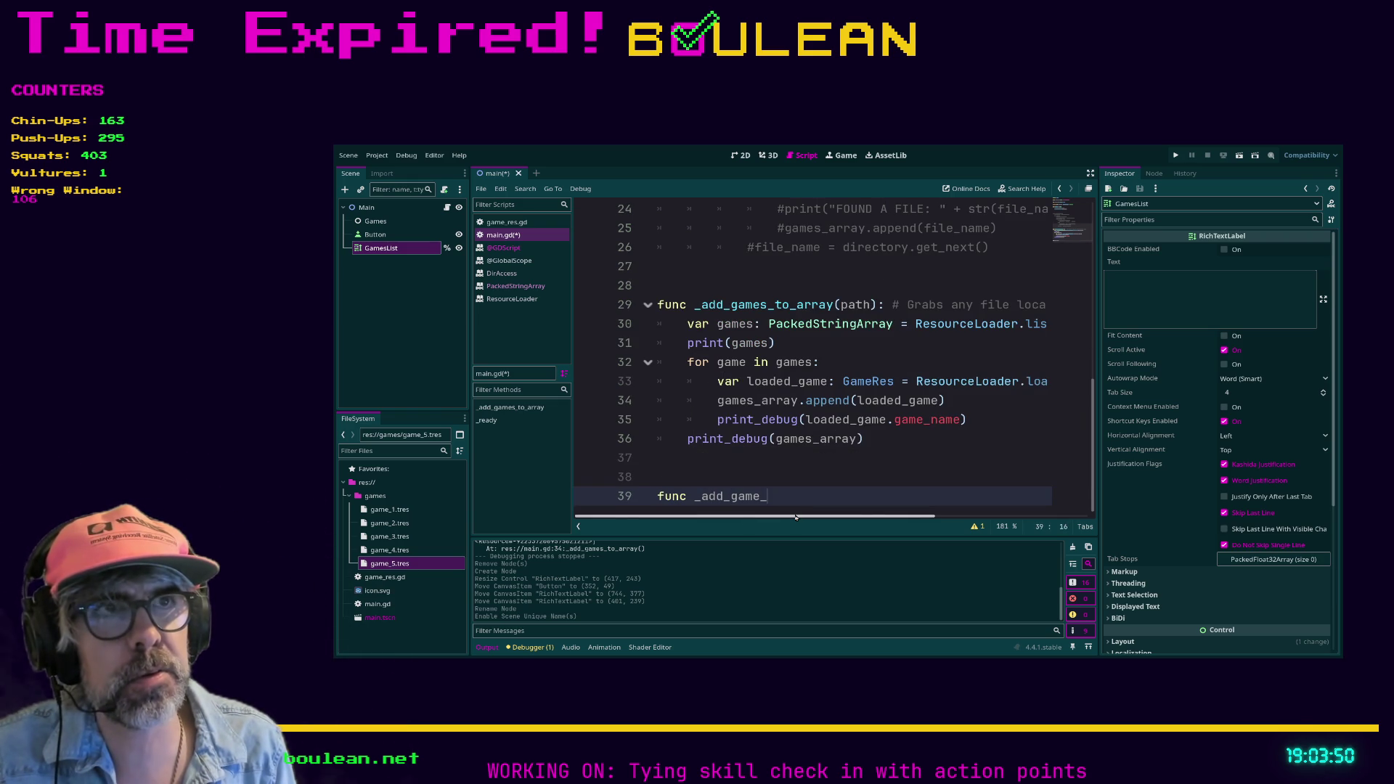
text(names_to_game)
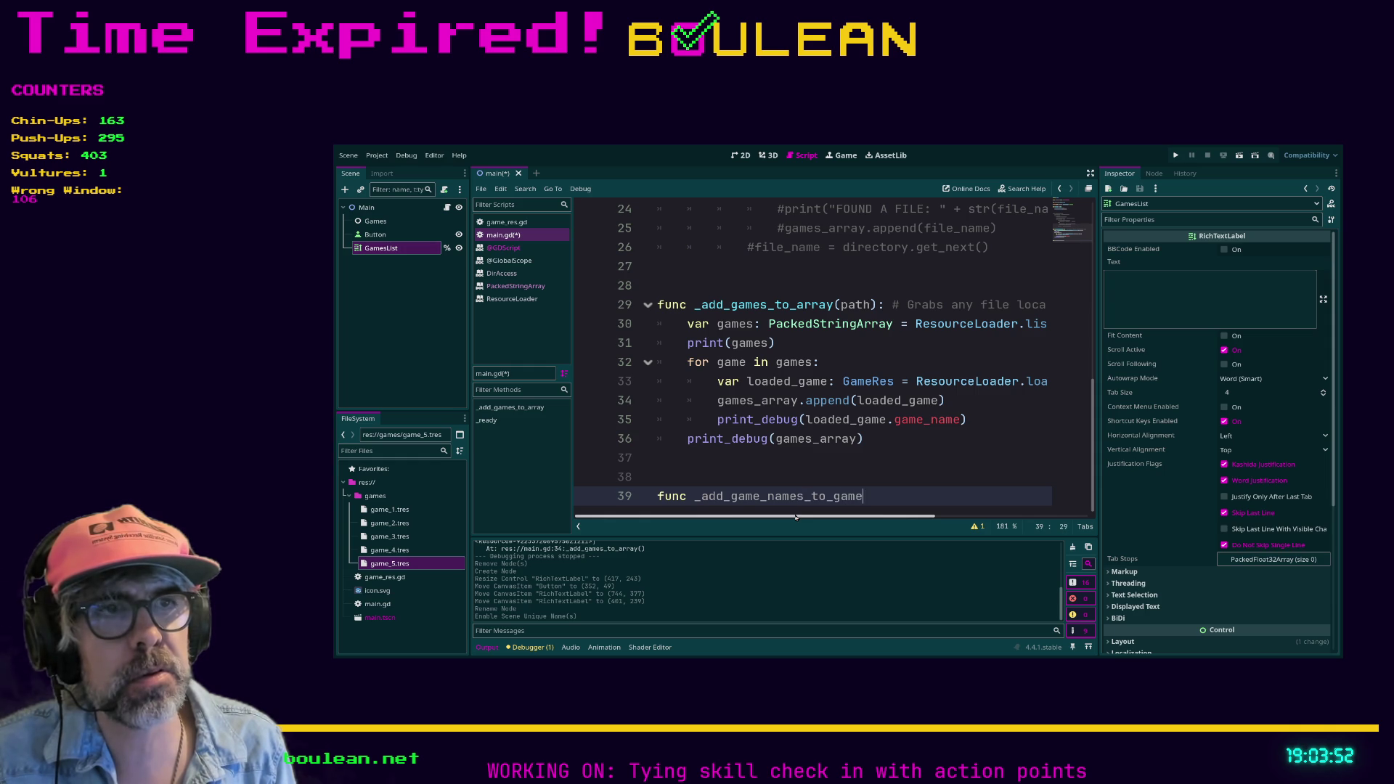
text(_list)
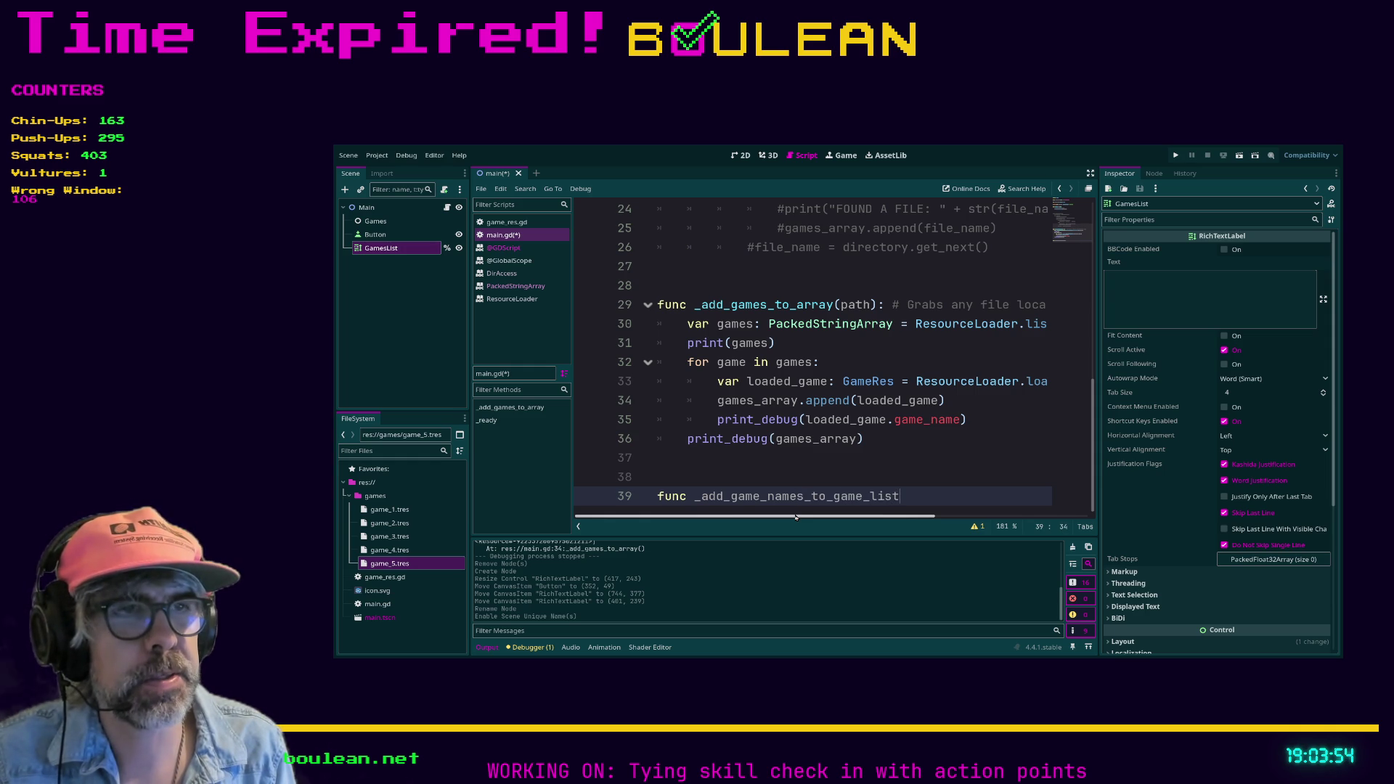
text(() ->)
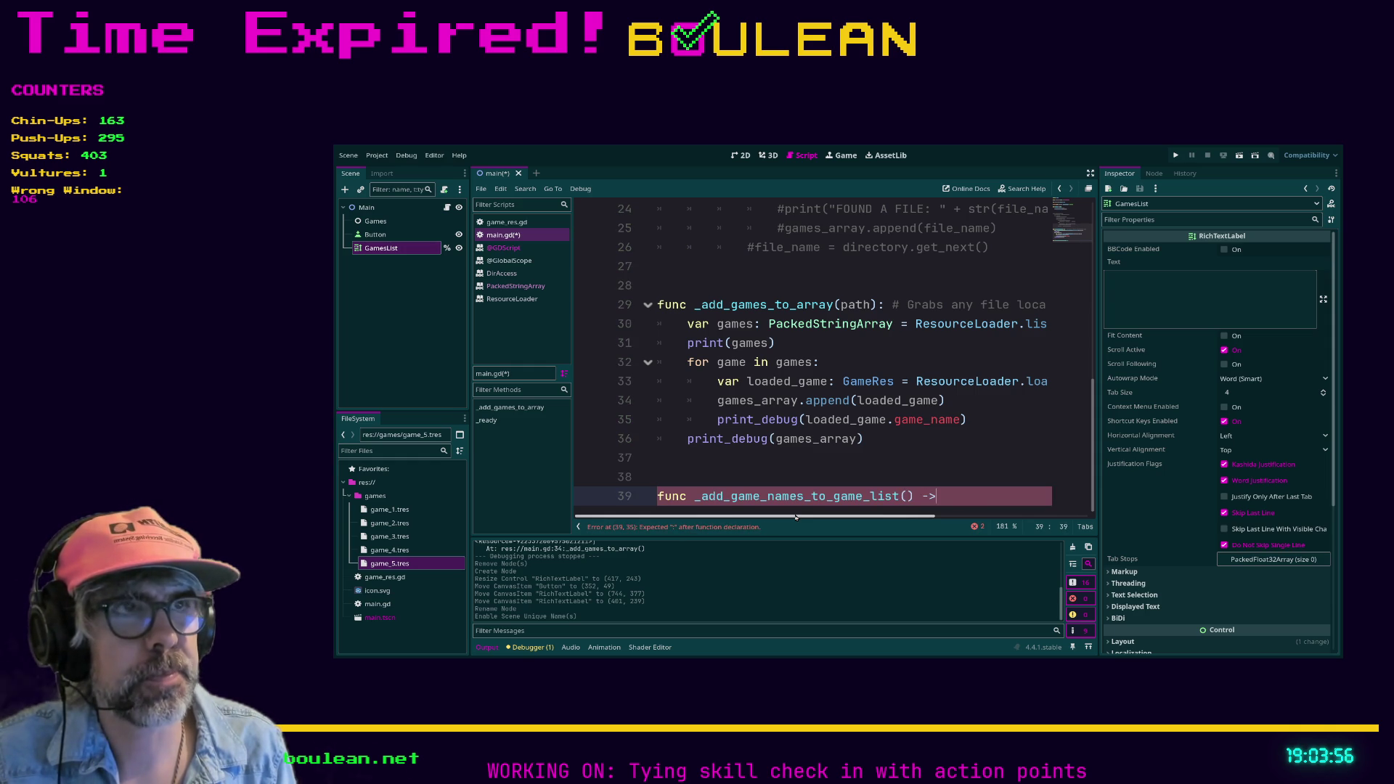
text( void:)
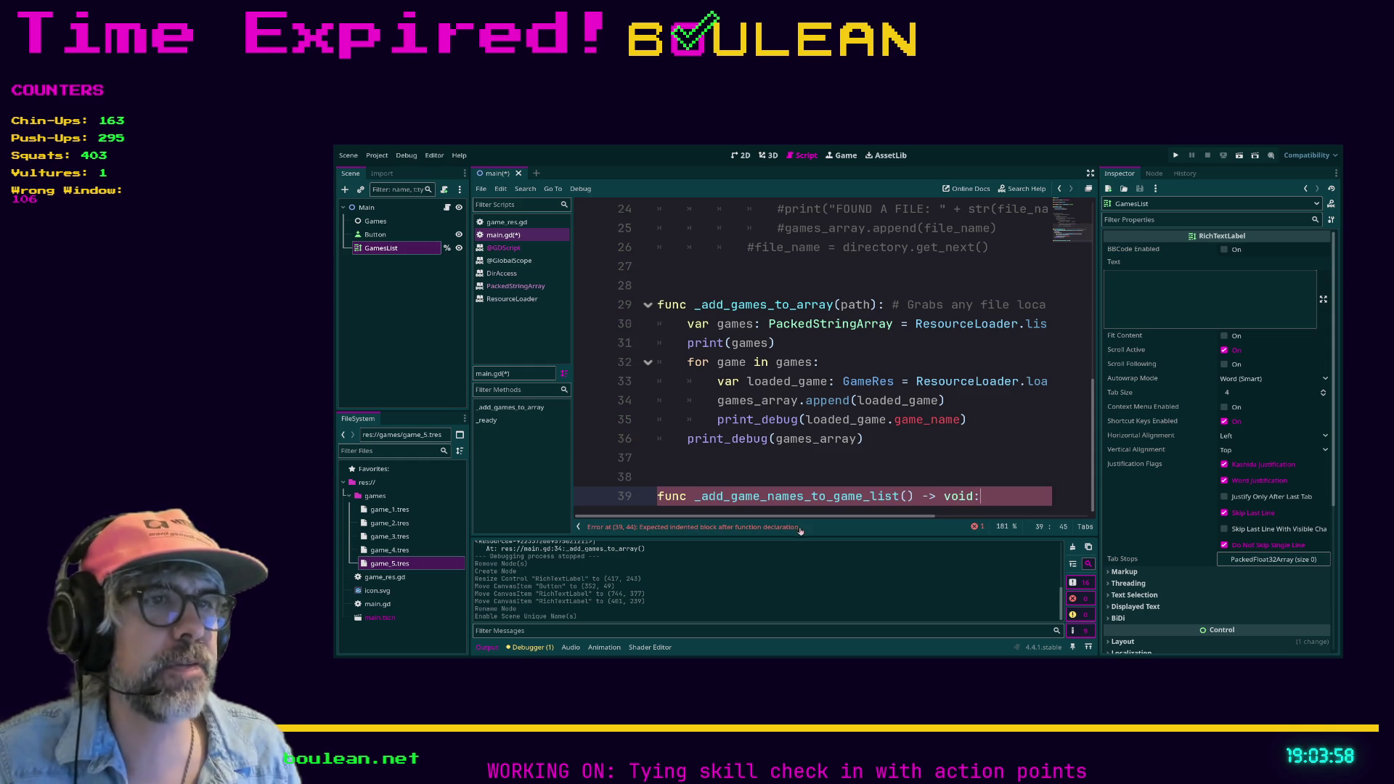
mouse_move(799, 516)
mouse_down()
mouse_move(937, 517)
mouse_move(799, 516)
mouse_up()
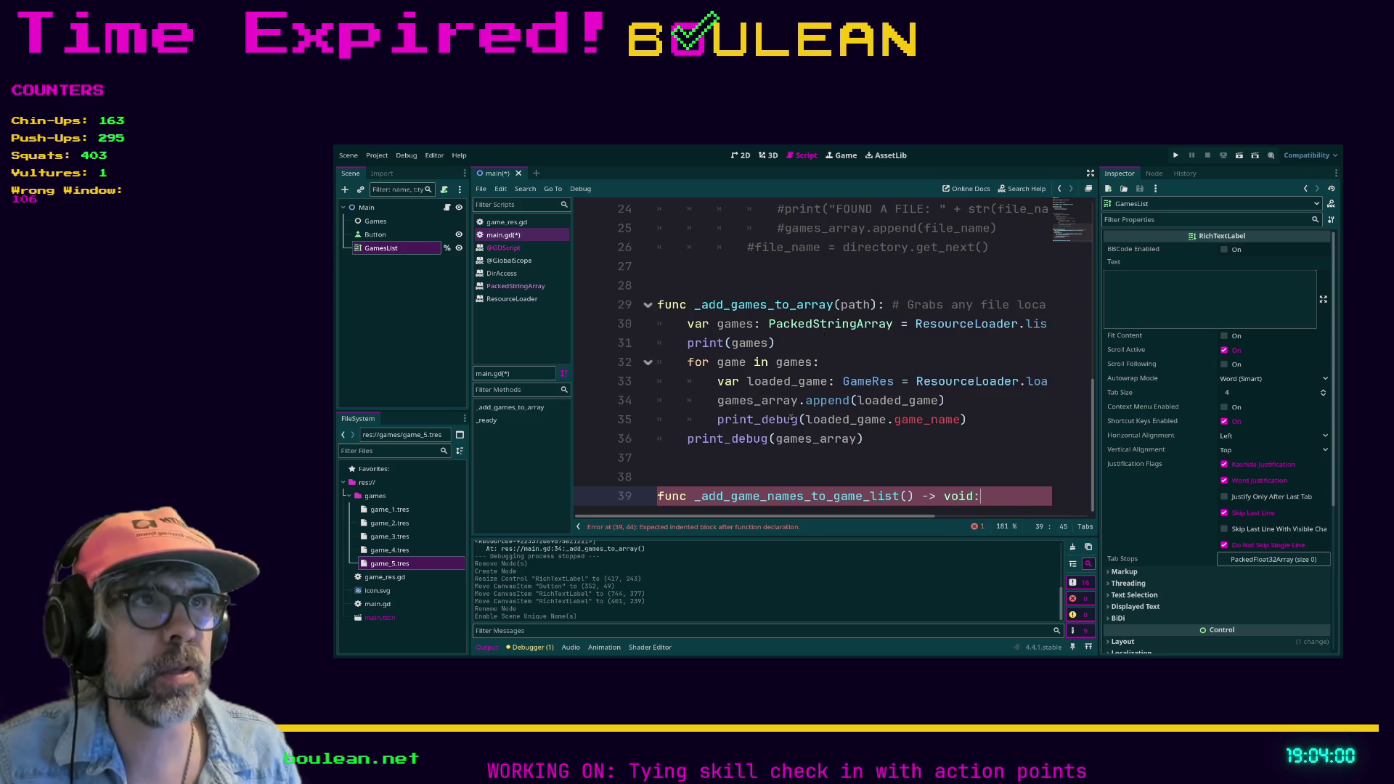
click(885, 305)
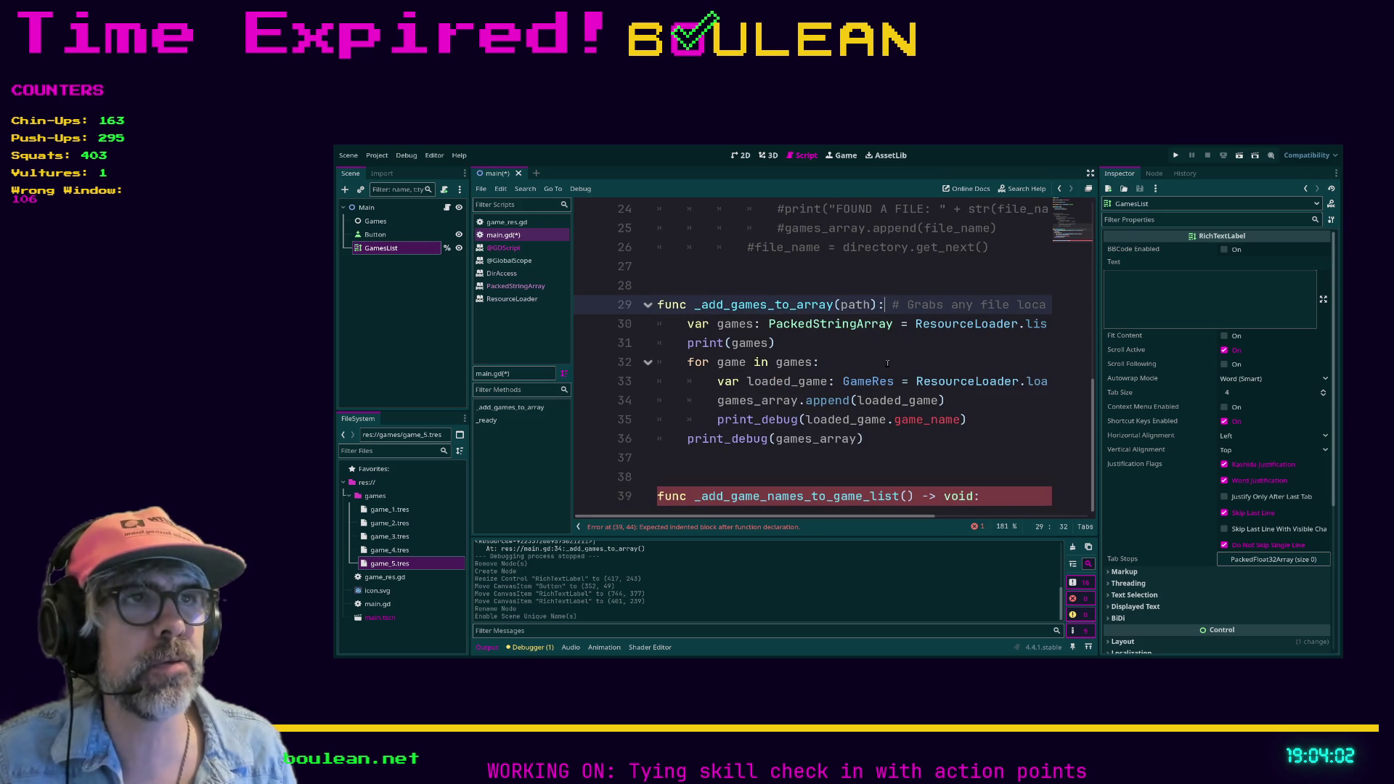
key(Left)
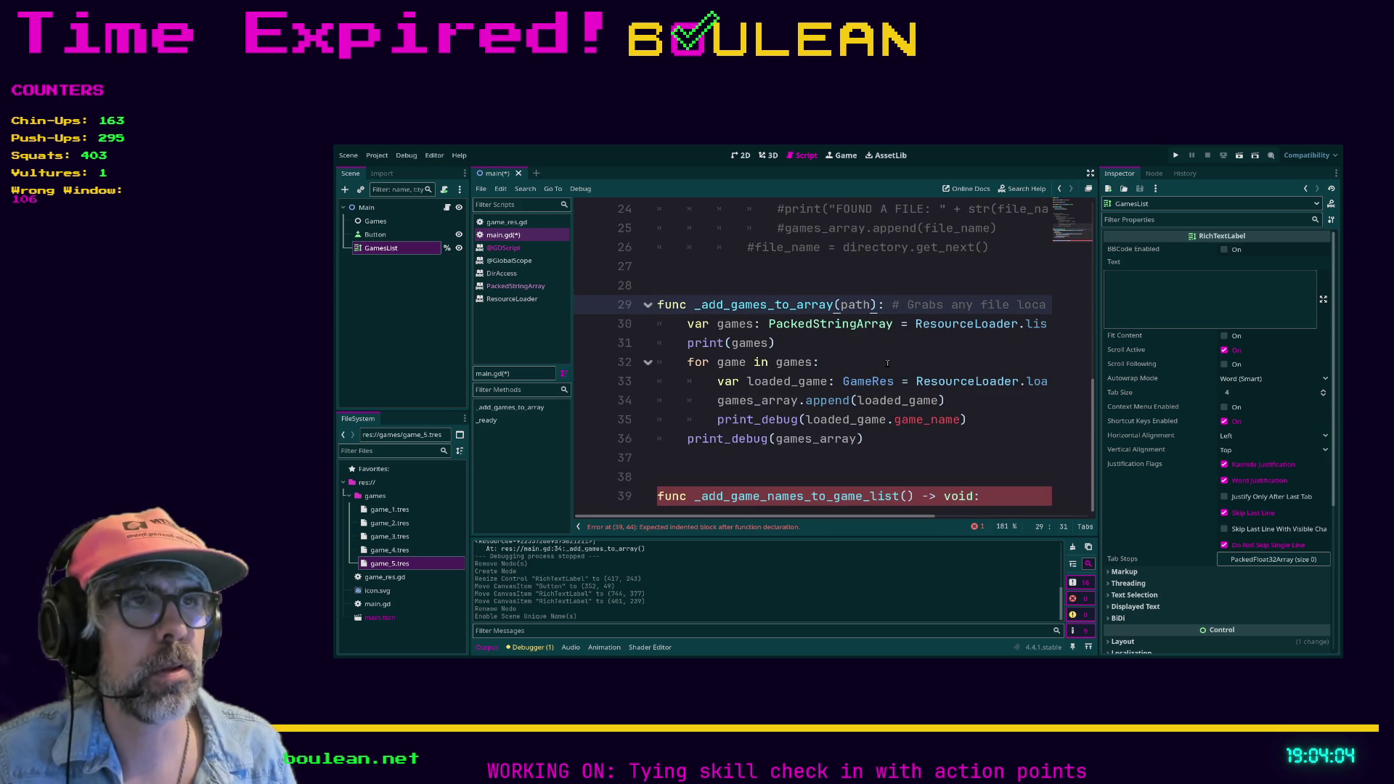
key(Right)
key(Left)
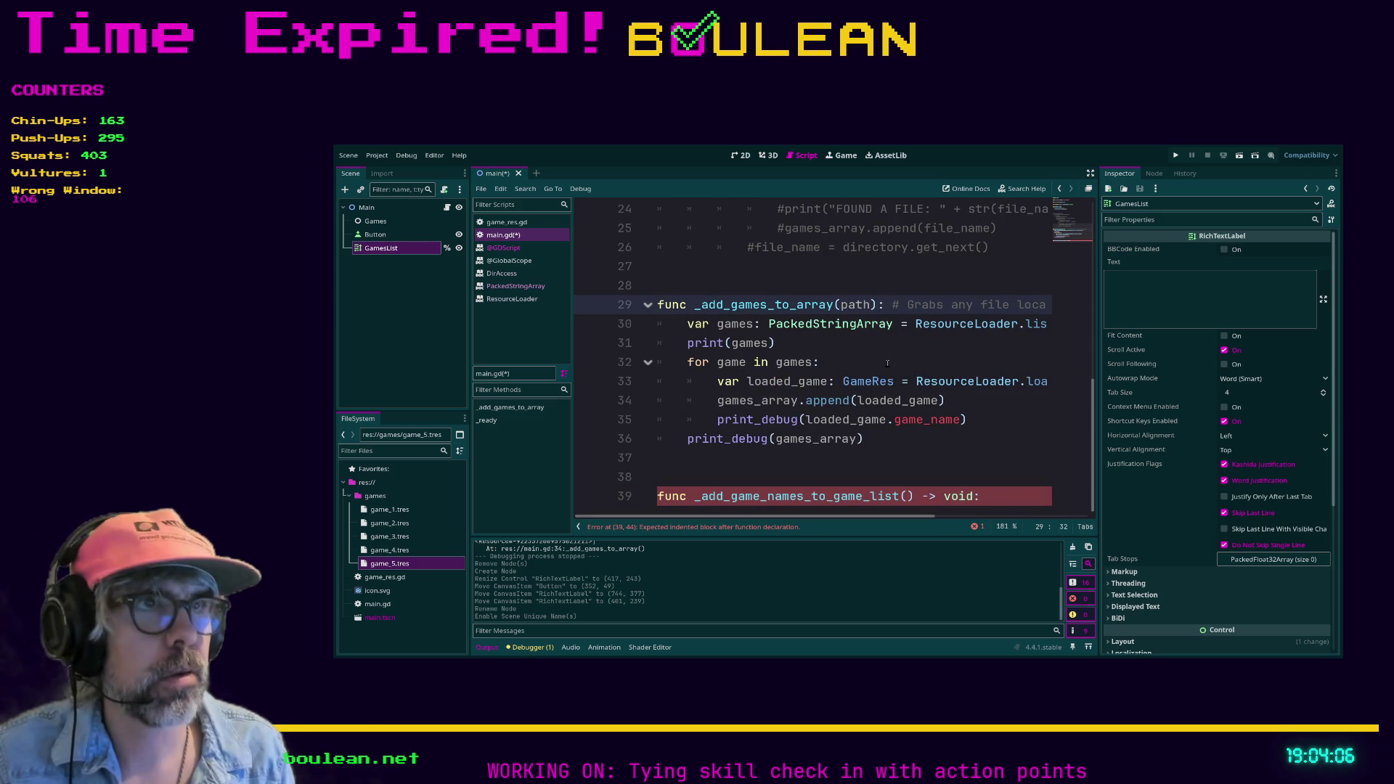
text(-)
text(> void)
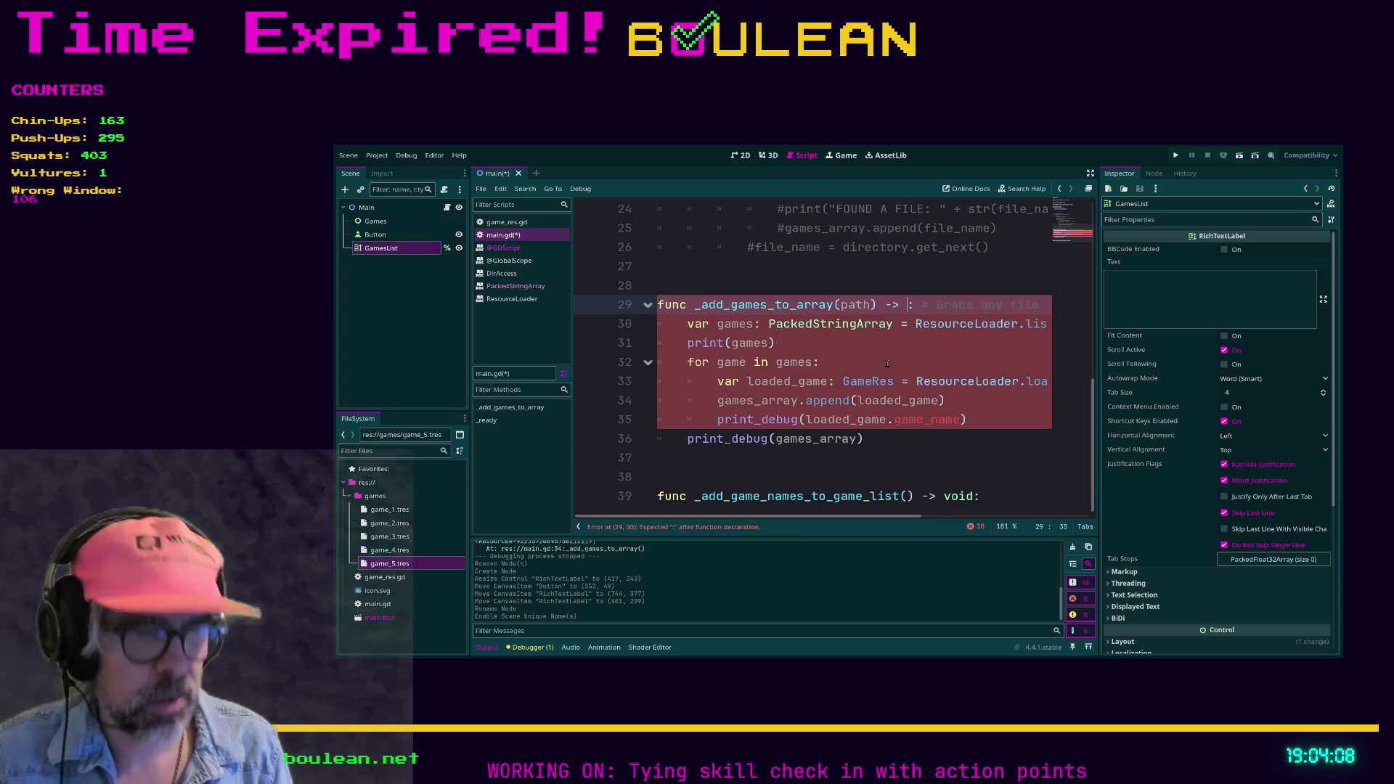
key(Right)
key(Right)
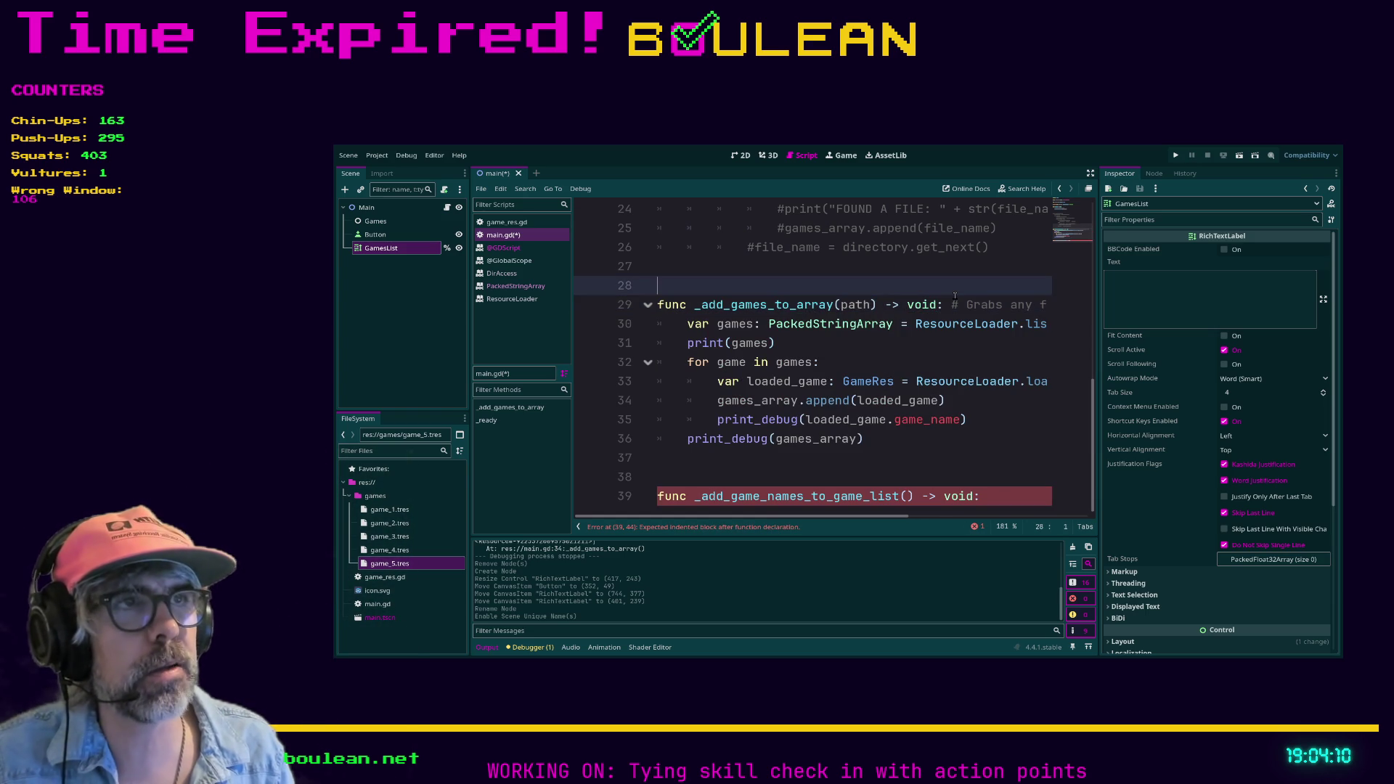
click(821, 478)
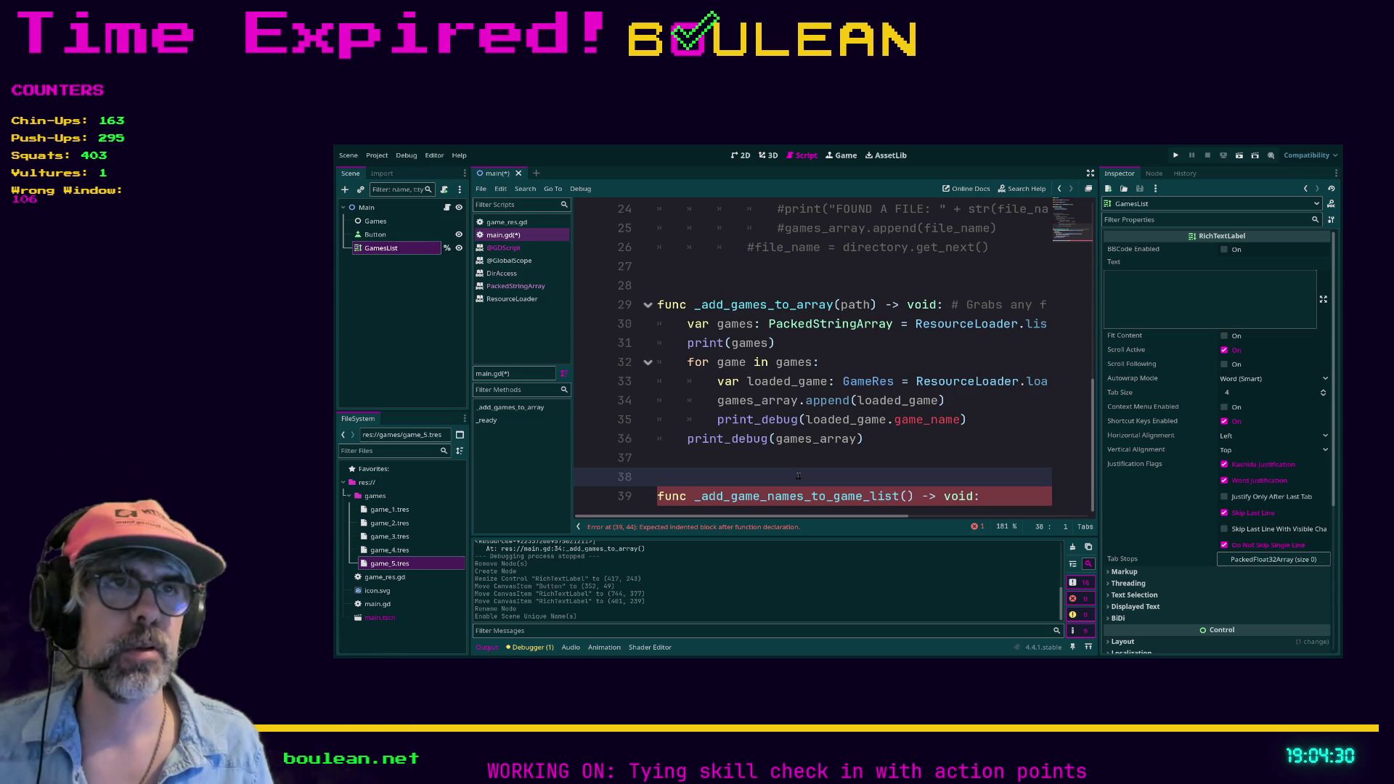
scroll(796, 452, up, 3)
scroll(796, 452, up, 5)
click(662, 304)
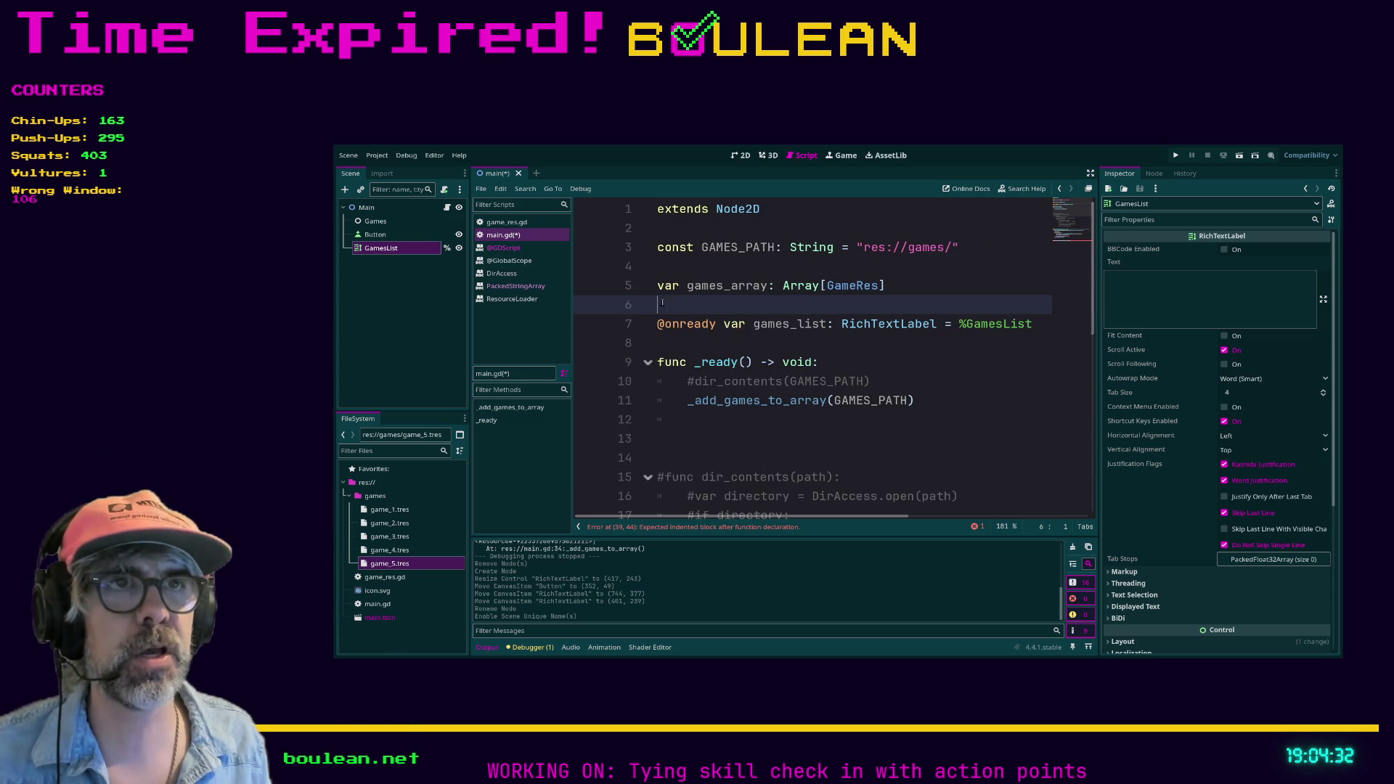
text(var te)
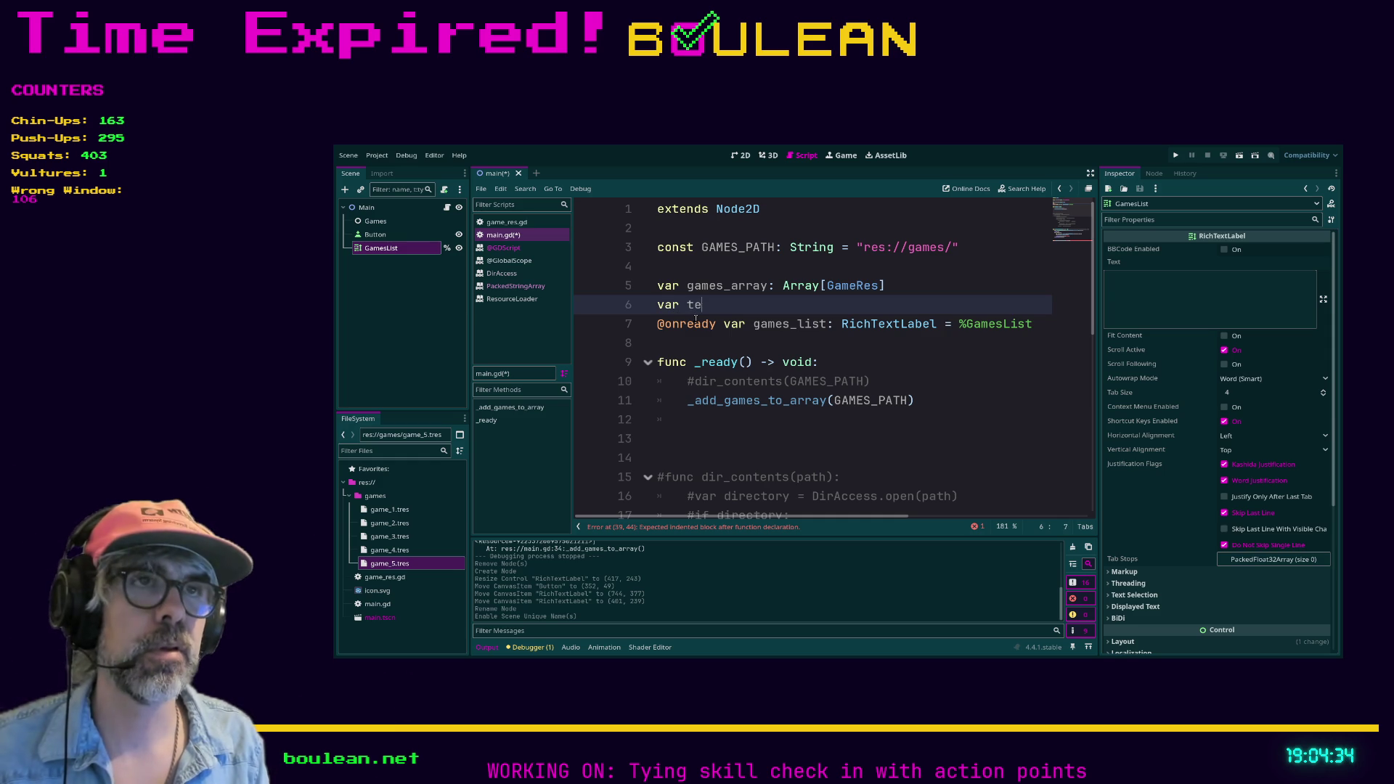
text(st = 5)
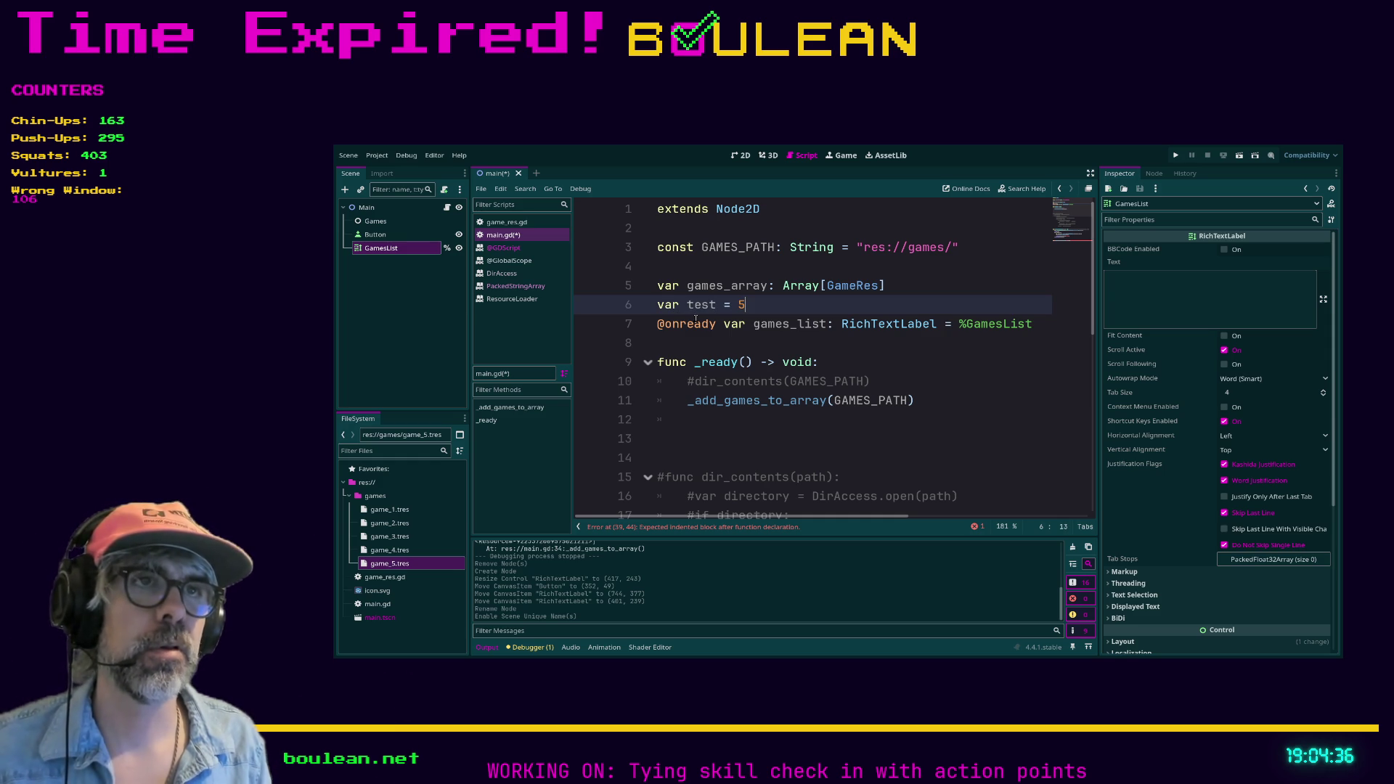
click(679, 342)
click(783, 310)
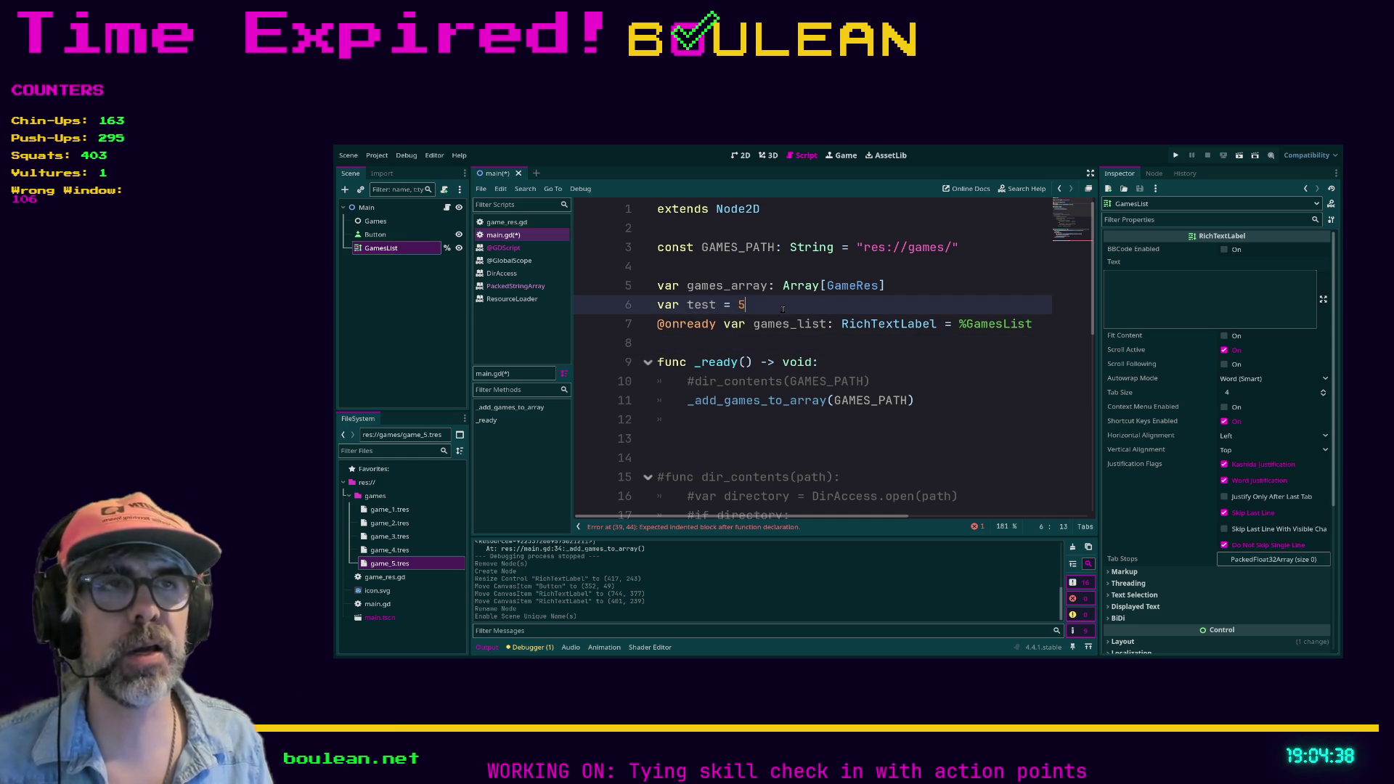
key(shift+Home)
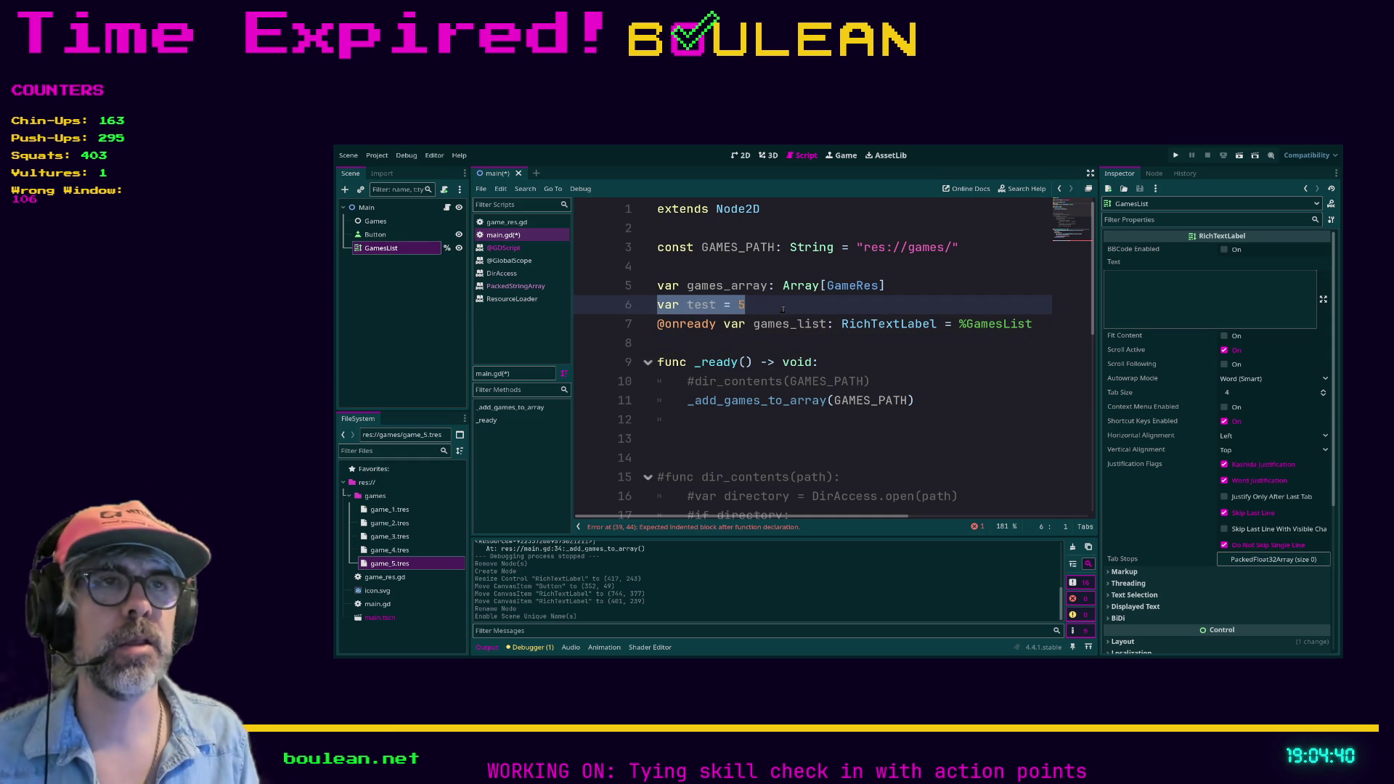
key(BackSpace)
scroll(783, 310, down, 8)
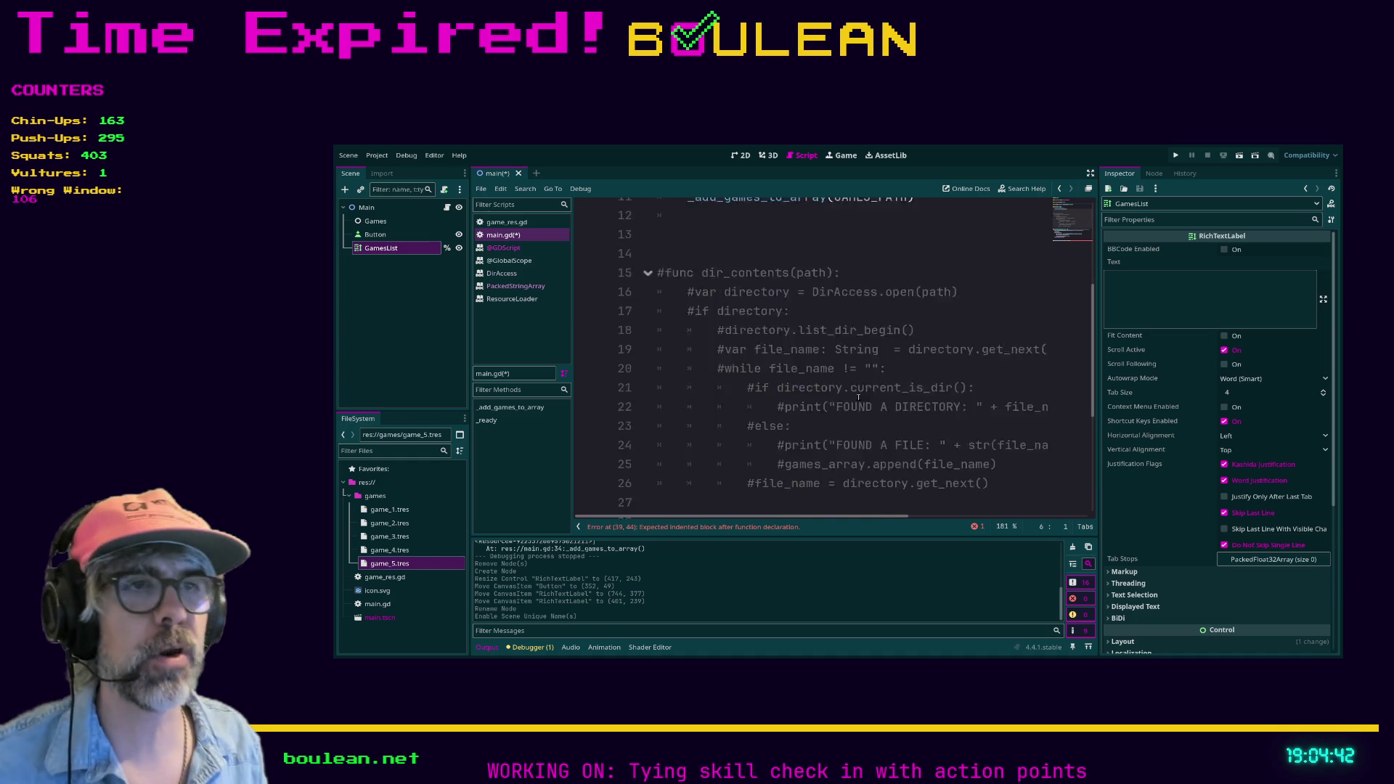
Write the loop over games_array that calls games_list.add_text(game.game_name).
click(855, 470)
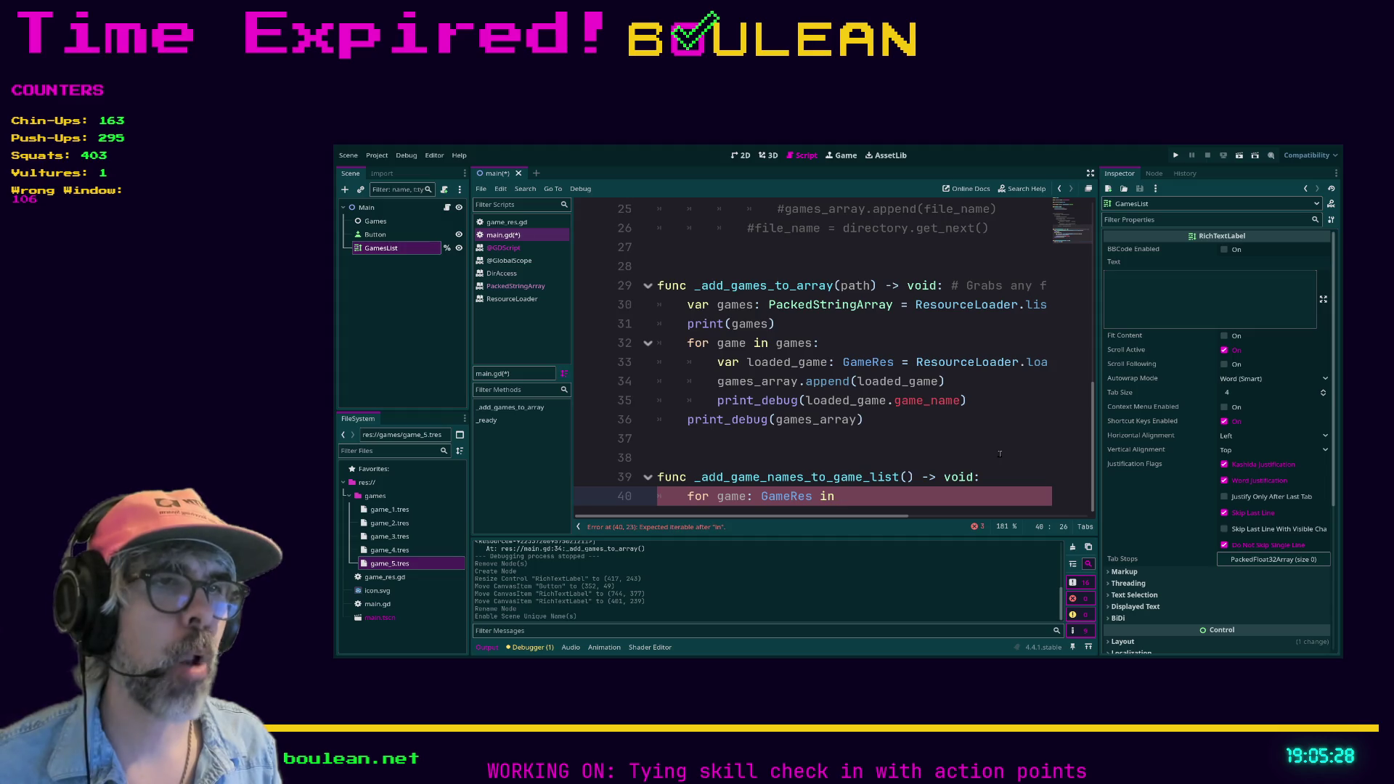
text(gma)
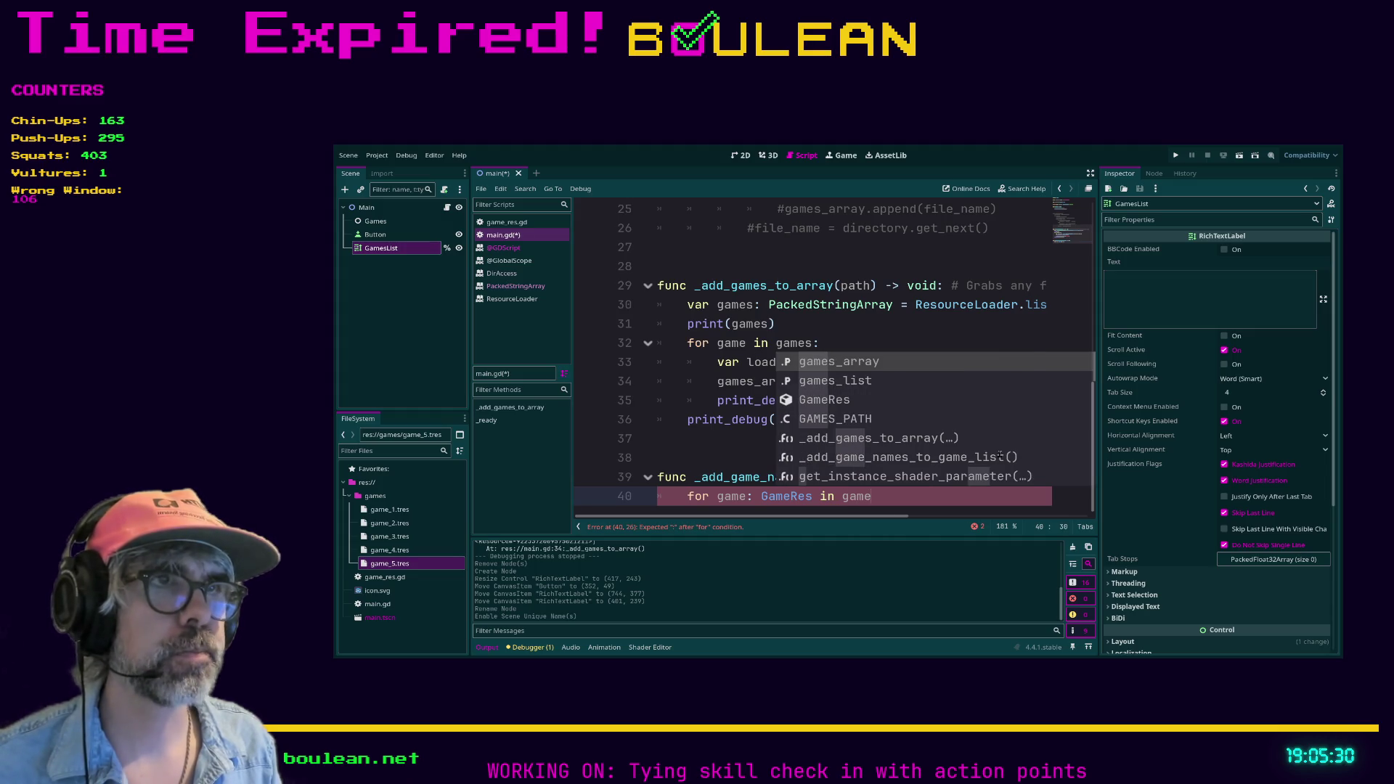
key(Return)
key(Return)
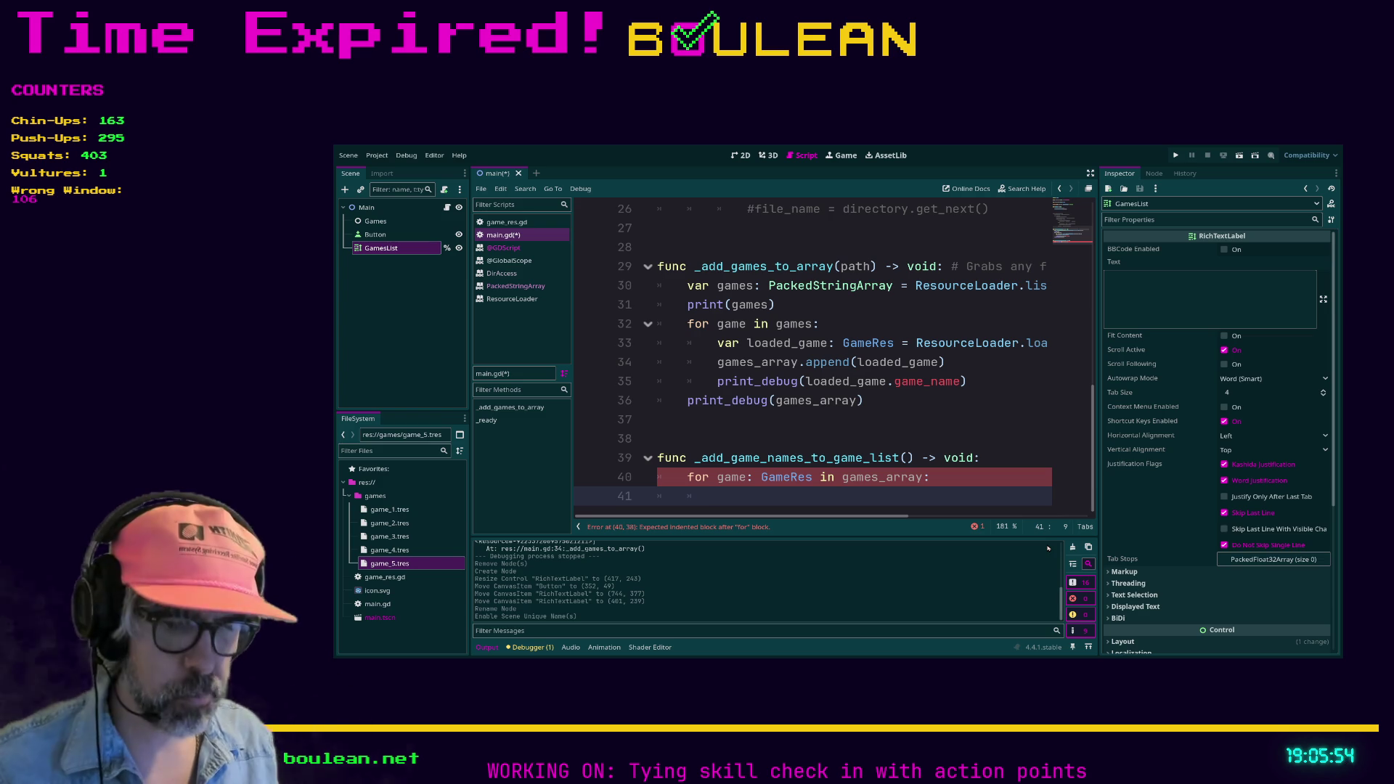
text(games)
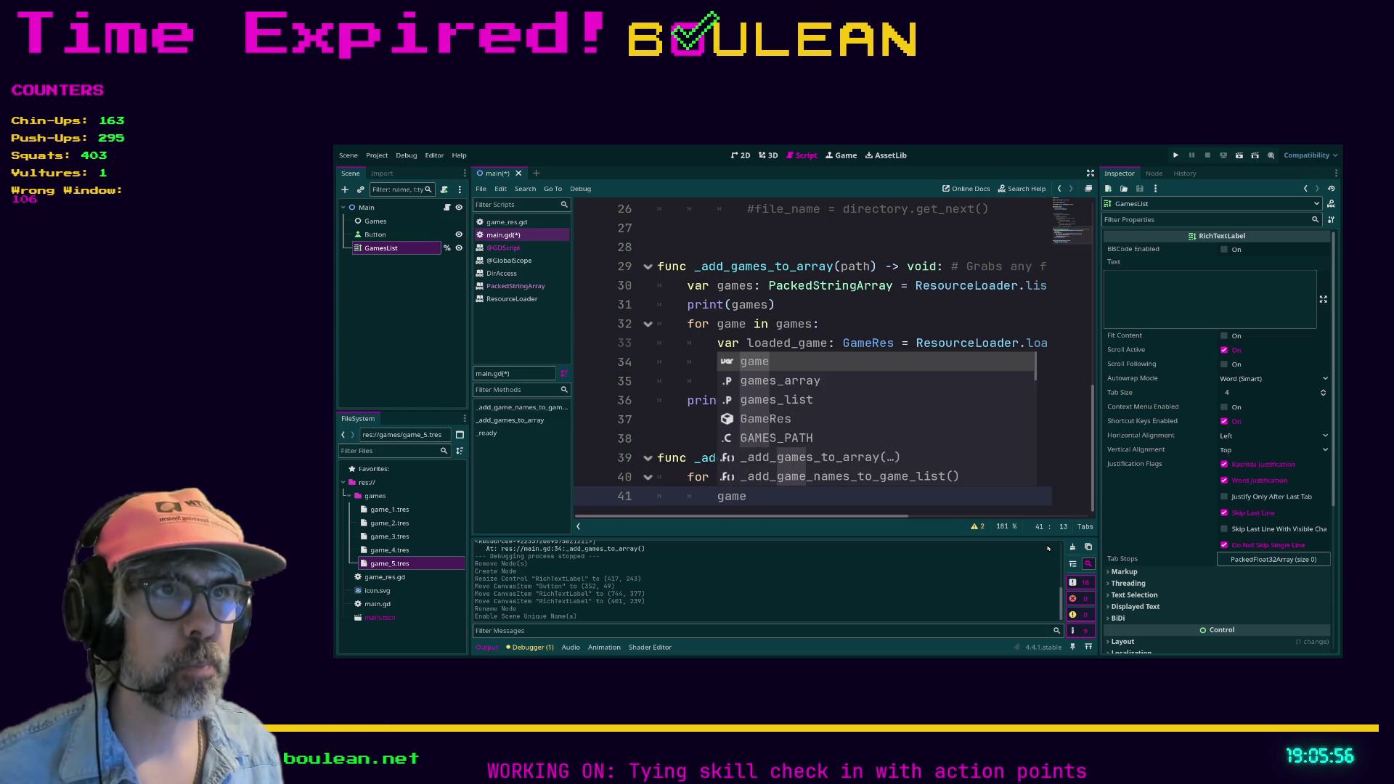
key(Down)
key(Down)
key(Return)
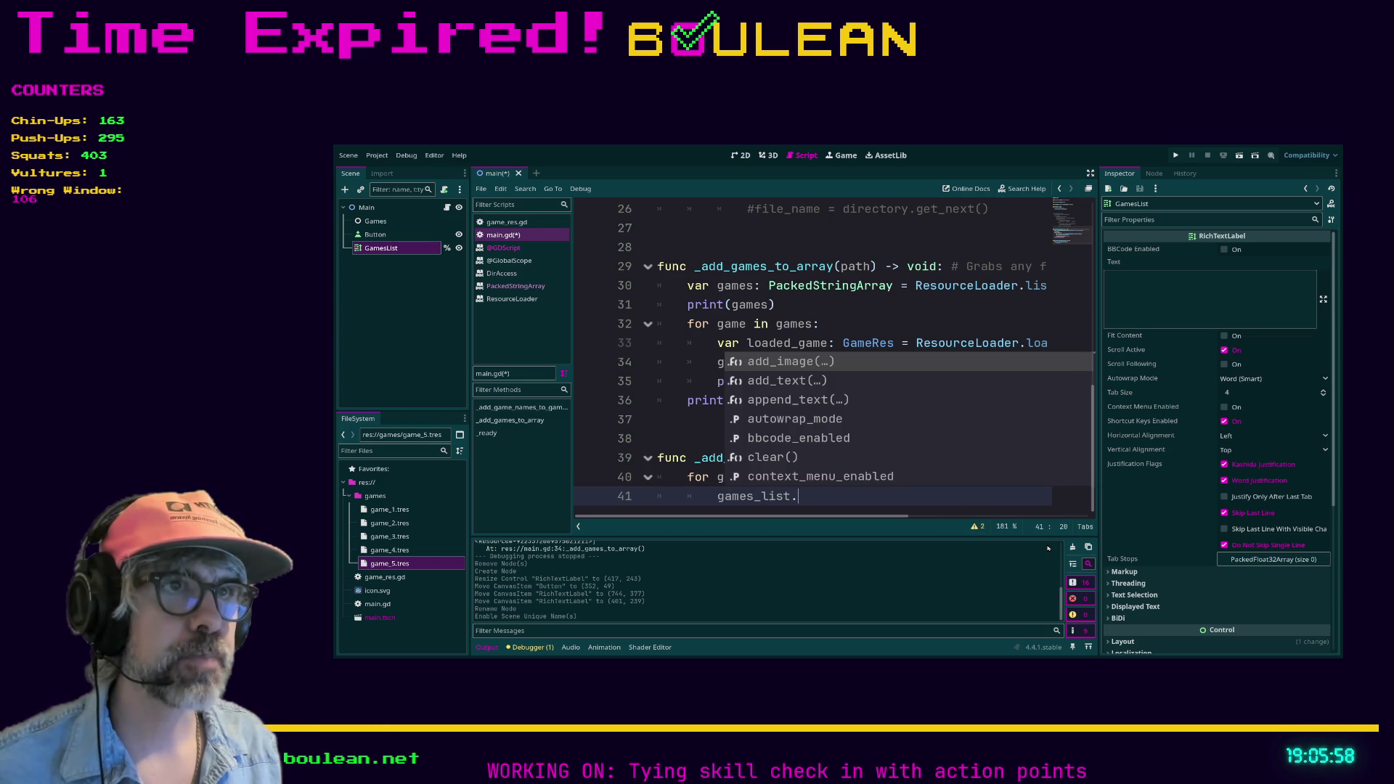
key(Down)
key(Return)
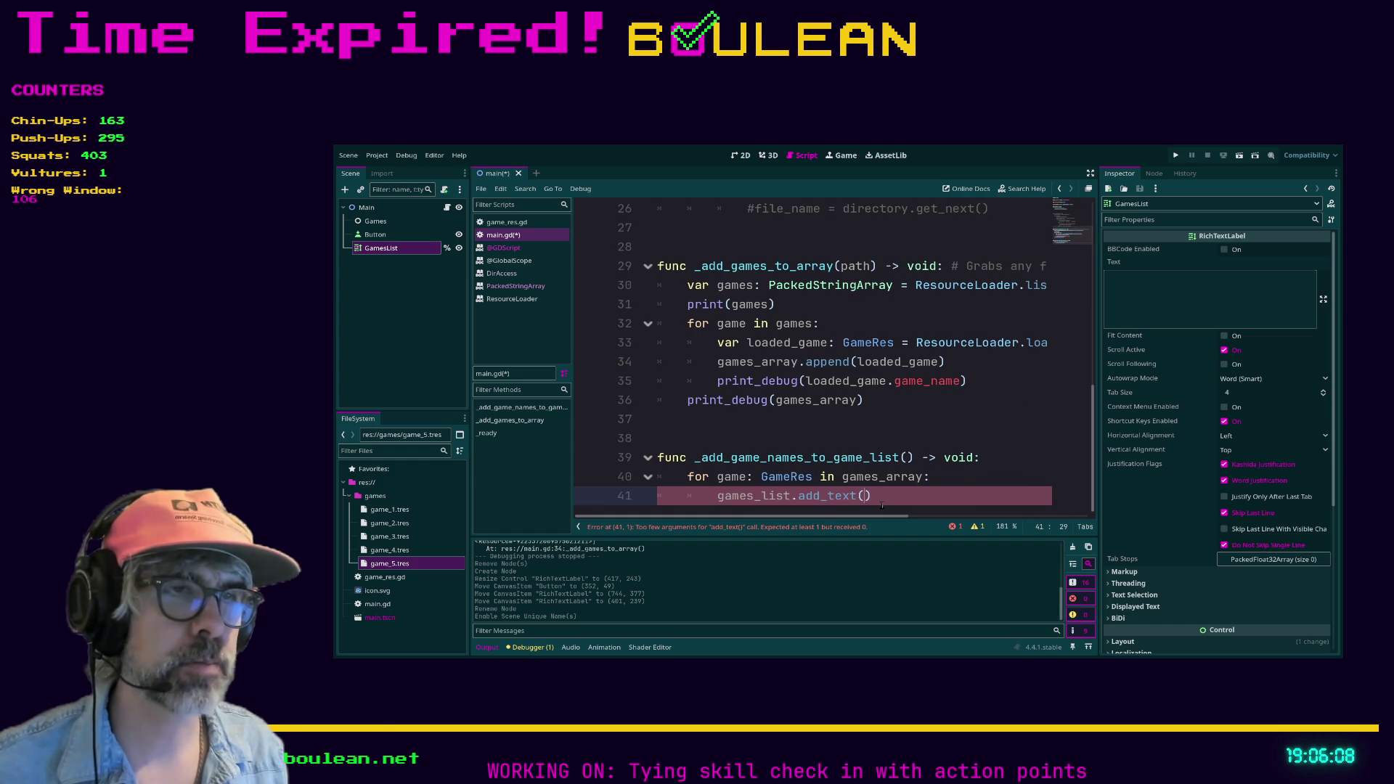
text(game.game)
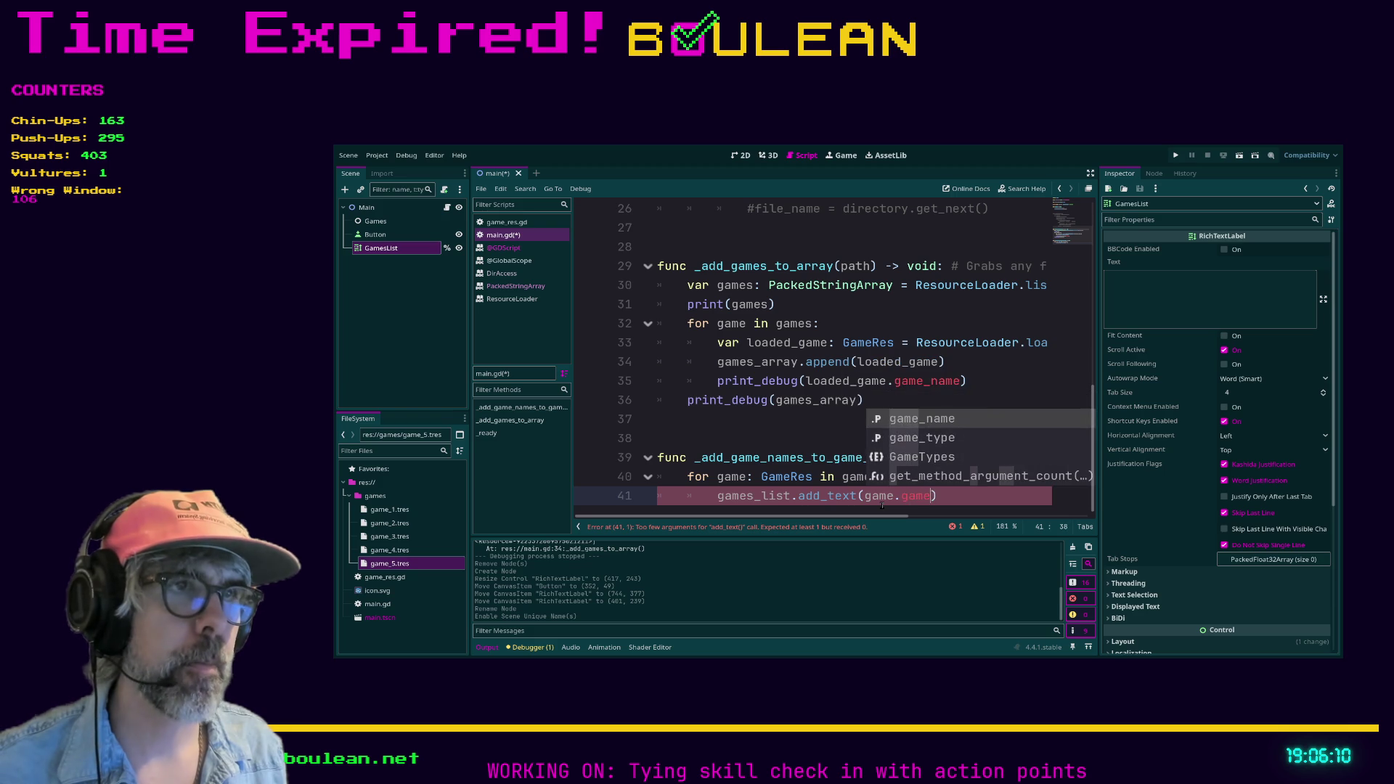
key(Return)
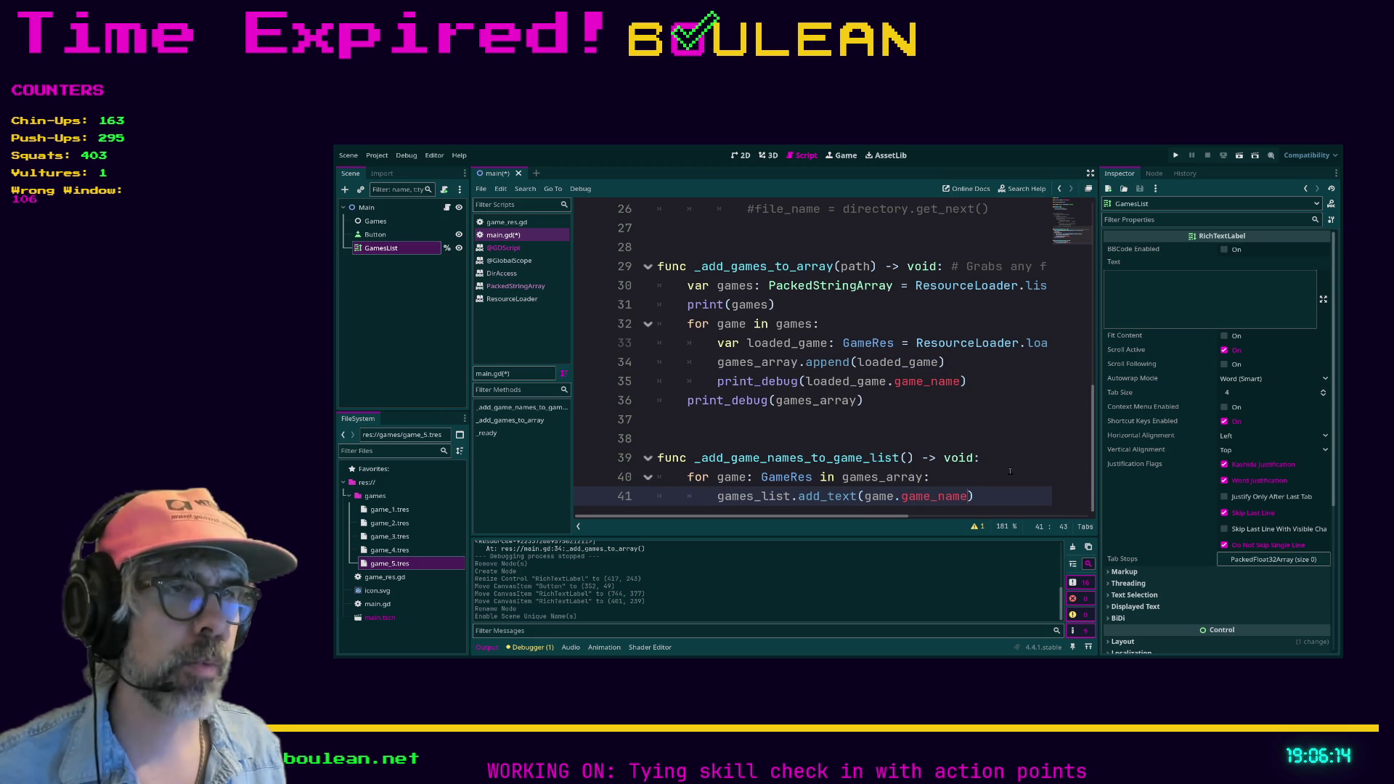
Add a games_list.add_text("\n") line after it and save main.gd.
click(1006, 495)
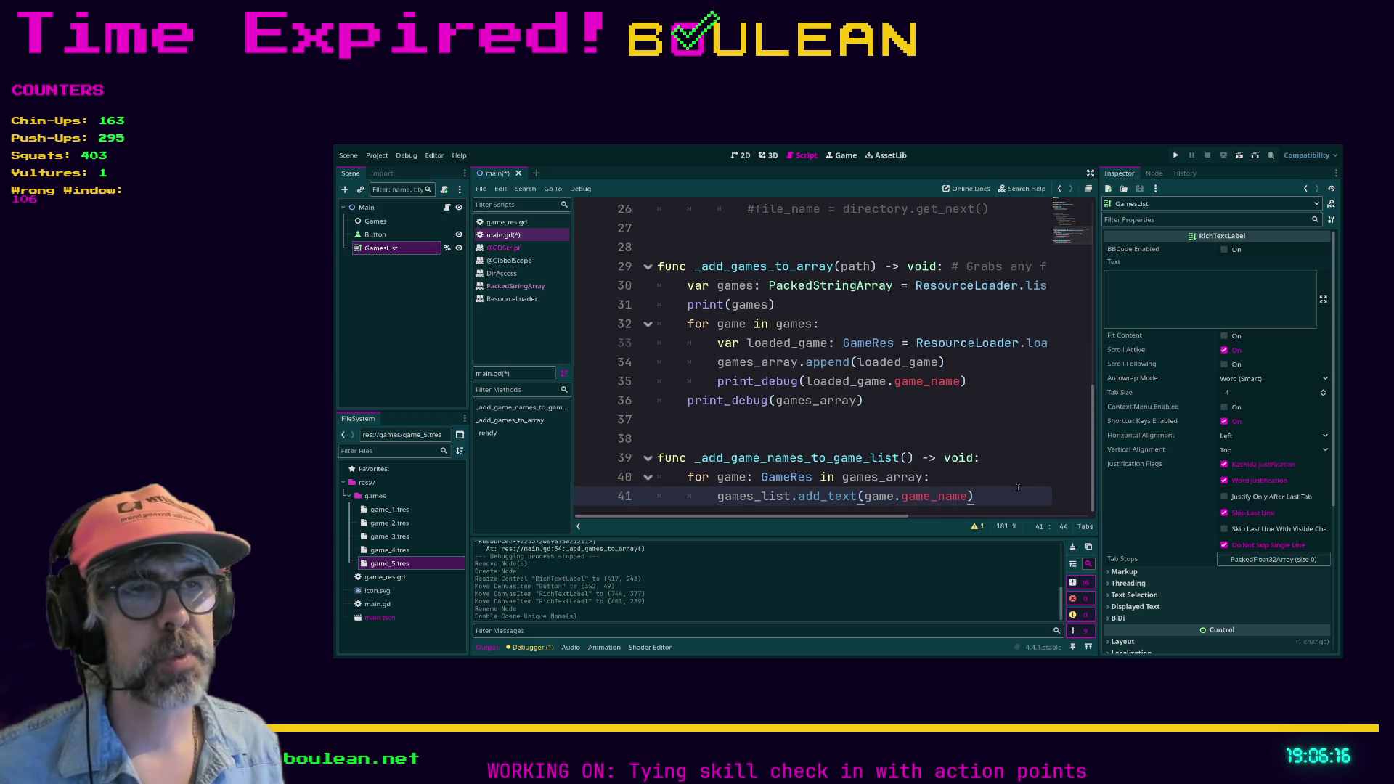
key(Return)
text(game)
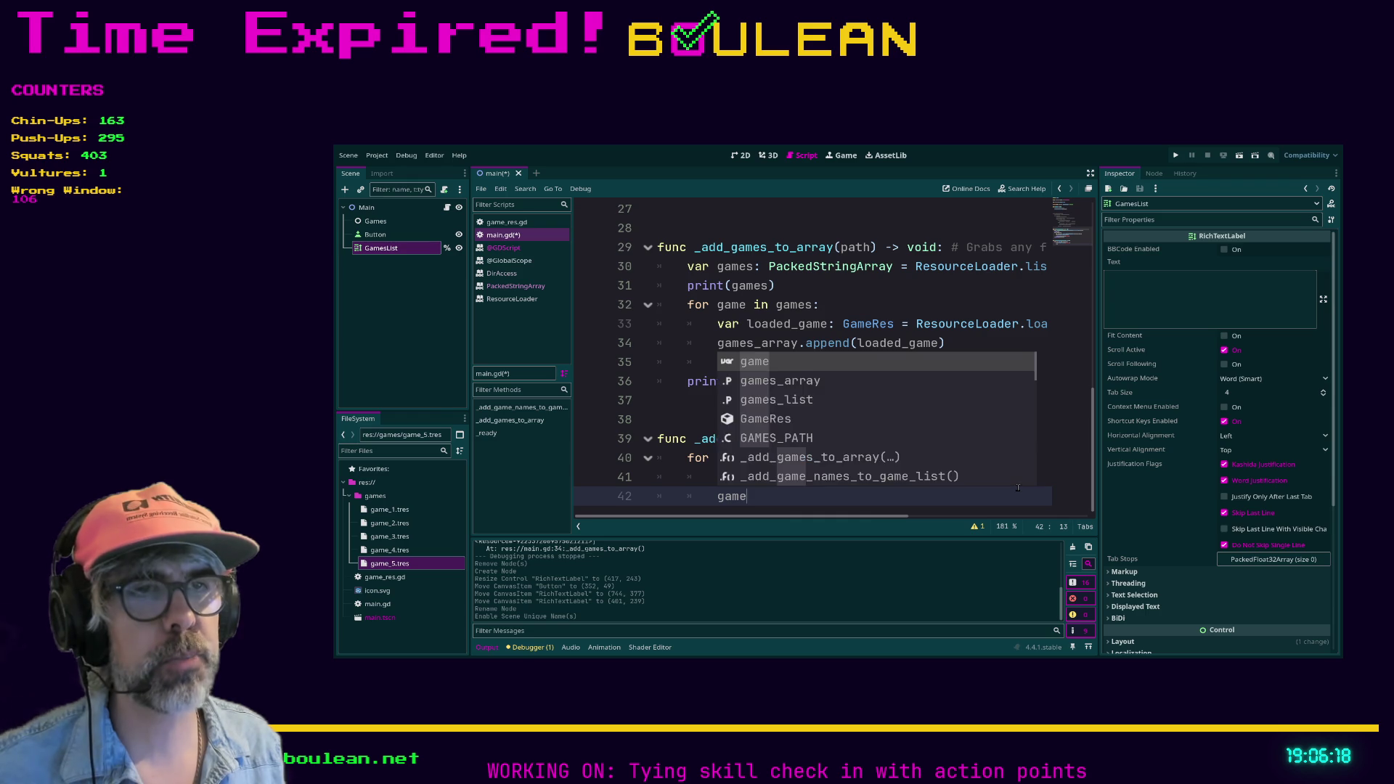
text(s_)
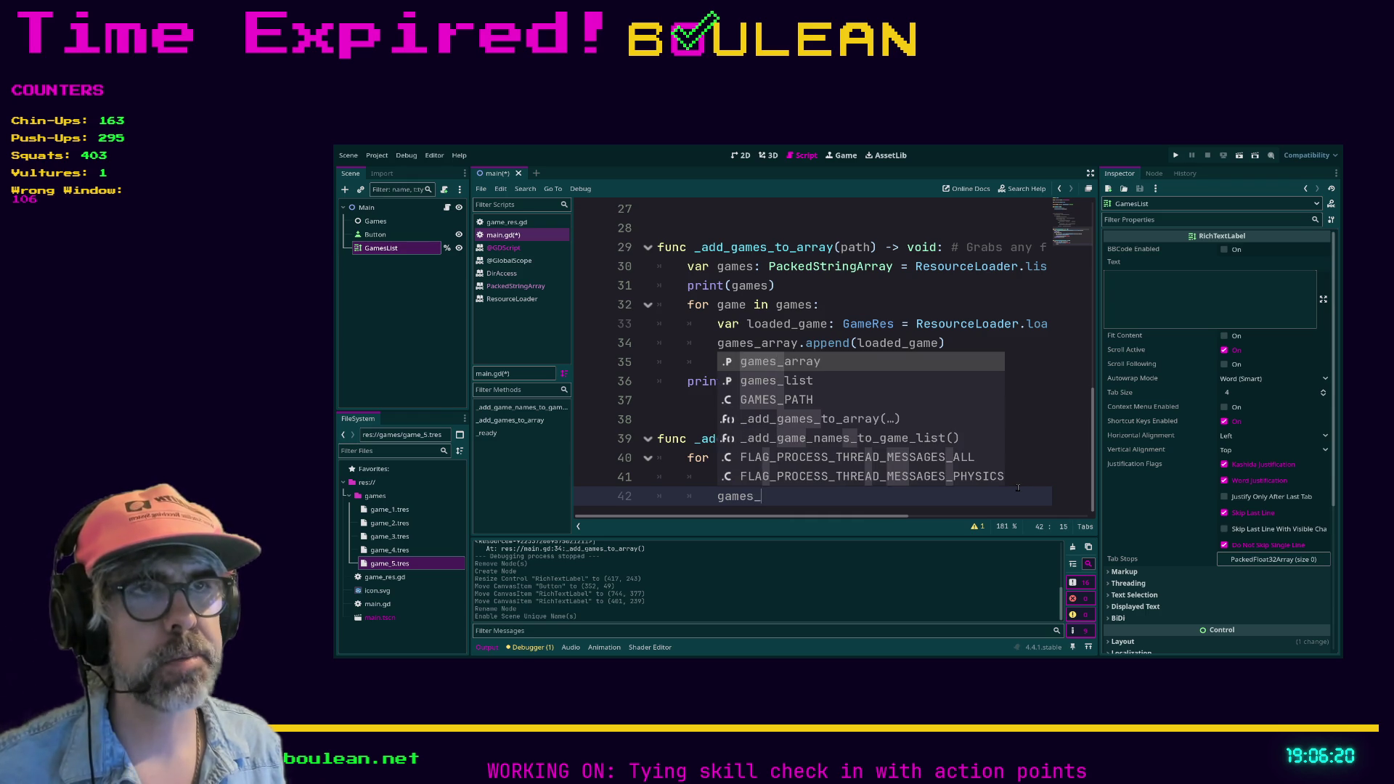
key(Down)
key(Return)
text(.add_t)
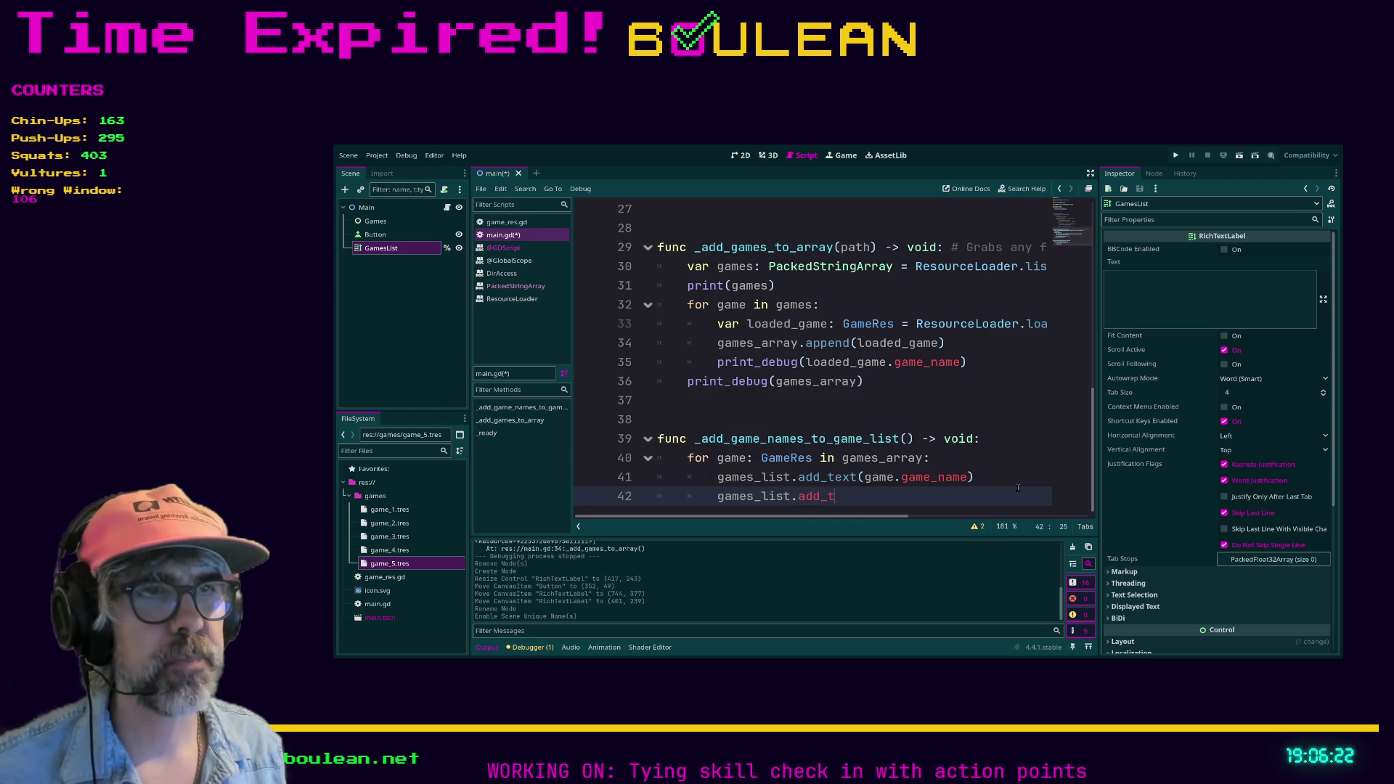
text(ext()
key(Return)
text("\)
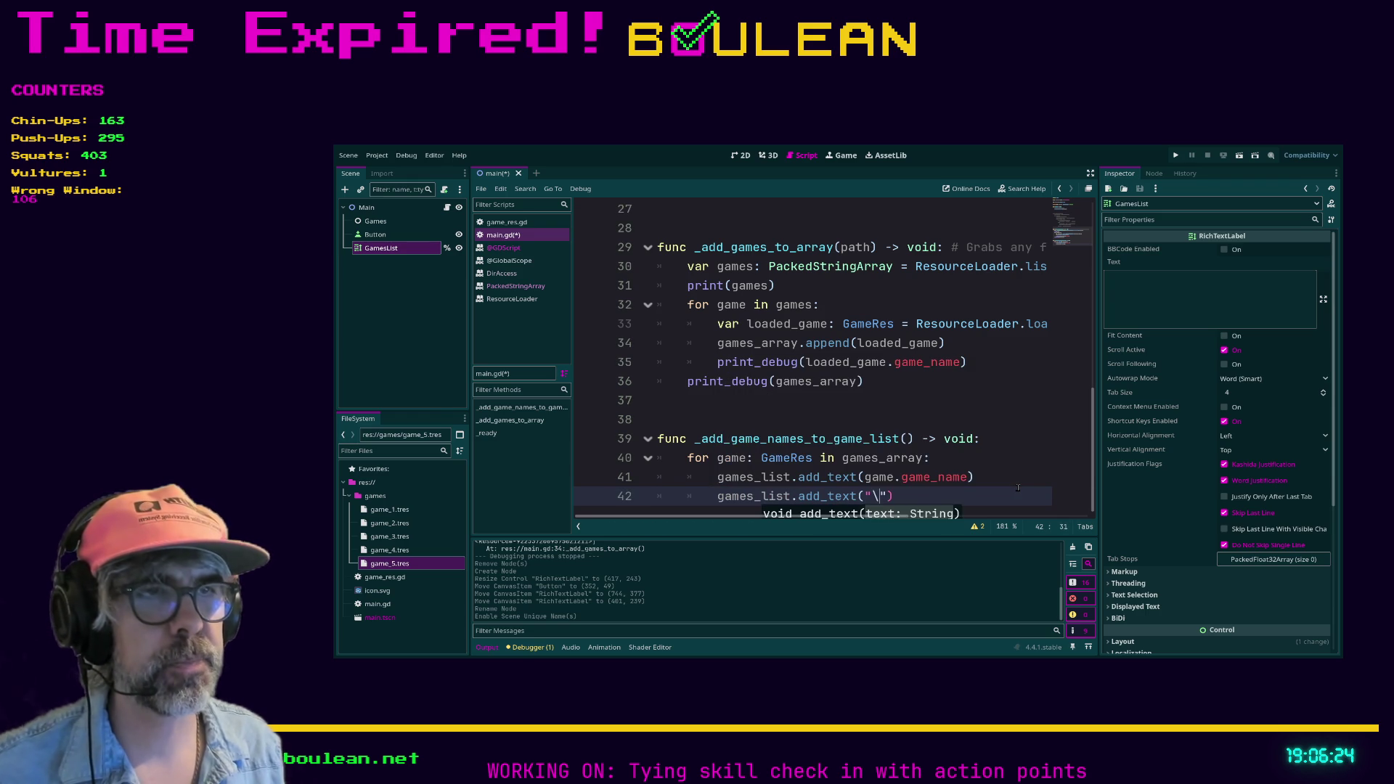
text(n)
click(964, 500)
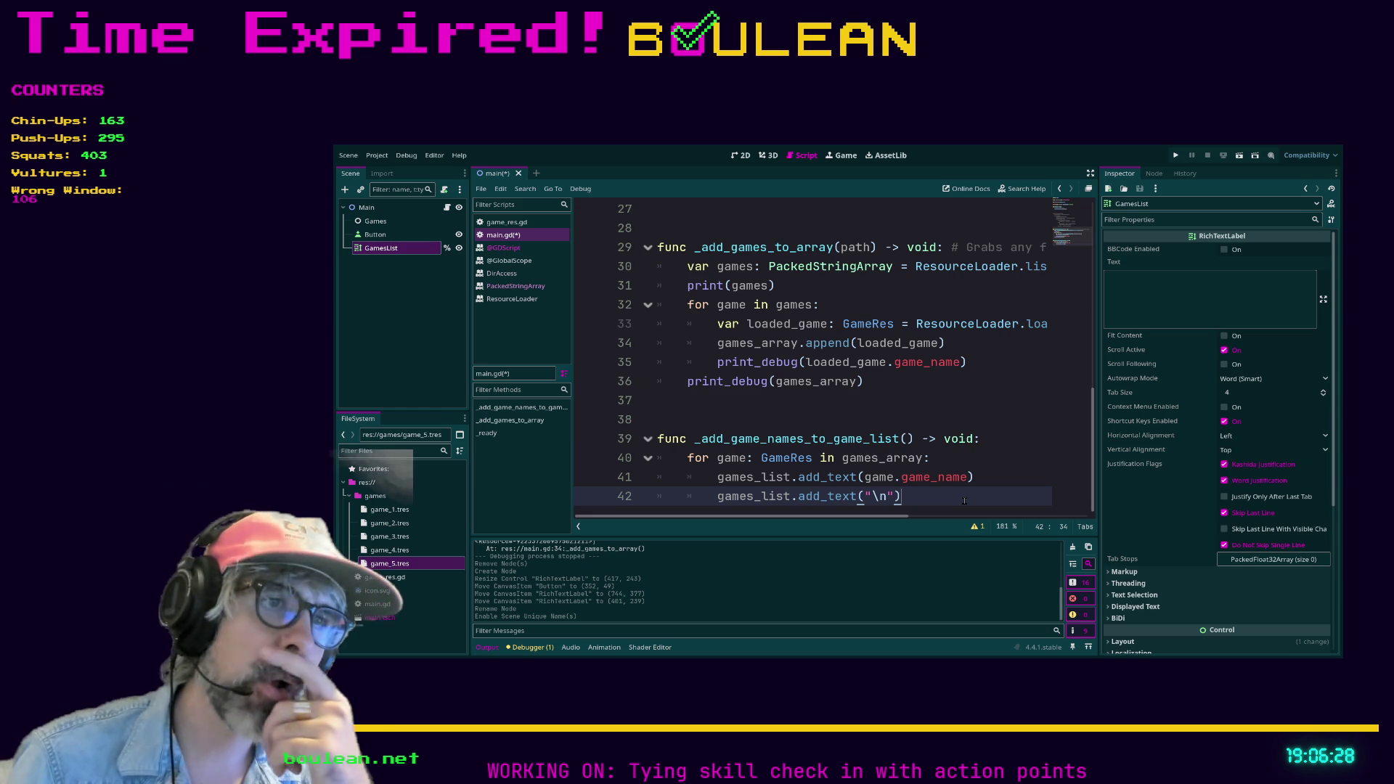
key(ctrl+s)
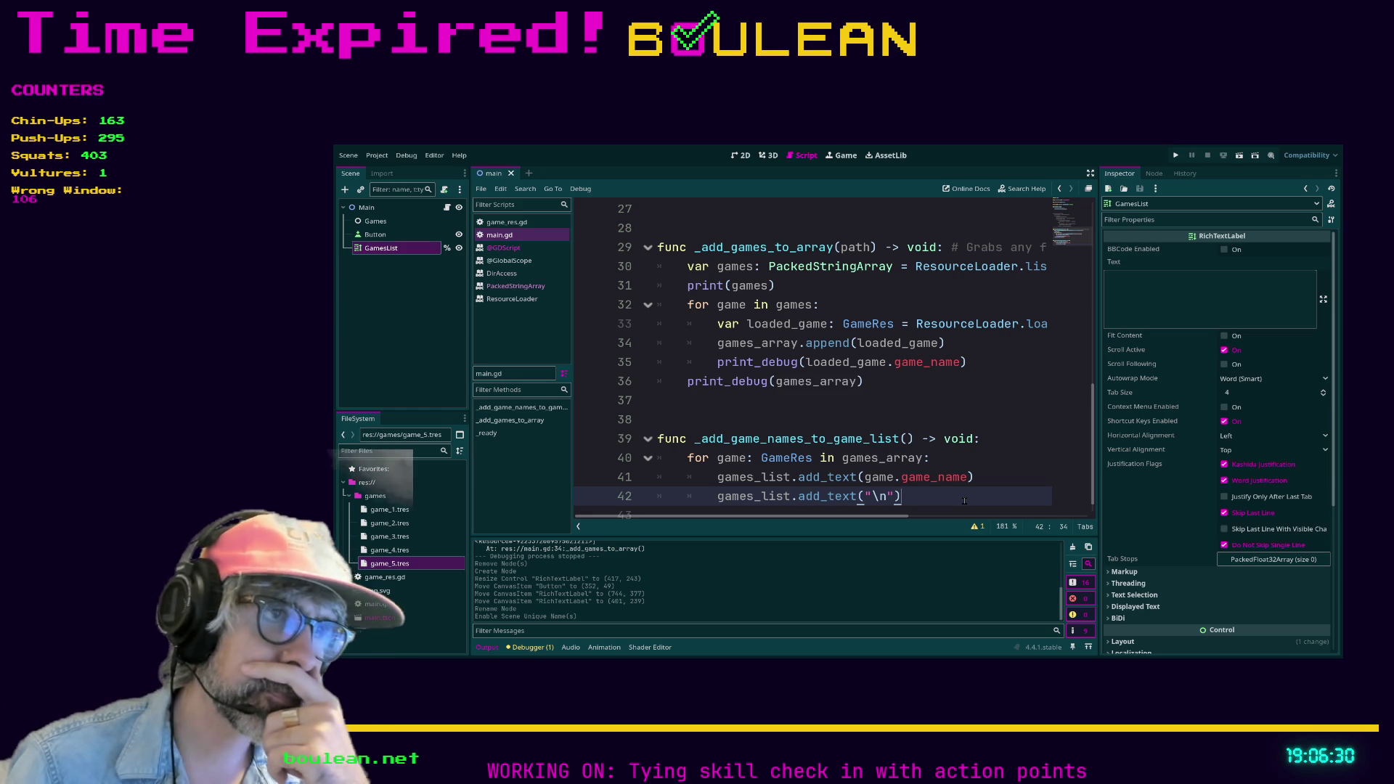
Test-run the project, stop it, and return to the main scene in 2D.
key(F5)
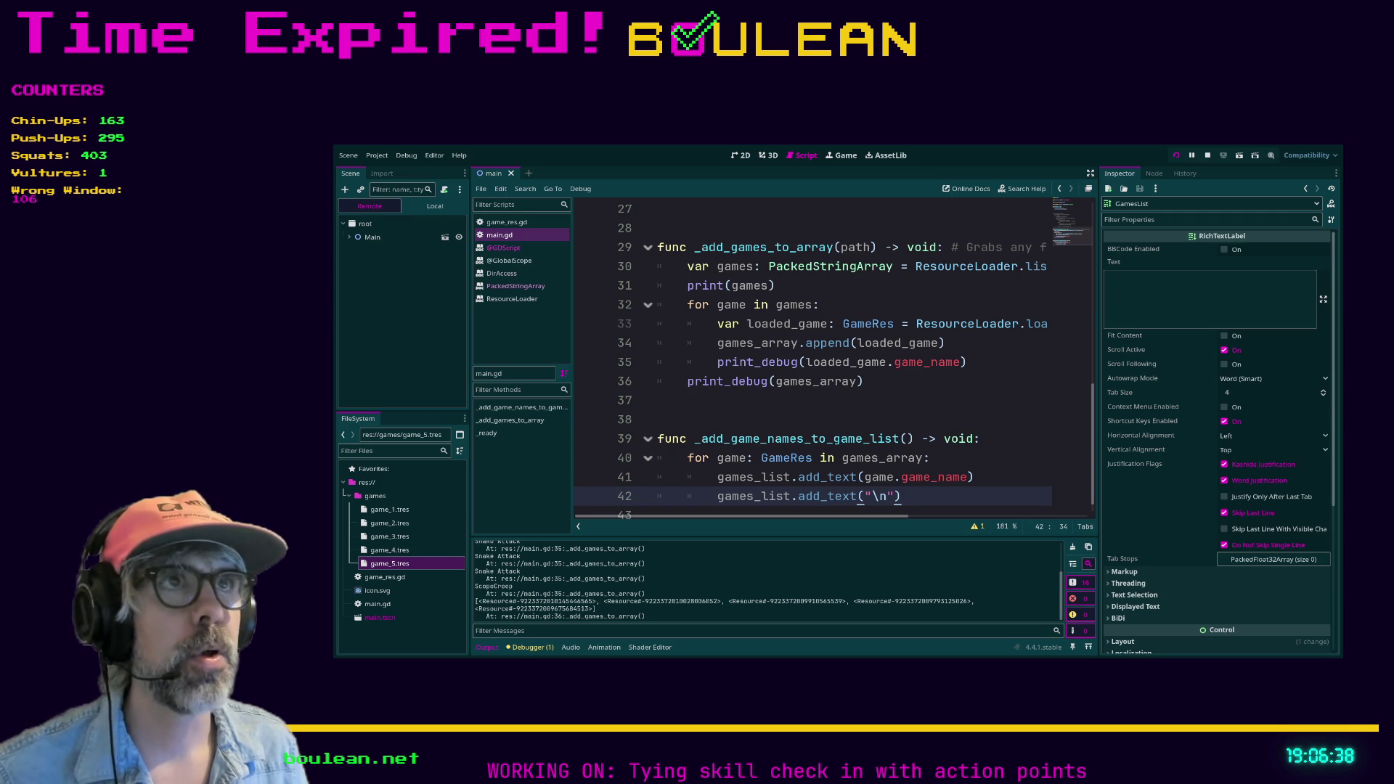
key(F8)
click(366, 207)
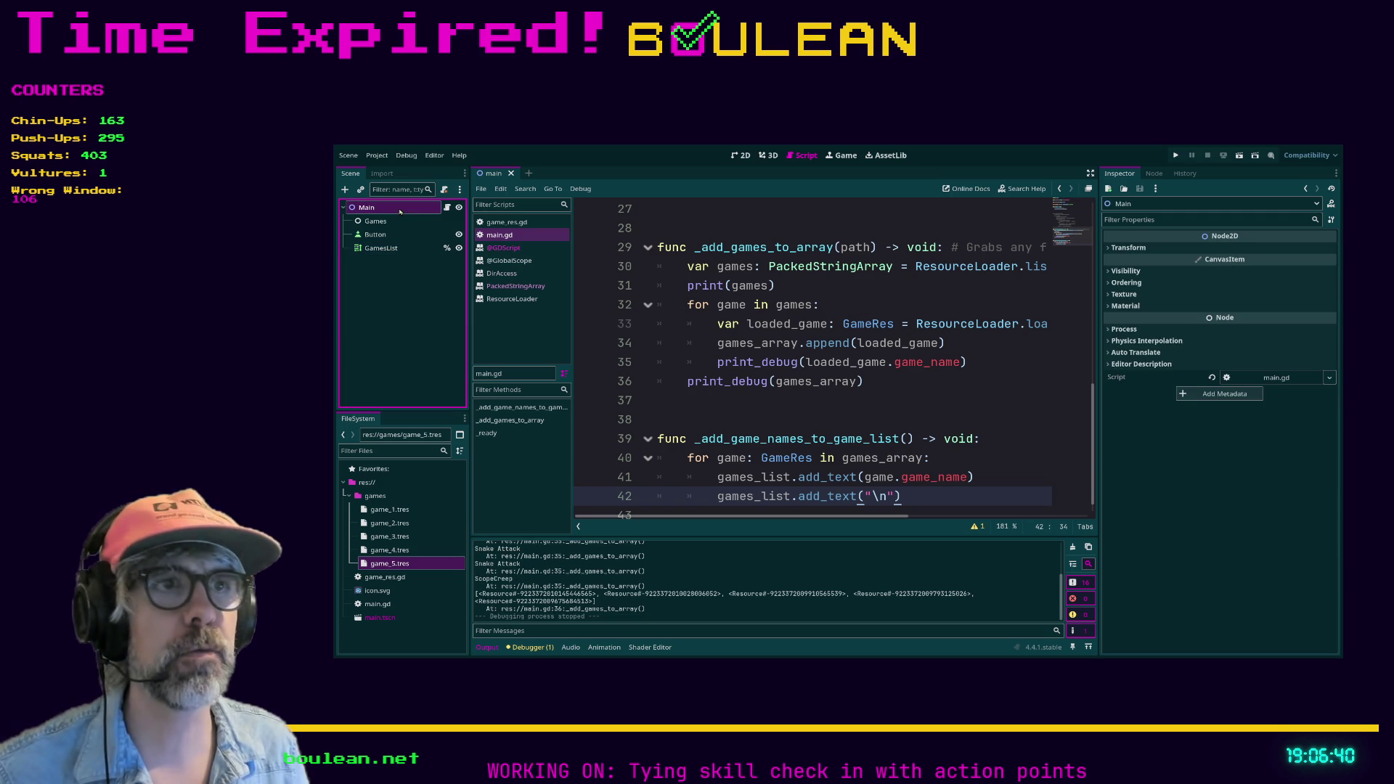
click(741, 155)
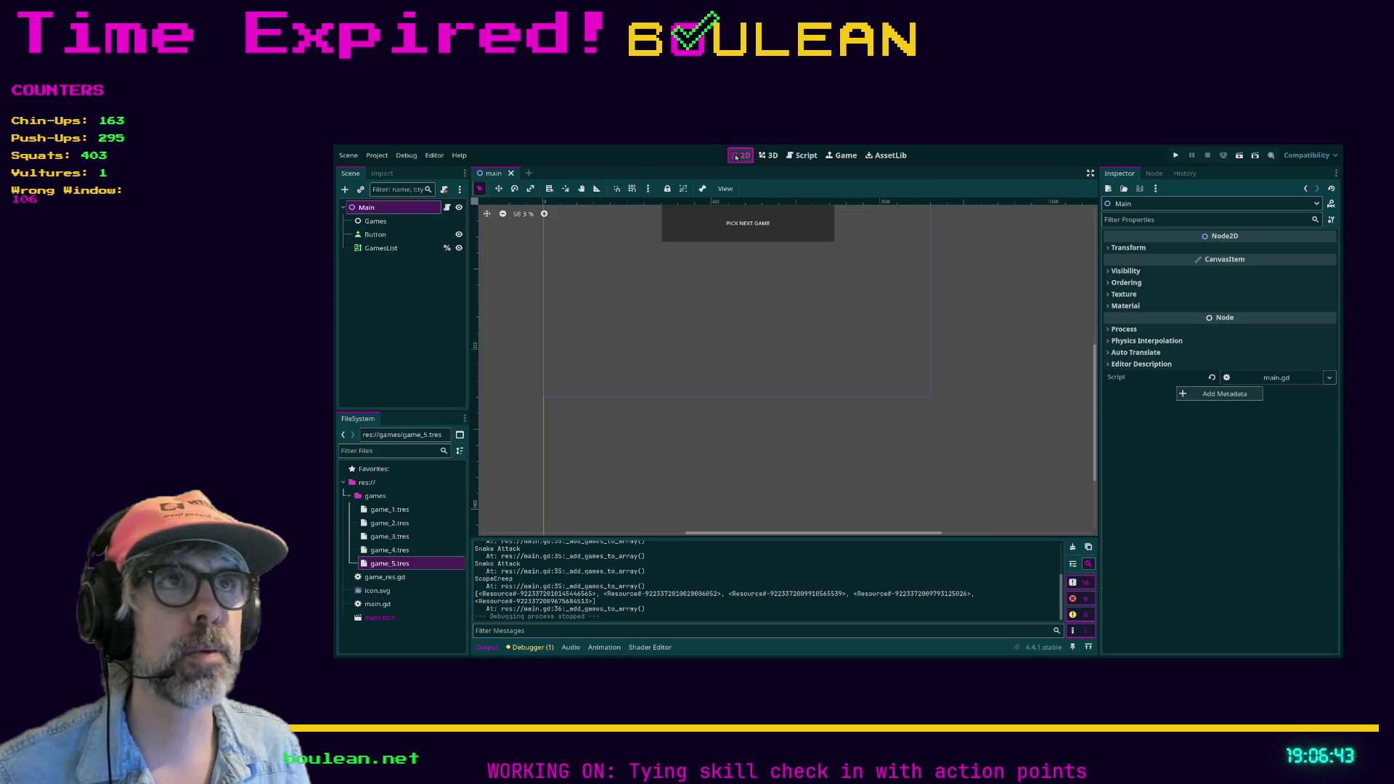
Set the GamesList Text property to 'TEST 123' and run the project again.
click(381, 249)
click(1136, 310)
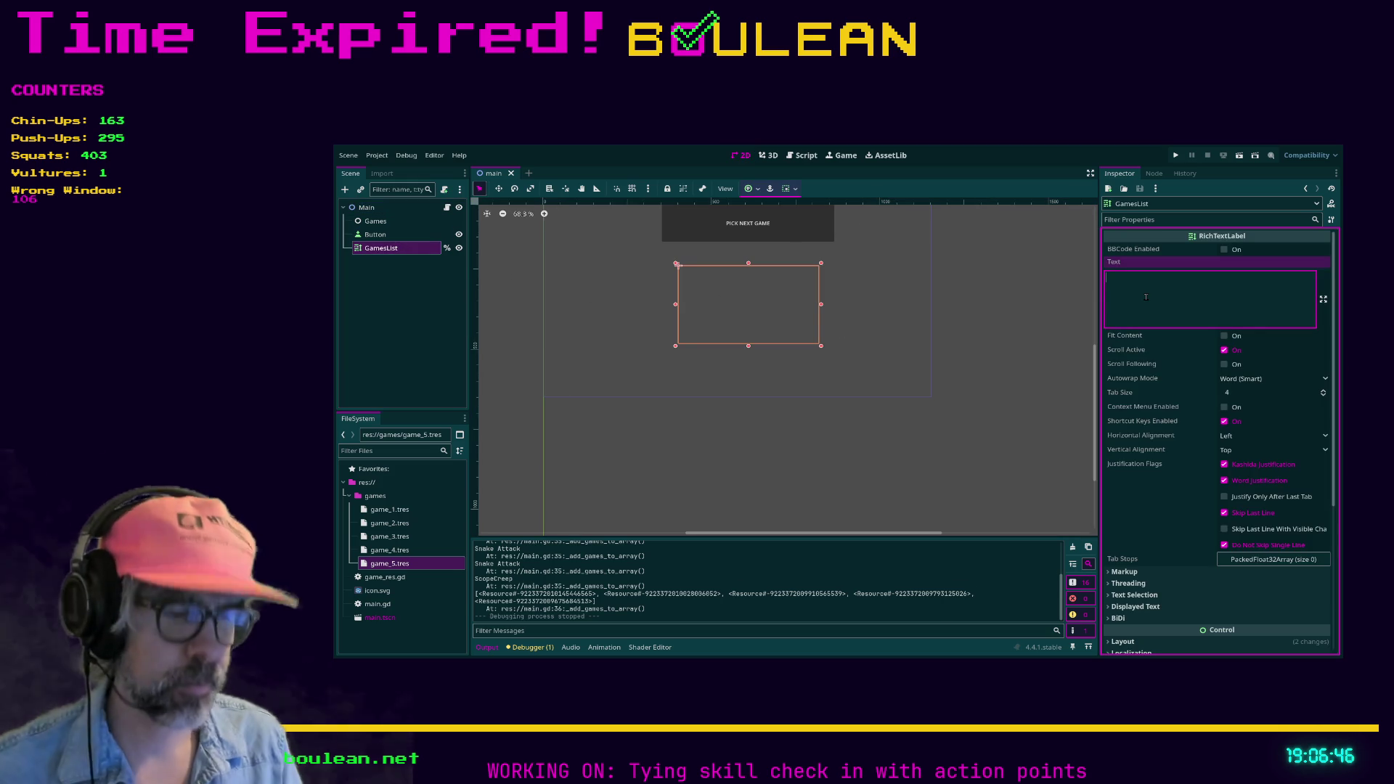
text(TEST 123)
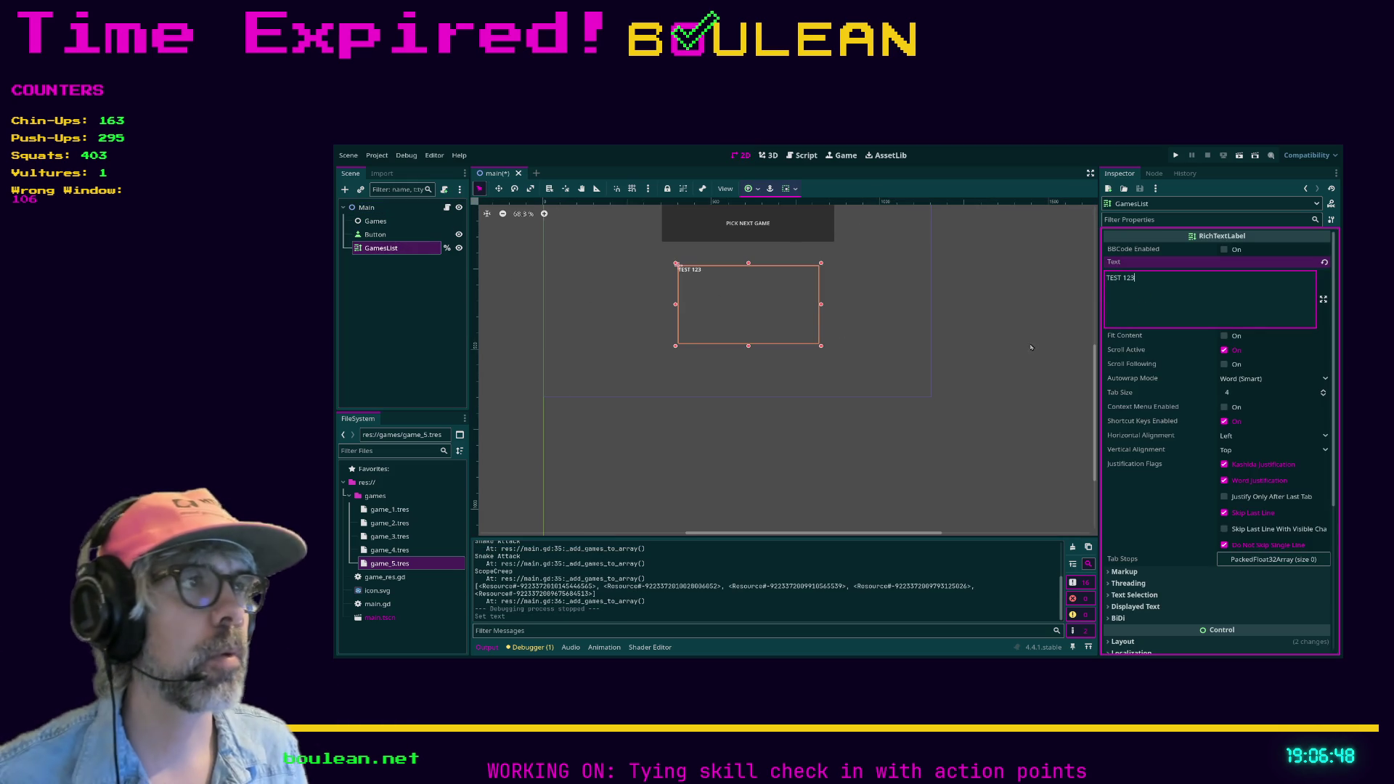
click(1026, 343)
key(F5)
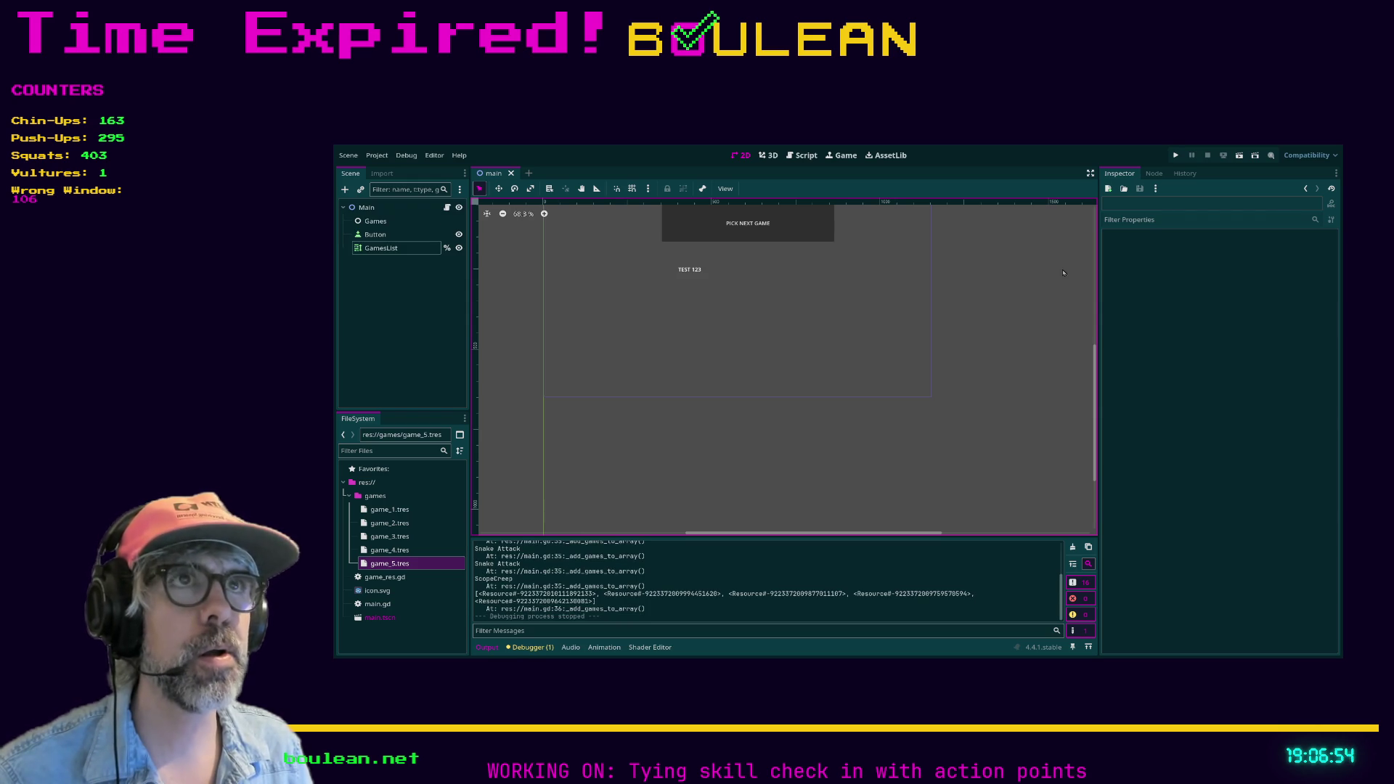
click(802, 155)
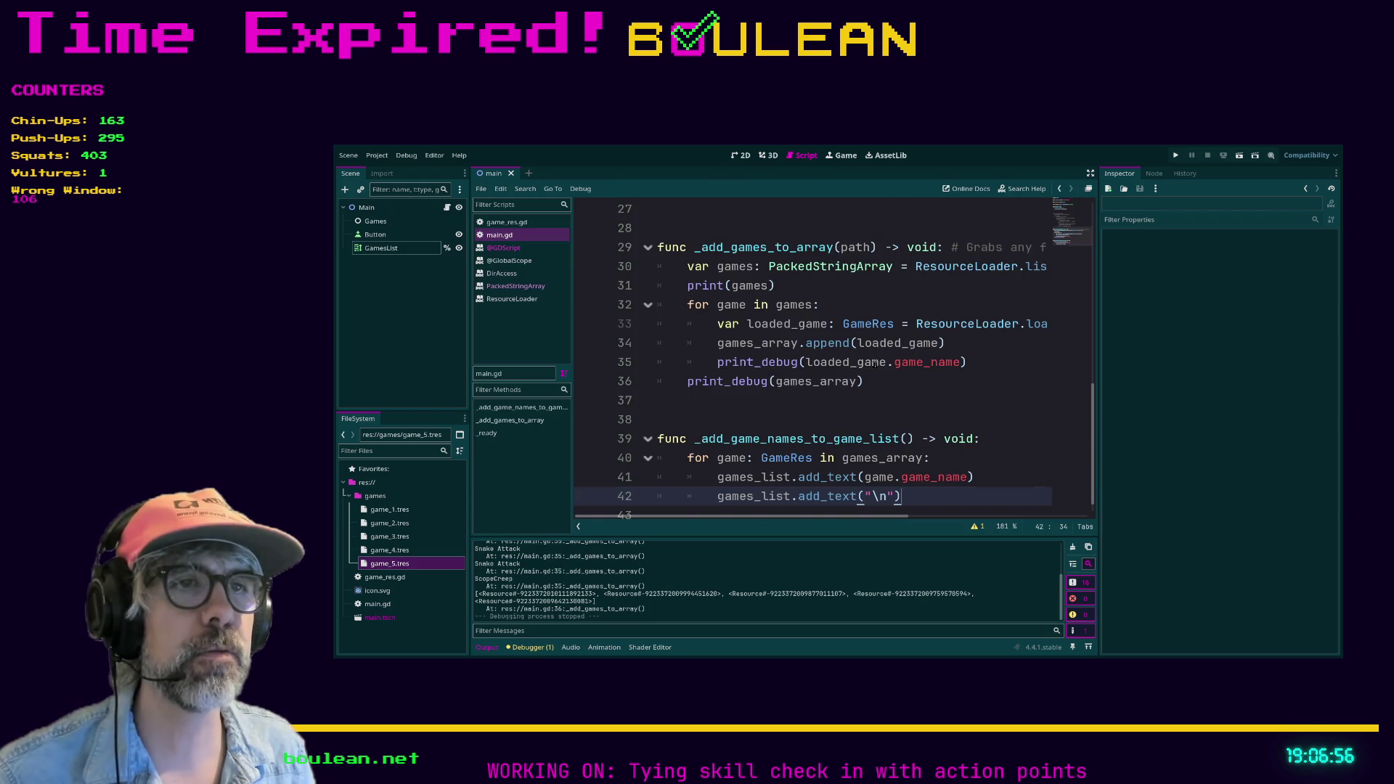
Call _add_game_names_to_game_list() inside _ready(), then run the project to check the listed game names.
scroll(875, 364, up, 10)
click(931, 400)
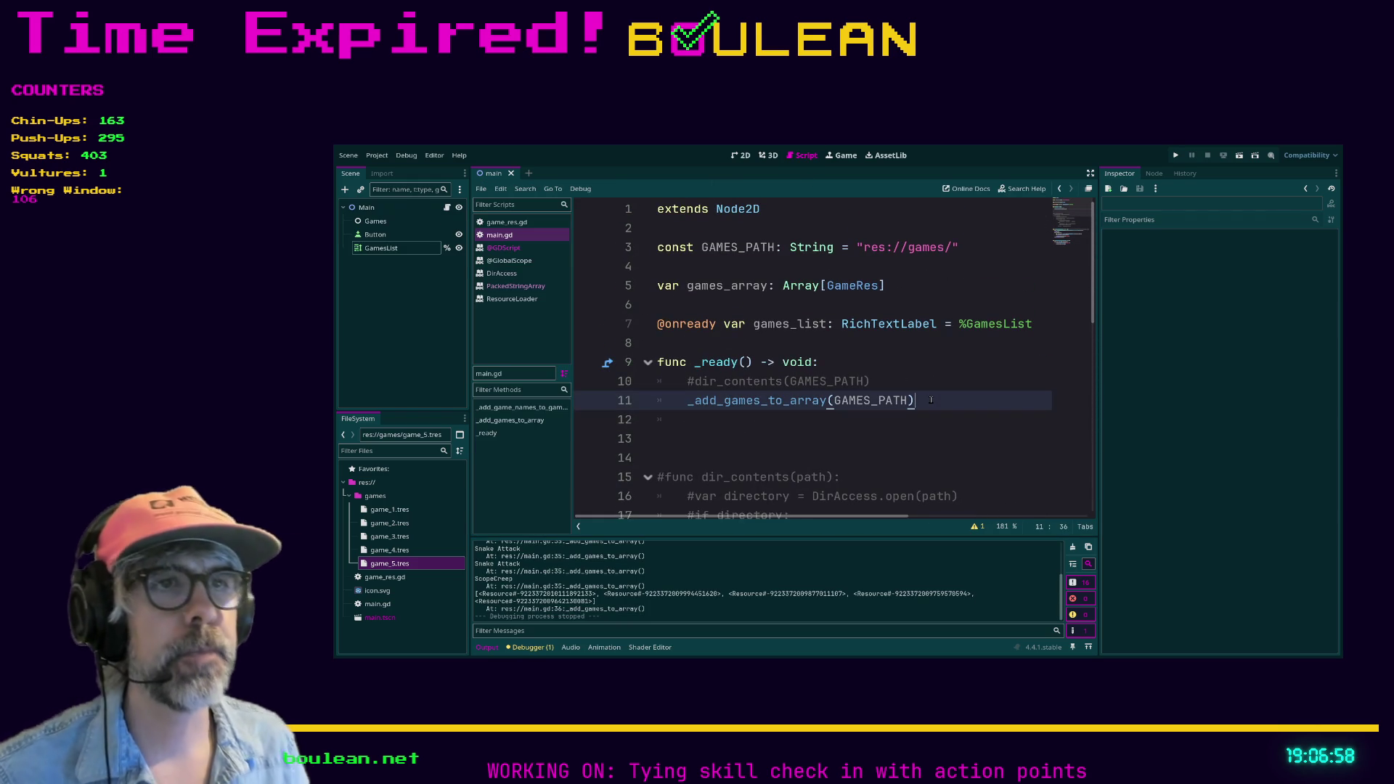
key(Return)
text(_adde_g)
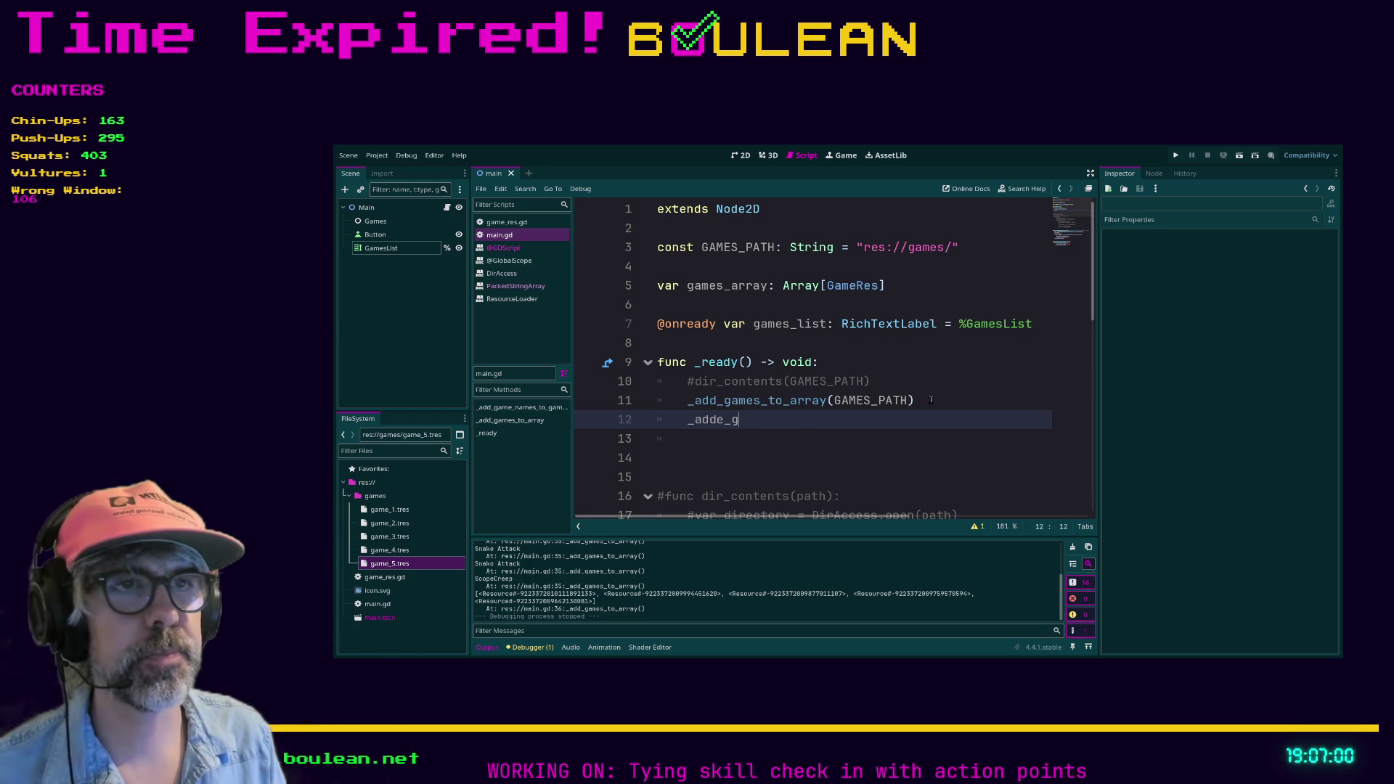
key(BackSpace)
key(BackSpace)
key(BackSpace)
text(_gam)
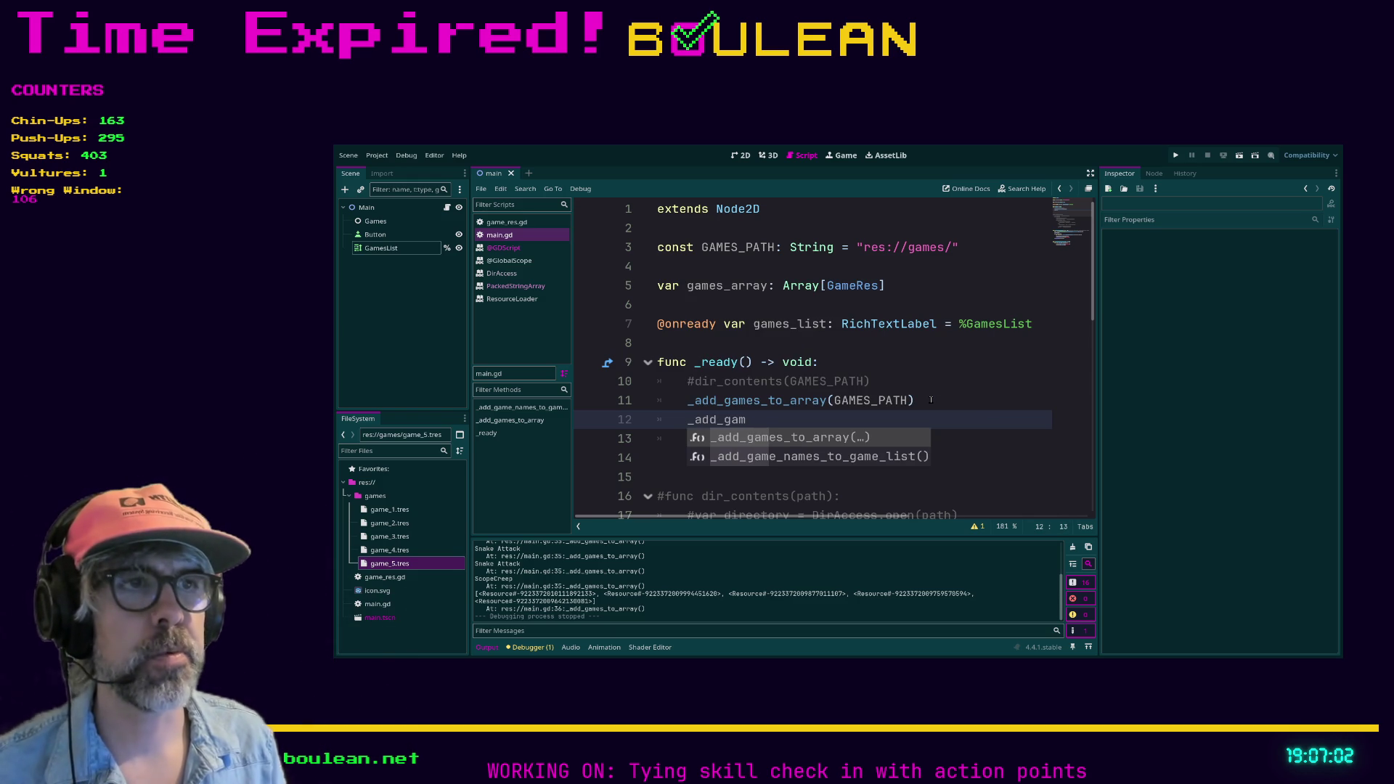
key(Down)
key(Return)
key(F5)
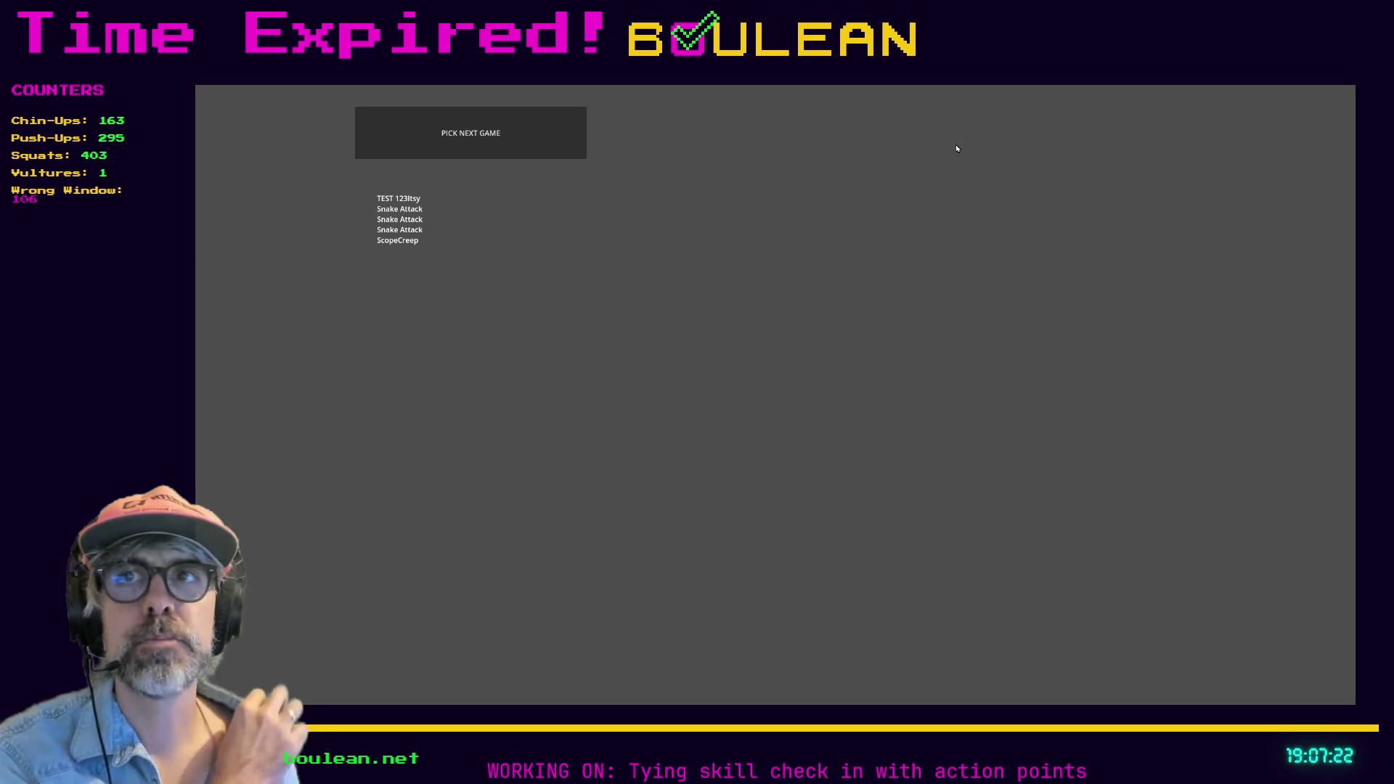
key(alt+F4)
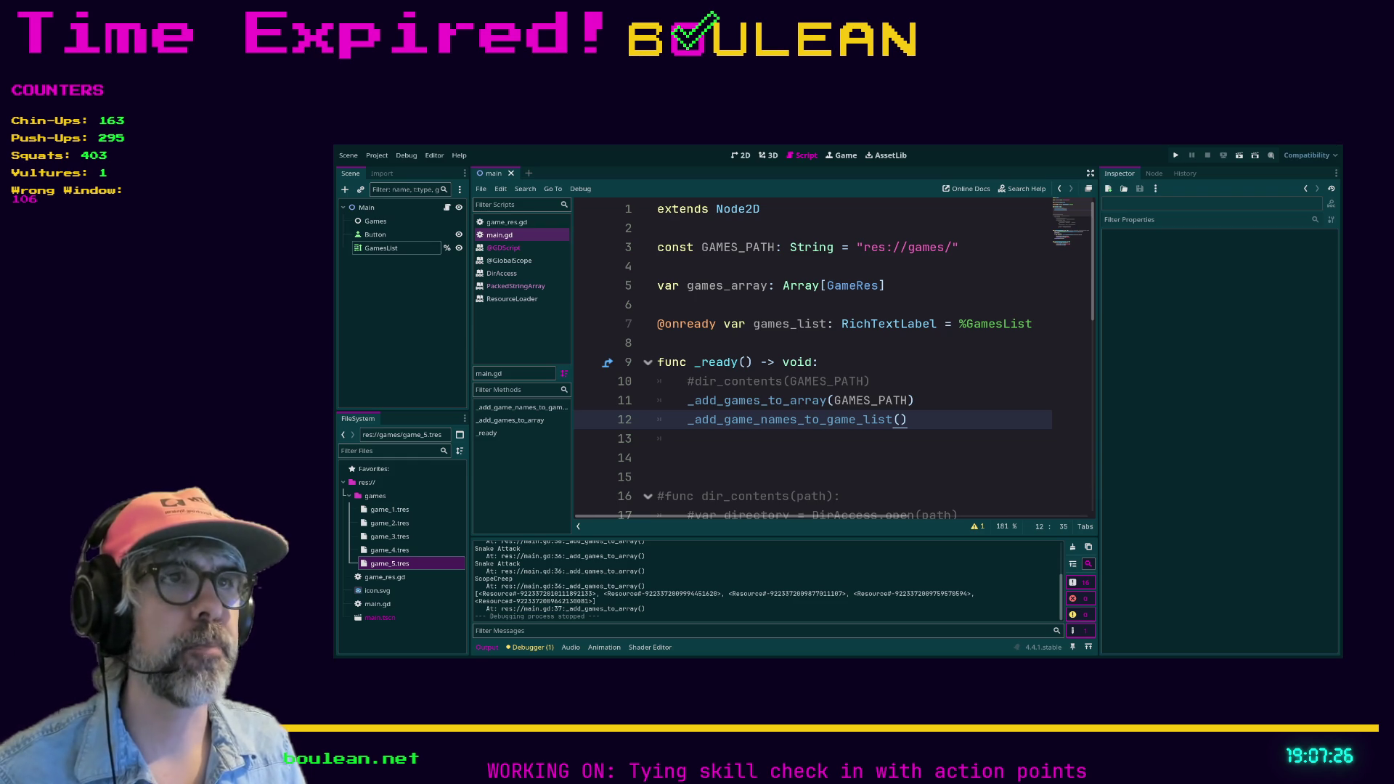
Delete the commented-out dir_contents call in _ready().
key(Up)
key(Up)
key(shift+Home)
key(shift+Home)
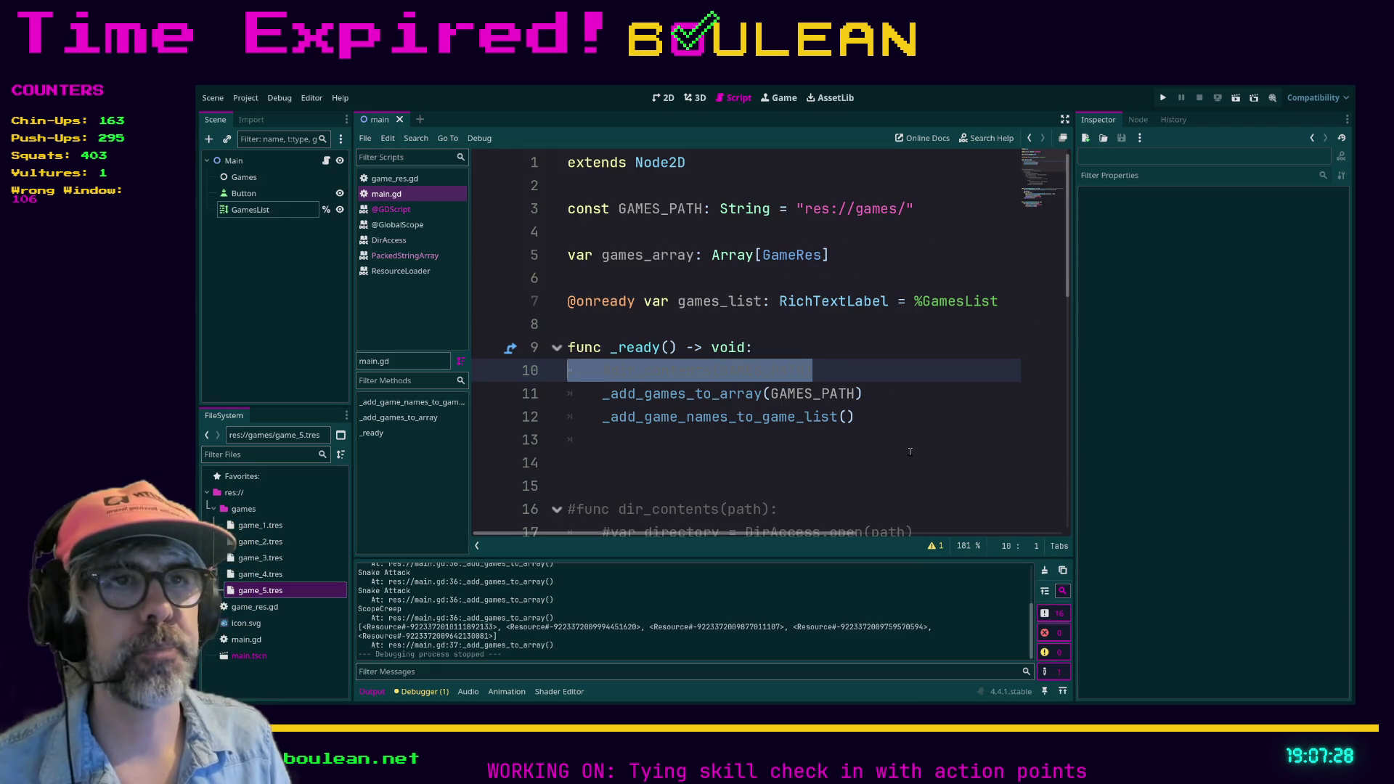
key(BackSpace)
key(BackSpace)
scroll(910, 452, down, 8)
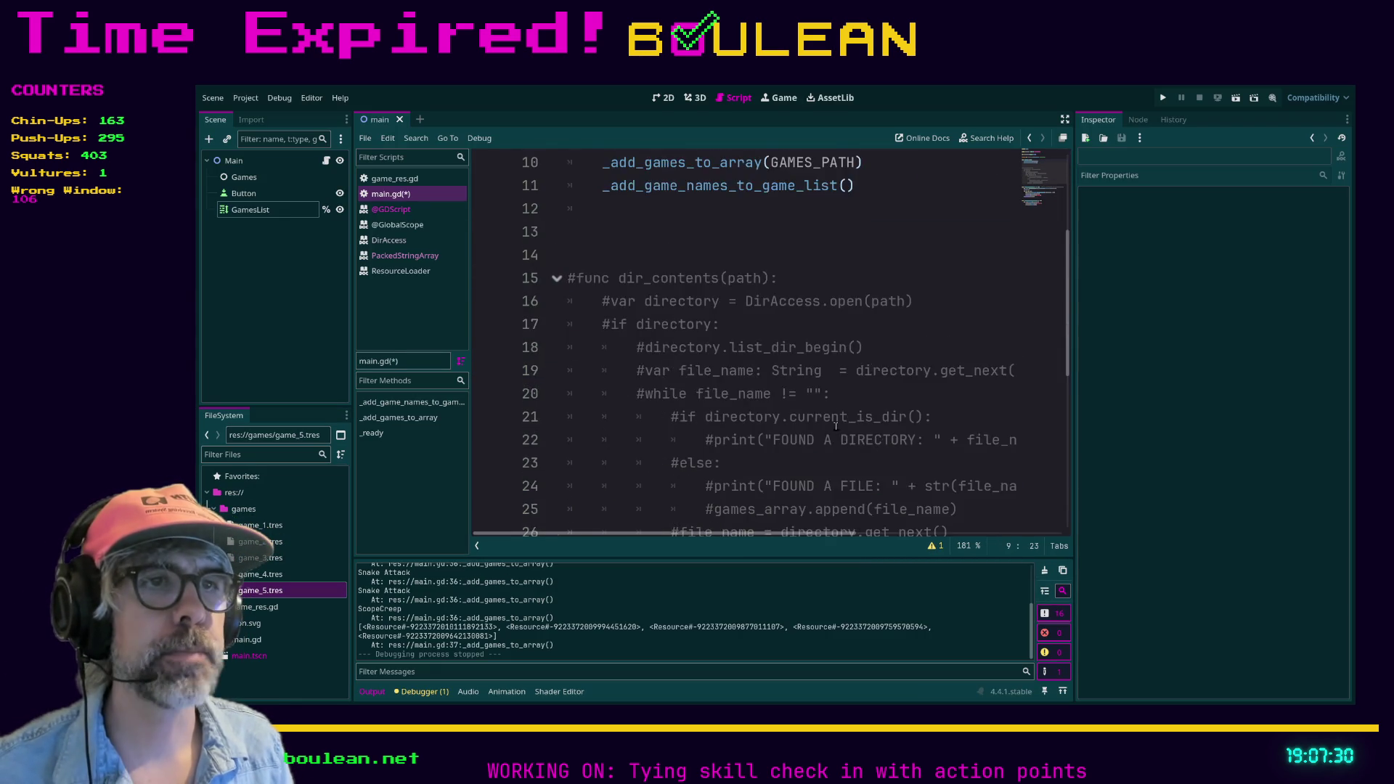
scroll(837, 425, up, 4)
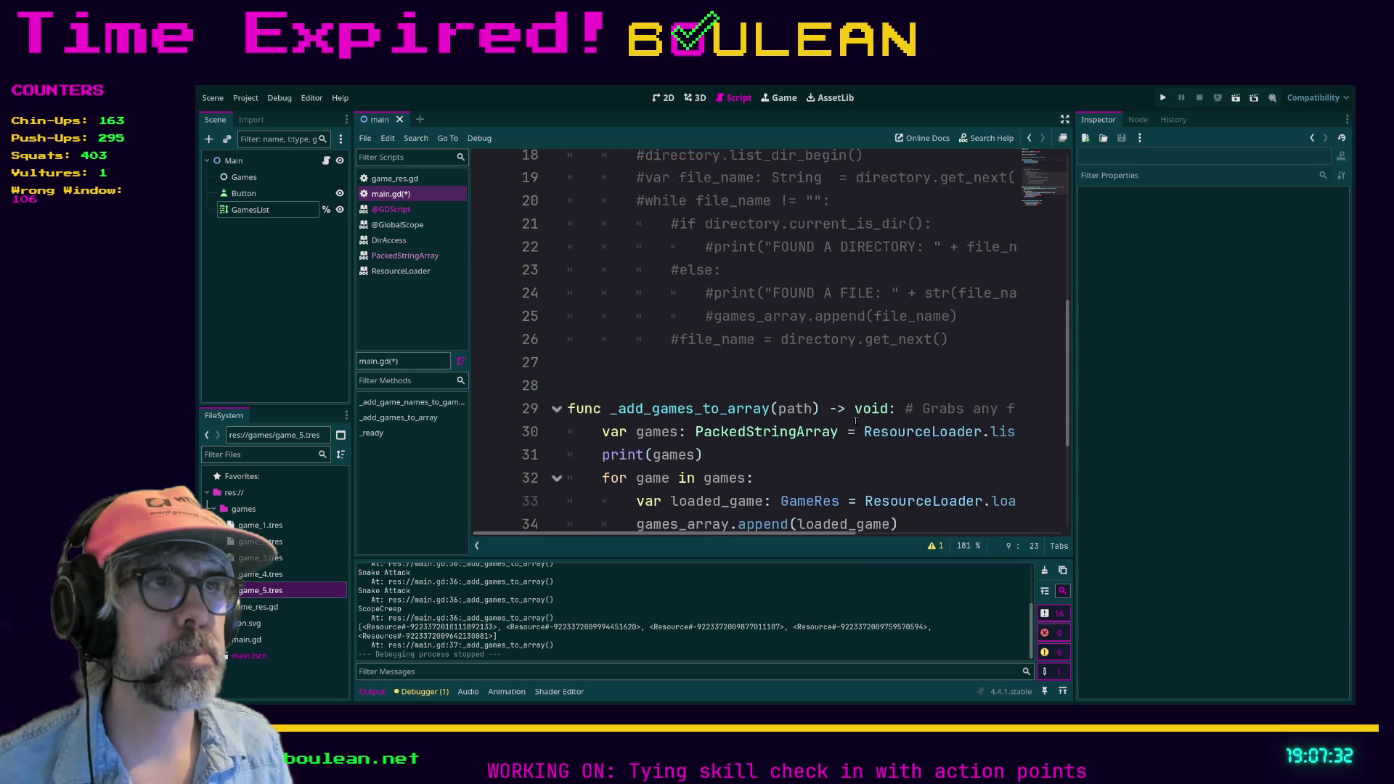
Delete the commented-out dir_contents function and remove the leftover blank line and indentation.
mouse_move(974, 467)
mouse_down()
mouse_move(919, 478)
mouse_move(563, 247)
mouse_move(568, 224)
mouse_up()
key(BackSpace)
key(BackSpace)
key(BackSpace)
key(BackSpace)
scroll(726, 327, up, 3)
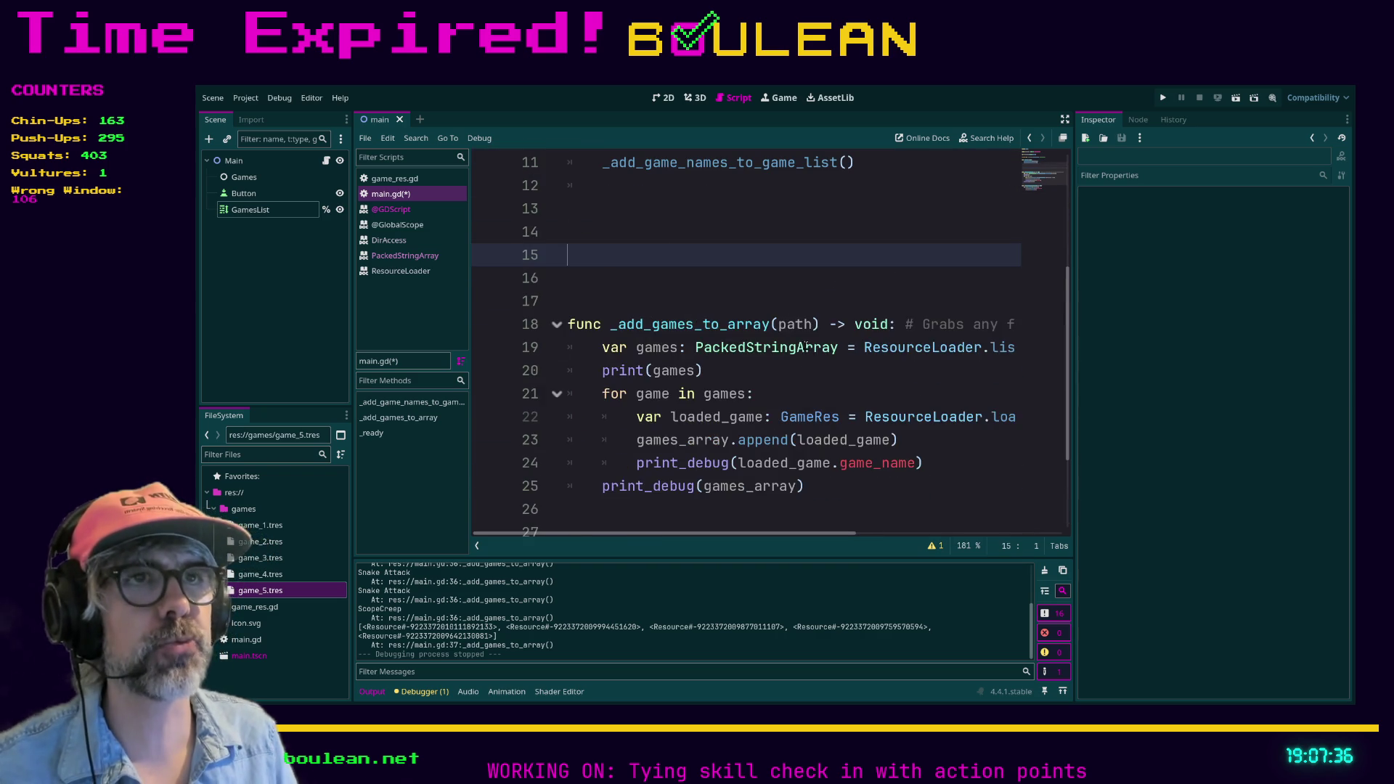
scroll(683, 268, down, 2)
key(Down)
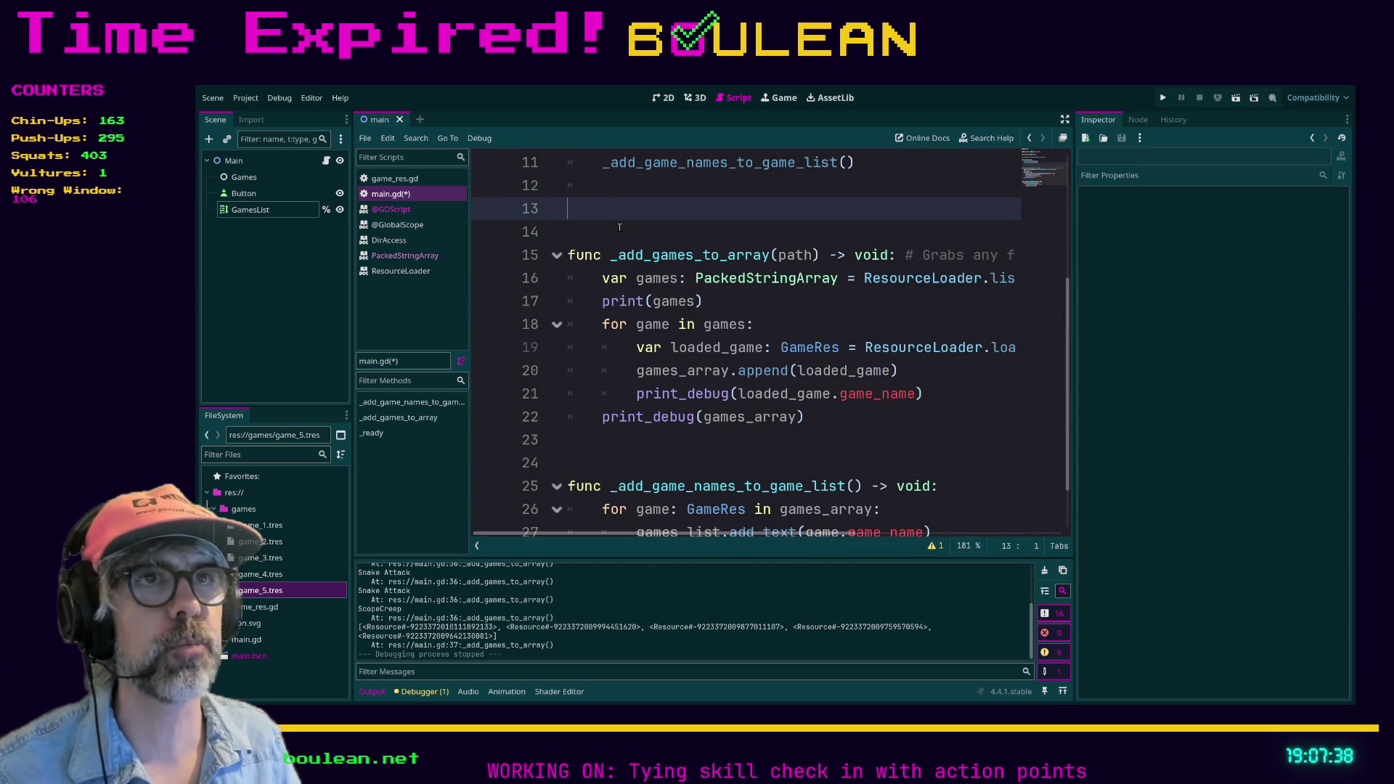
key(BackSpace)
key(BackSpace)
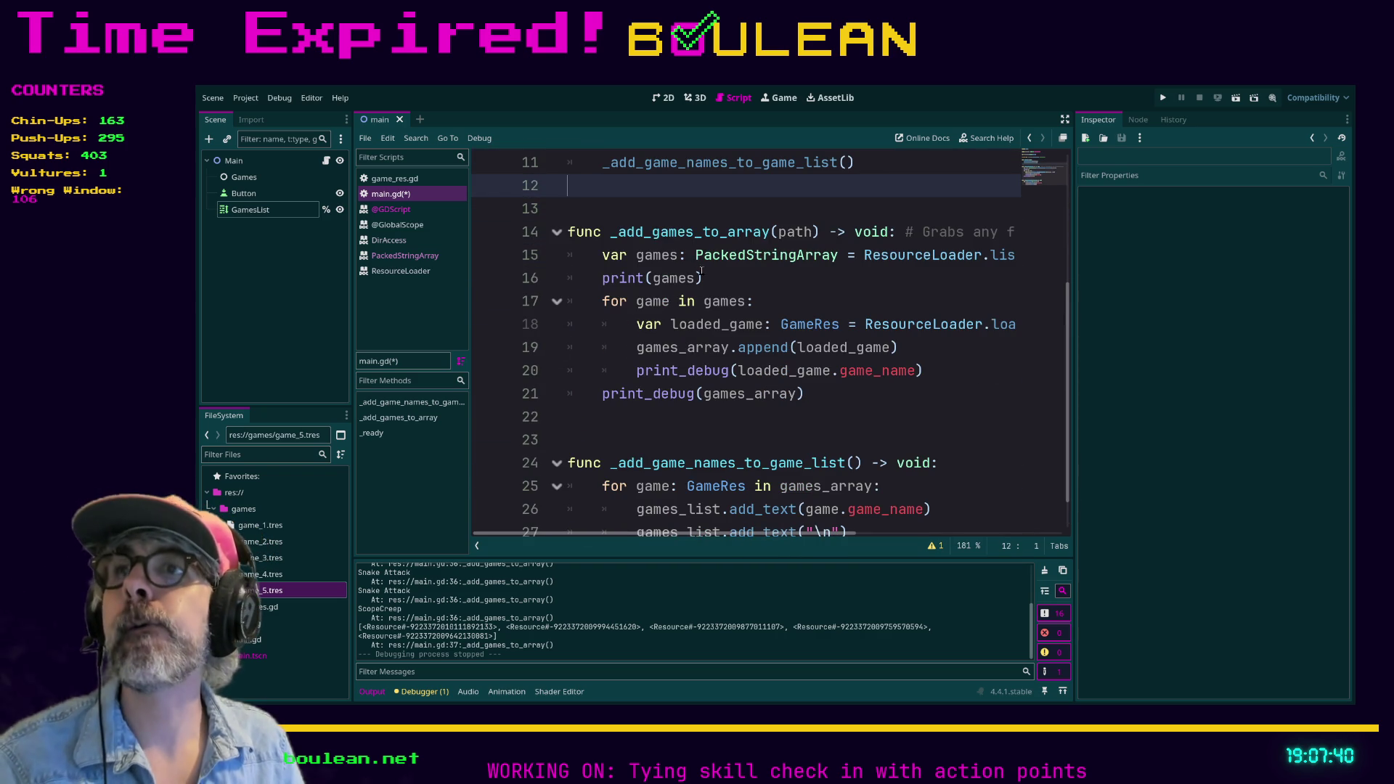
scroll(702, 274, up, 3)
scroll(724, 336, down, 1)
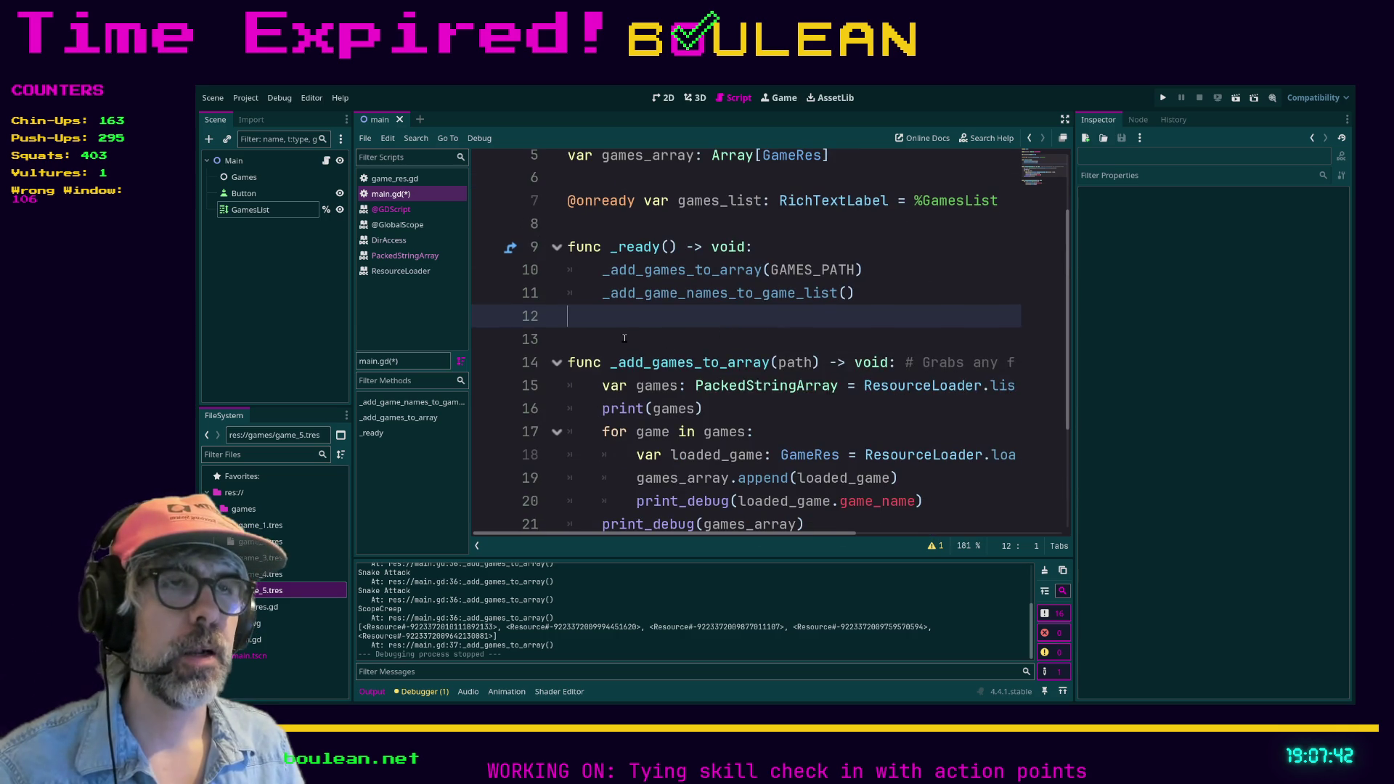
scroll(624, 338, up, 2)
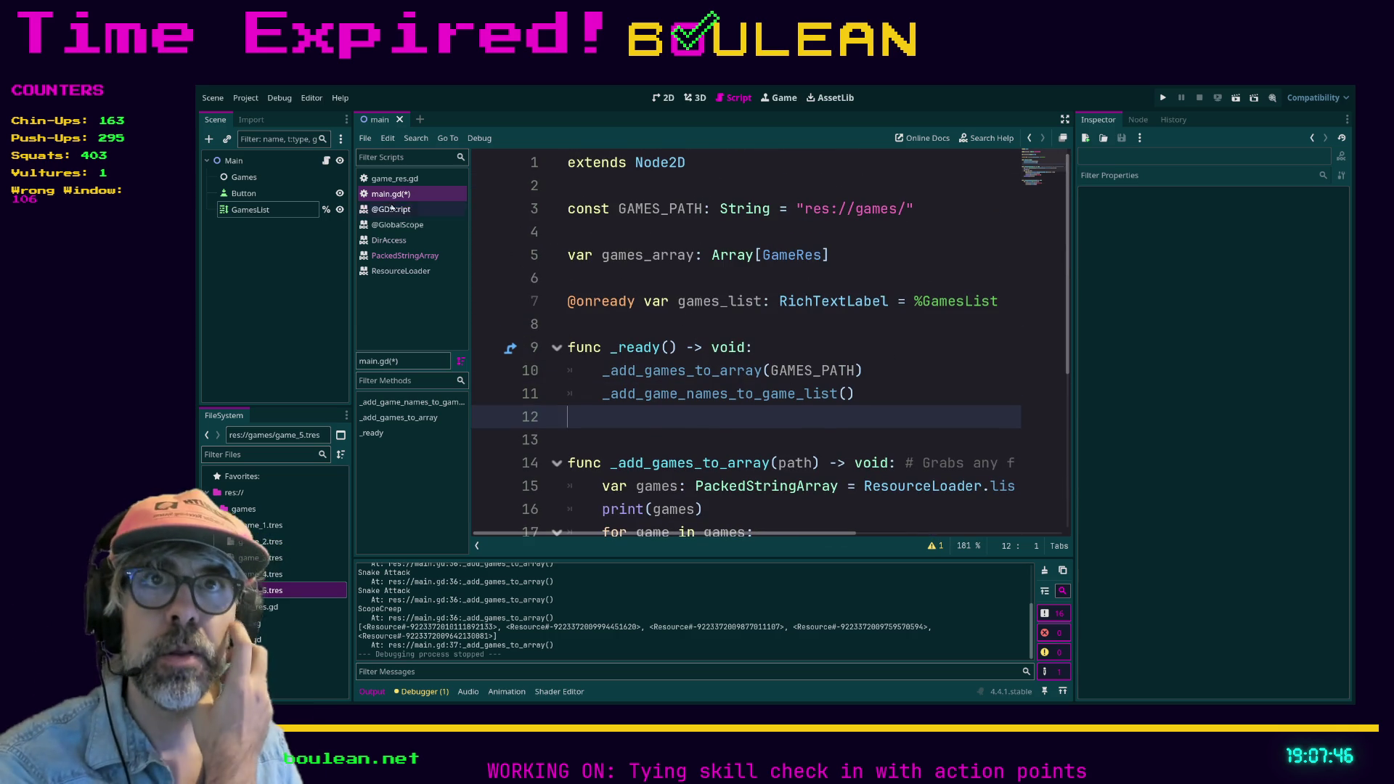
Select the GamesList label in the 2D view and expand its Theme Overrides > Fonts > Normal Font.
click(234, 161)
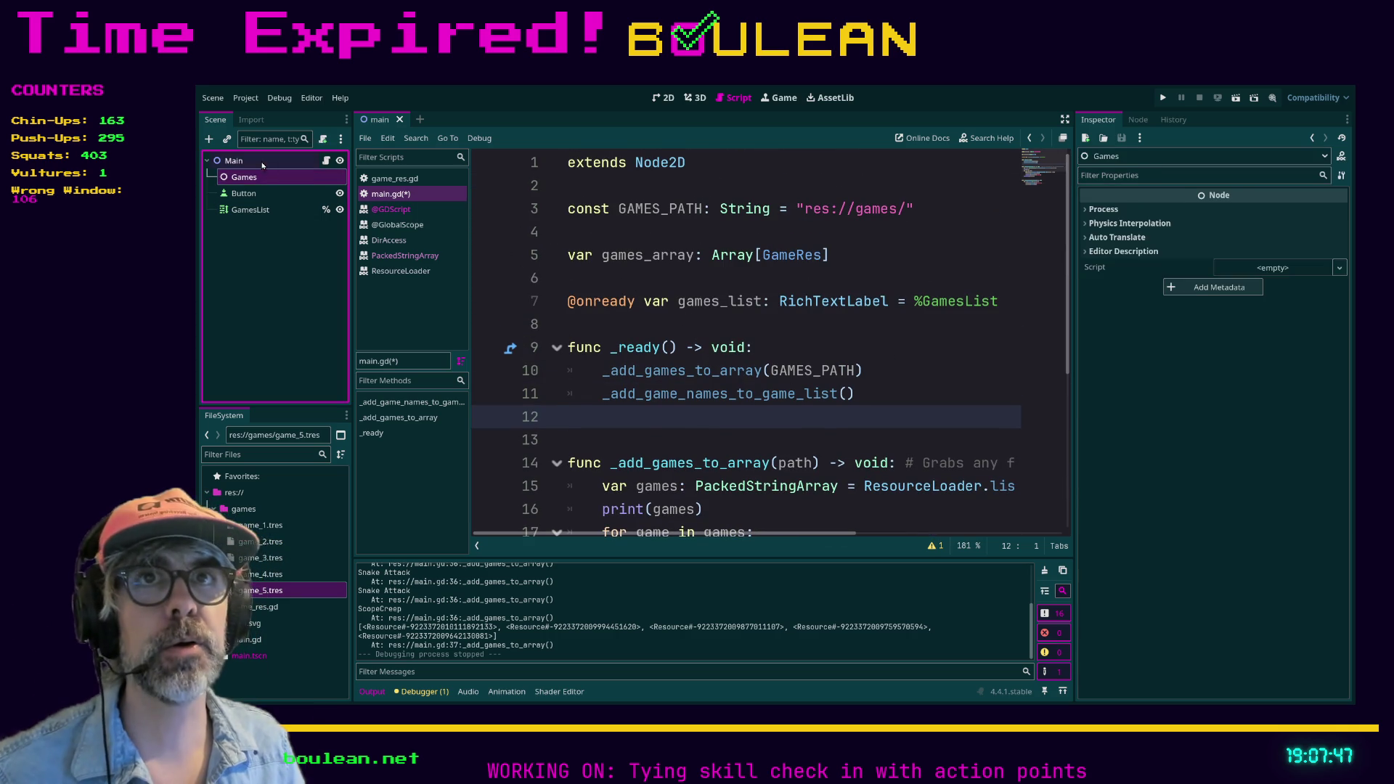
click(663, 97)
click(607, 244)
click(606, 244)
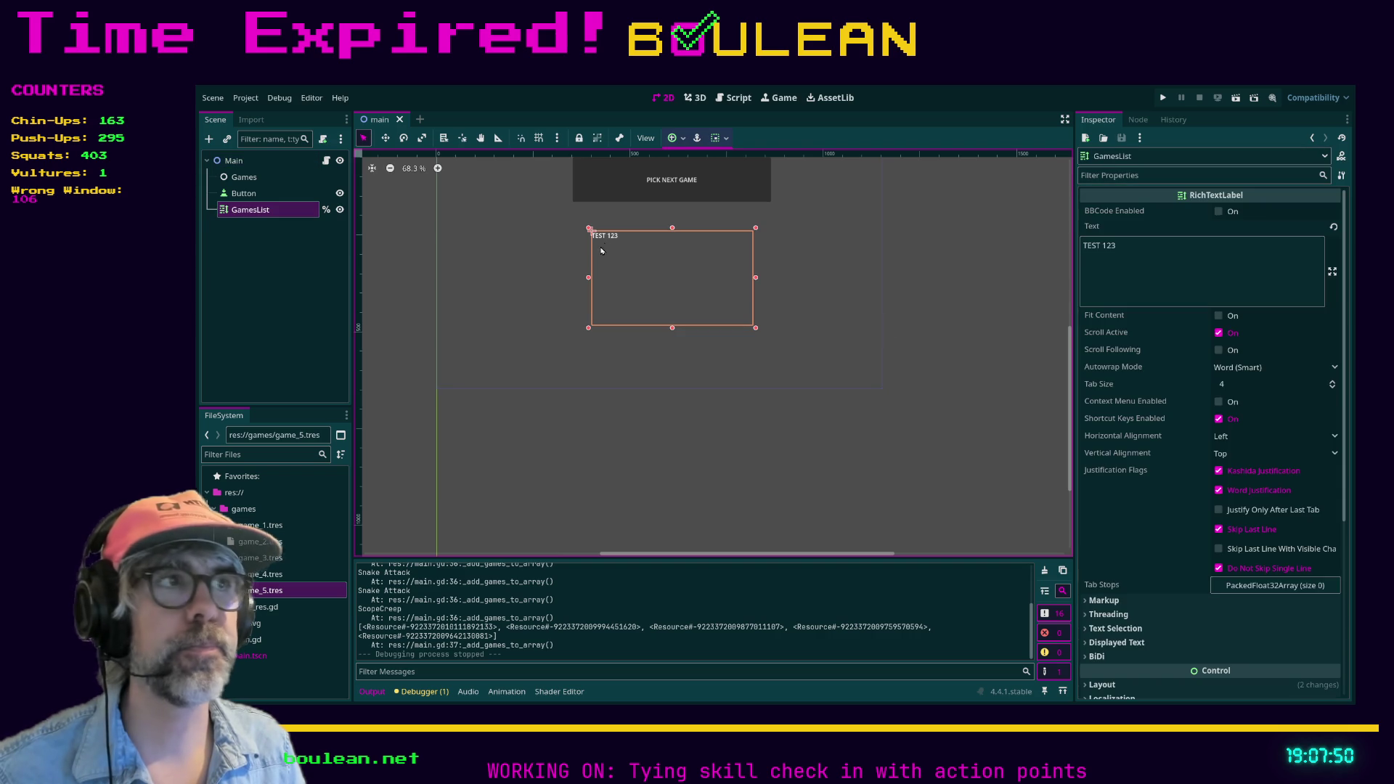
scroll(1209, 424, down, 5)
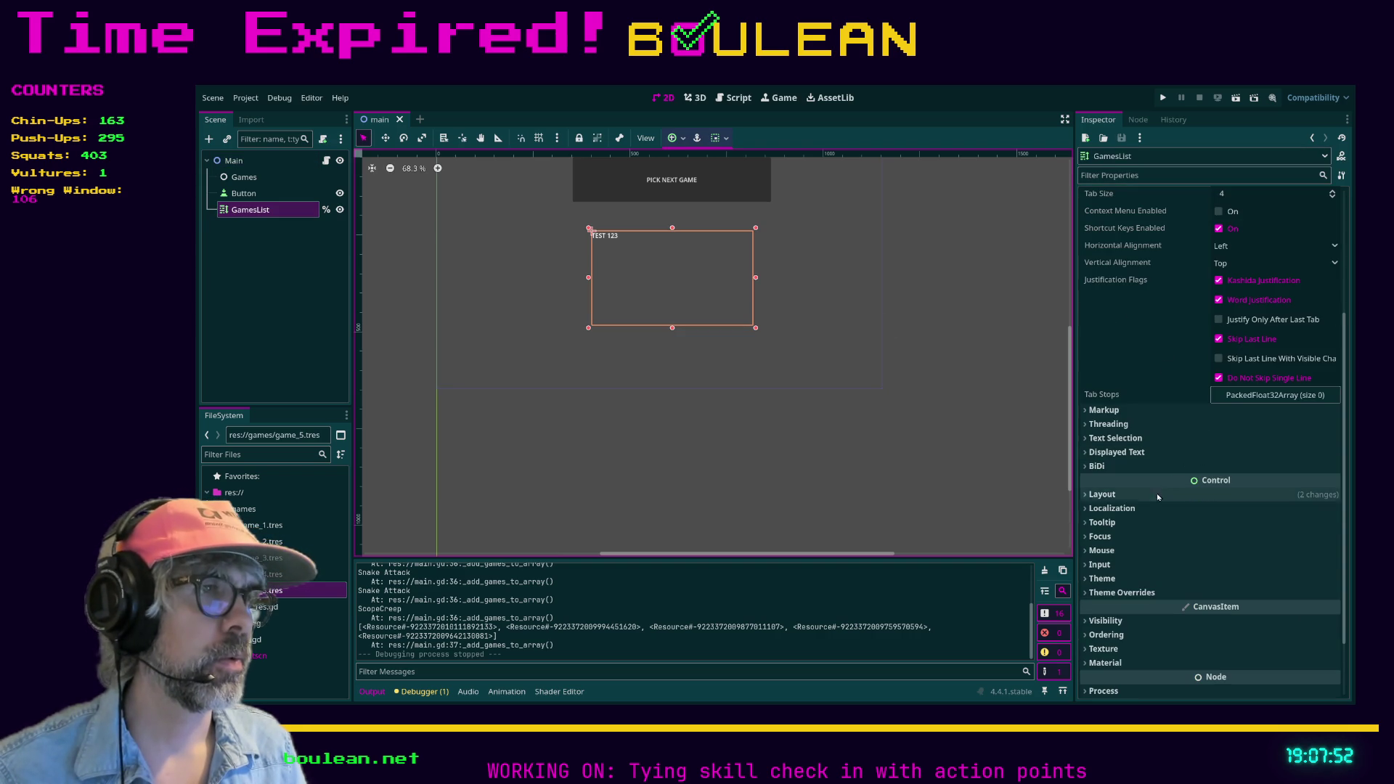
click(1155, 594)
scroll(1155, 539, down, 3)
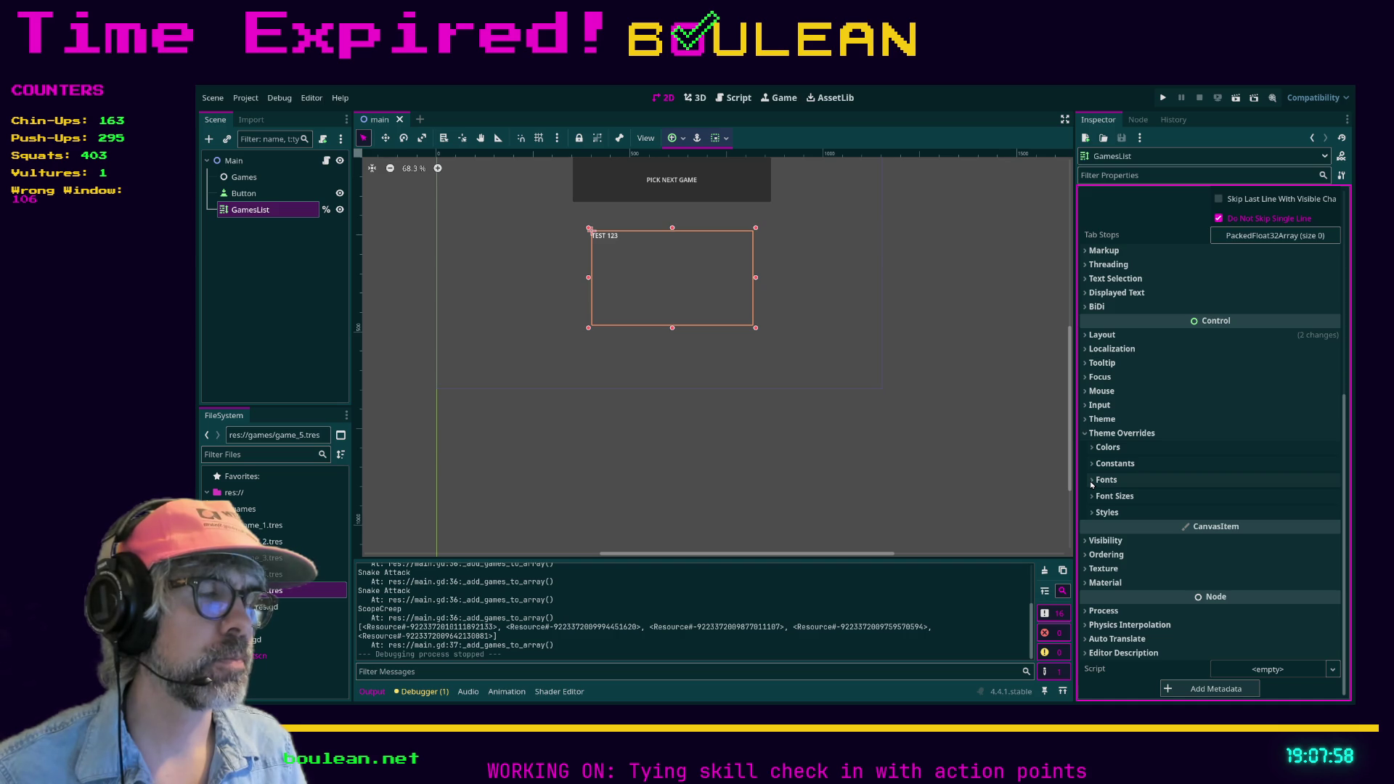
click(1094, 480)
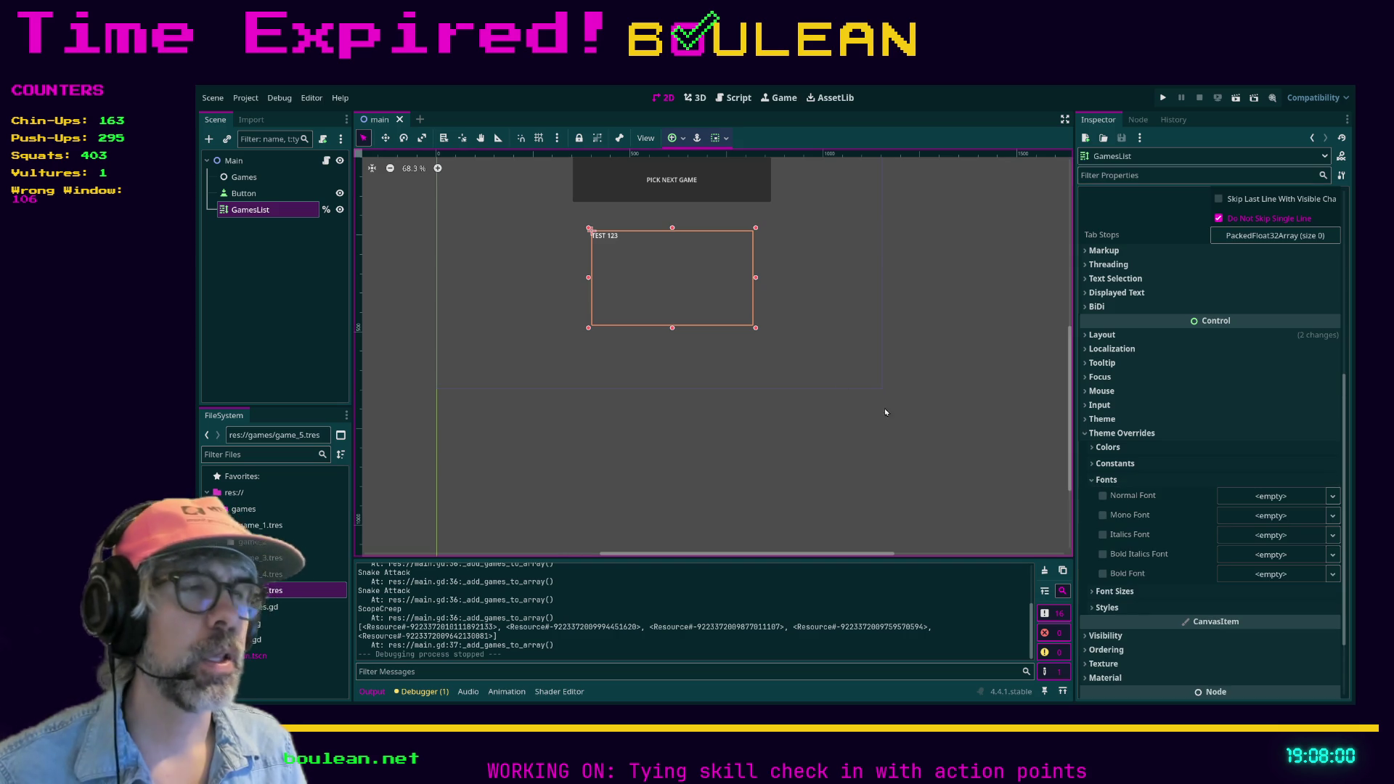
click(1256, 498)
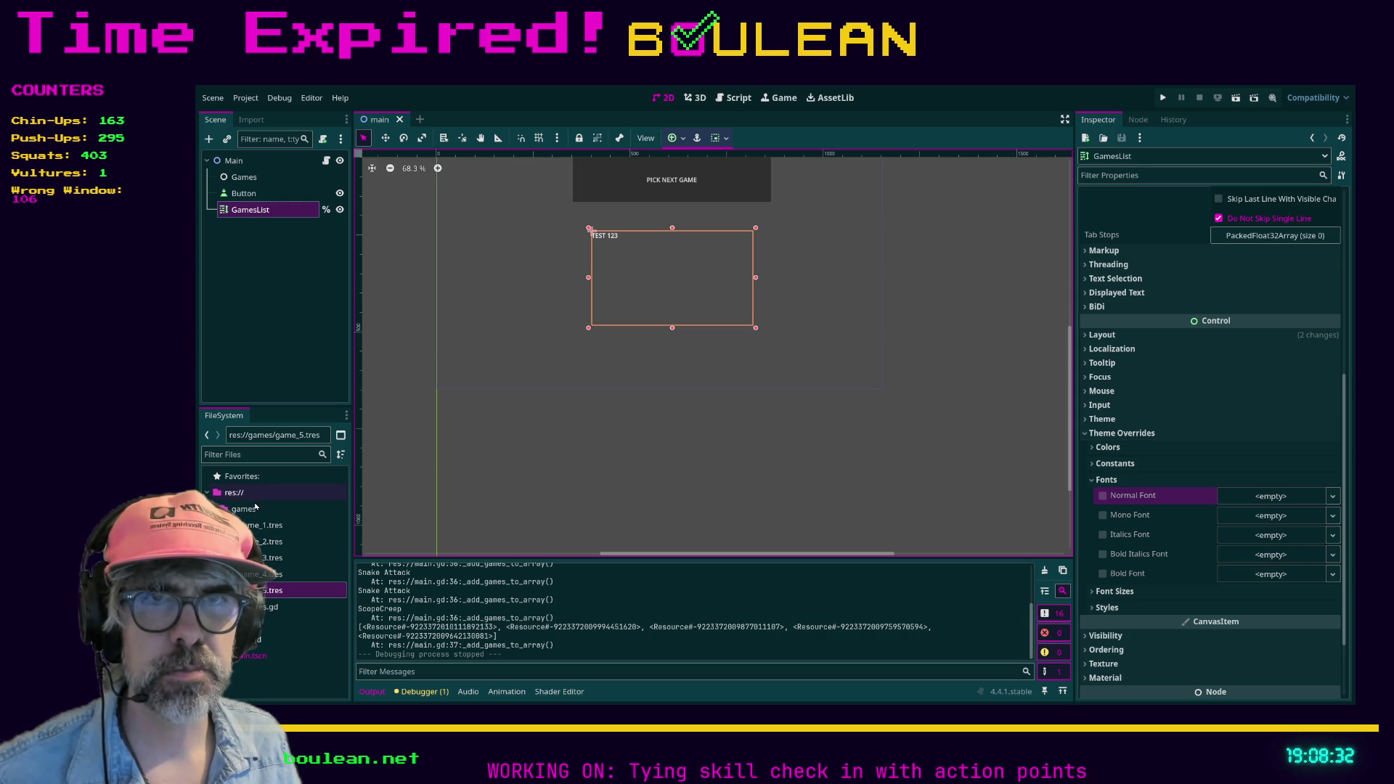
Browse to res://fonts in the FileSystem dock and open the Normal Font dropdown.
click(234, 492)
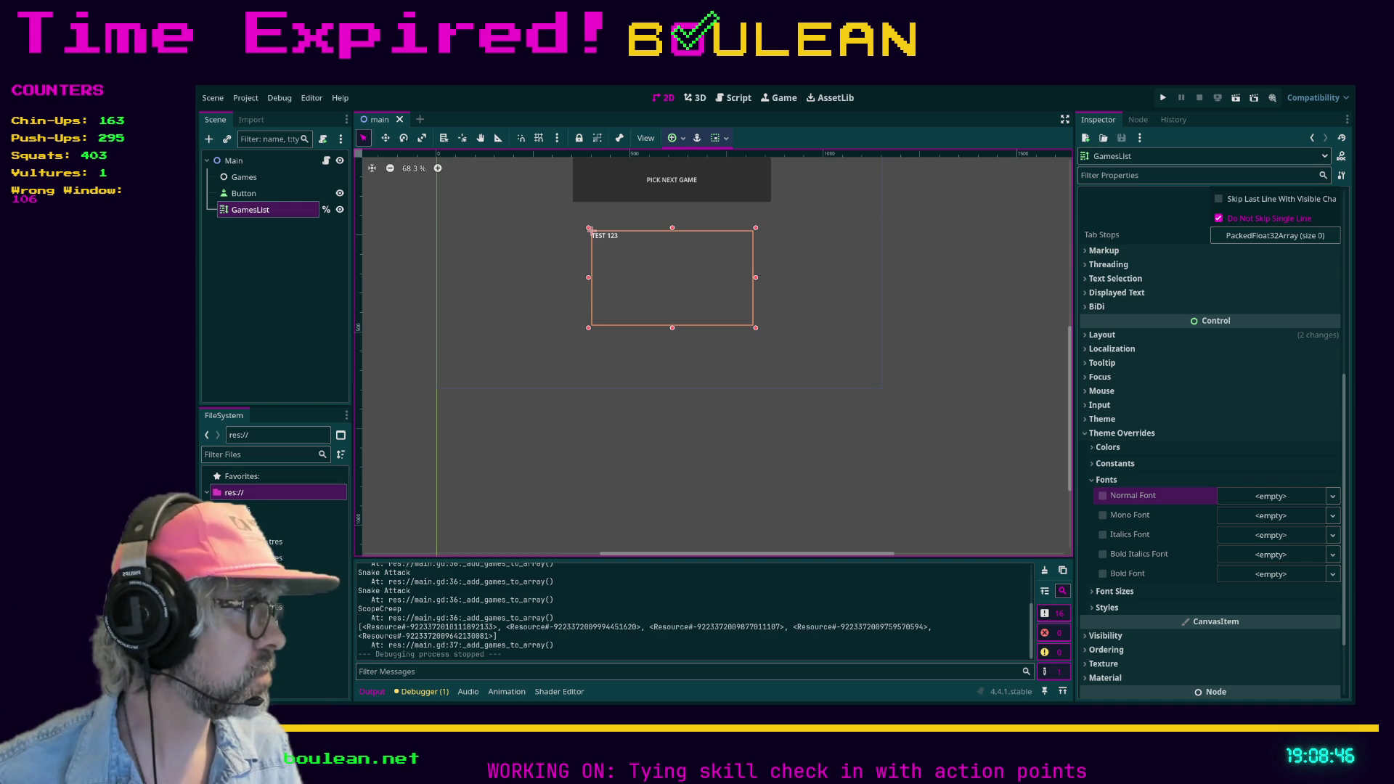
click(241, 508)
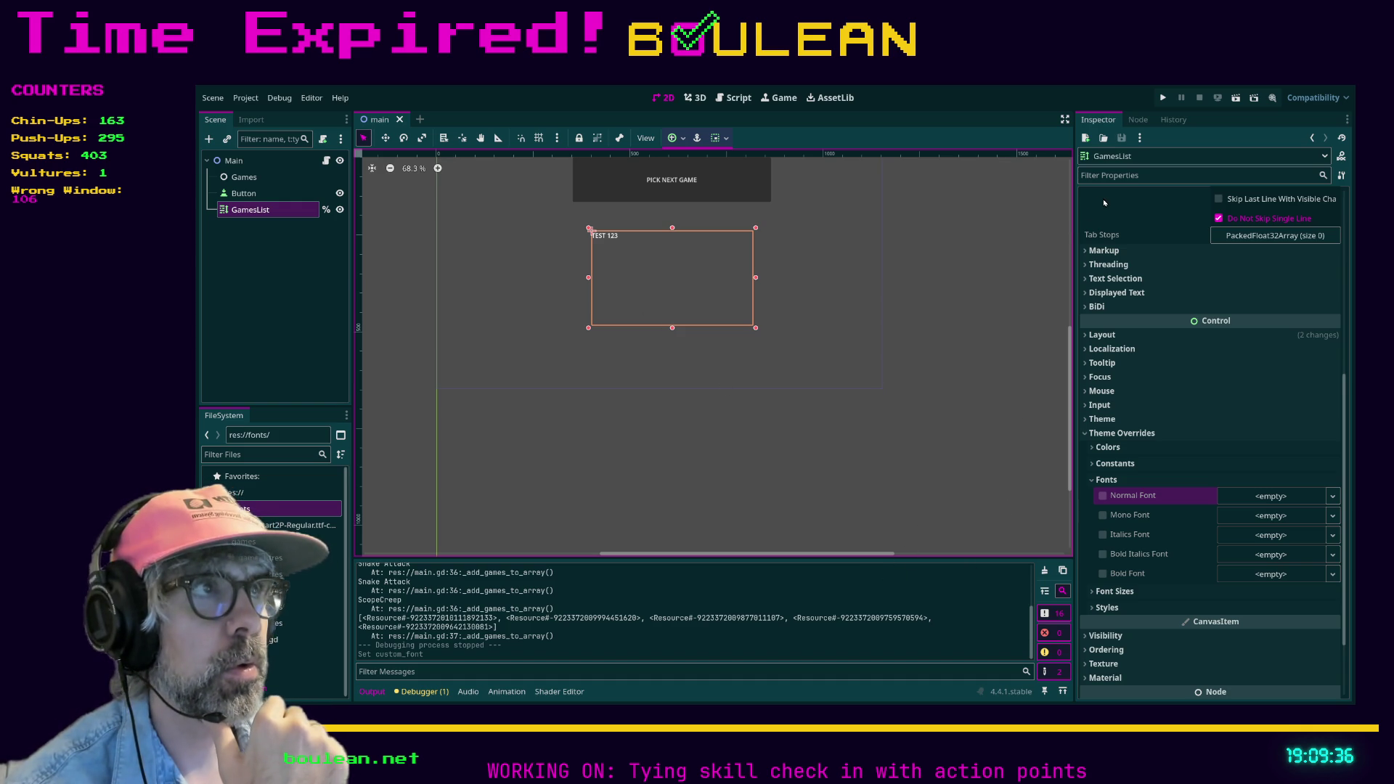
click(1332, 499)
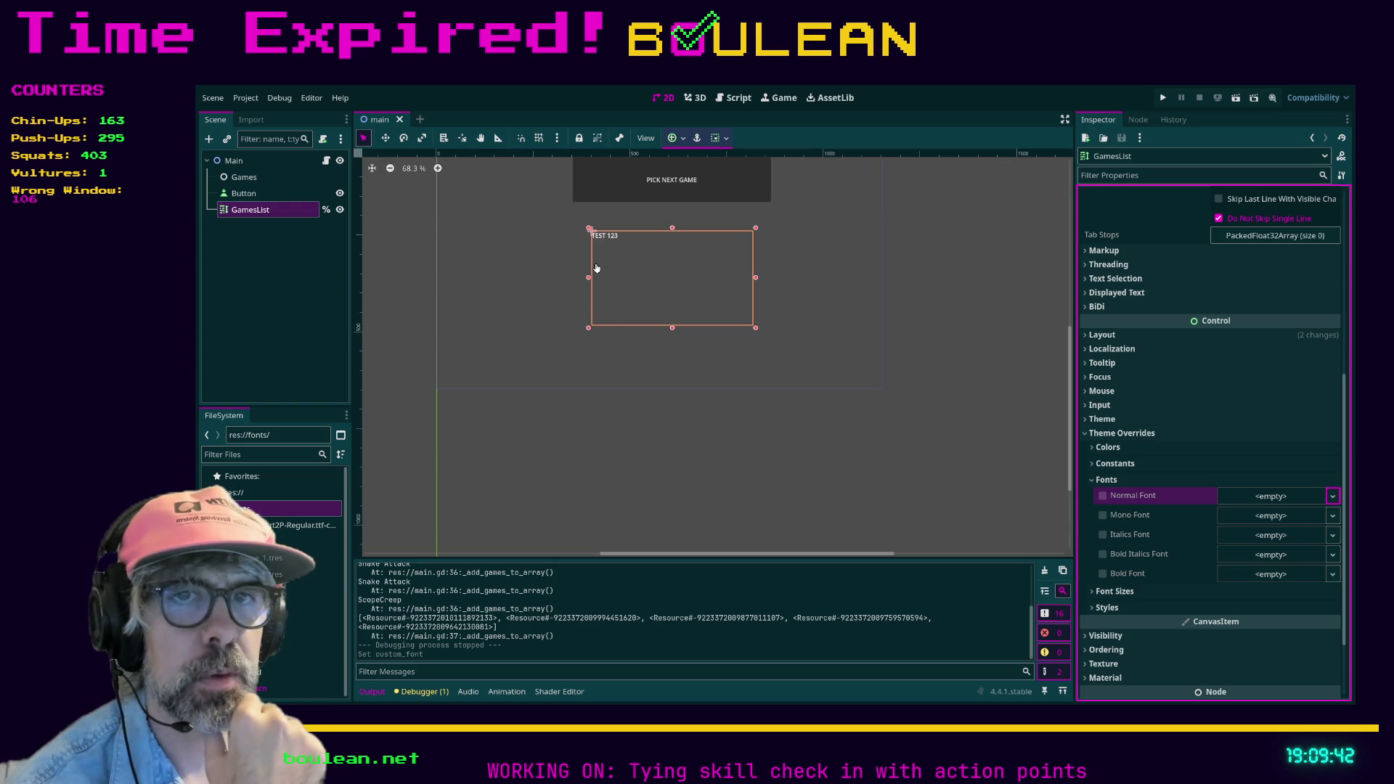
Assign the pixel font as GamesList's Normal Font and set its Normal Font Size override to 24 px.
drag(597, 268, 1271, 496)
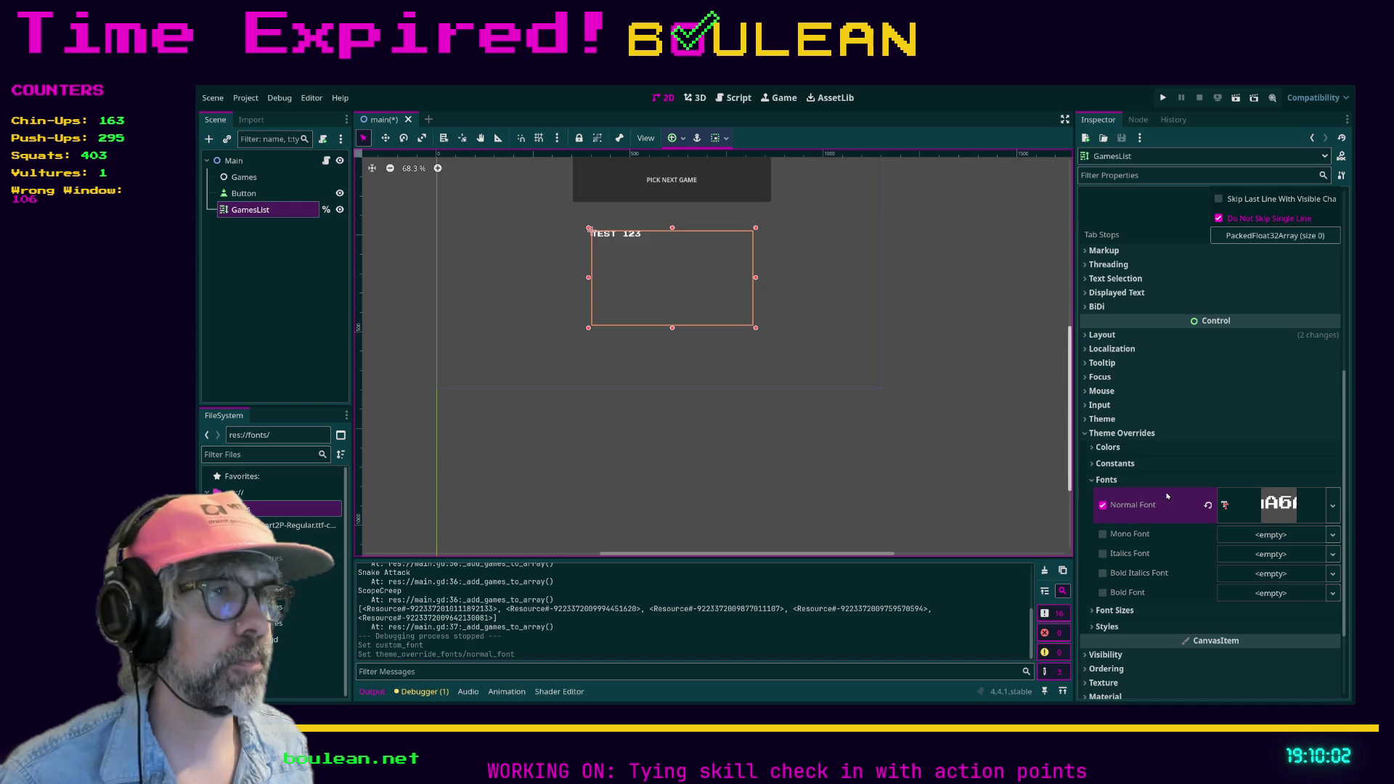
scroll(1133, 523, down, 2)
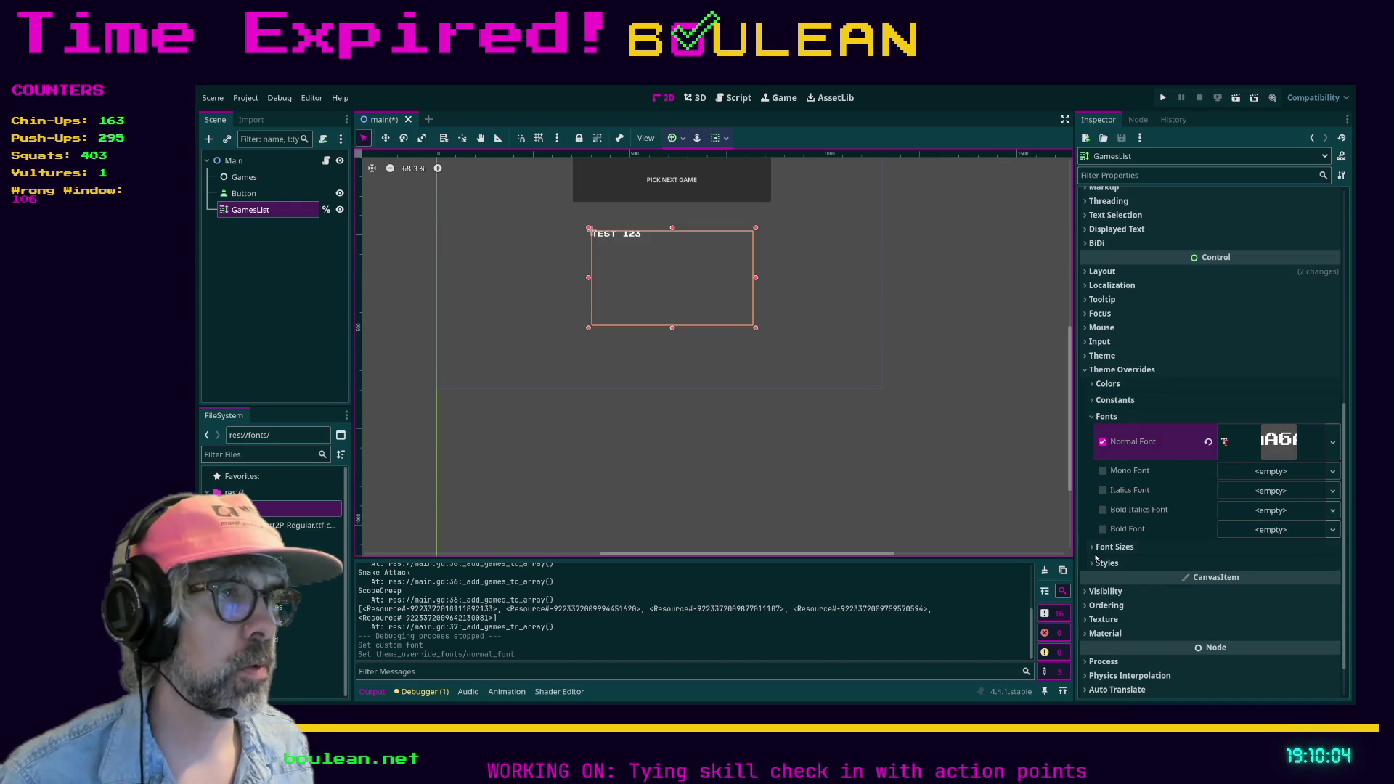
click(1114, 548)
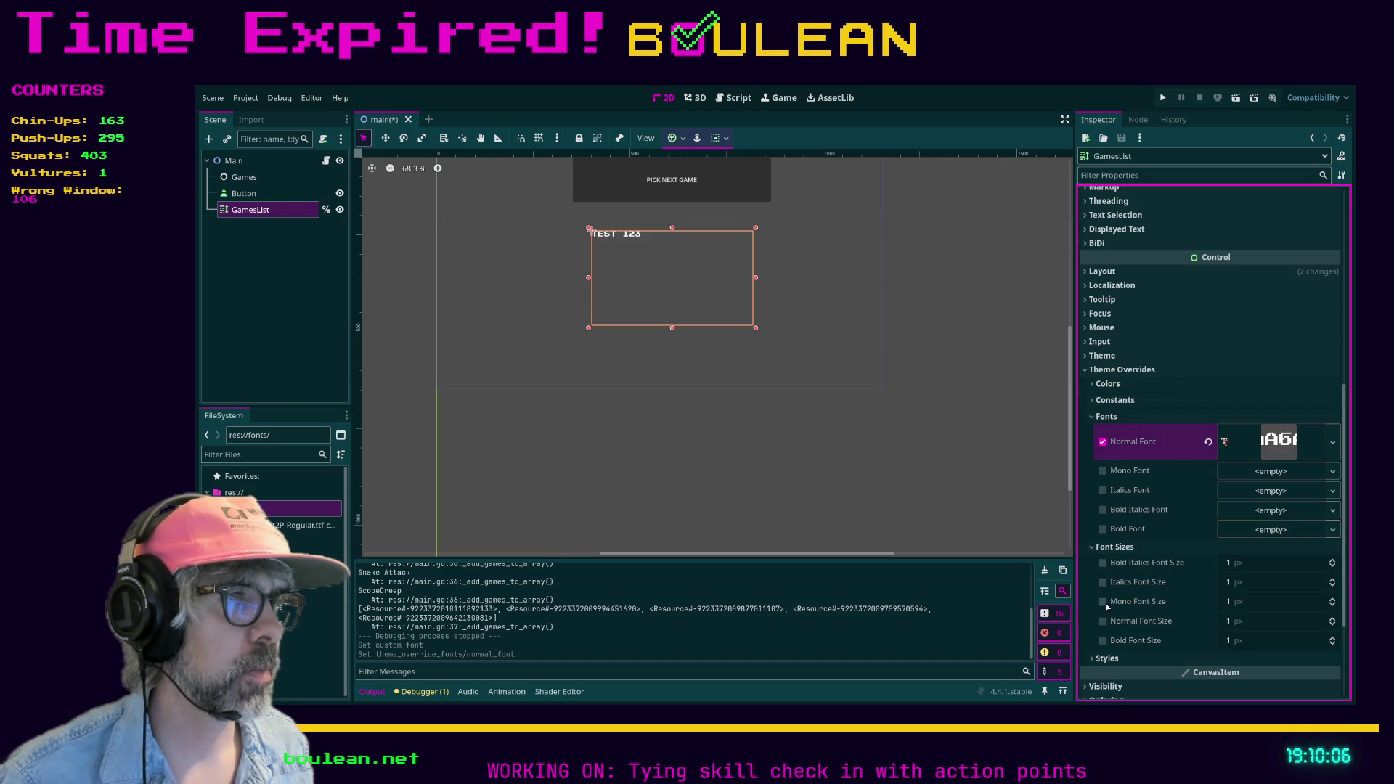
click(1103, 622)
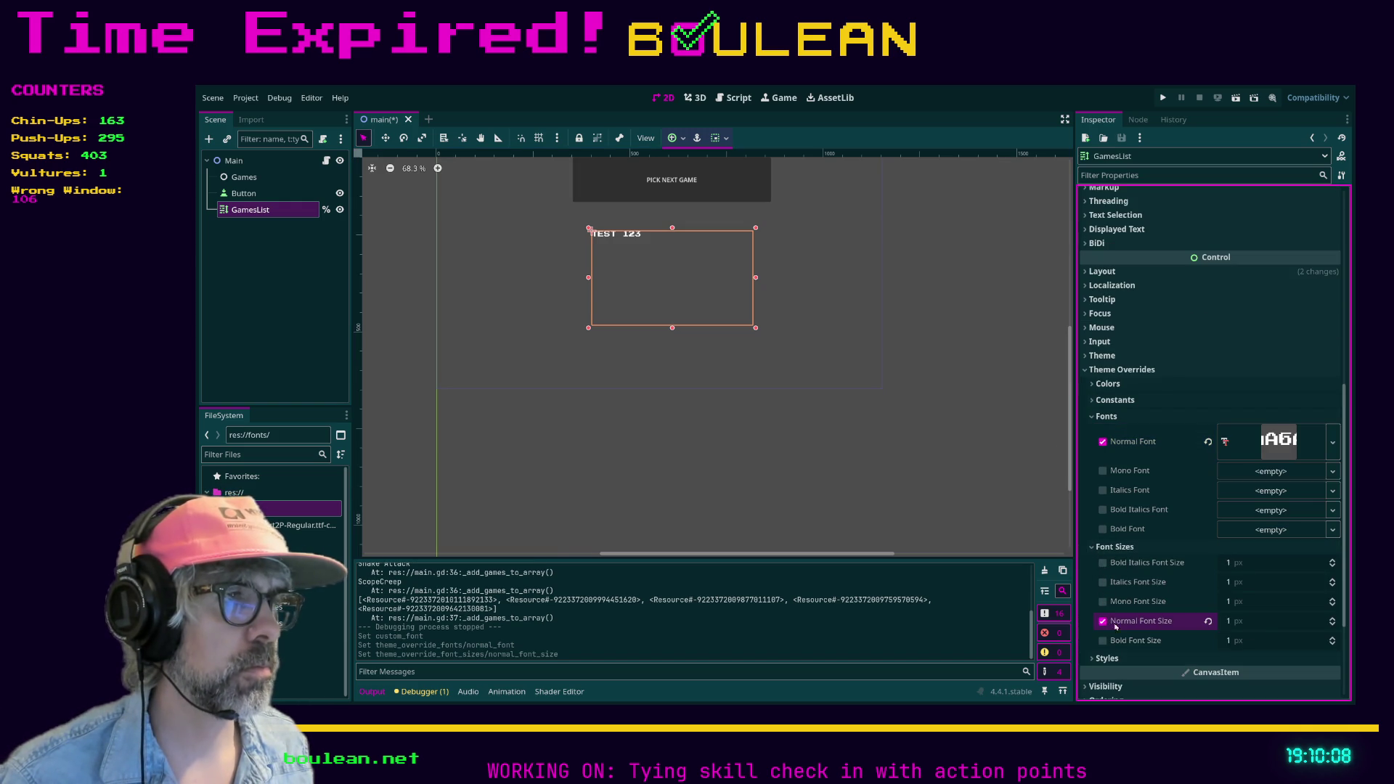
click(1260, 623)
text(32)
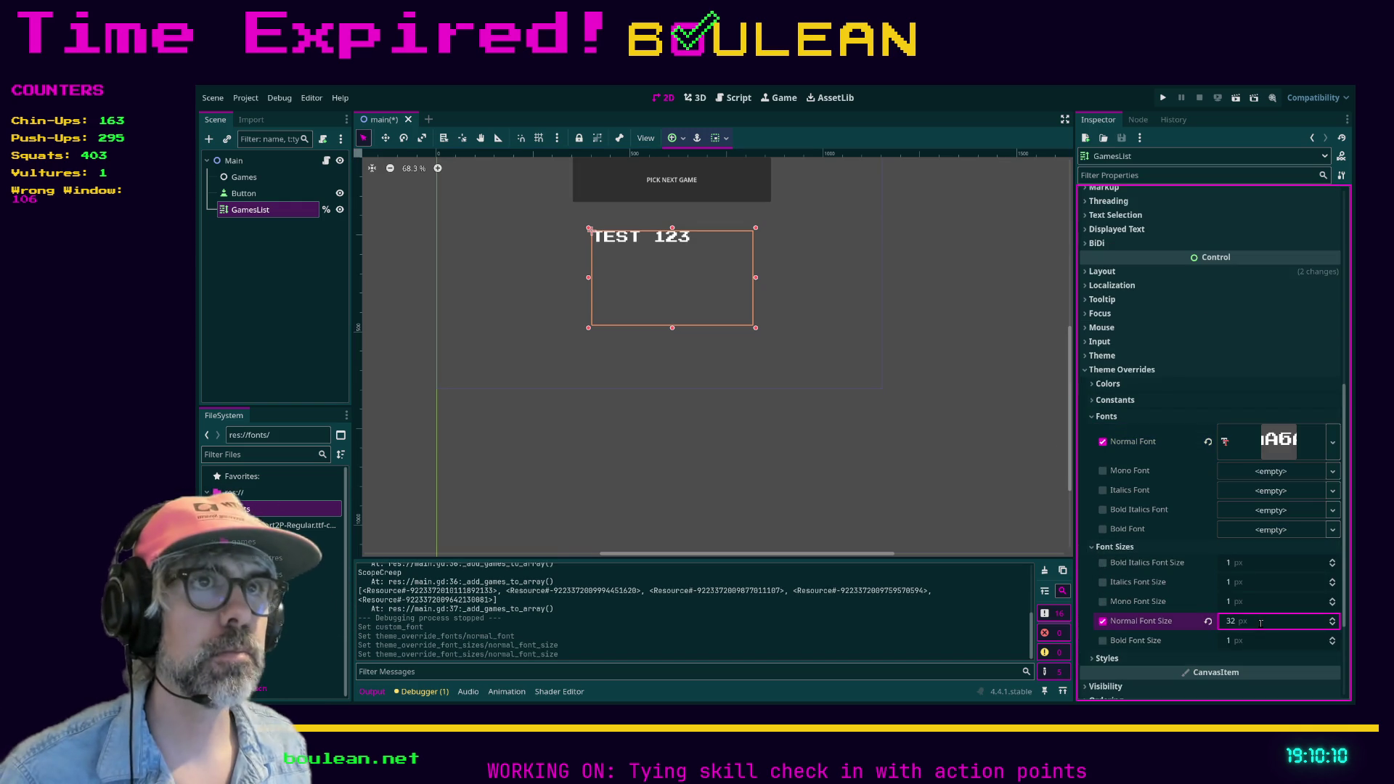
key(BackSpace)
key(BackSpace)
text(24)
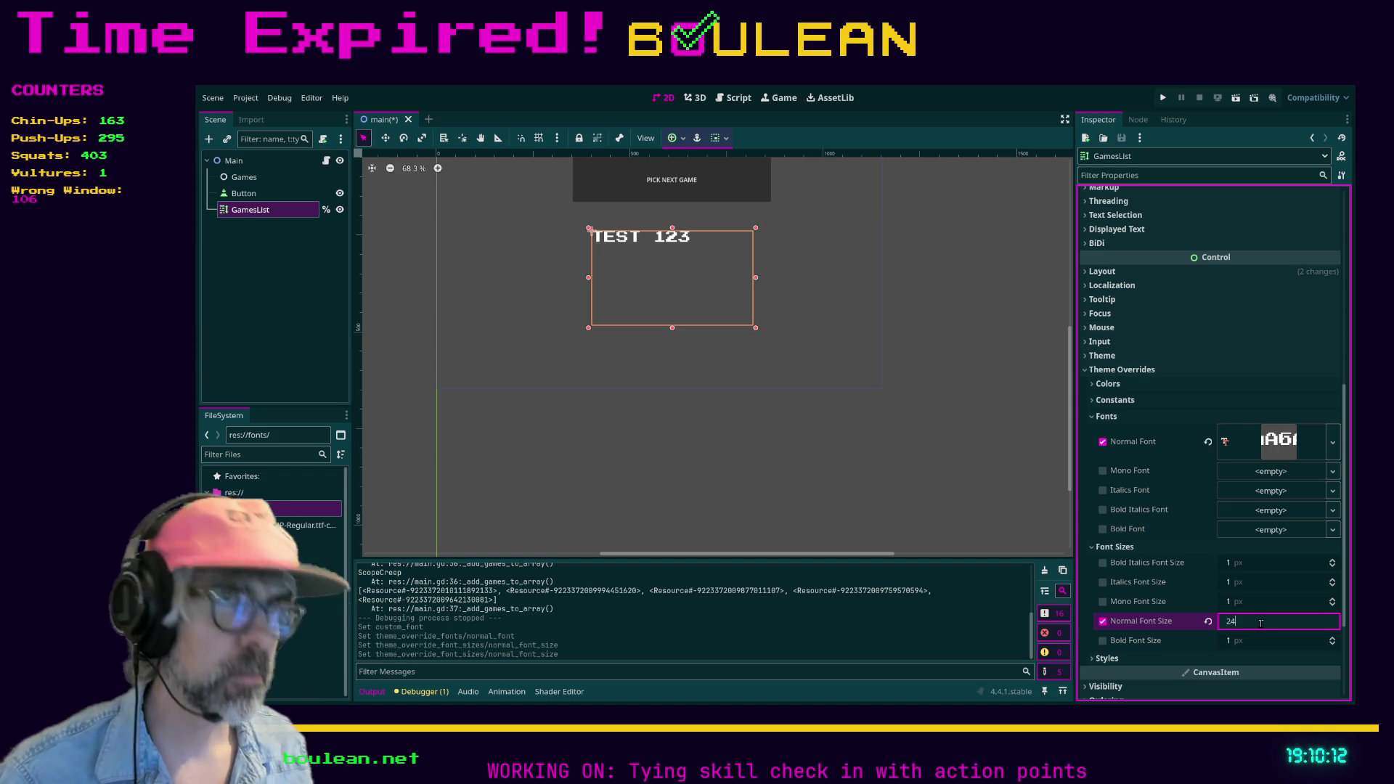
key(Return)
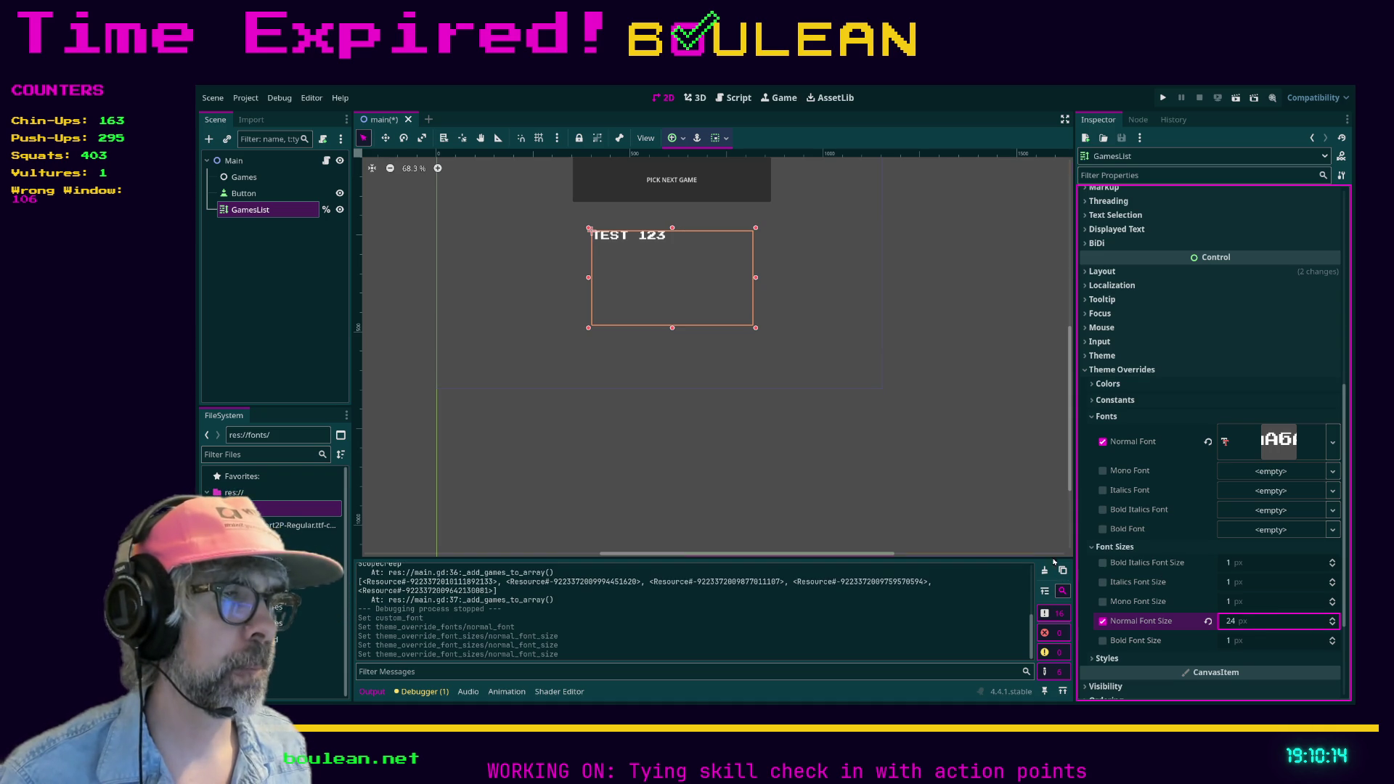
click(1072, 437)
drag(1071, 436, 1071, 389)
click(363, 329)
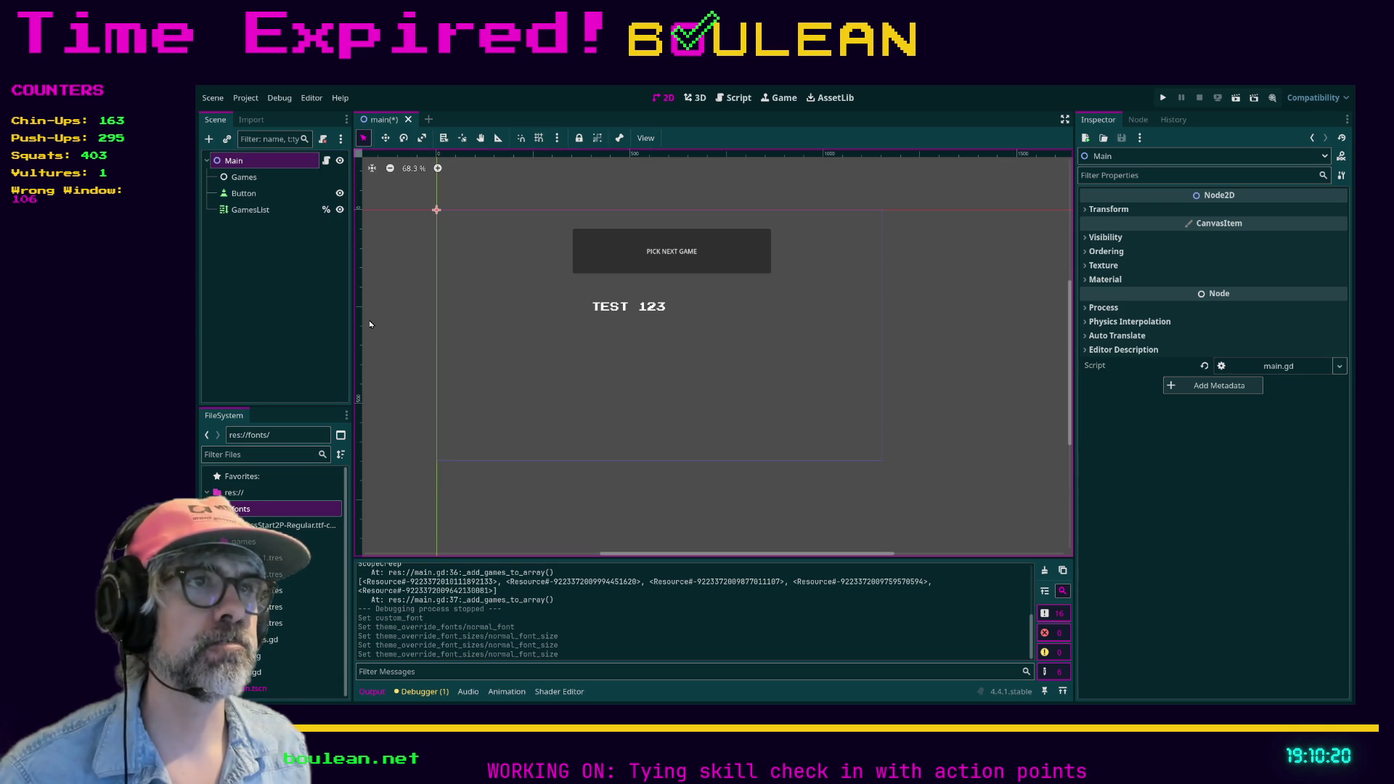
Add a ColorRect node under Main and stretch it to 637 × 464 from the origin.
key(ctrl+a)
key(Return)
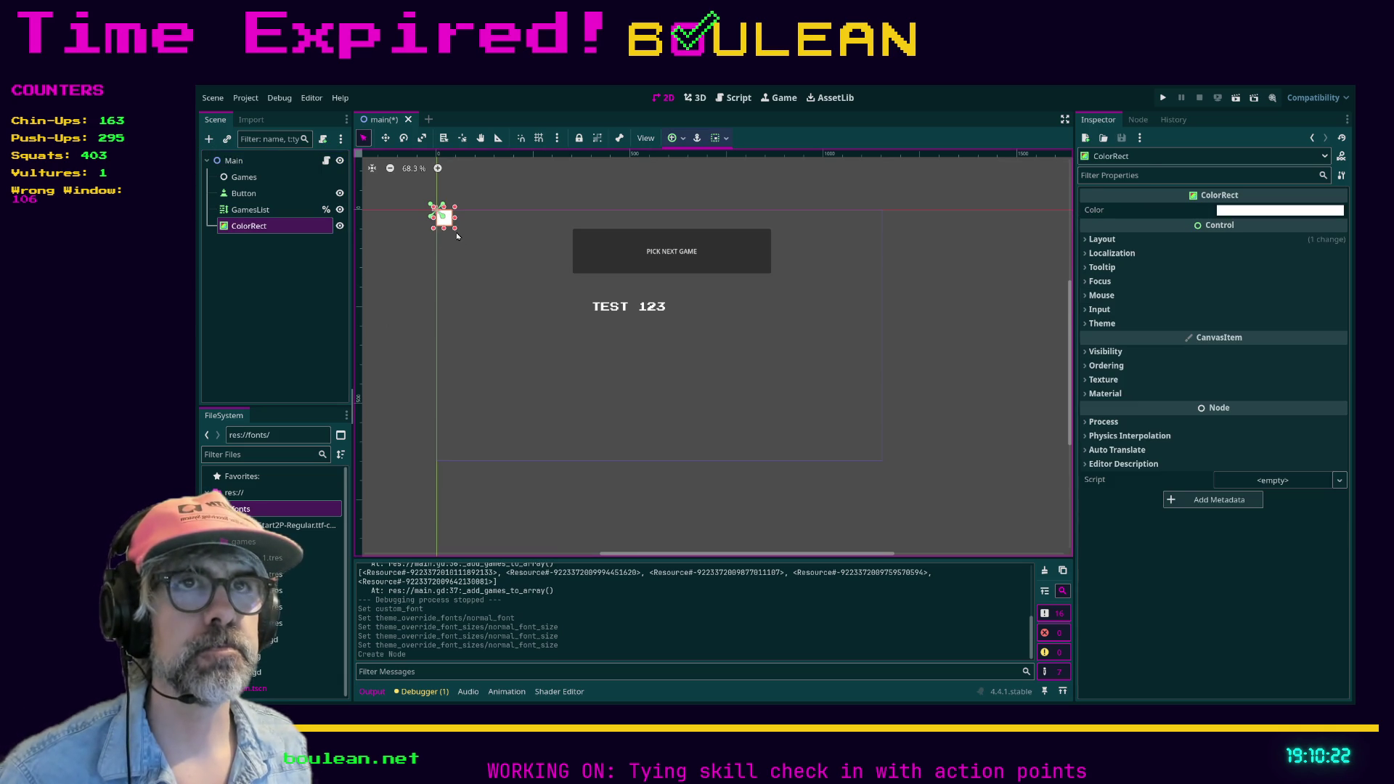
mouse_move(455, 231)
mouse_down()
mouse_move(698, 377)
mouse_move(898, 466)
mouse_move(872, 457)
mouse_move(871, 435)
mouse_move(685, 392)
mouse_up()
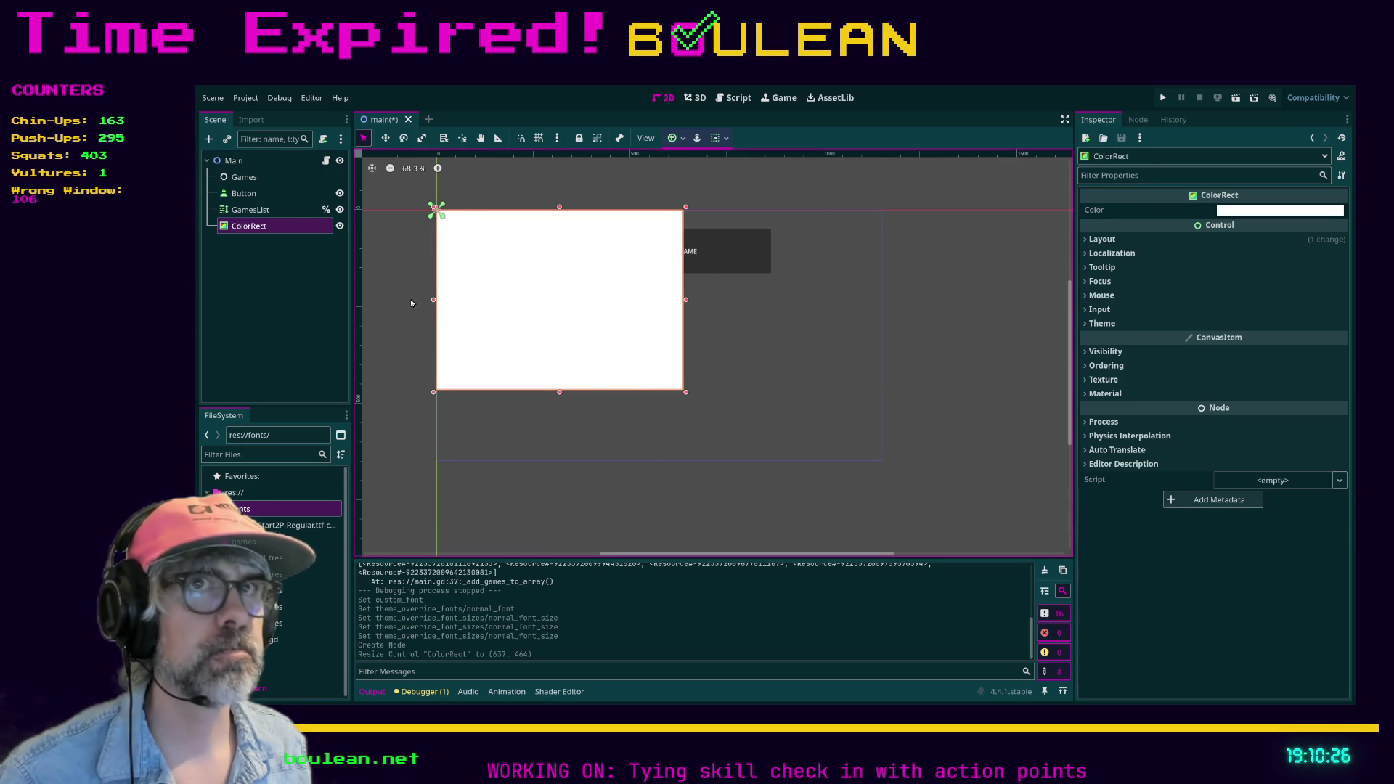
click(248, 211)
click(249, 226)
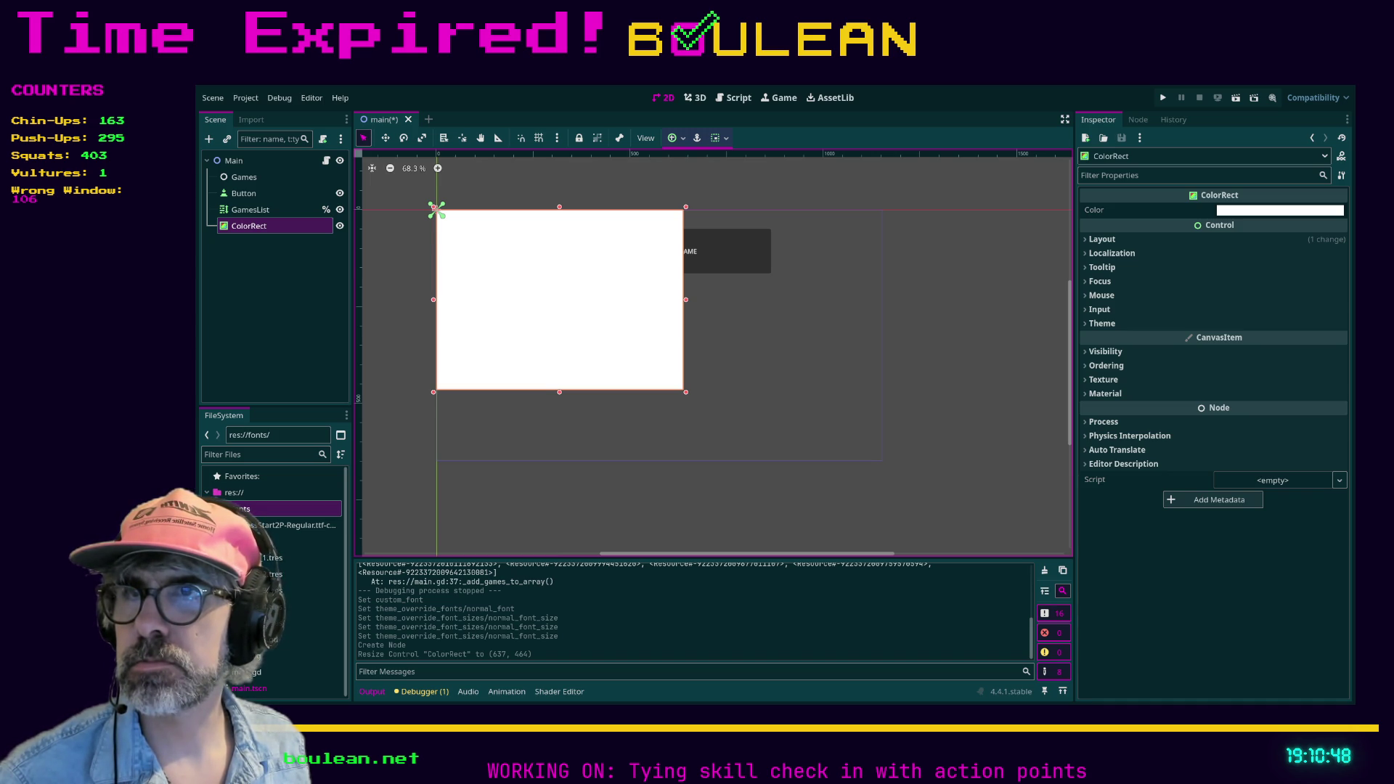
In Obsidian, open the Color Palette note and copy the Dark Purple hex 0d0221.
key(alt+Tab)
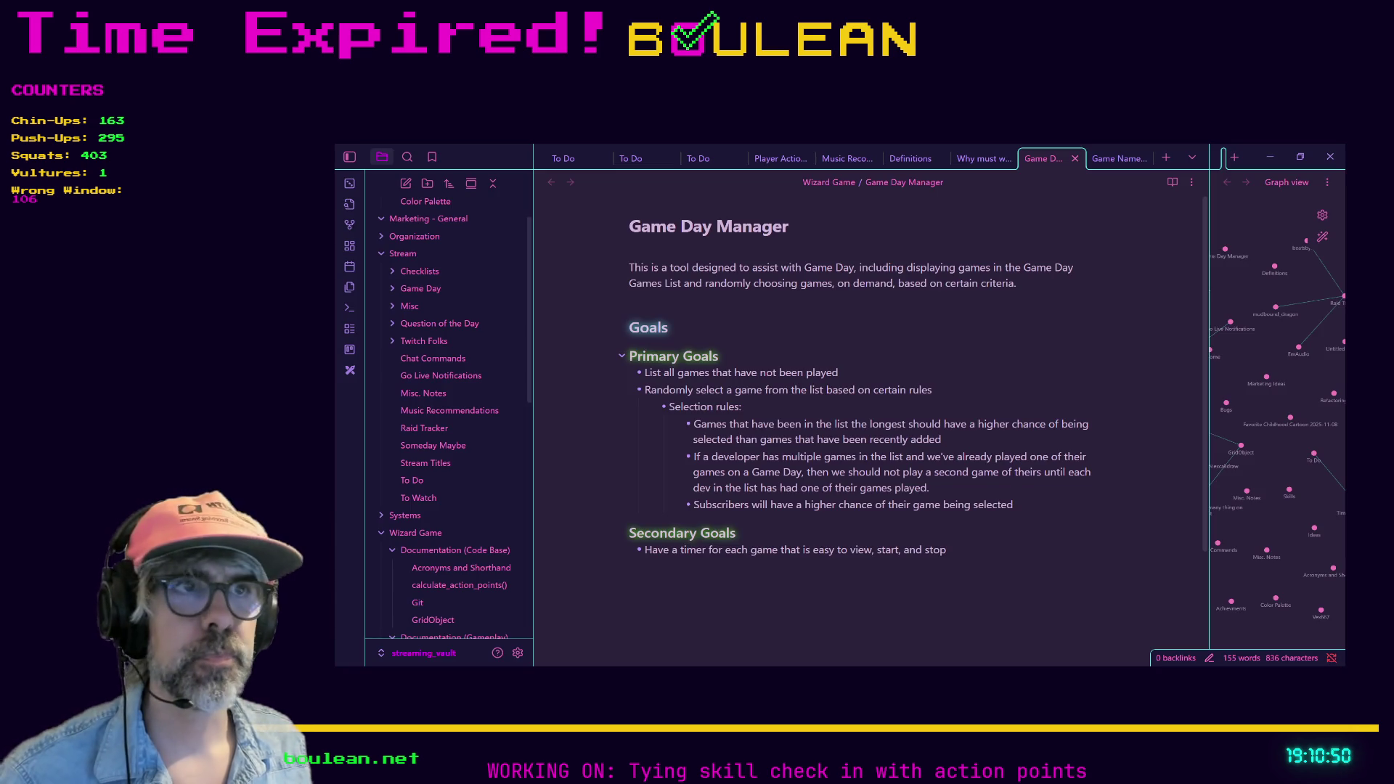
key(ctrl+o)
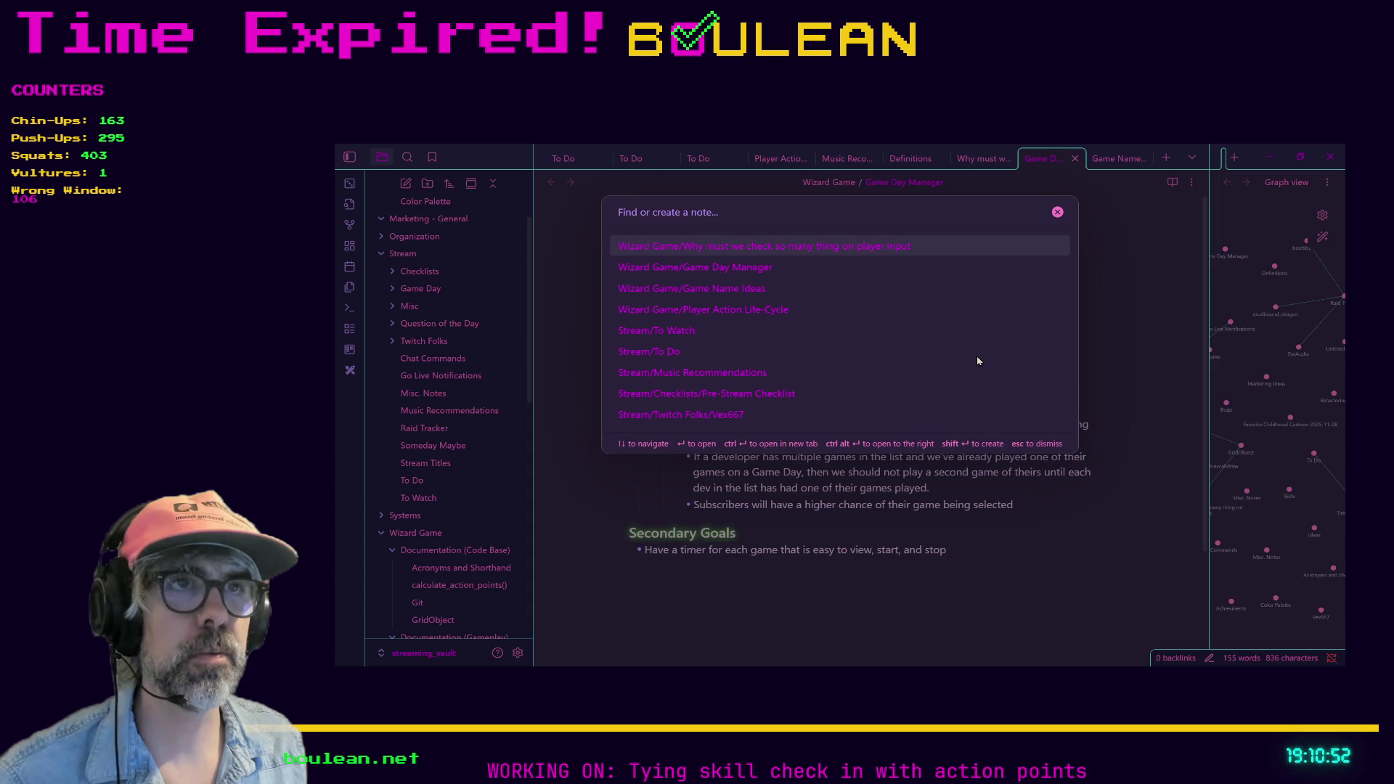
text(color)
key(Return)
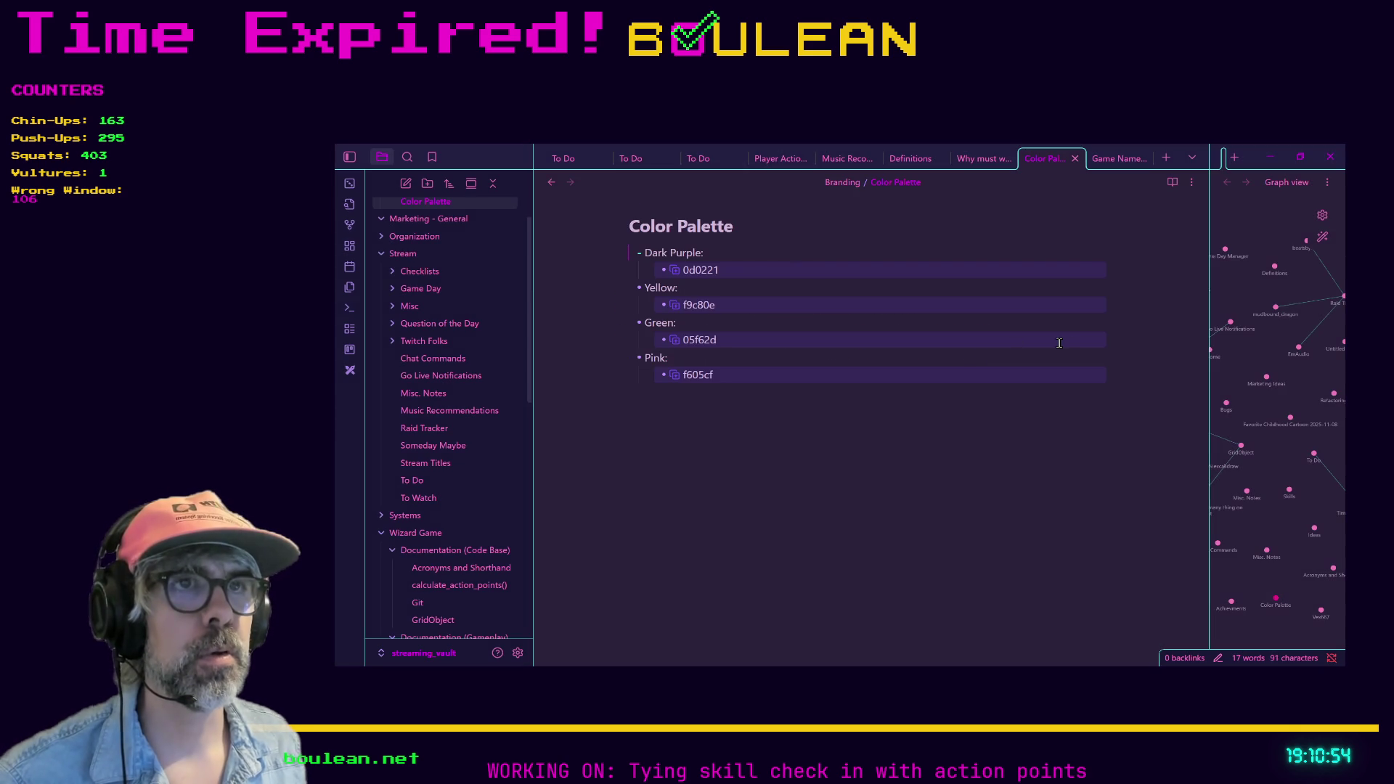
double_click(715, 270)
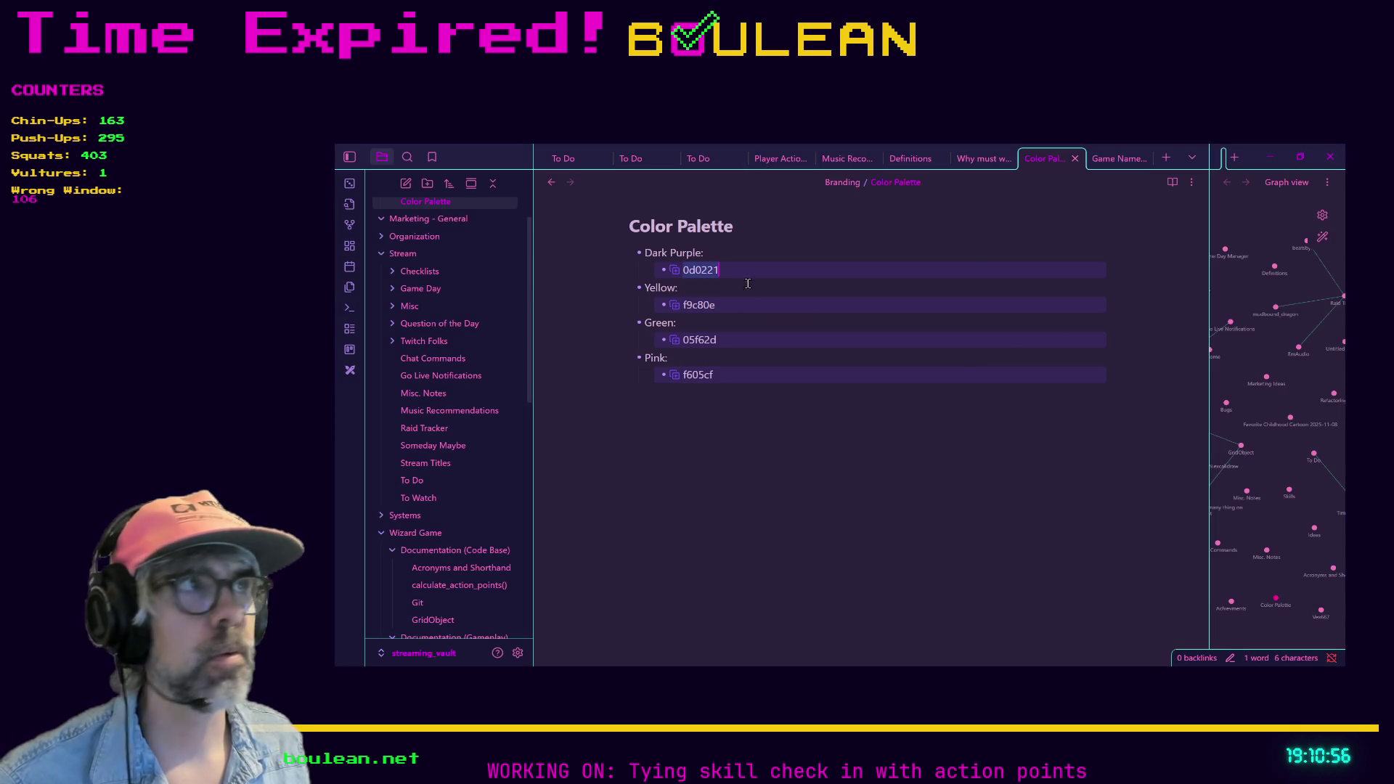
click(1270, 157)
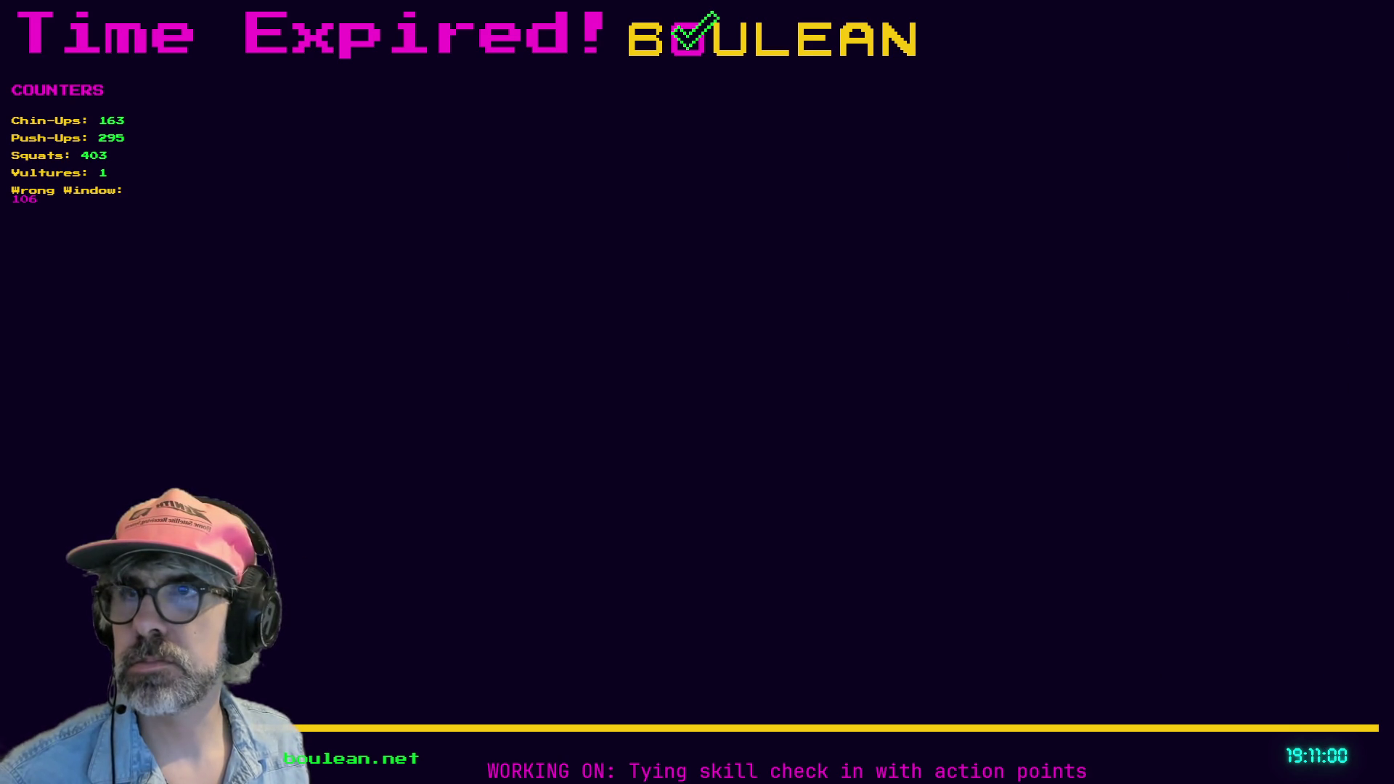
Paste 0d0221 as the ColorRect's colour and move it above Games as Main's first child.
key(alt+Tab)
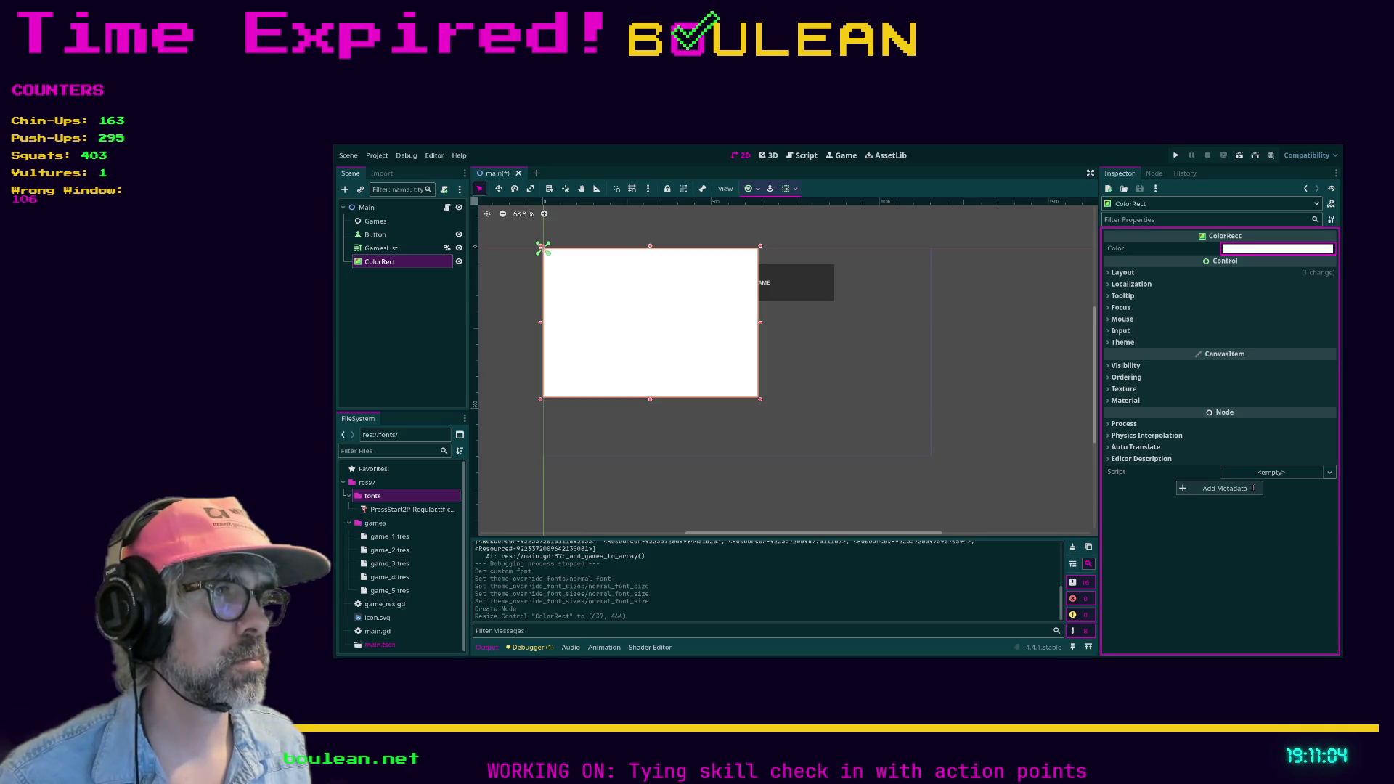
key(ctrl+v)
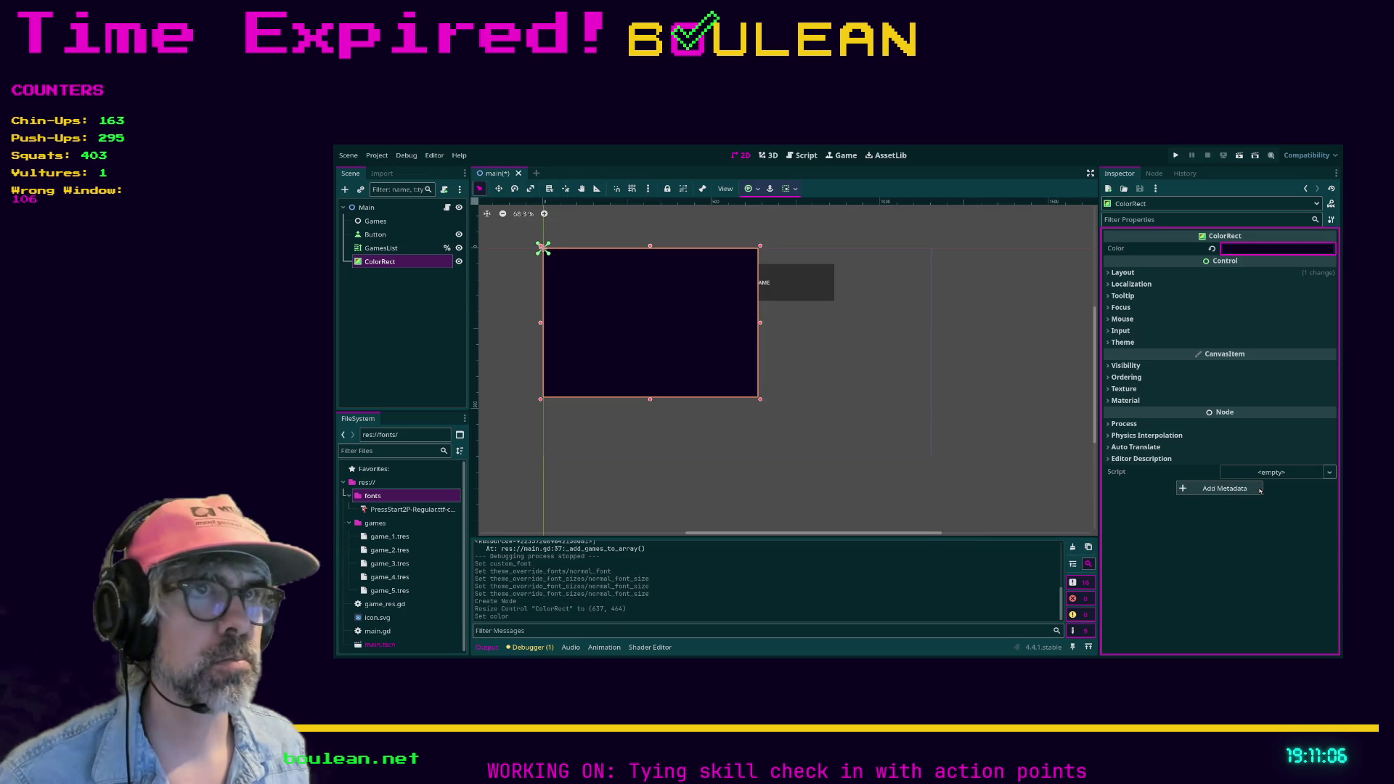
drag(406, 261, 386, 218)
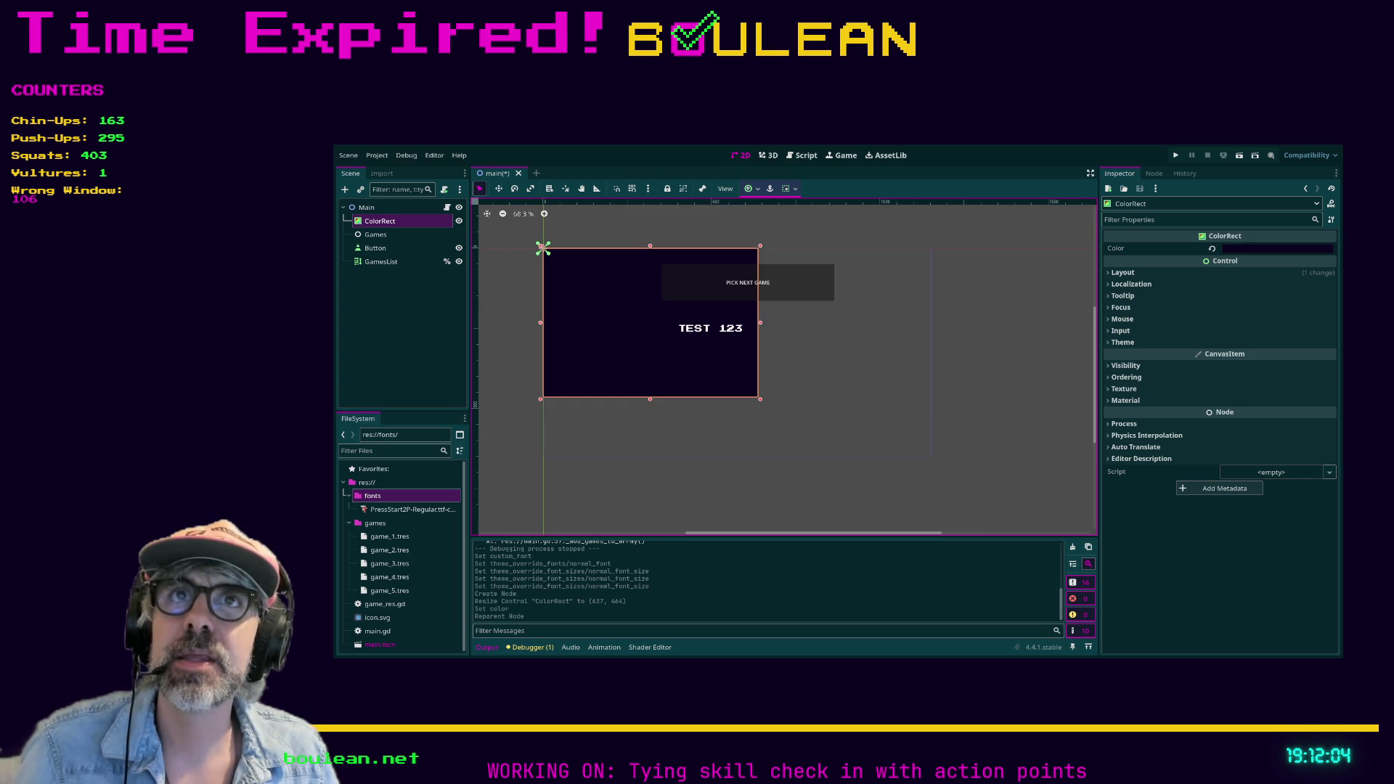
Save and test-run the project, then stop it.
click(872, 385)
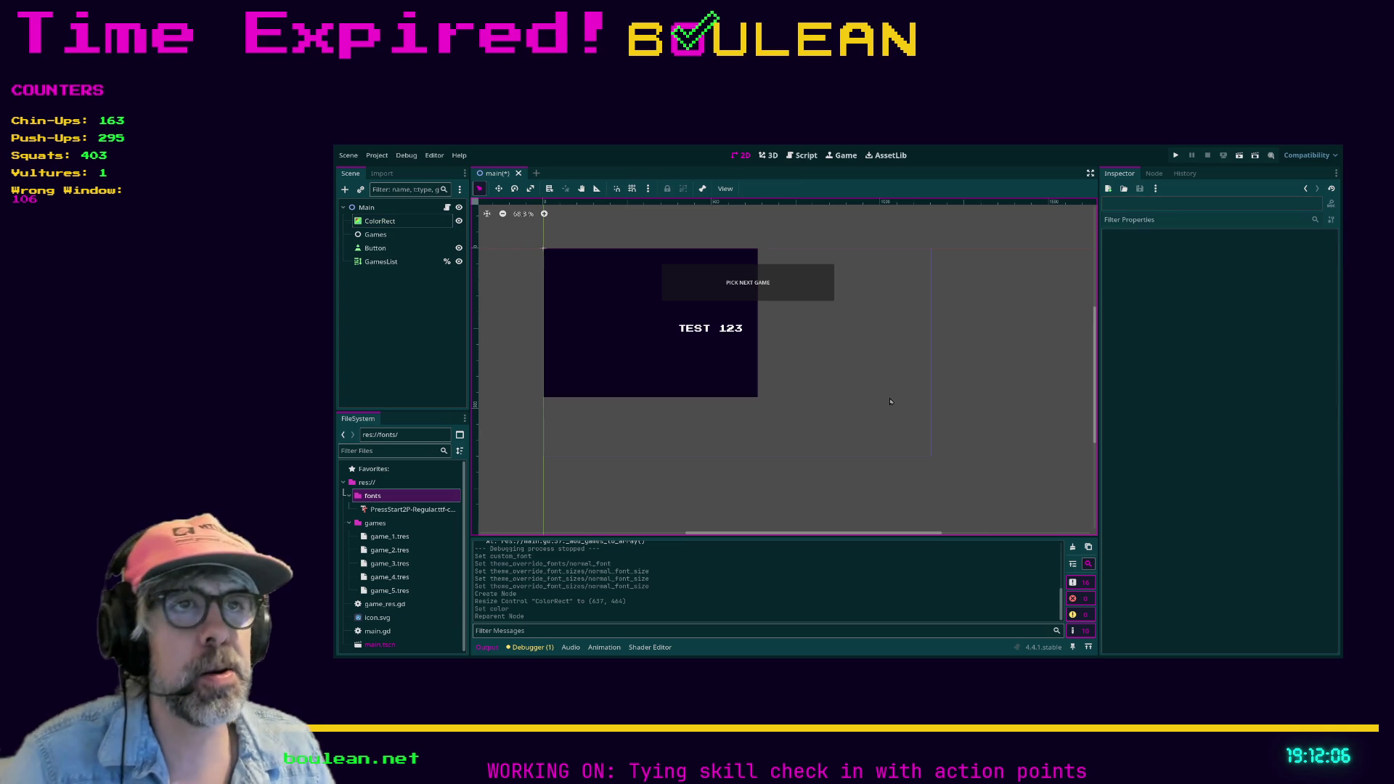
key(F5)
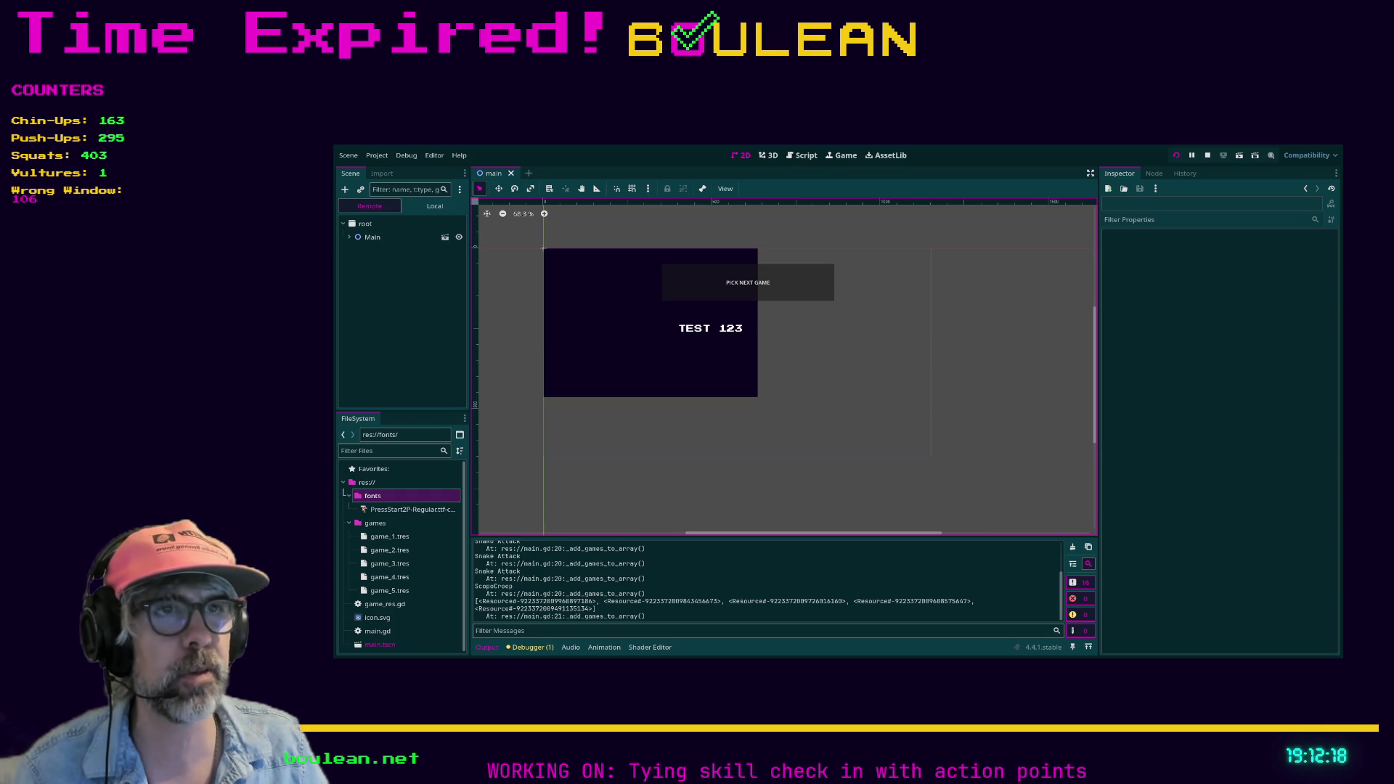
key(F8)
Set the ColorRect's Layout > Transform size to 1920 × 1080.
click(634, 387)
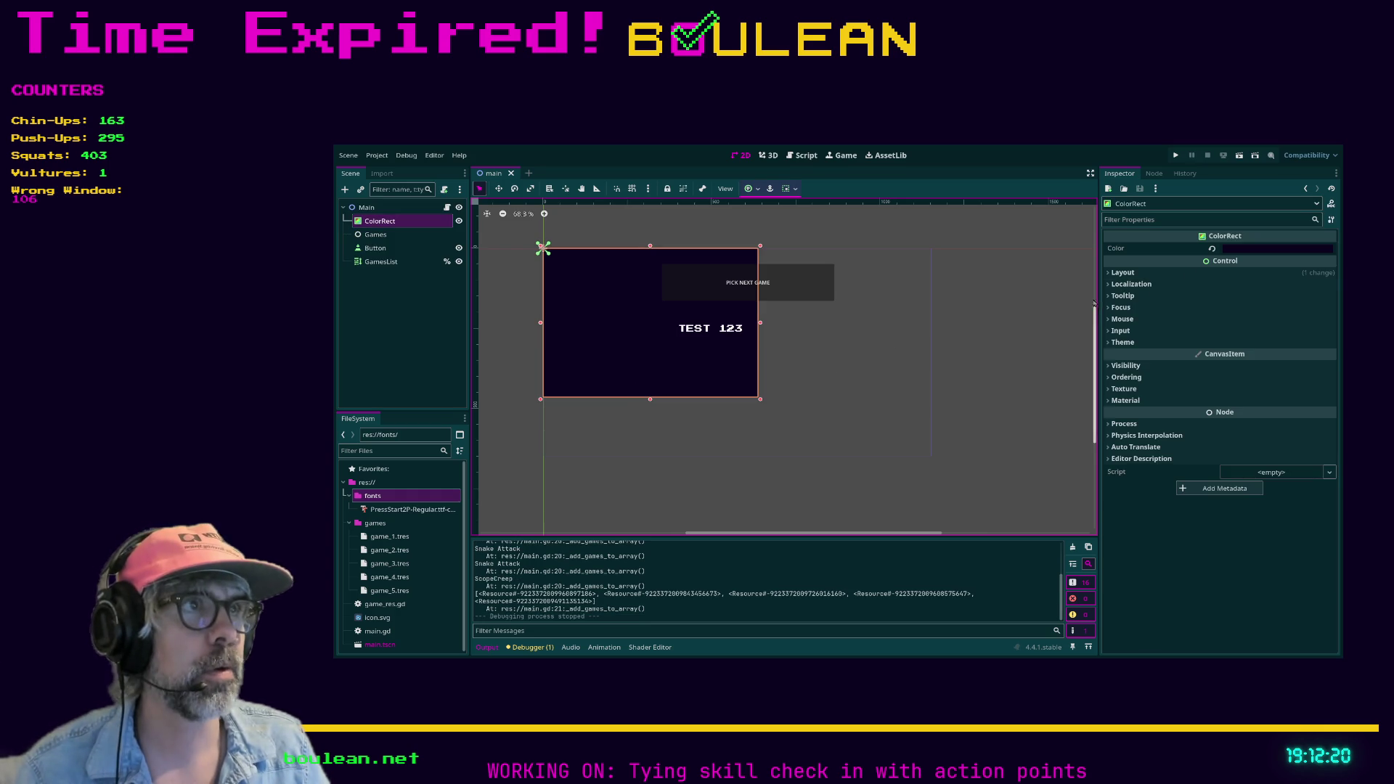
click(1109, 273)
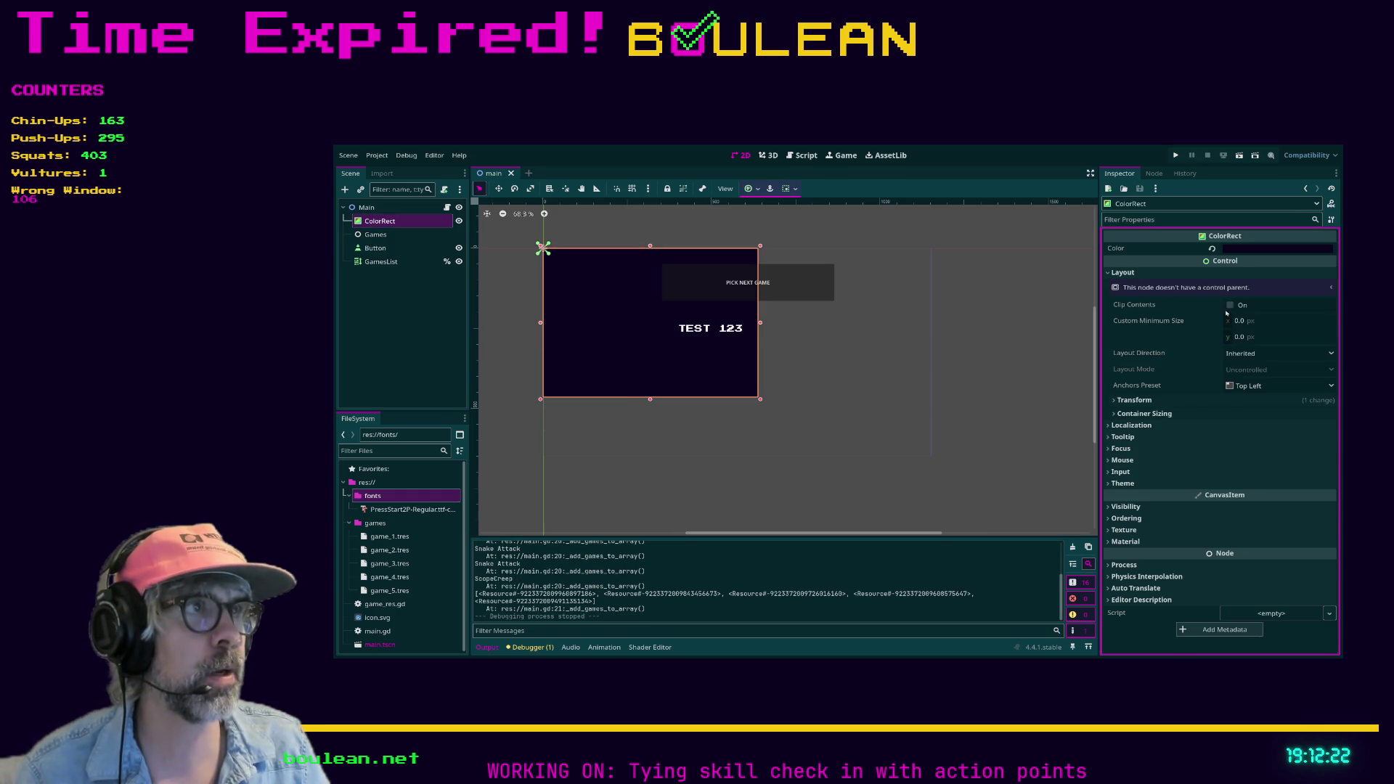
click(1115, 400)
click(1267, 413)
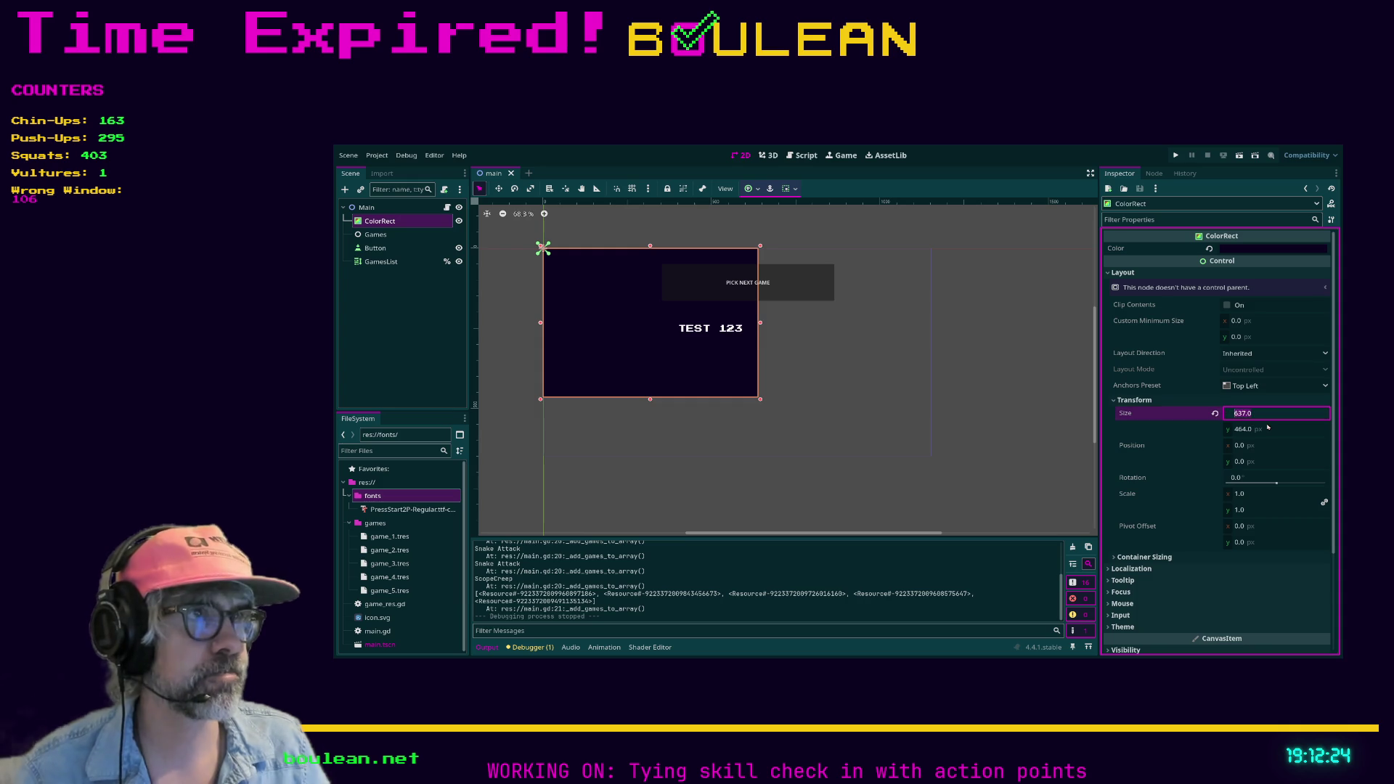
text(1920)
key(Tab)
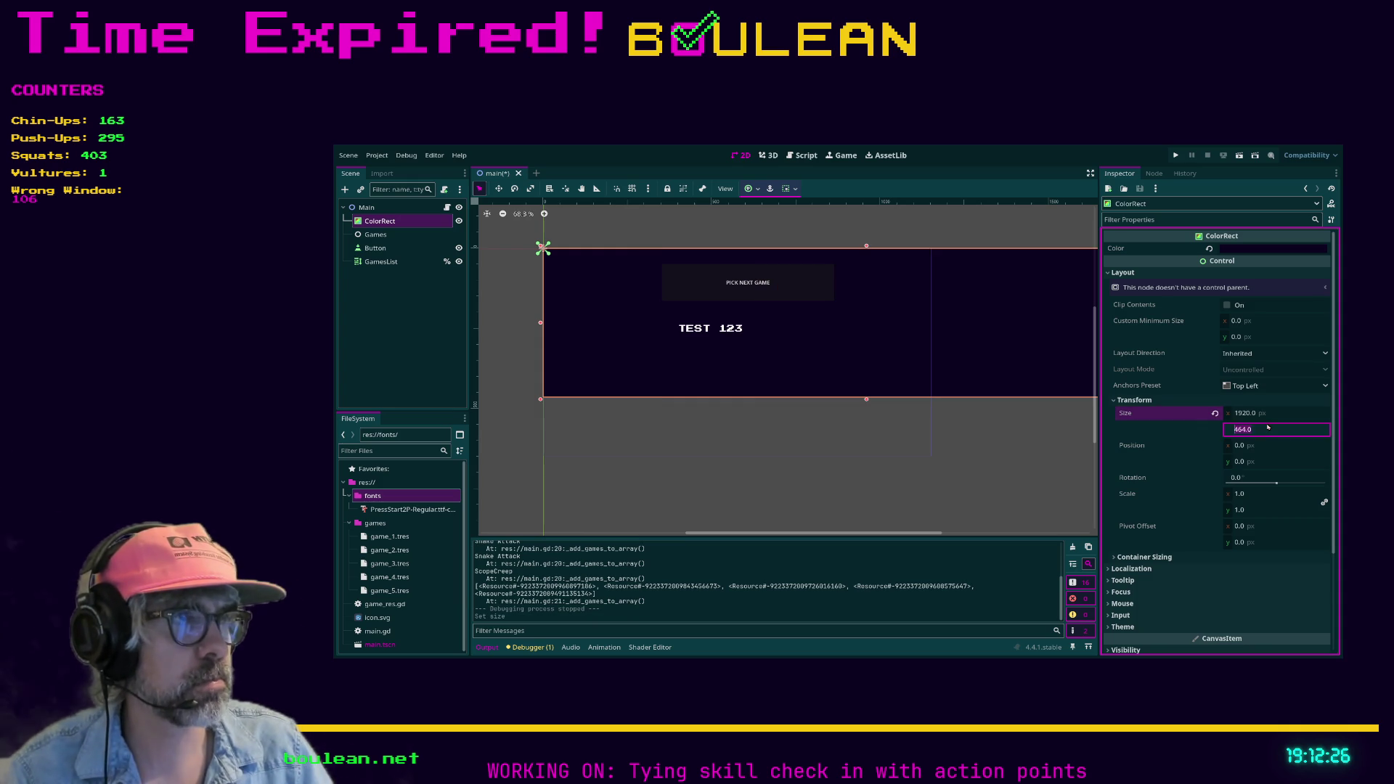
text(1080)
key(Return)
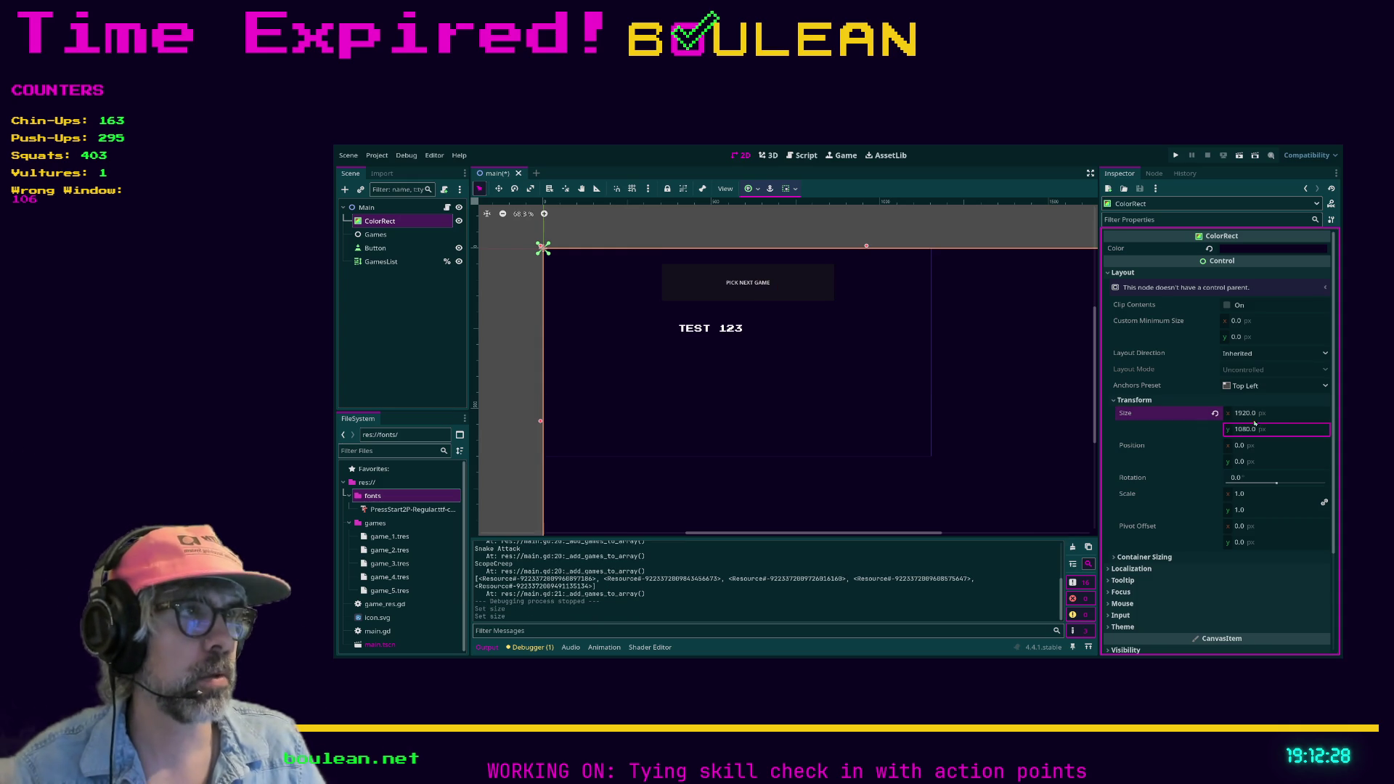
click(1248, 415)
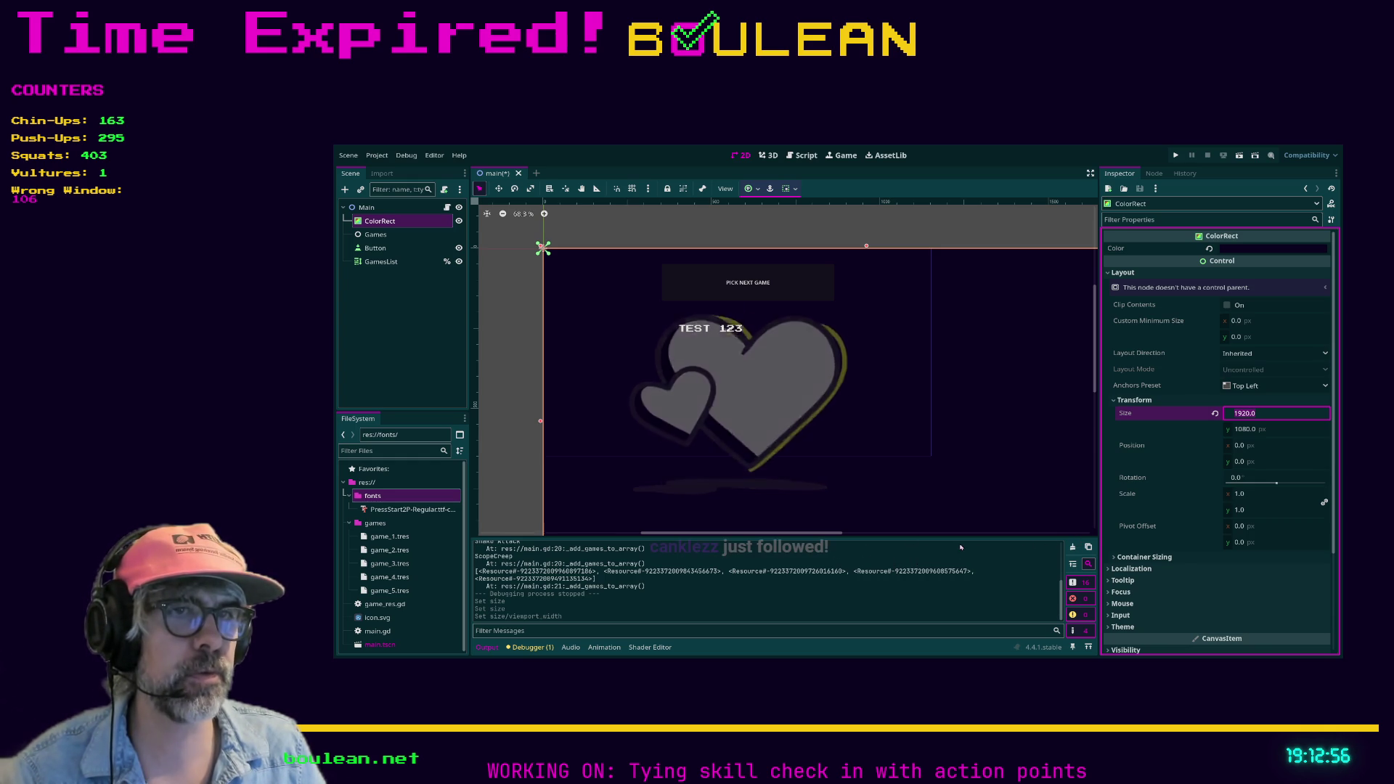
Save main.tscn and return to the Godot editor.
key(ctrl+s)
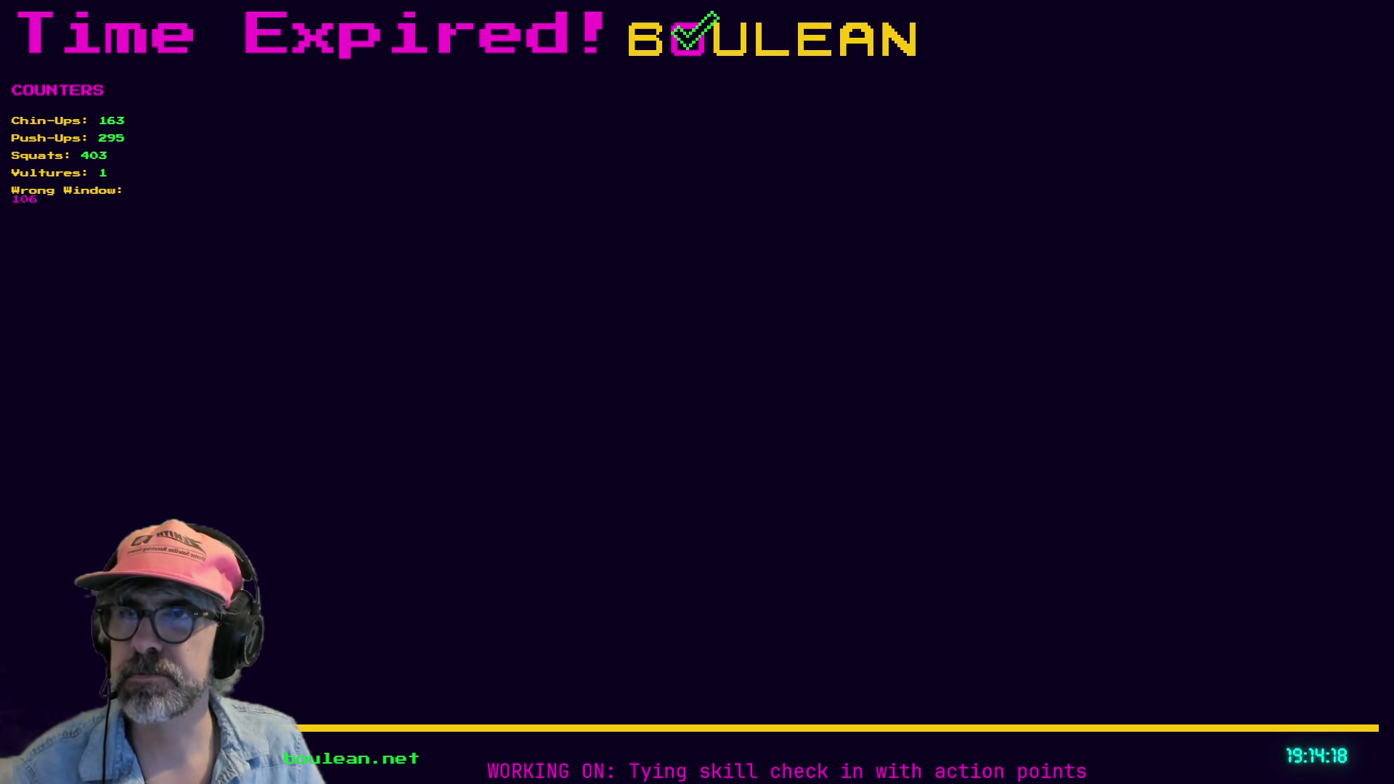
key(alt+Tab)
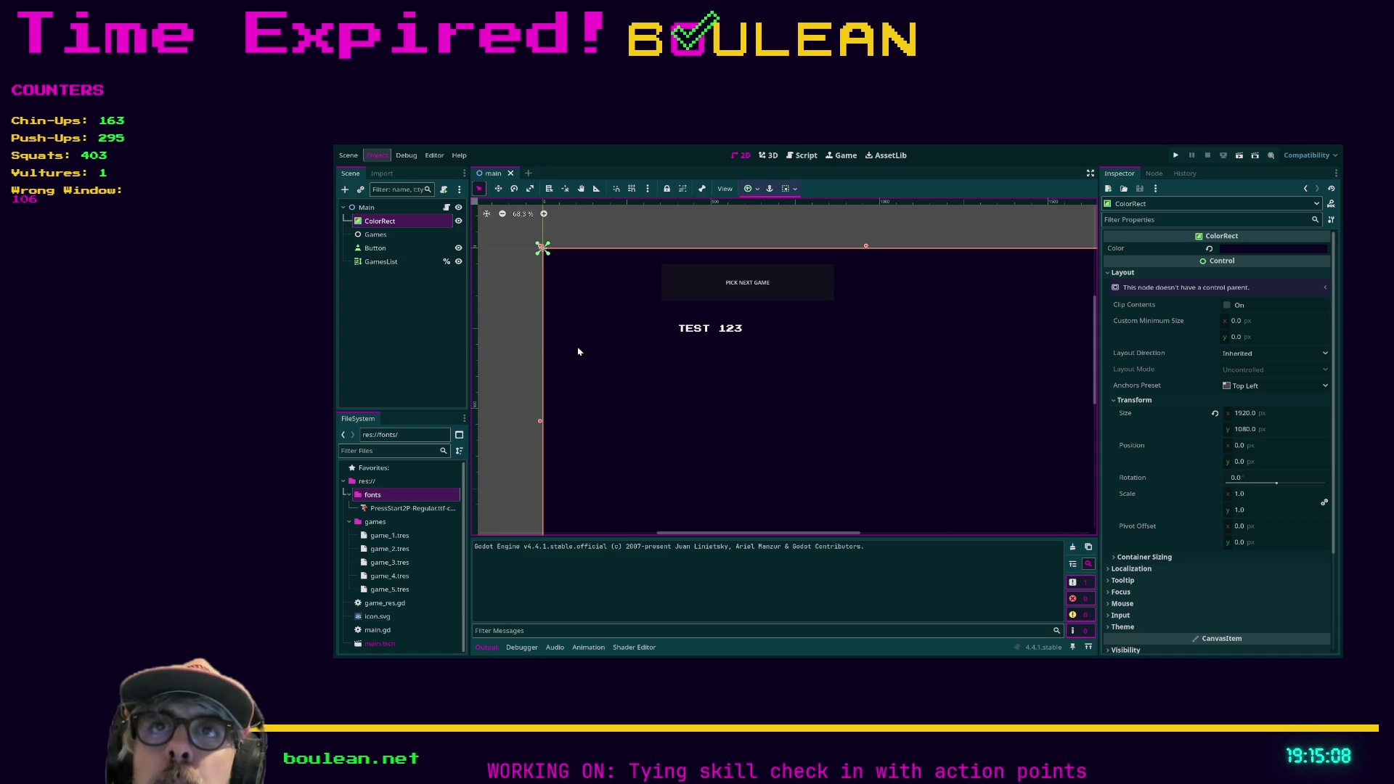
Change line 26 of main.gd to add_text(game.game_name + "\n").
click(801, 157)
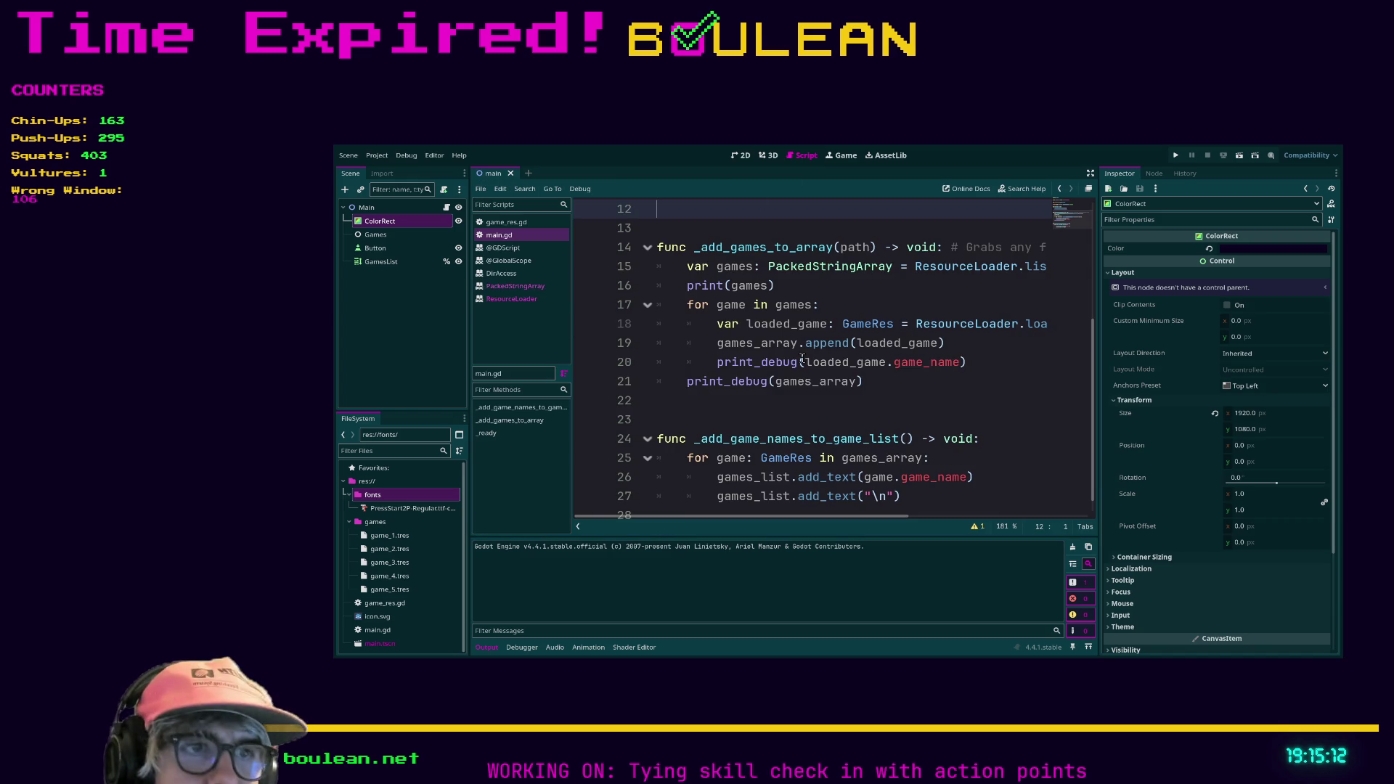
click(968, 477)
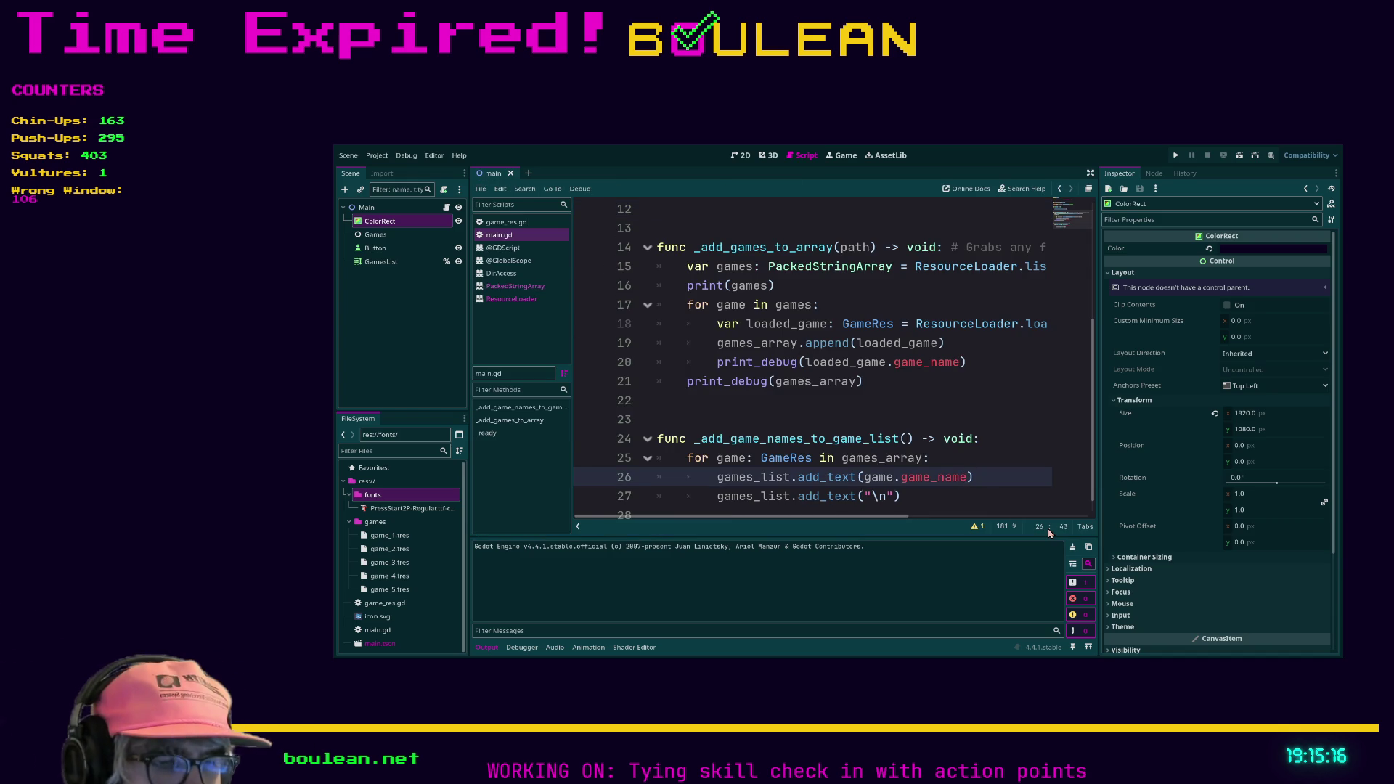
key(ctrl+shift+F11)
text(+ )
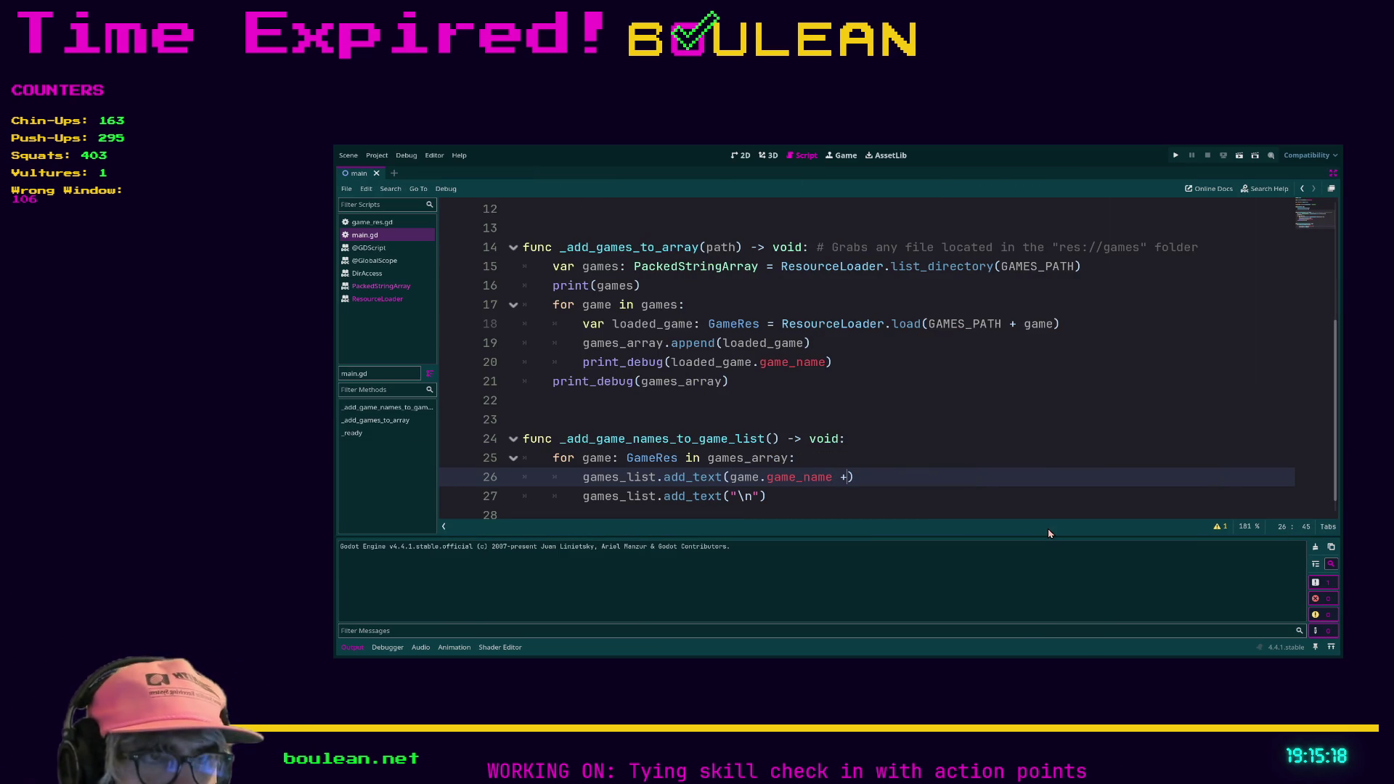
text(str)
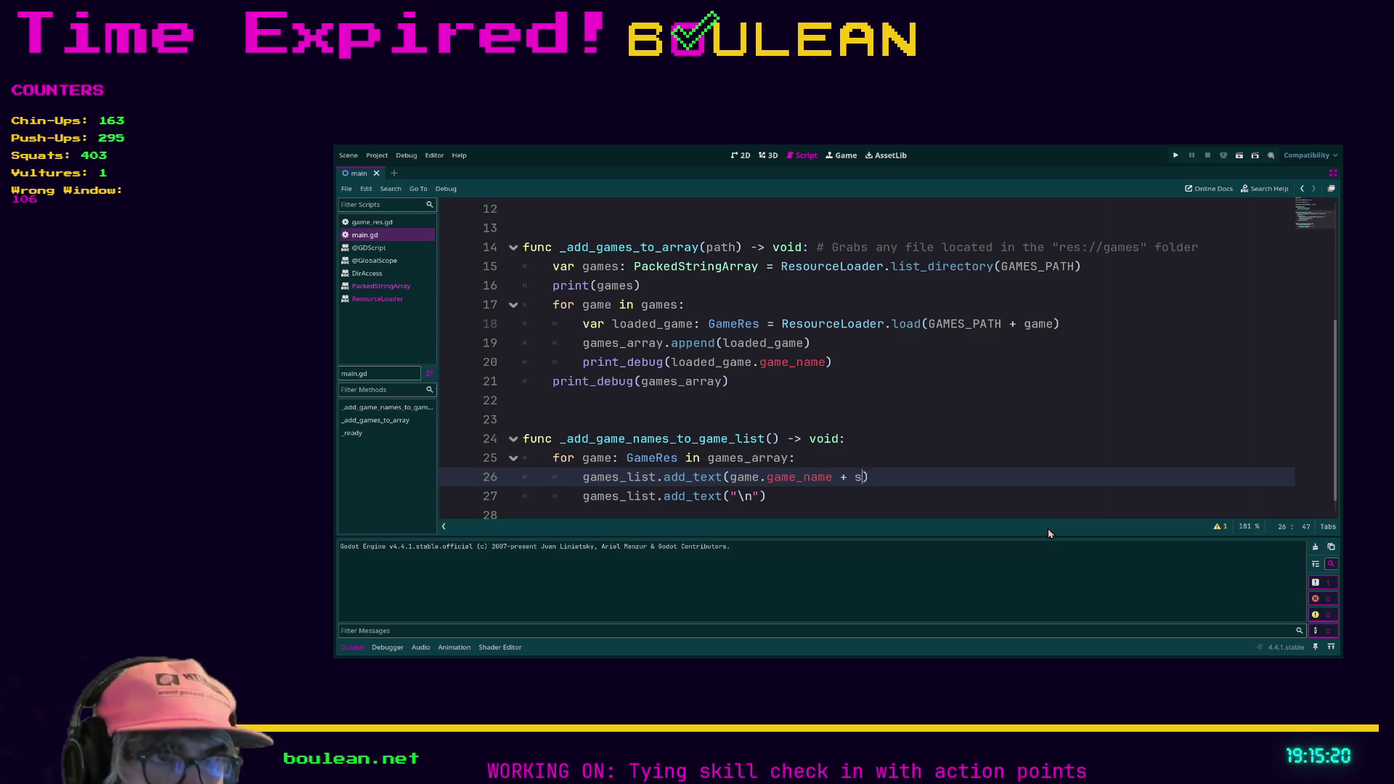
key(BackSpace)
key(BackSpace)
key(BackSpace)
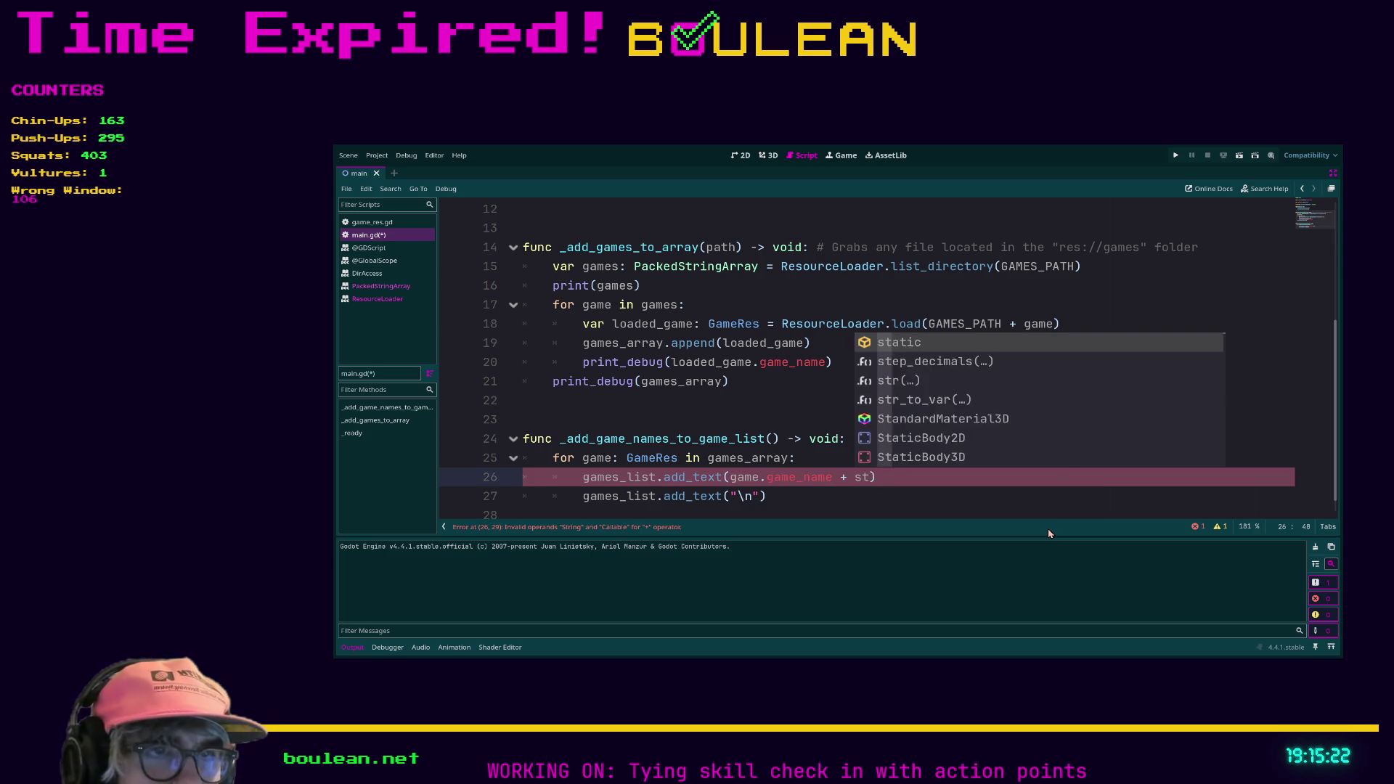
text(")
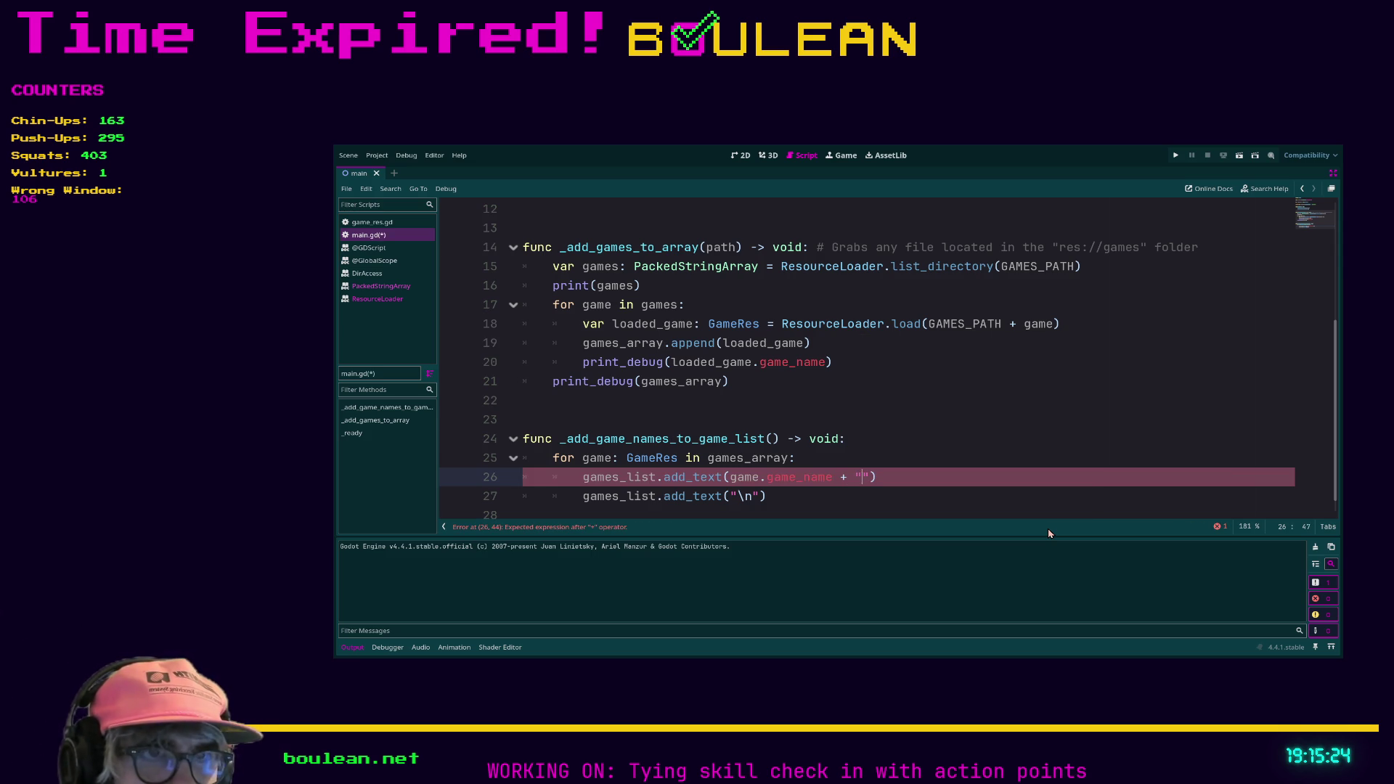
key(BackSpace)
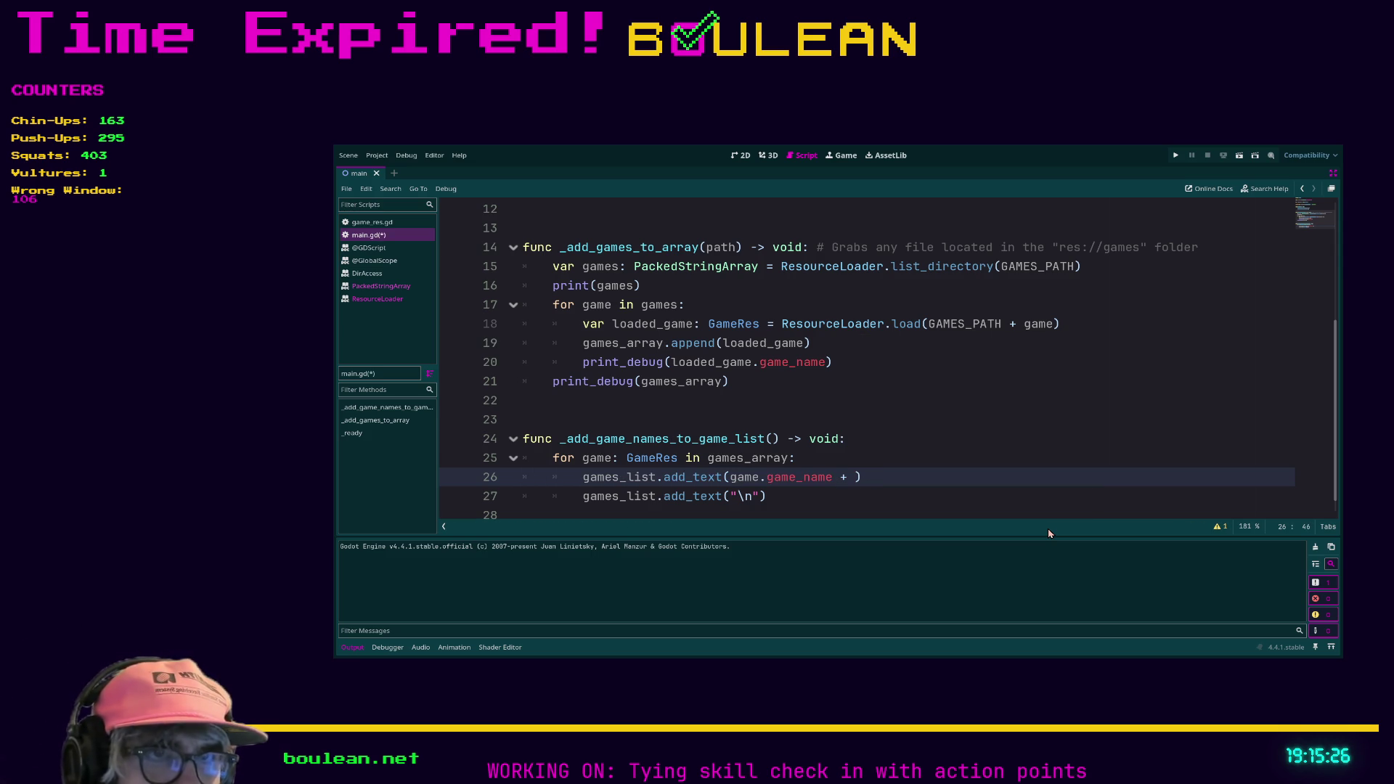
text("\)
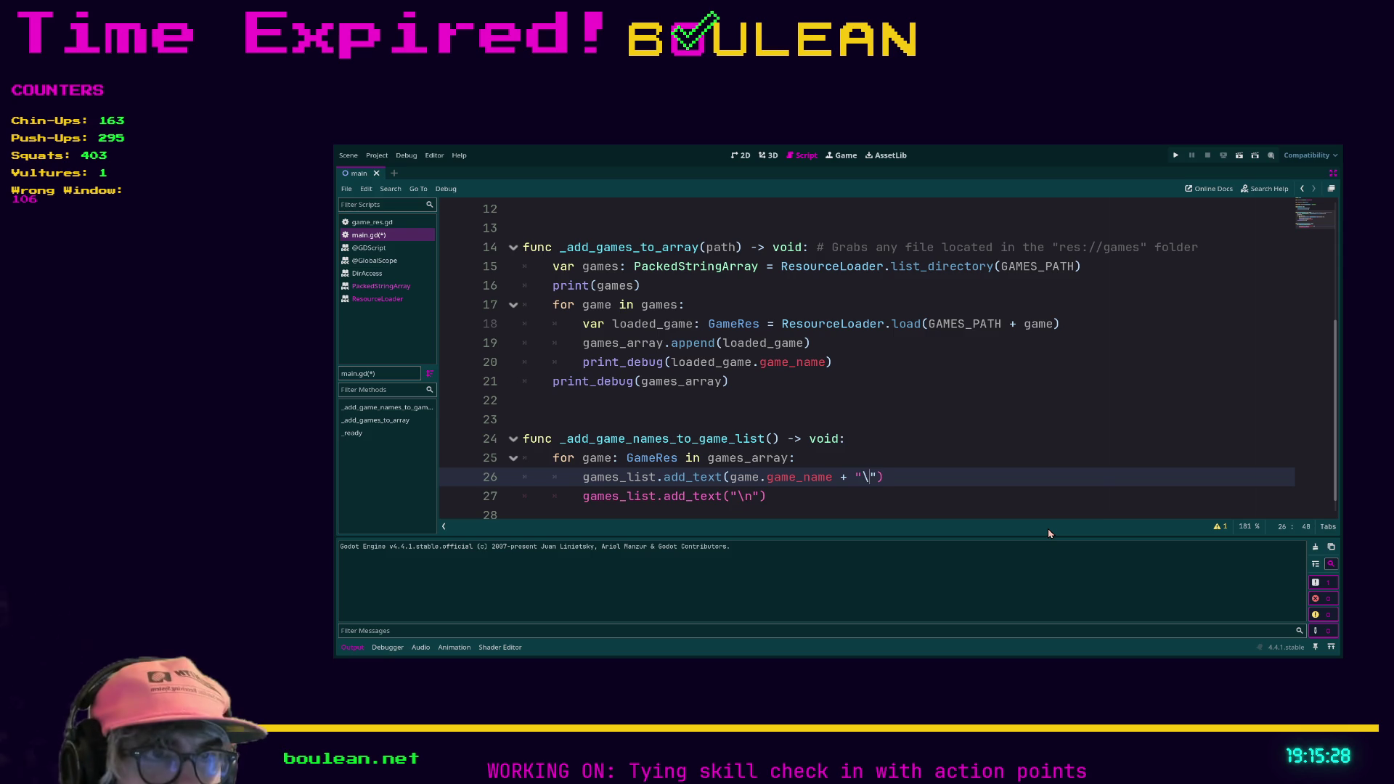
text(n)
Comment out the separate newline call on line 27 and run the project.
key(Down)
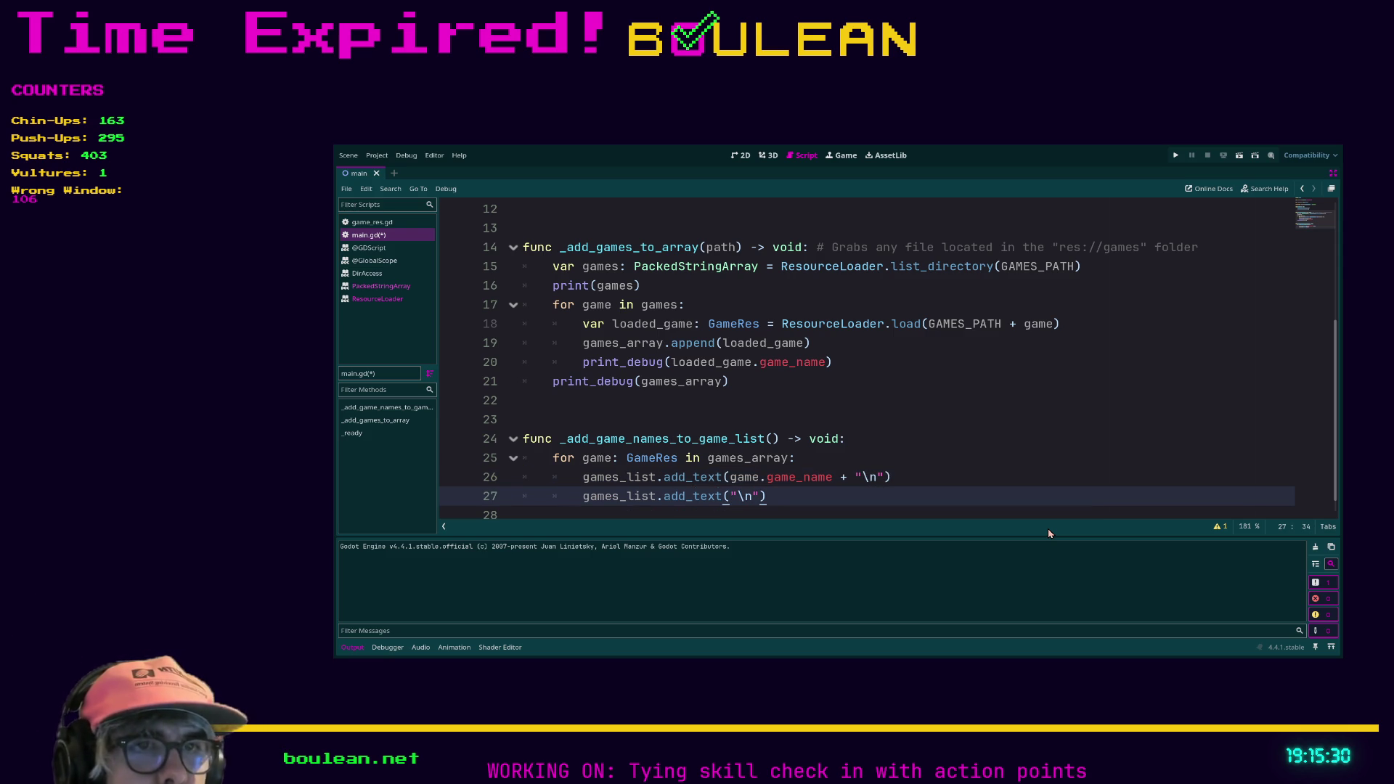
key(ctrl+k)
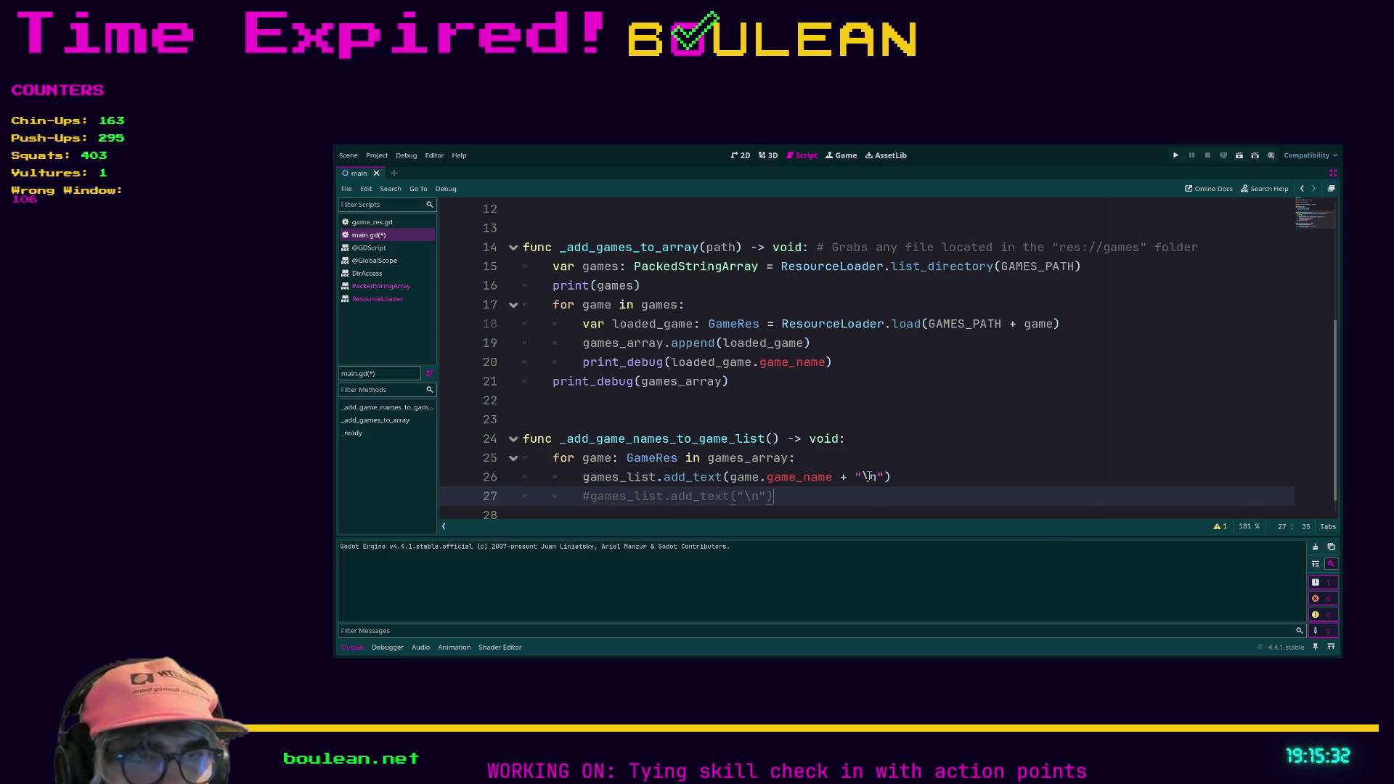
click(959, 482)
key(F5)
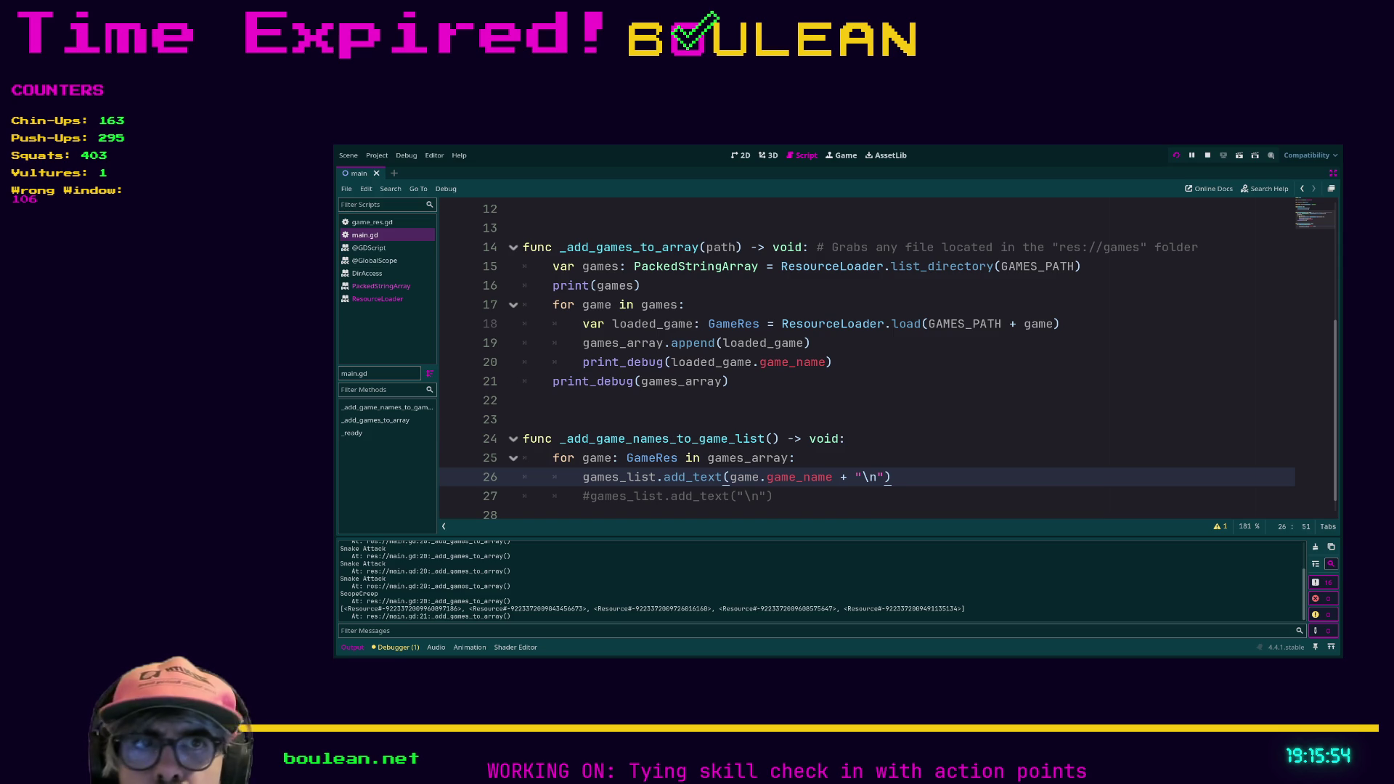
Stop the test run, which listed each game name on its own line, and return to main.gd.
key(F5)
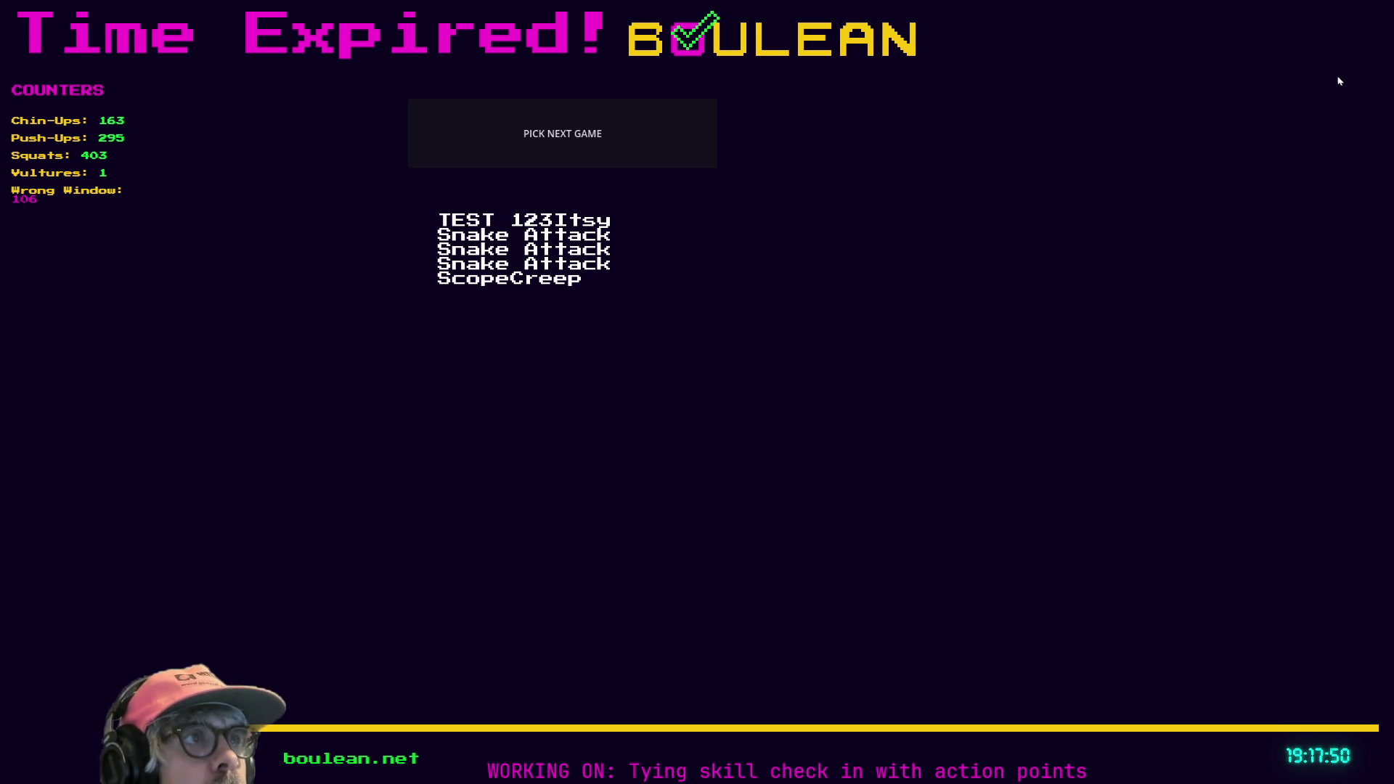
key(F8)
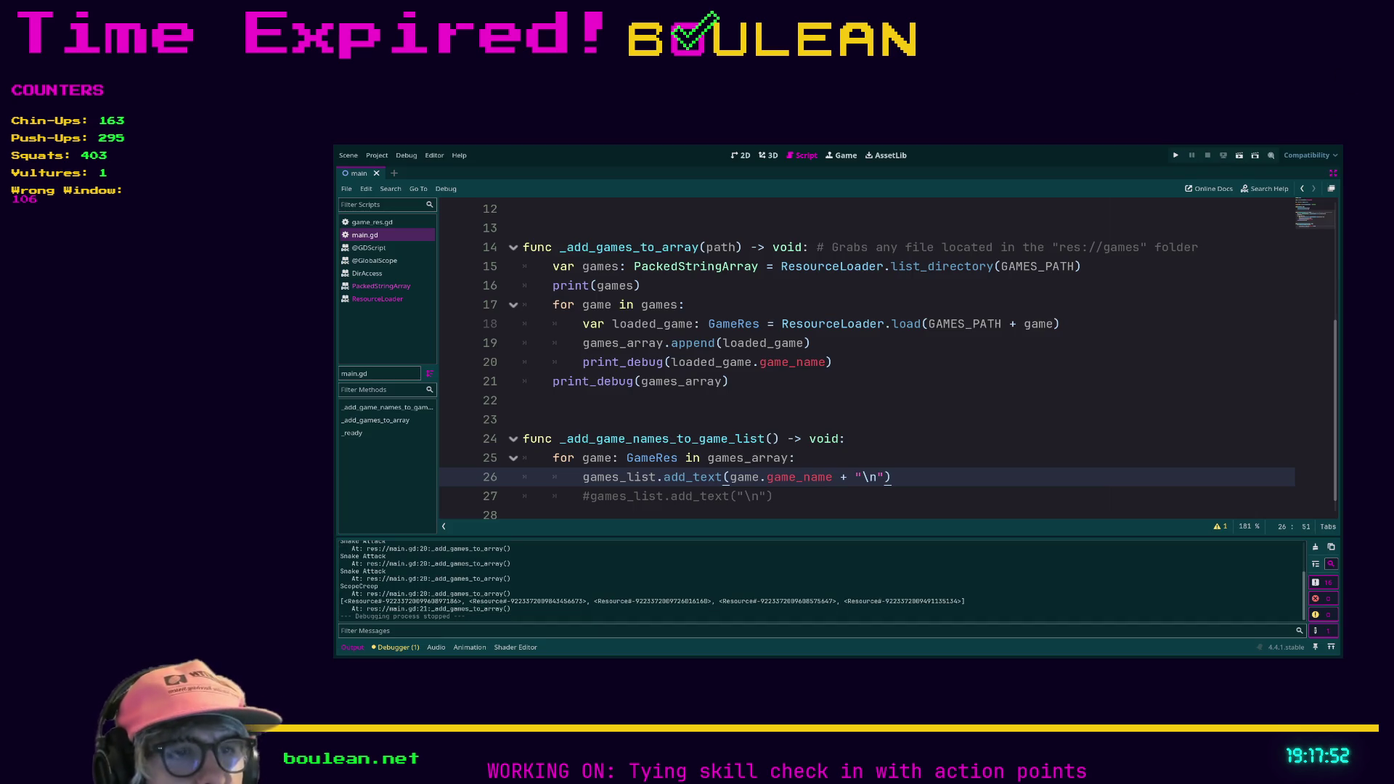
Restore the side panels and show GamesList's Theme Overrides in the Inspector.
key(Up)
key(Up)
key(Up)
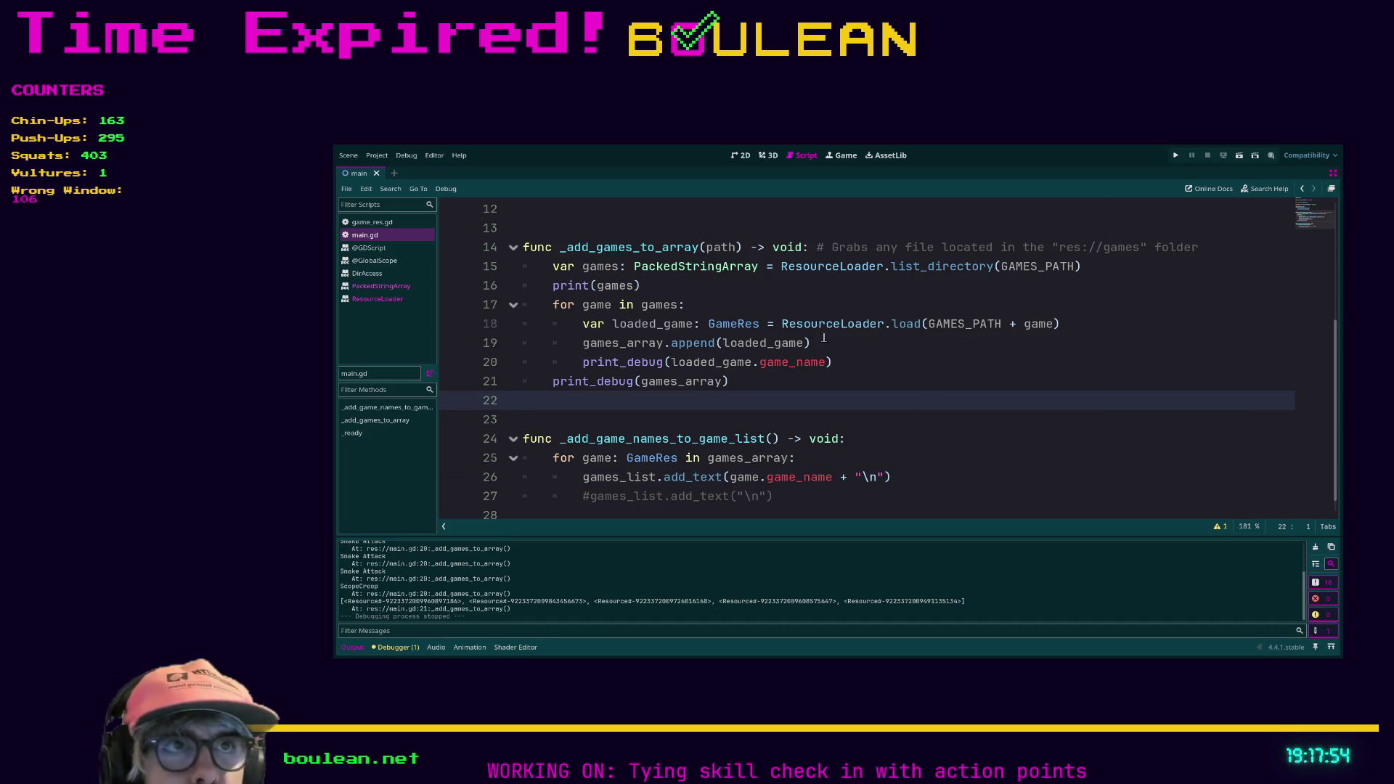
key(ctrl+shift+F11)
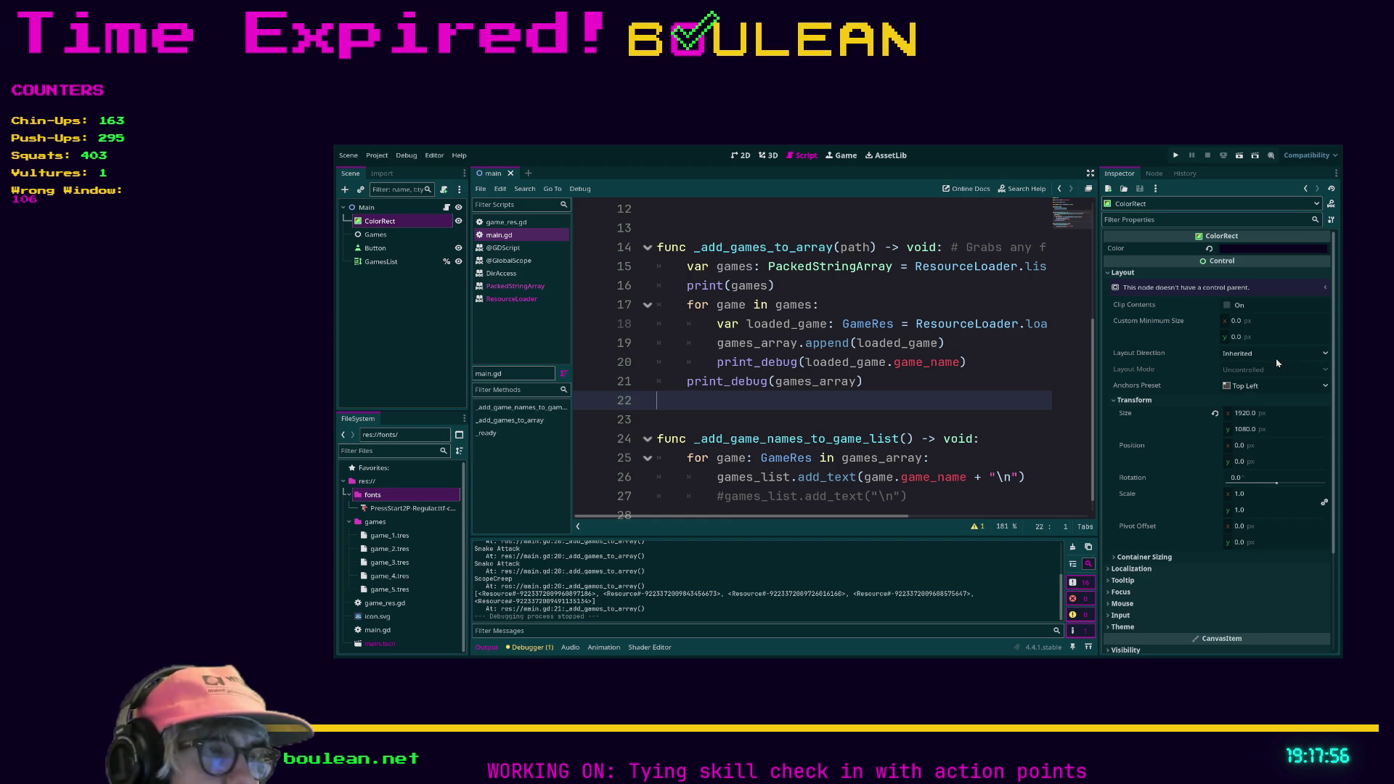
click(379, 262)
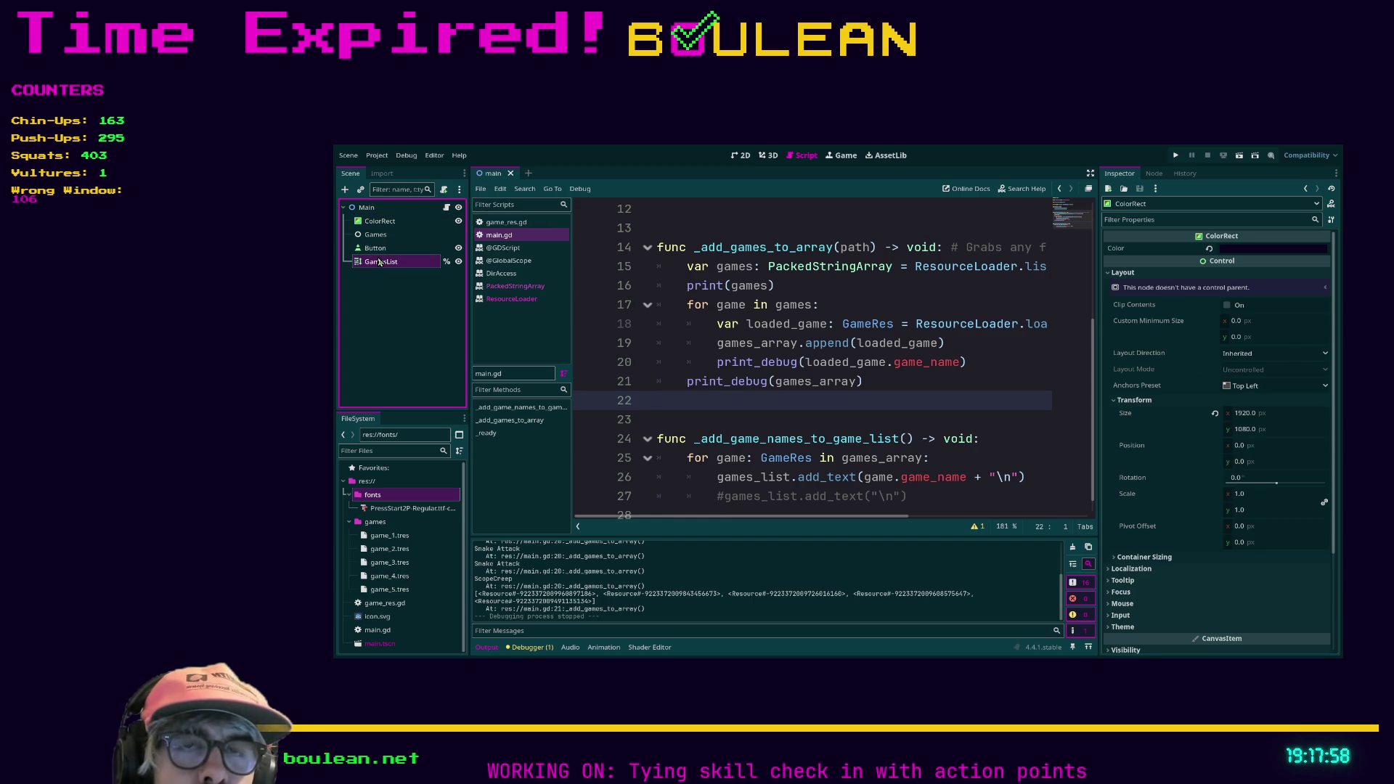
scroll(1154, 385, down, 10)
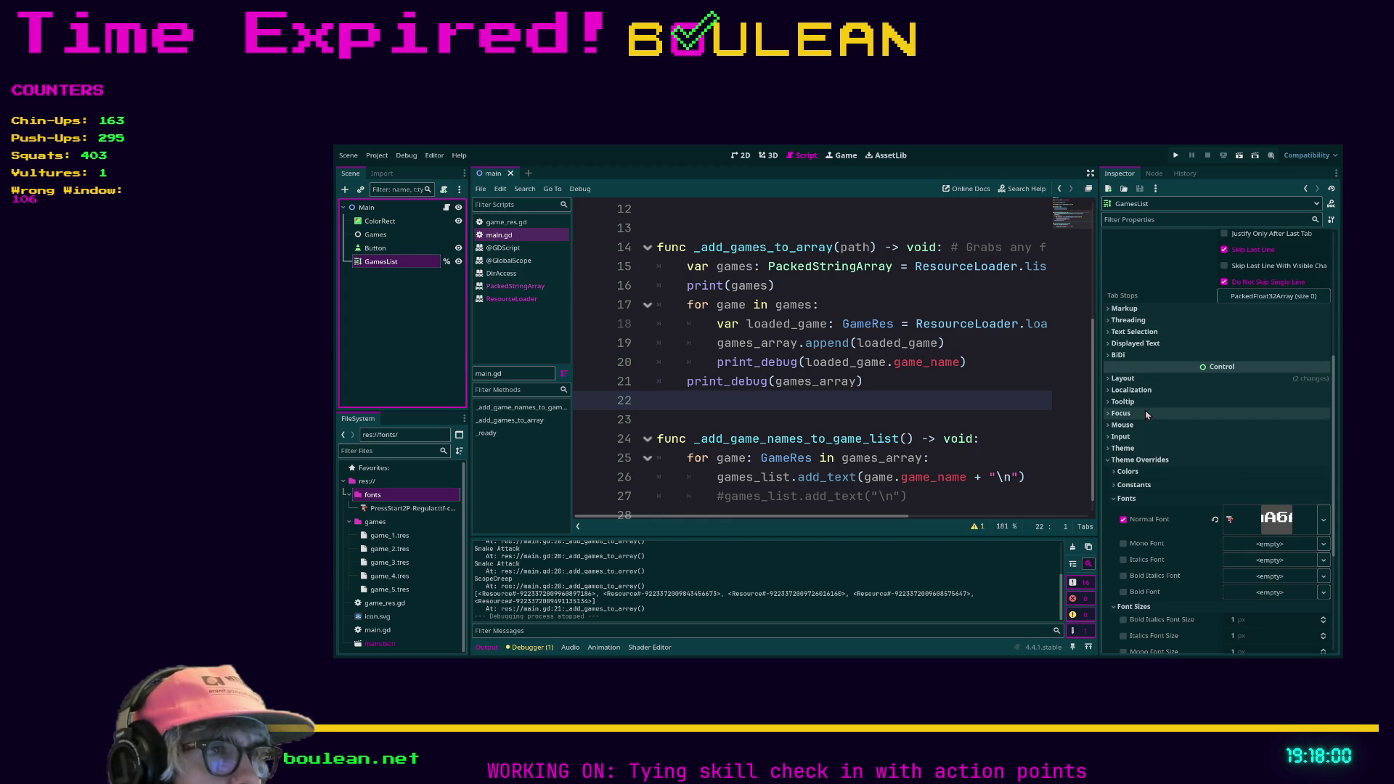
Enable GamesList's Default Color theme override and set it to yellow.
click(1123, 449)
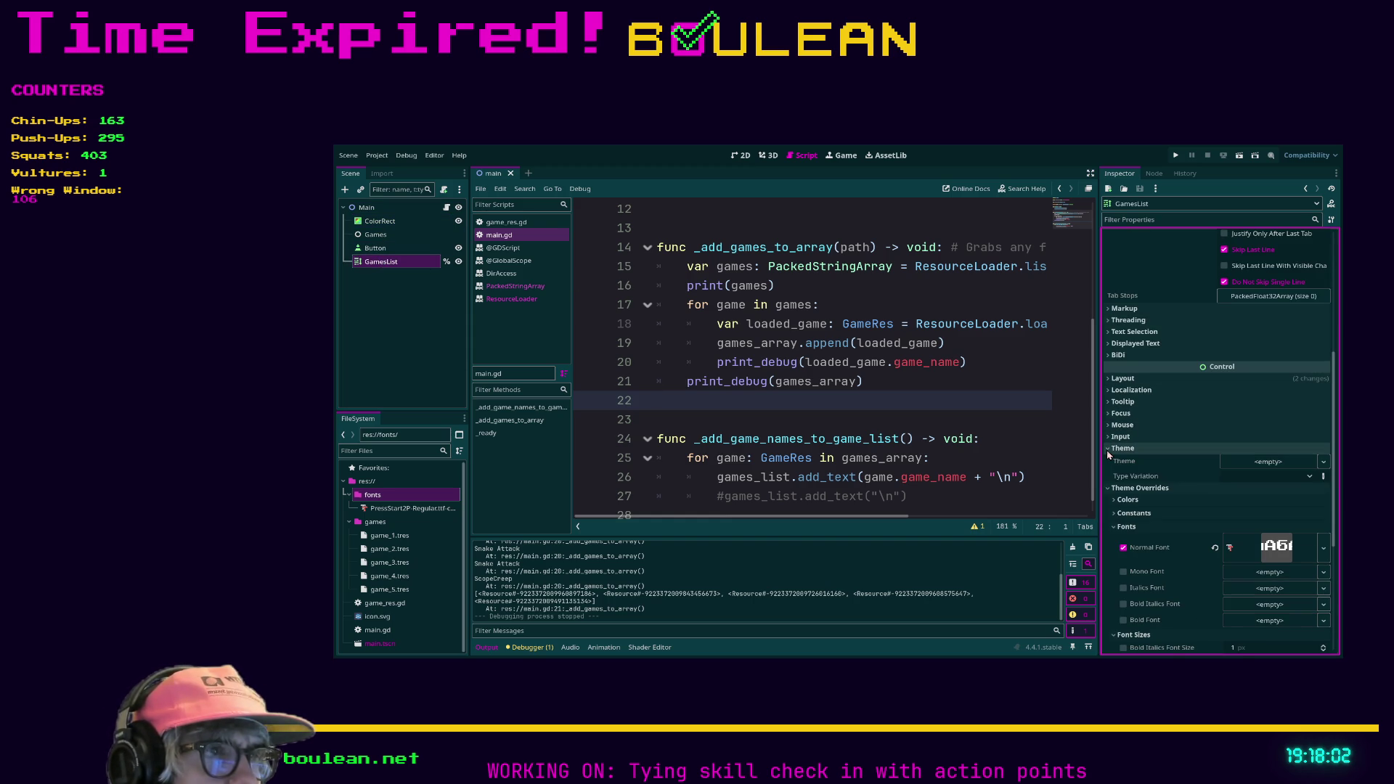
click(1110, 449)
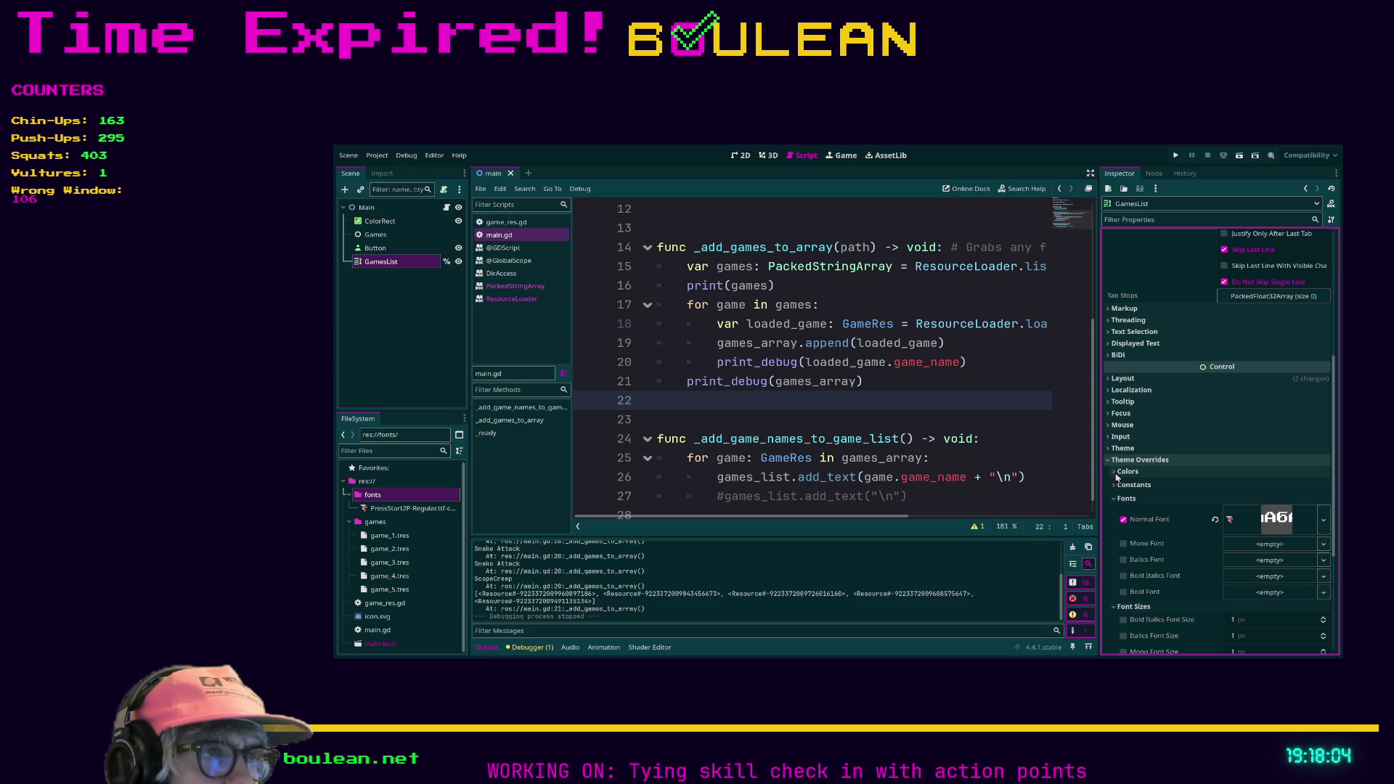
click(1116, 477)
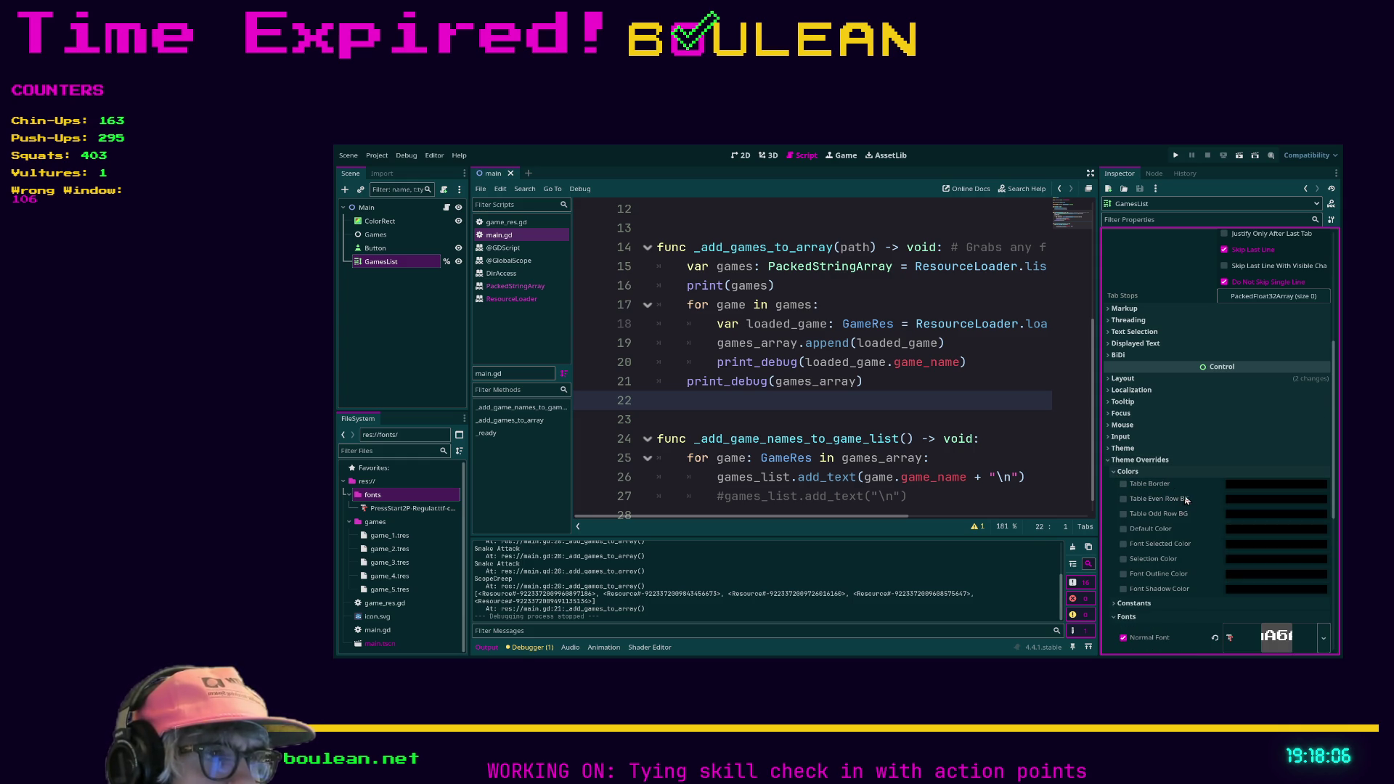
scroll(1179, 485, down, 5)
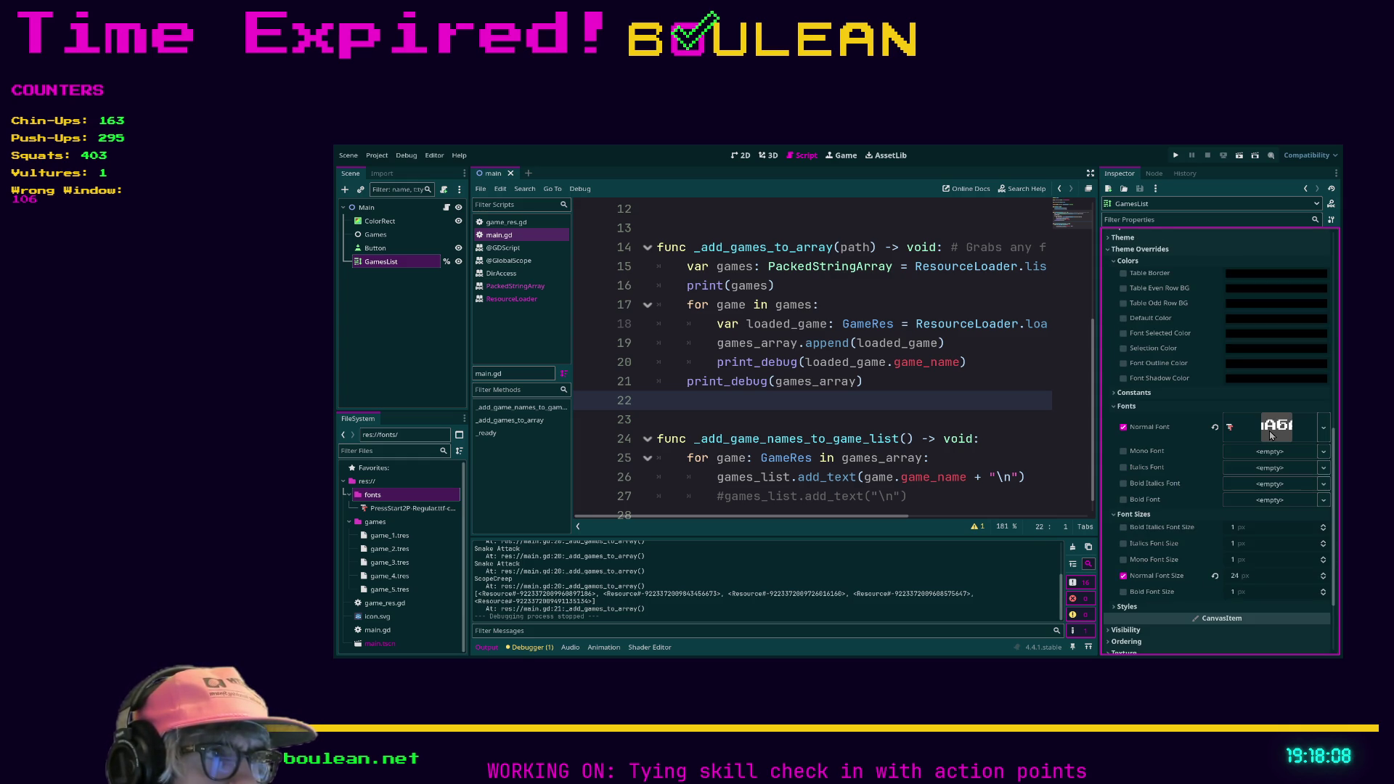
click(1272, 434)
click(1272, 433)
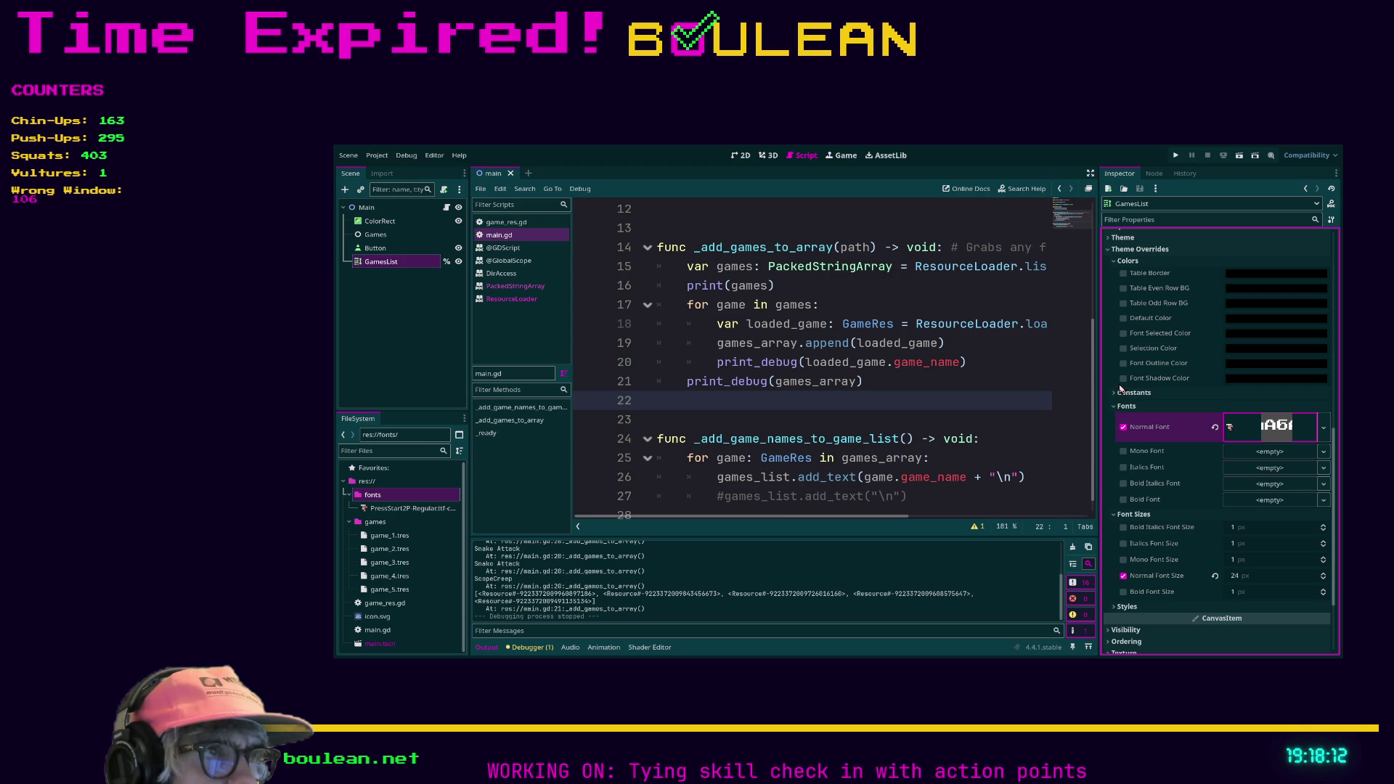
click(1123, 319)
click(1254, 320)
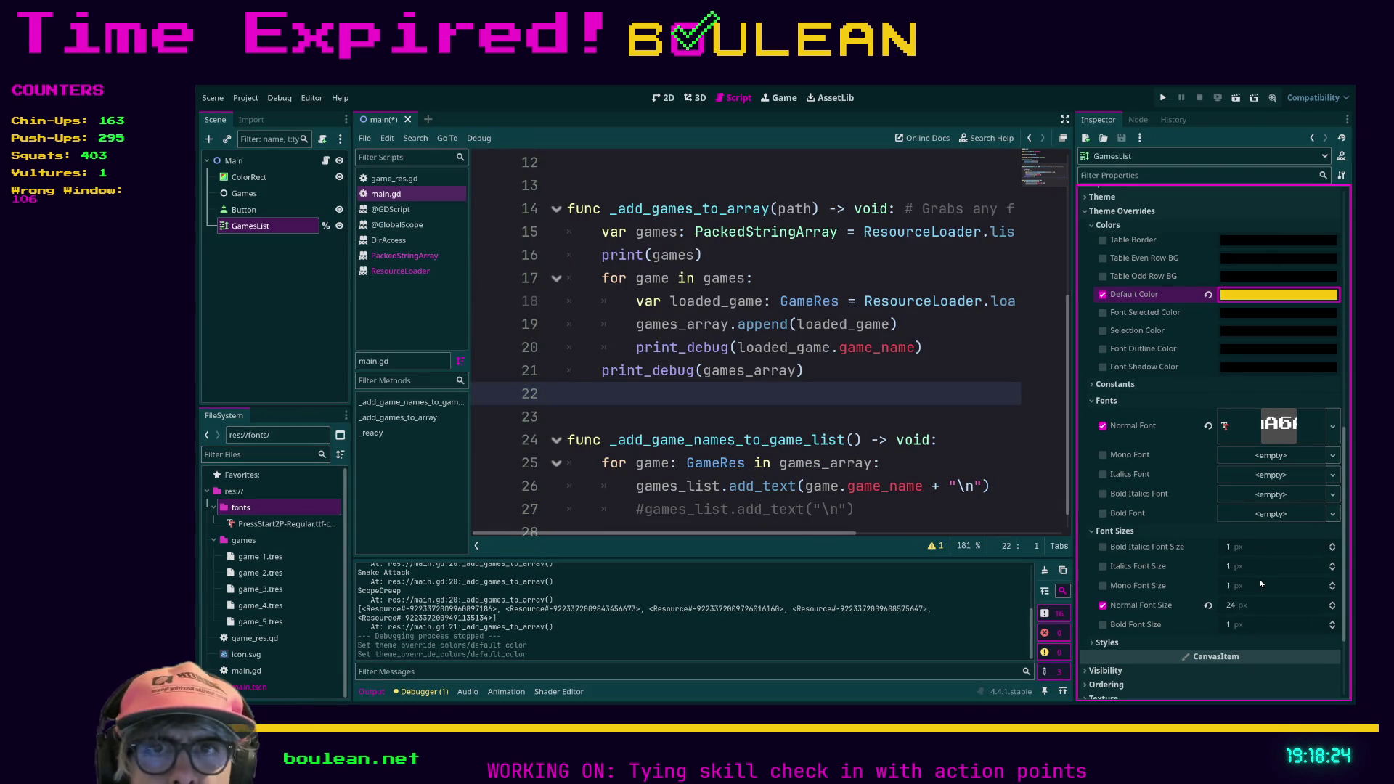
click(944, 372)
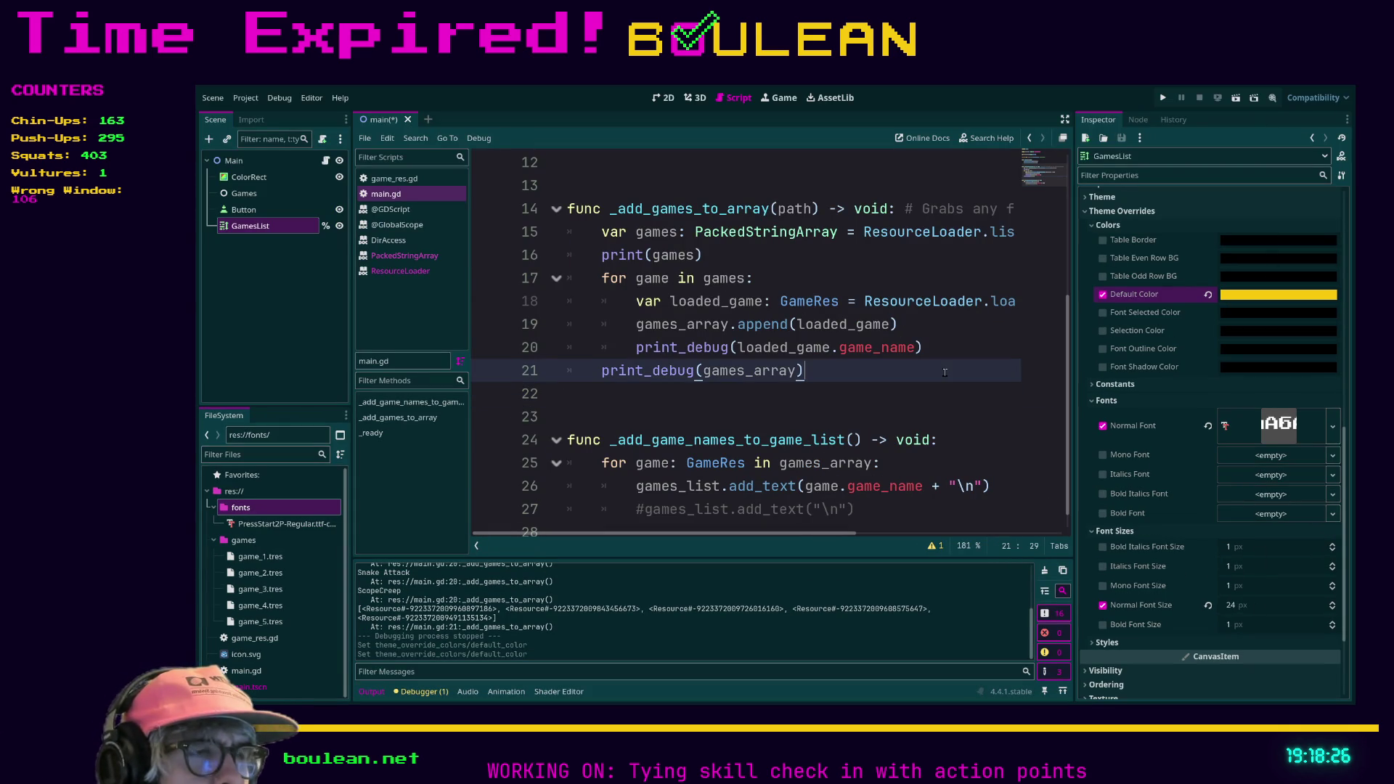
Expand GamesList's Styles and Constants theme overrides.
scroll(1151, 504, down, 3)
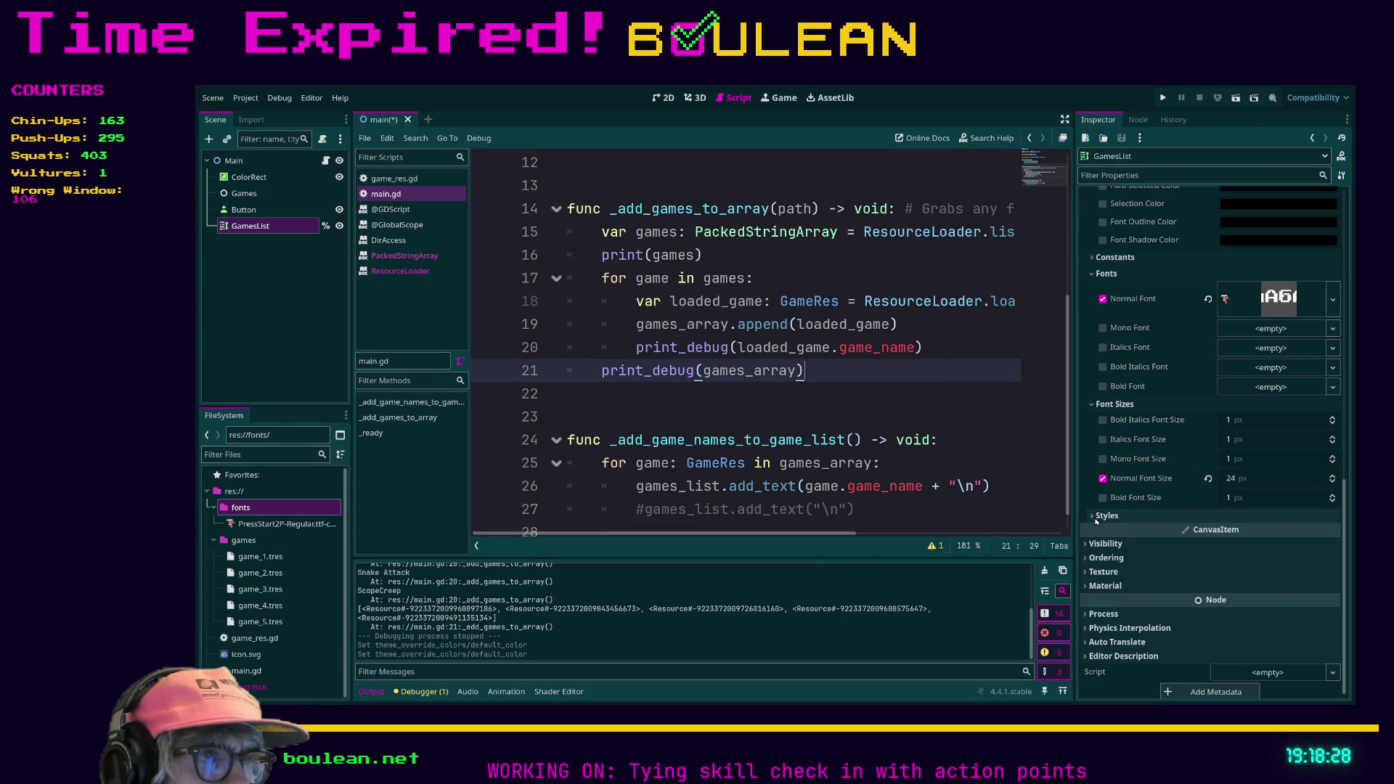
click(1092, 516)
scroll(1163, 521, down, 2)
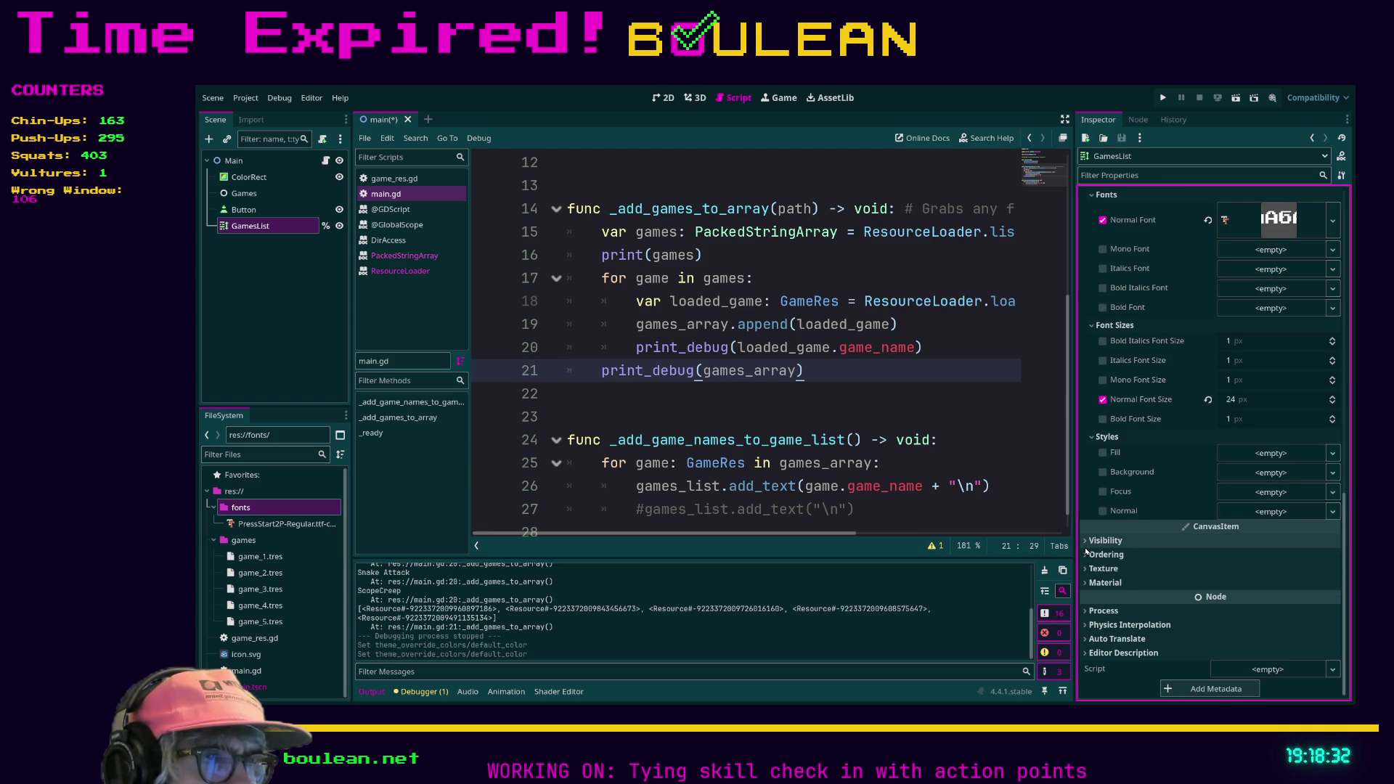
scroll(1108, 558, up, 5)
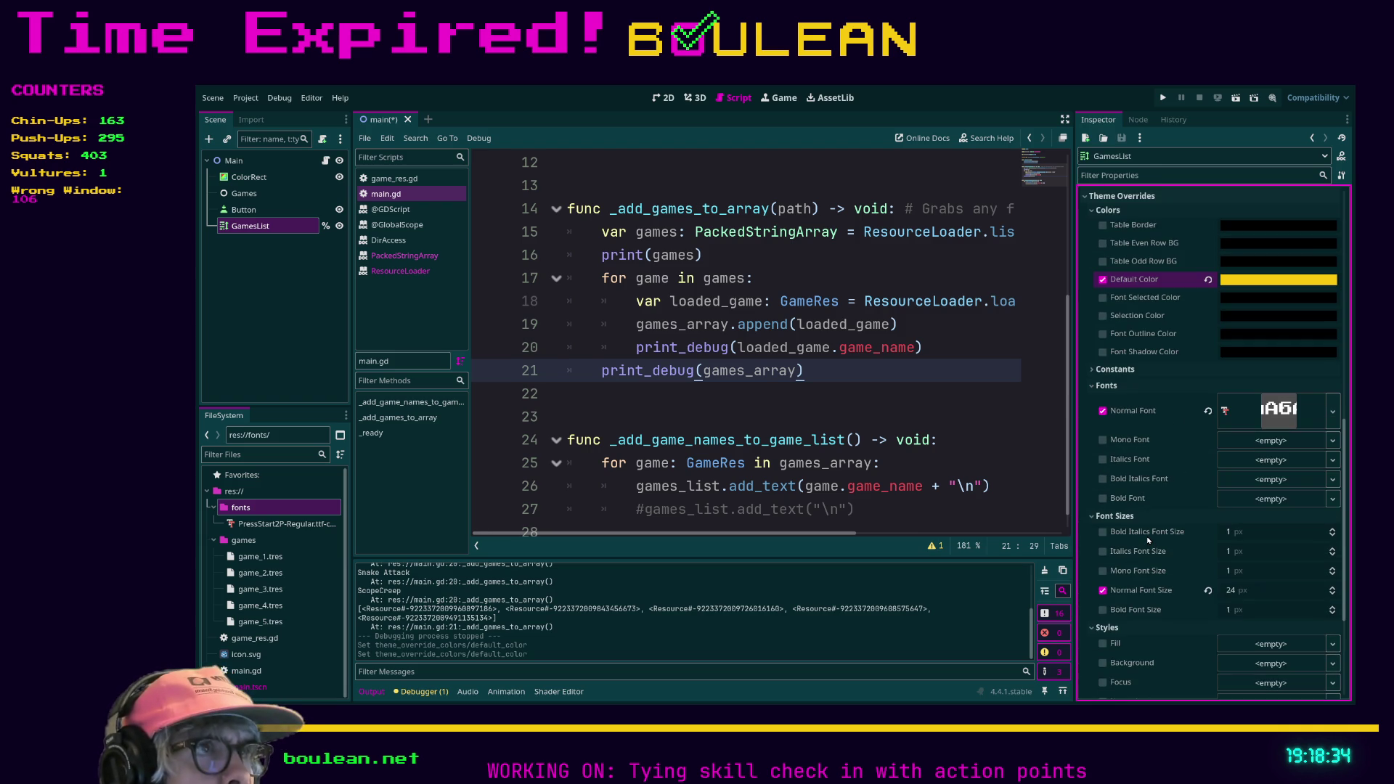
scroll(1159, 312, up, 2)
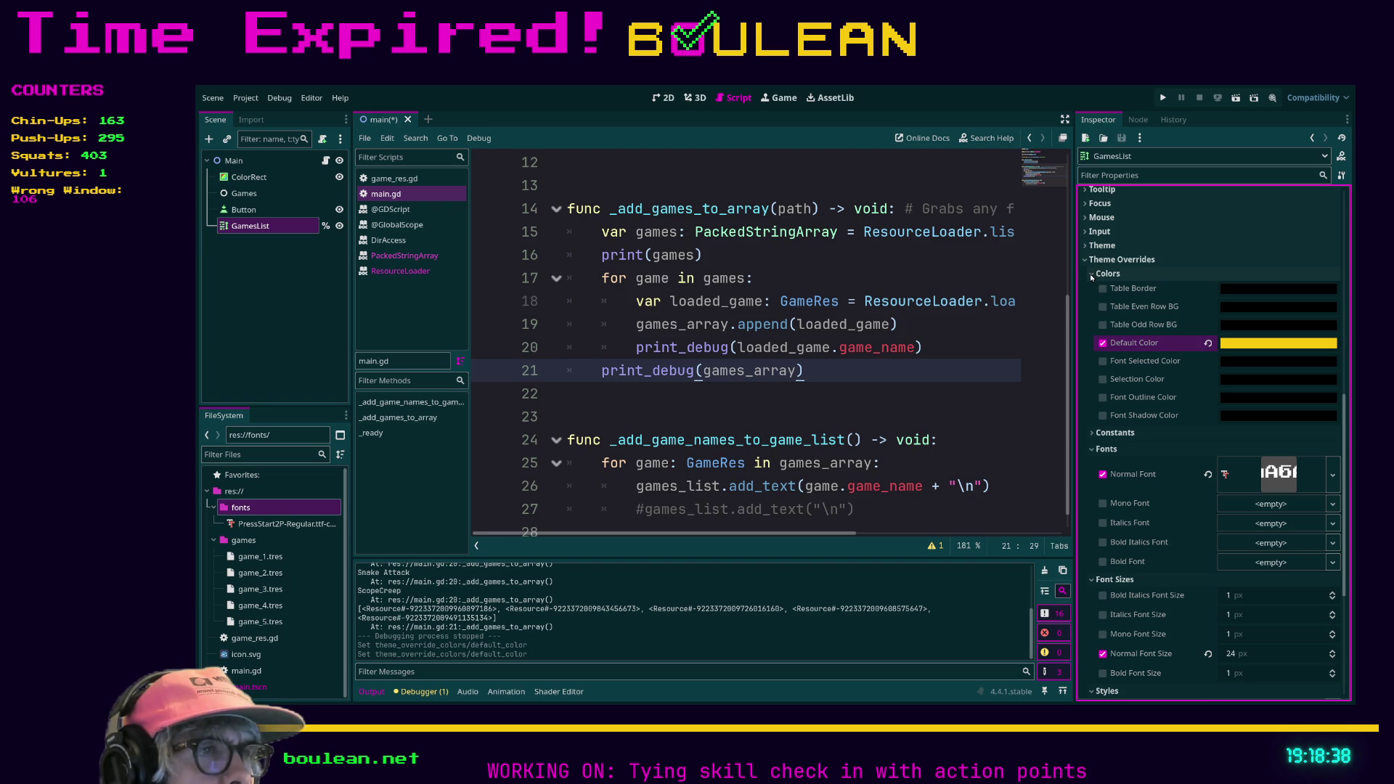
click(1094, 433)
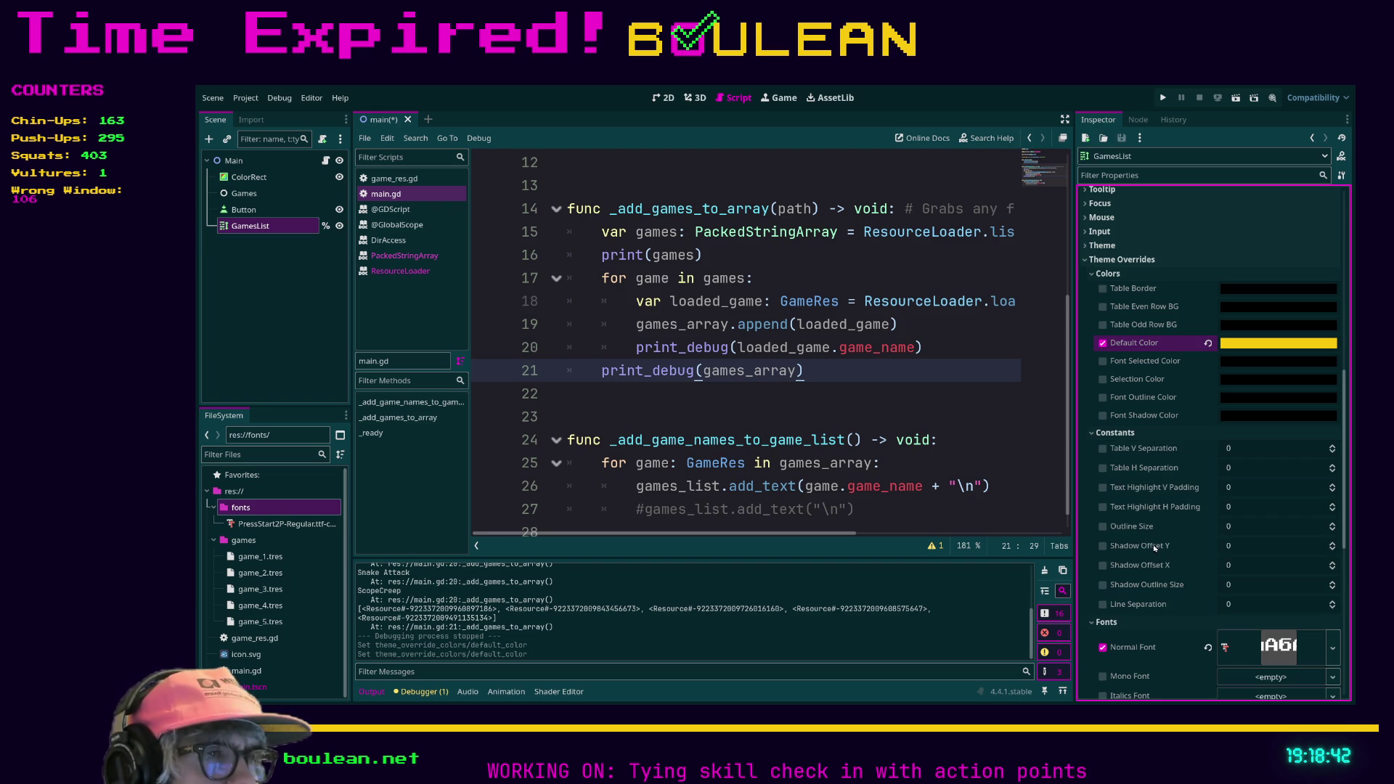
Set GamesList's Line Separation constant override to 24.
click(1250, 608)
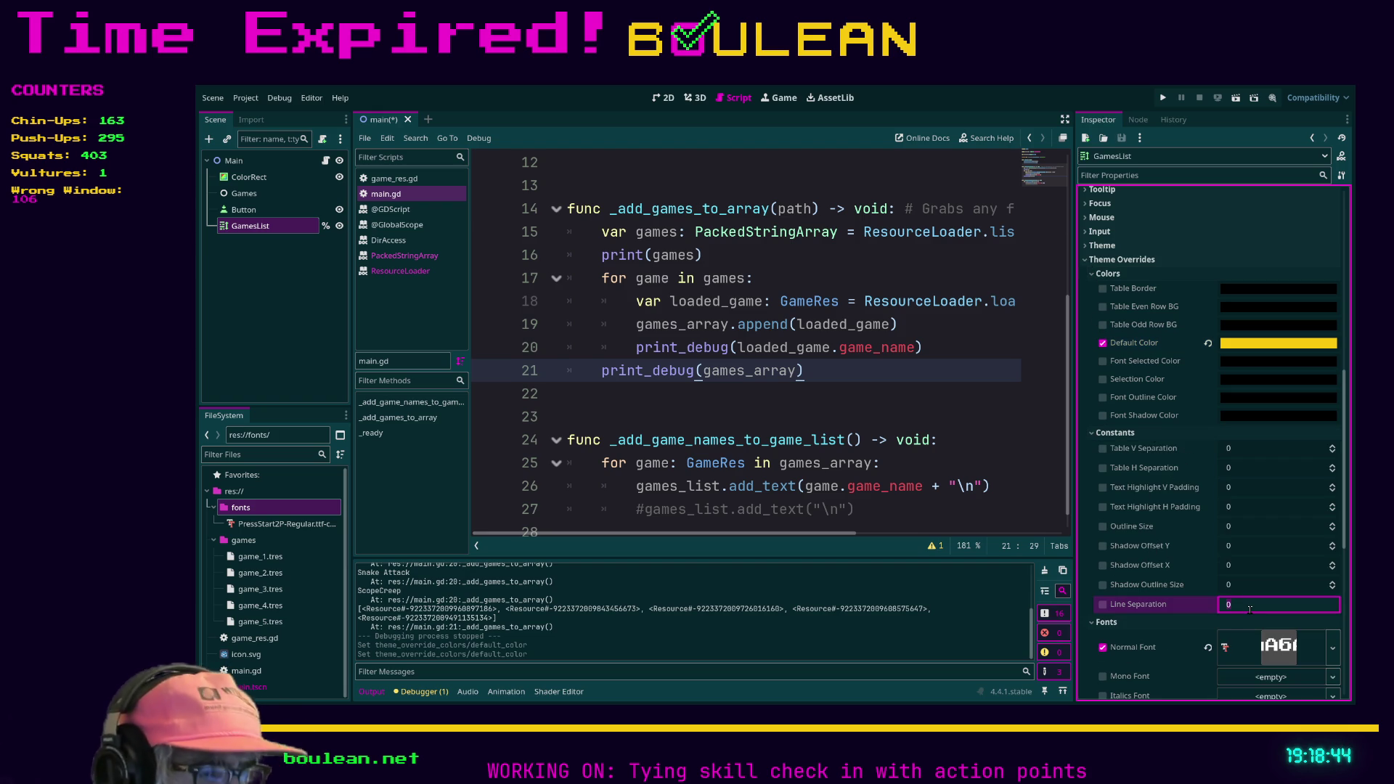
text(24)
key(Return)
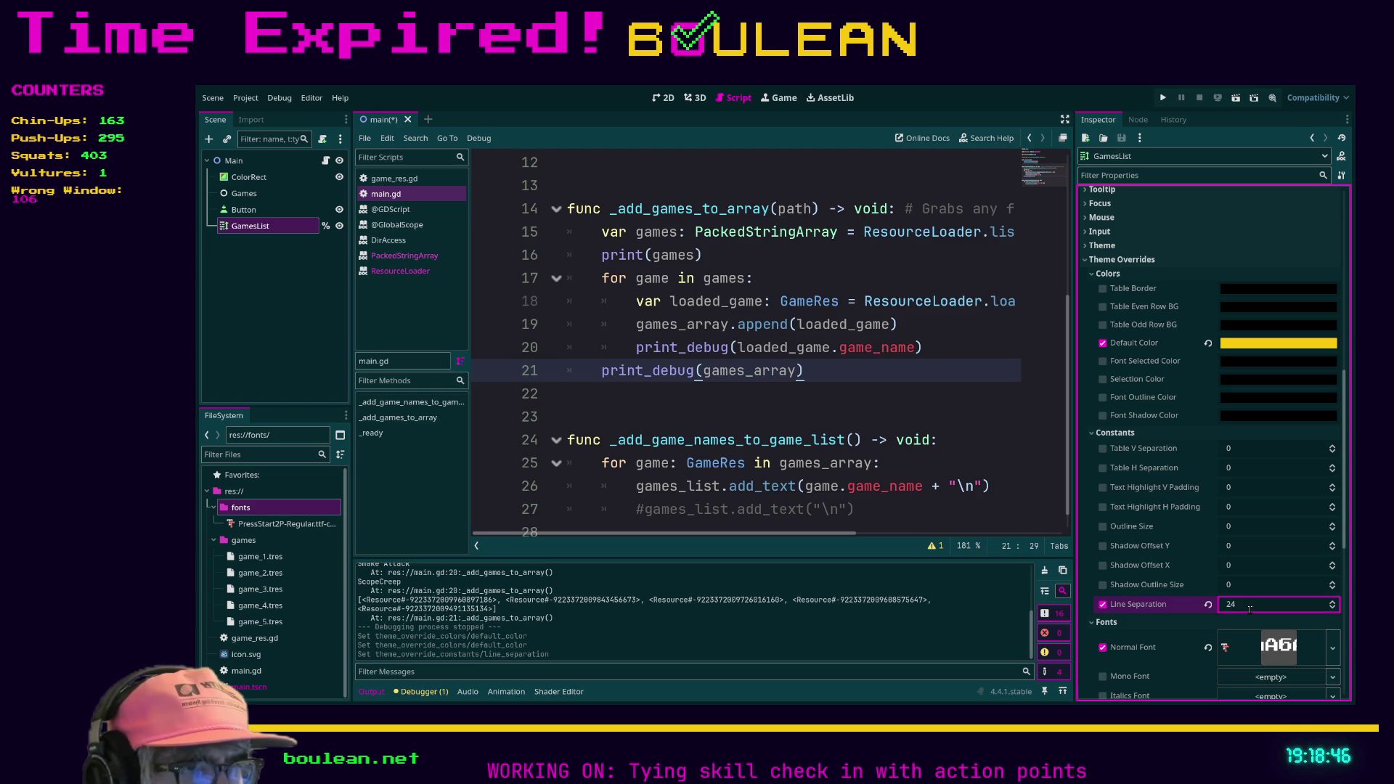
Save, test-run and then stop the project.
click(1010, 513)
key(F5)
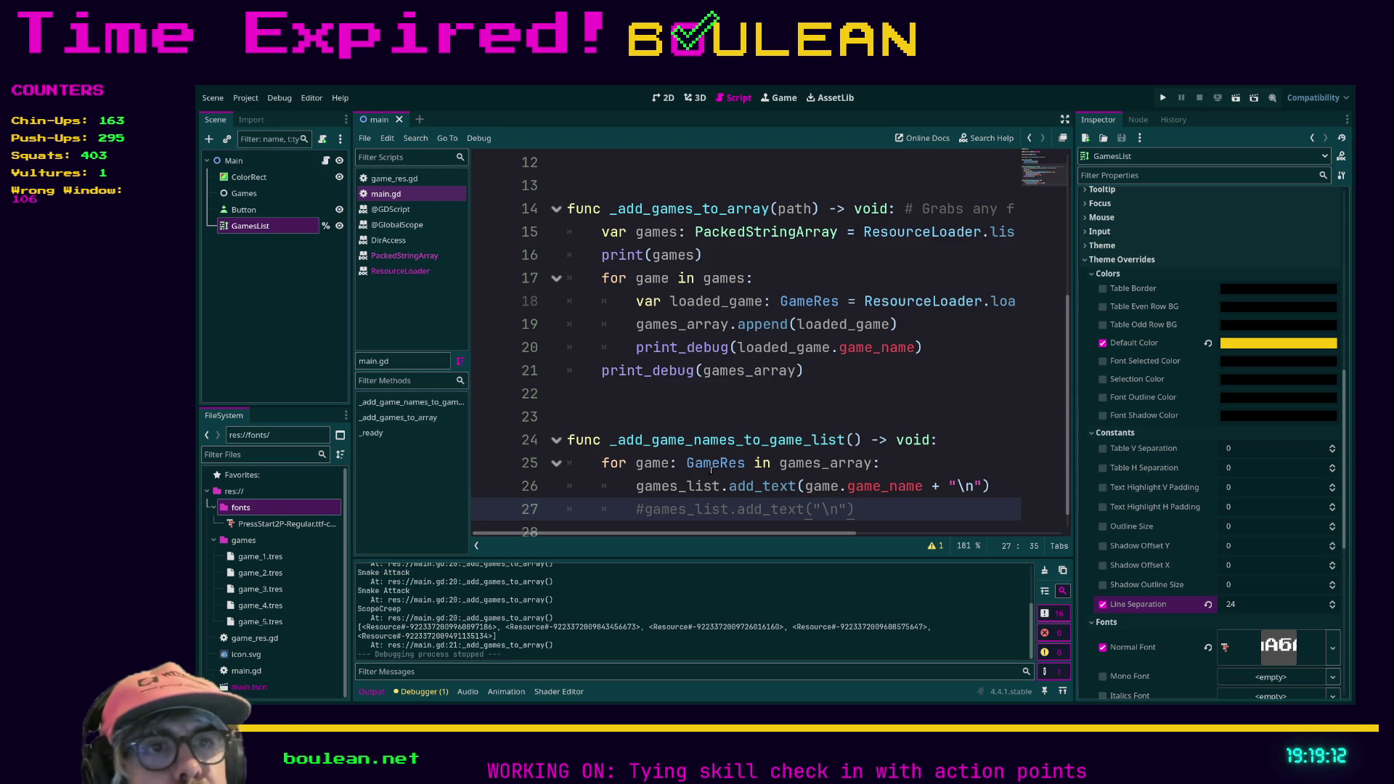
click(703, 416)
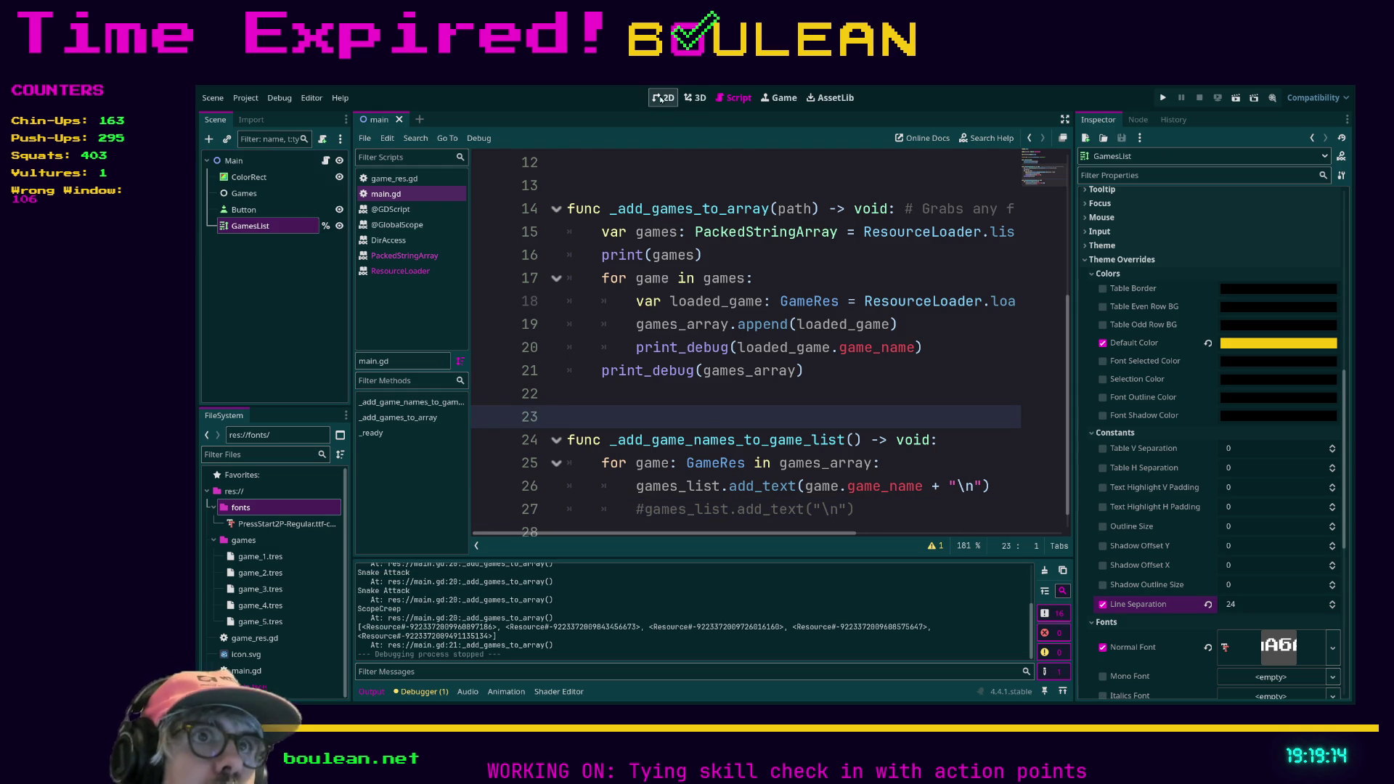
In the 2D view, move GamesList to (731, 726) and the PICK NEXT GAME button to (590, 425).
click(663, 97)
click(701, 249)
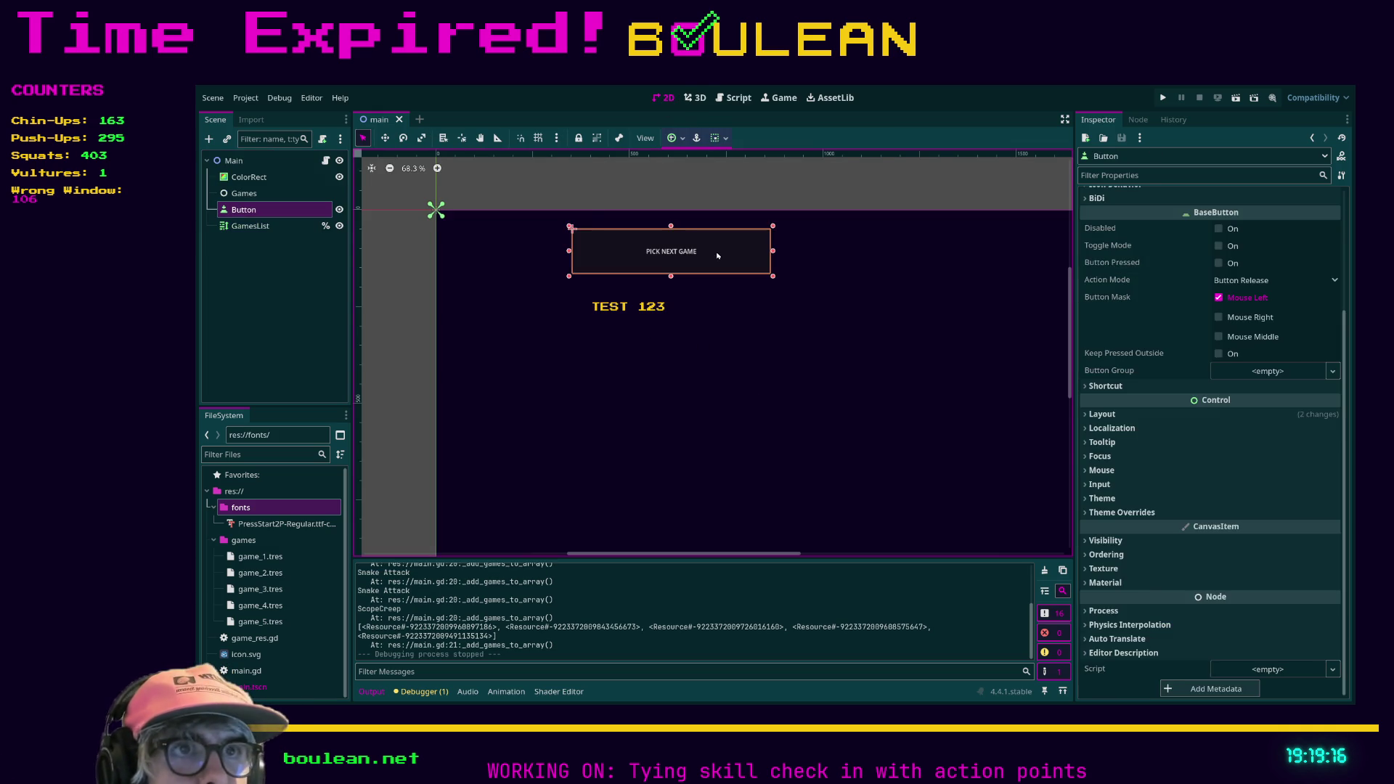
scroll(896, 289, down, 1)
mouse_move(940, 349)
mouse_down()
mouse_move(841, 239)
mouse_move(858, 284)
mouse_up()
mouse_move(600, 245)
mouse_down()
mouse_move(706, 454)
mouse_move(708, 419)
mouse_up()
mouse_move(617, 193)
mouse_down()
mouse_move(706, 217)
mouse_move(700, 265)
mouse_move(674, 302)
mouse_up()
scroll(585, 250, down, 1)
scroll(586, 249, down, 1)
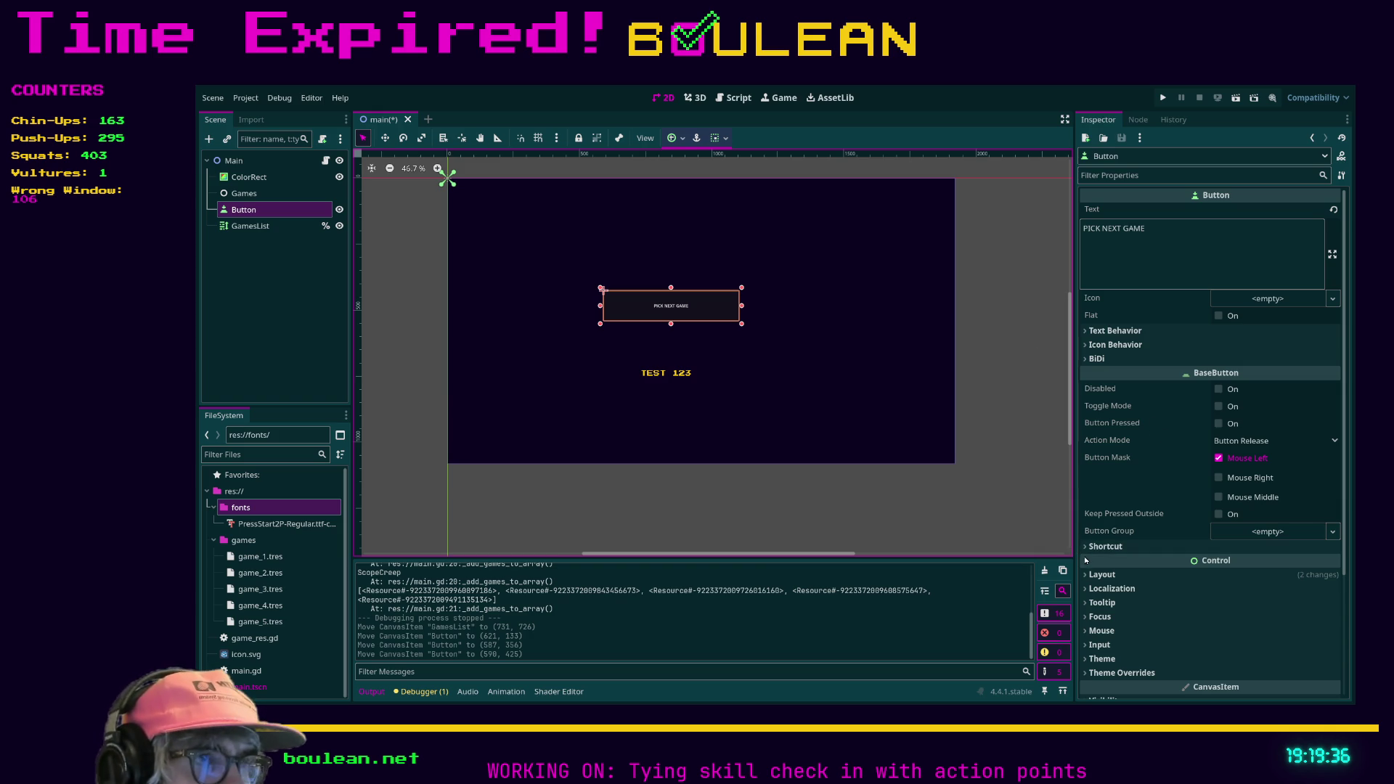
Enable the button's Normal style override under Theme Overrides > Styles, leaving it empty.
click(1089, 577)
scroll(1133, 579, down, 3)
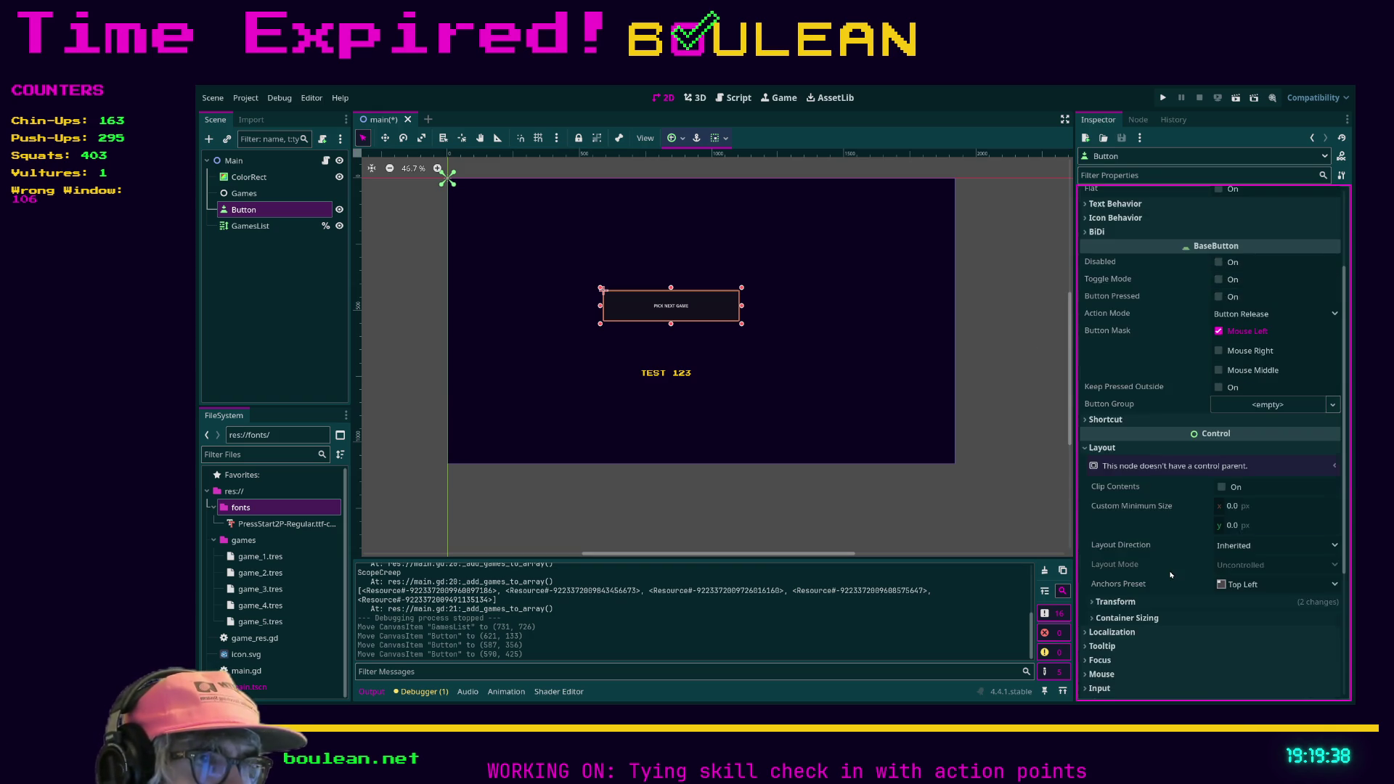
scroll(1217, 625, down, 3)
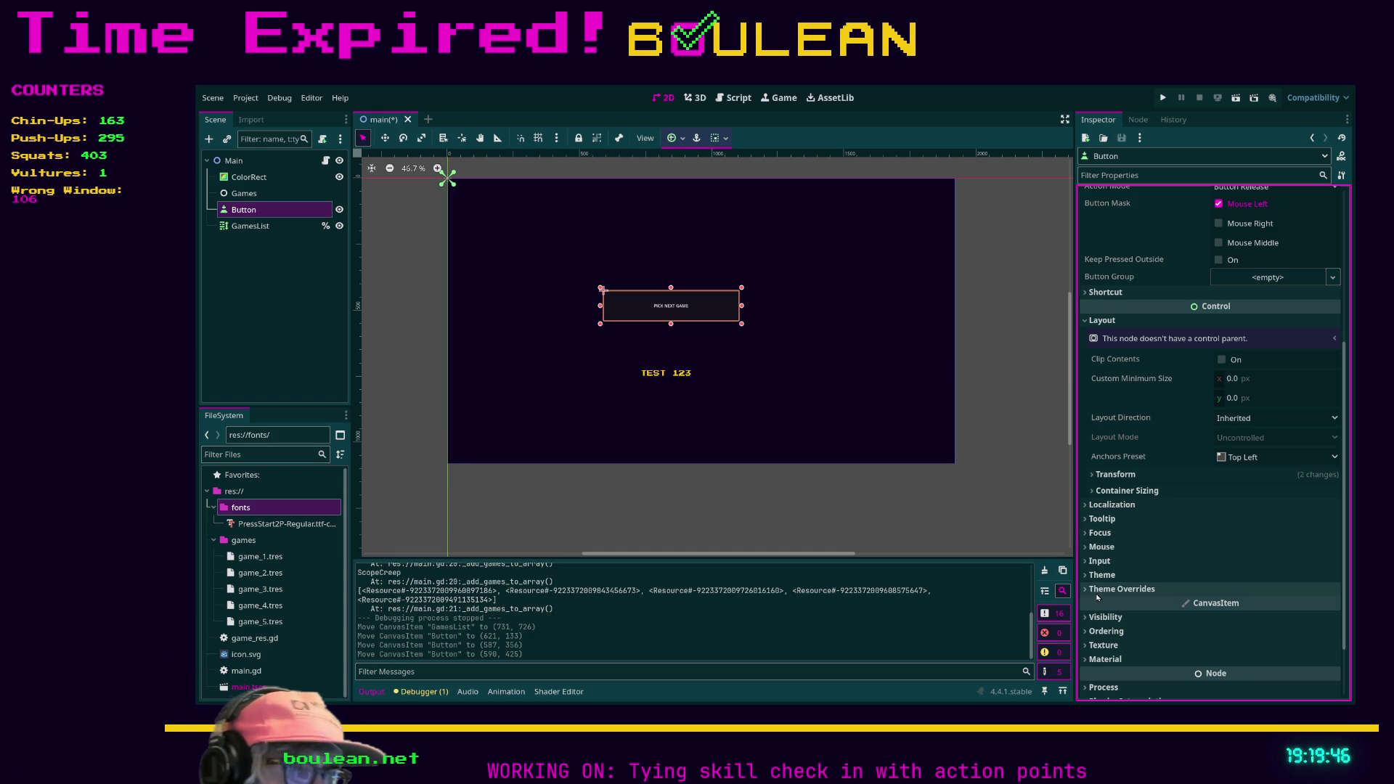
click(1088, 592)
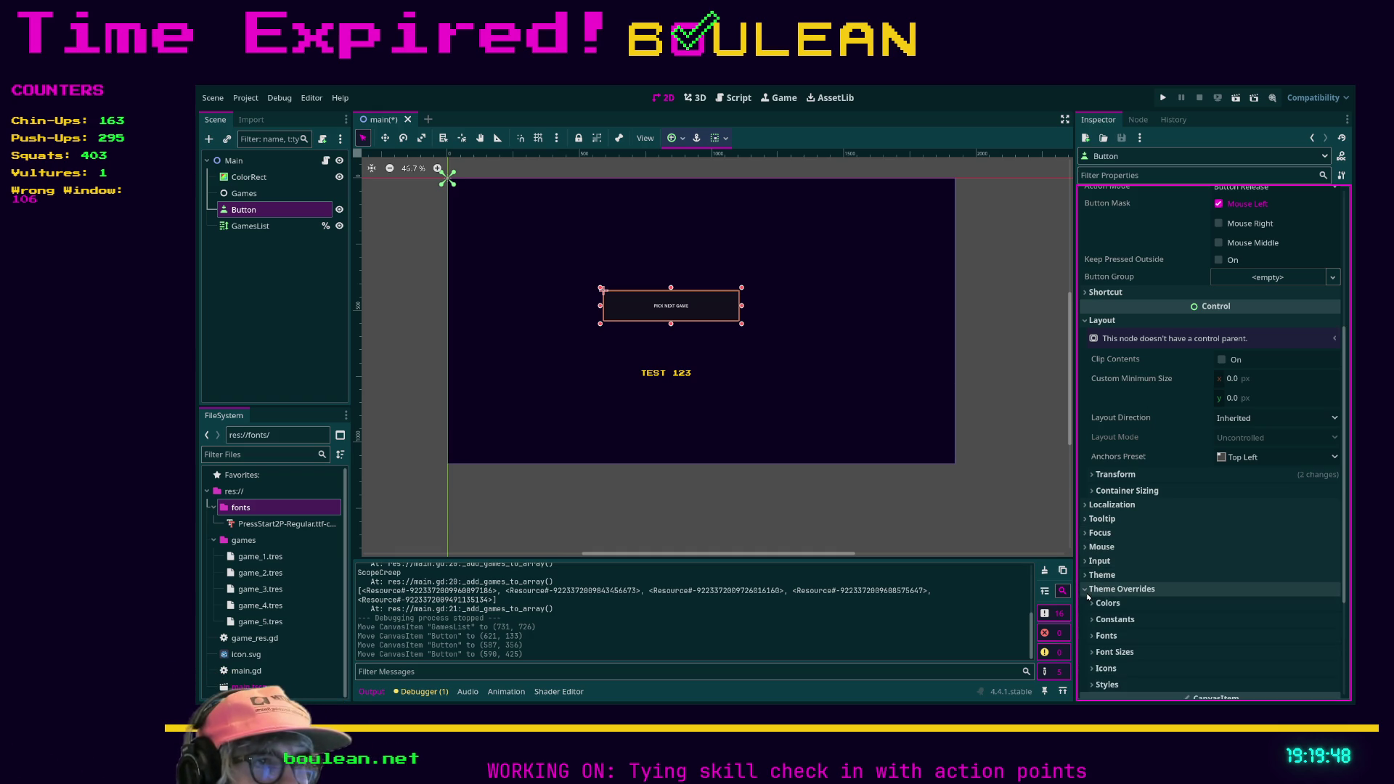
click(1096, 602)
scroll(1134, 588, down, 5)
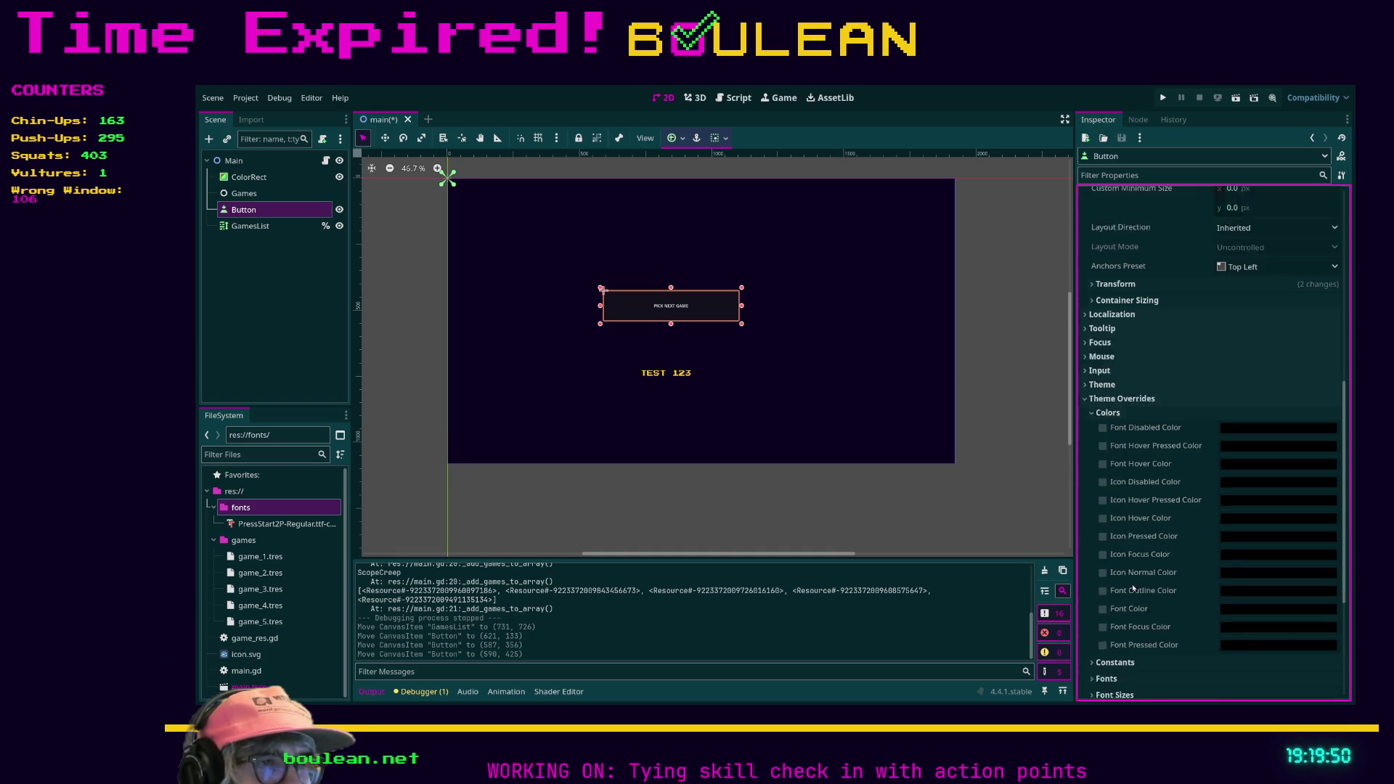
scroll(1134, 588, down, 2)
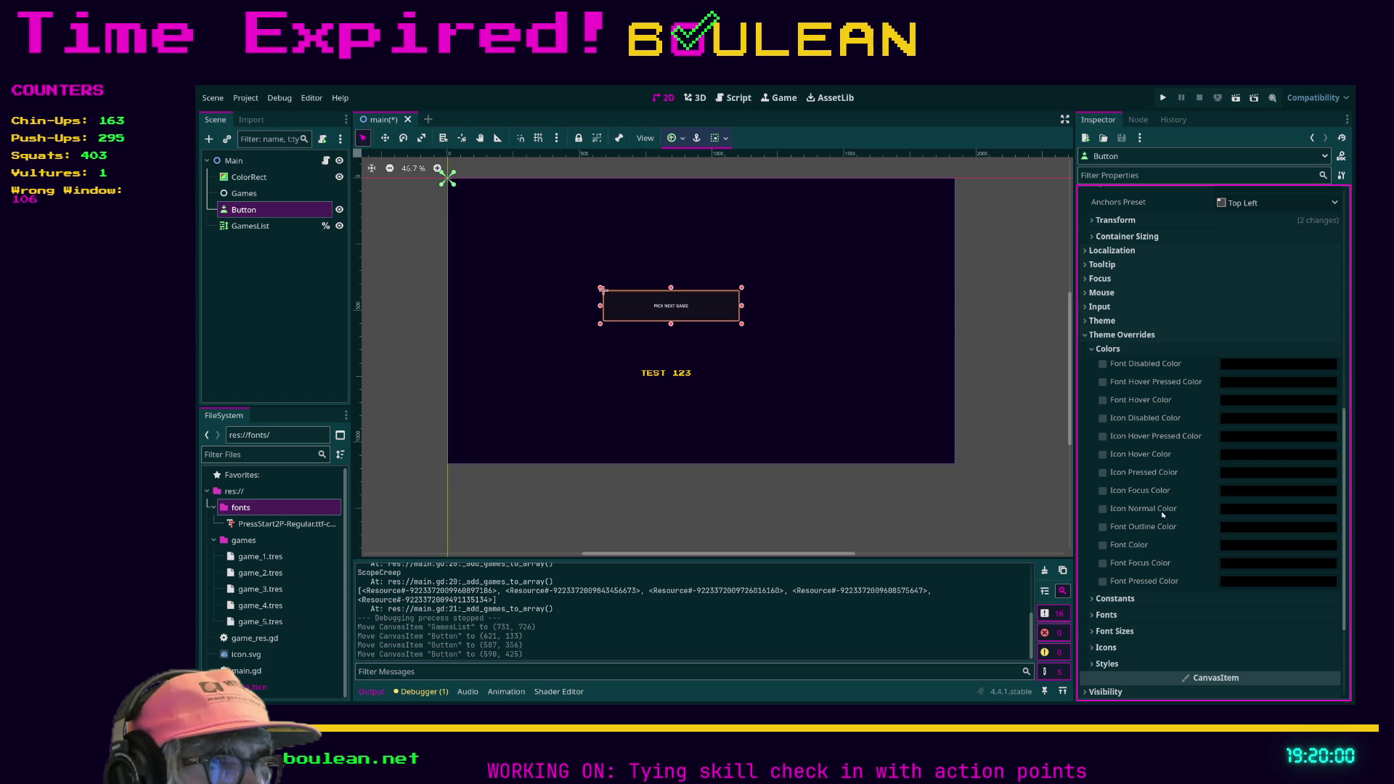
scroll(1130, 593, down, 2)
click(1130, 600)
scroll(1161, 535, down, 5)
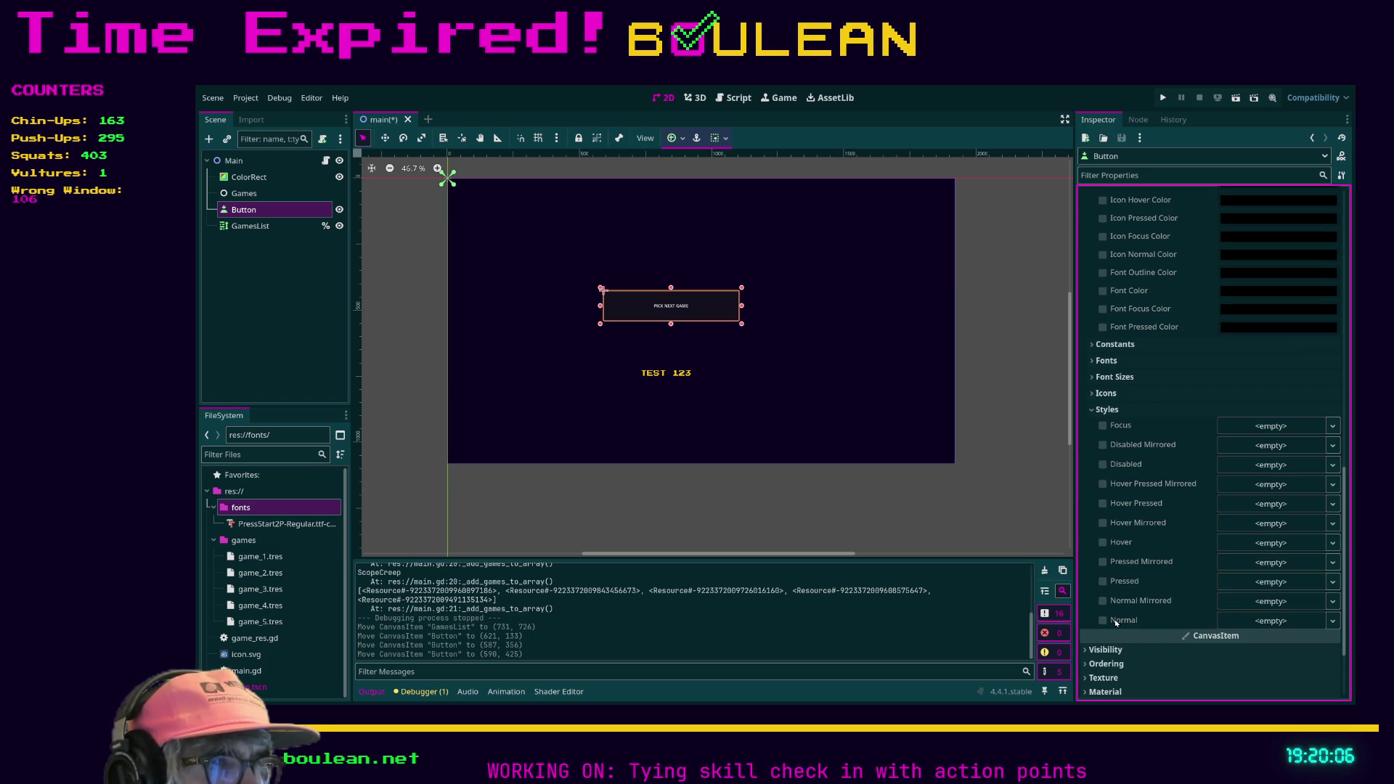
click(1194, 621)
click(1102, 622)
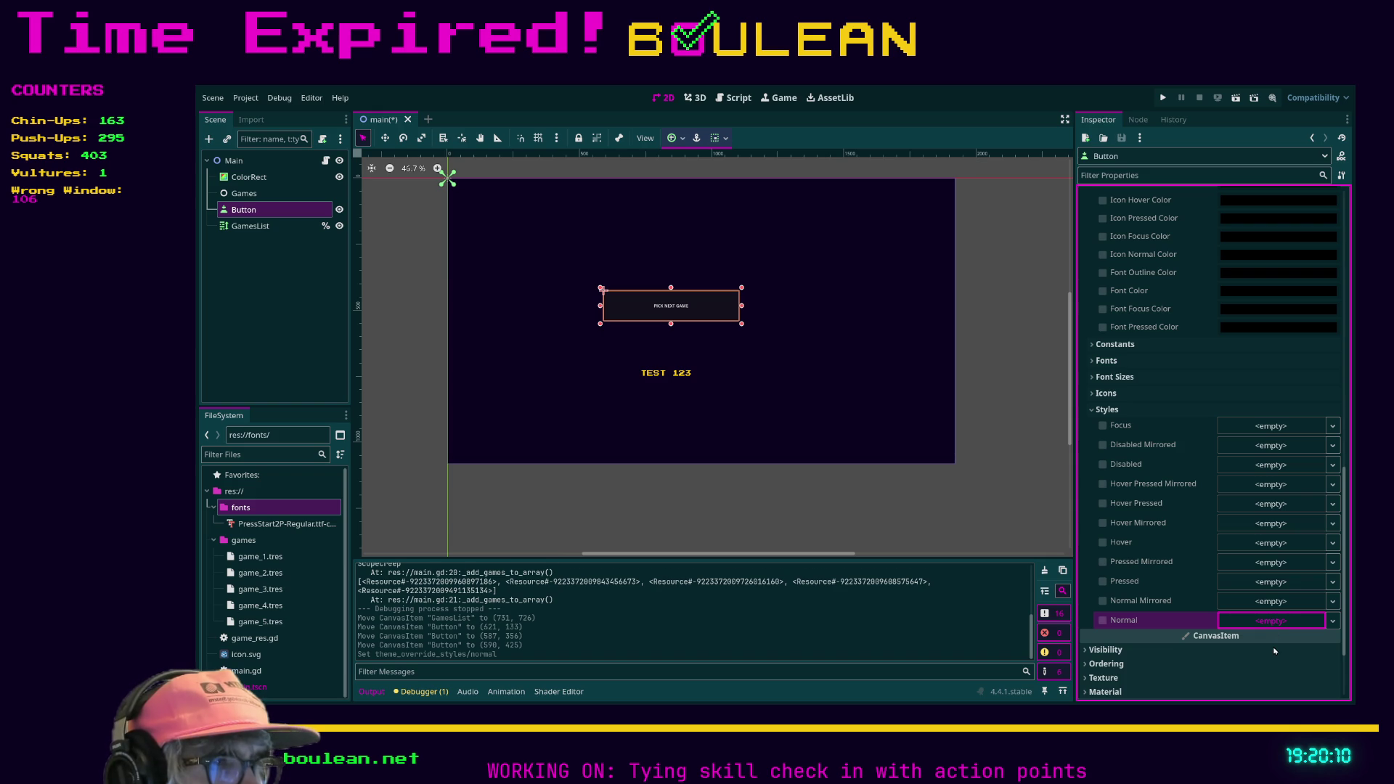
Give the Normal style a new StyleBoxFlat and set its BG Color to bright green.
click(1275, 652)
scroll(1227, 619, down, 1)
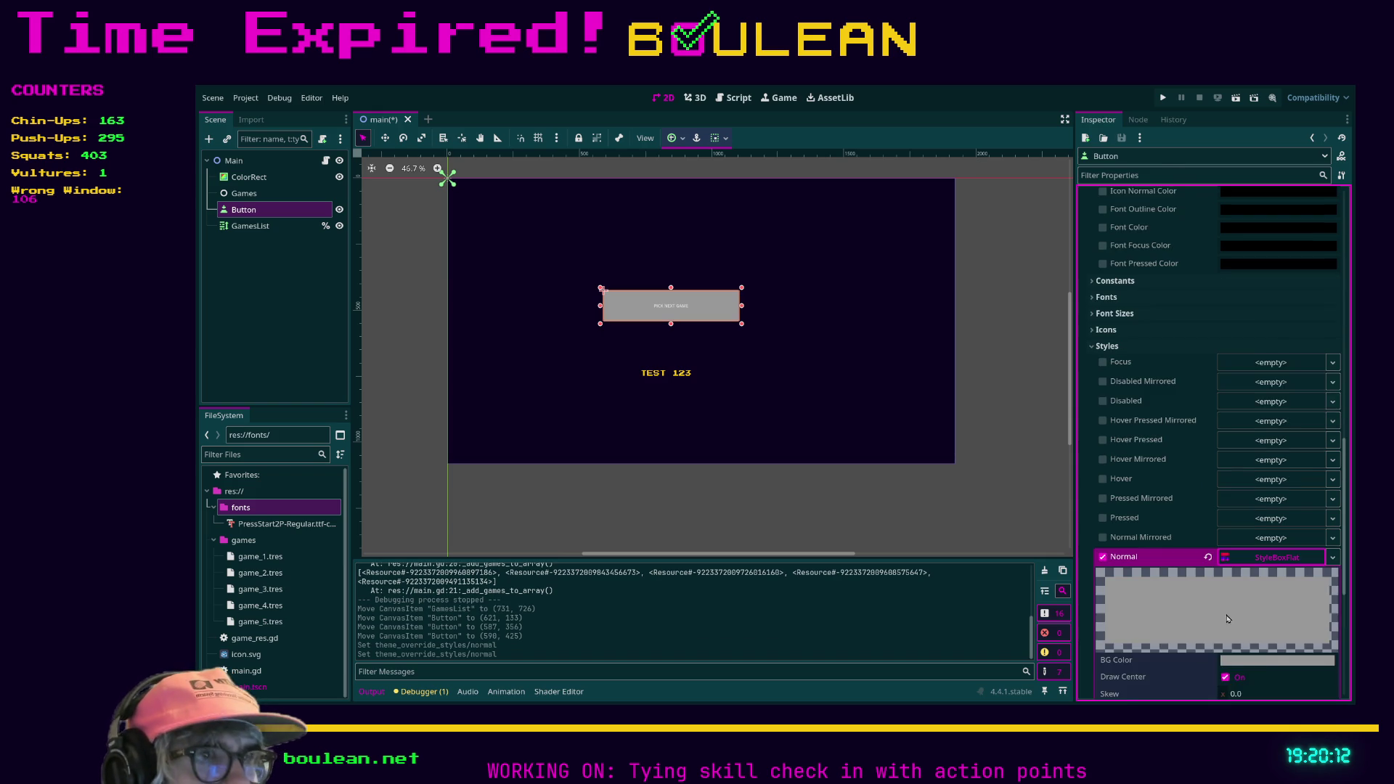
scroll(1227, 619, down, 1)
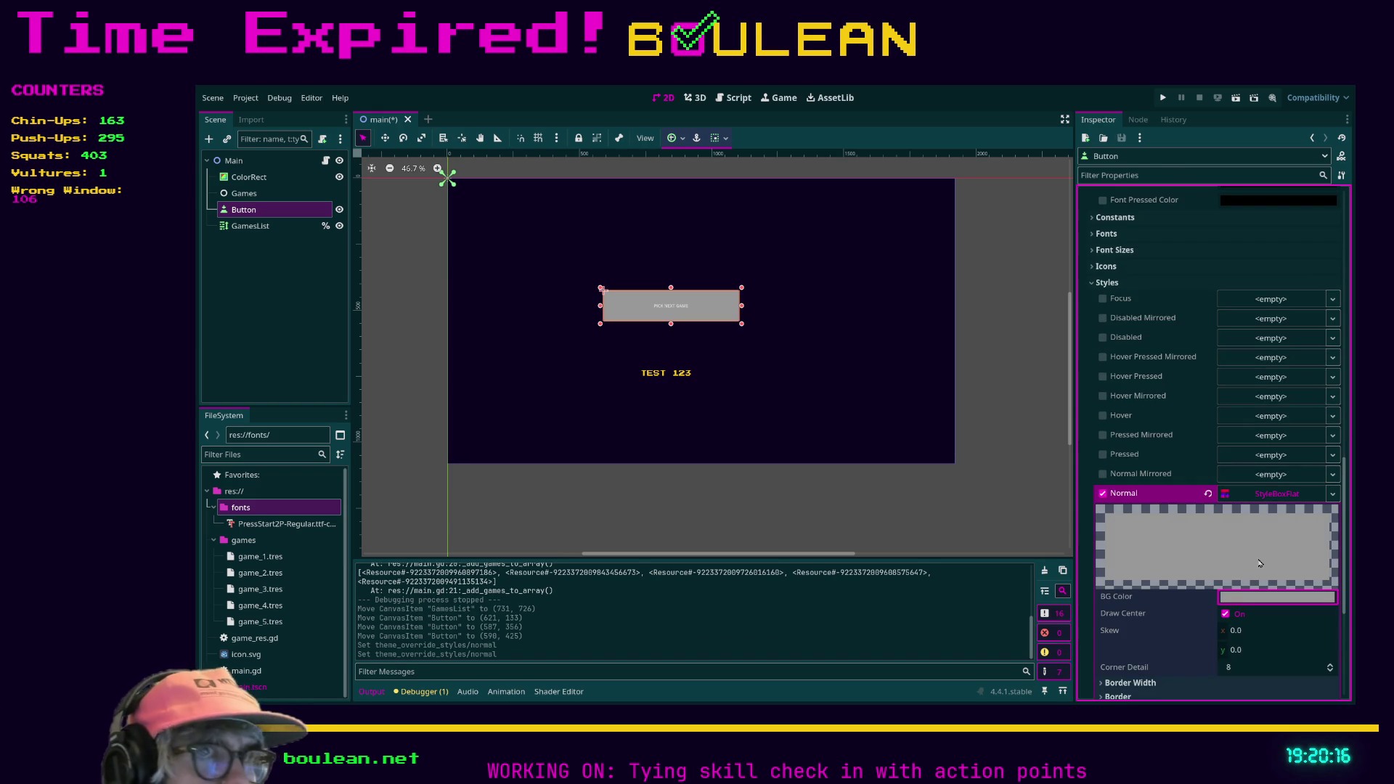
key(ctrl+v)
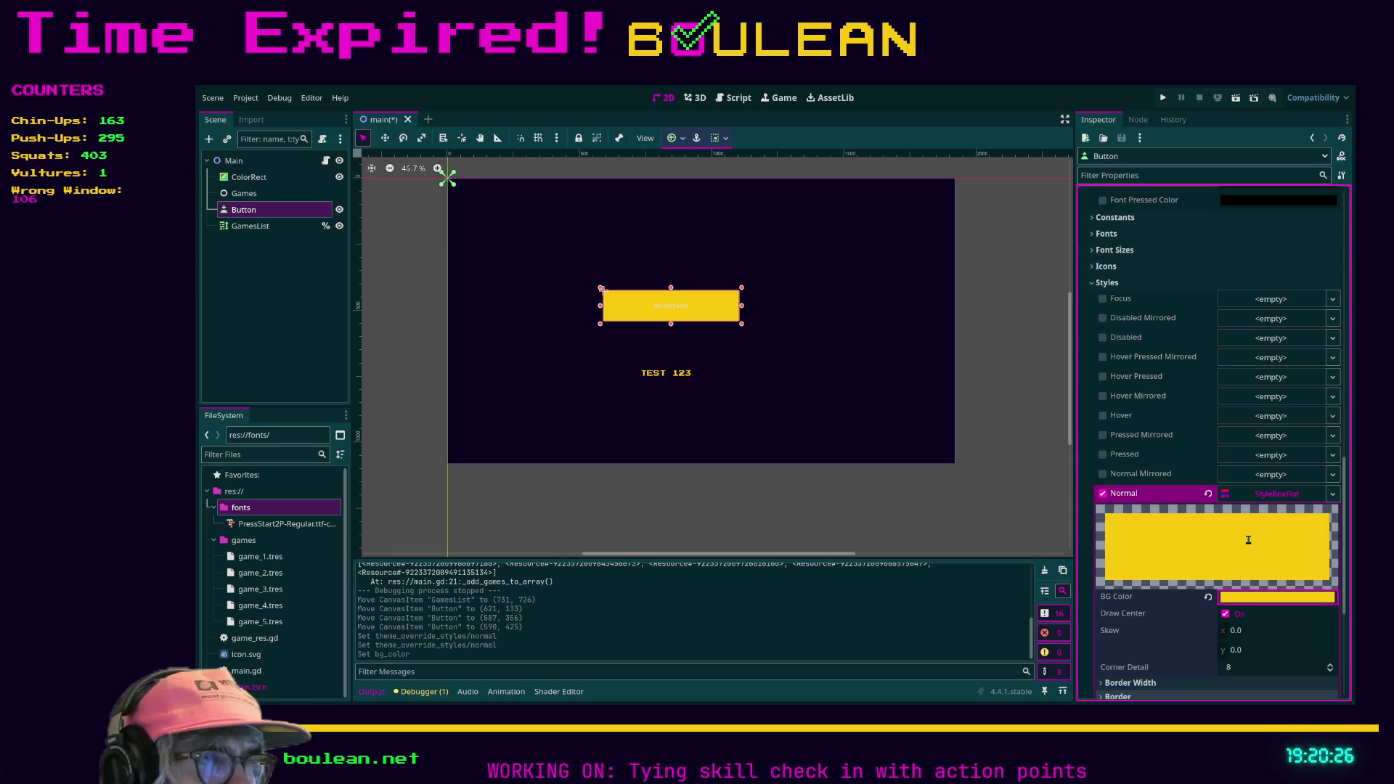
key(ctrl+v)
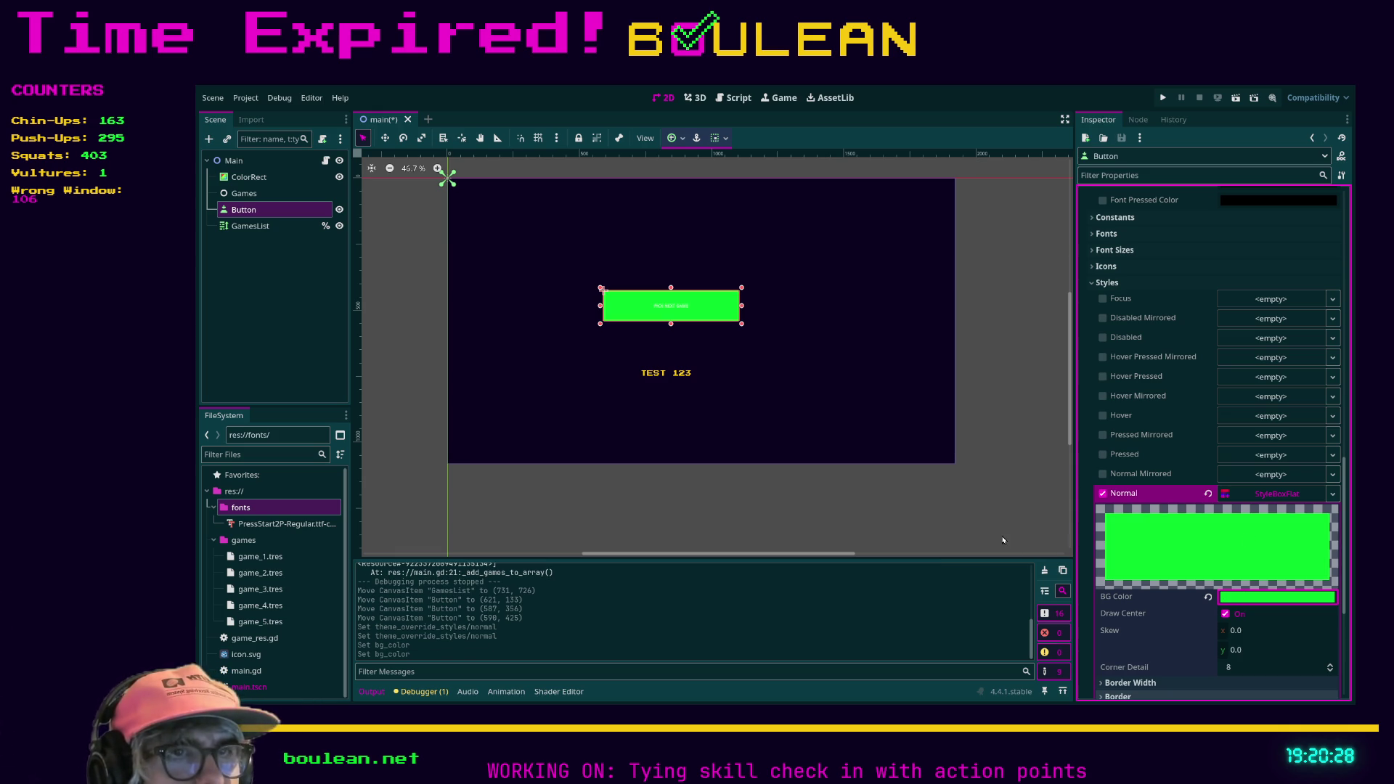
scroll(1305, 457, up, 10)
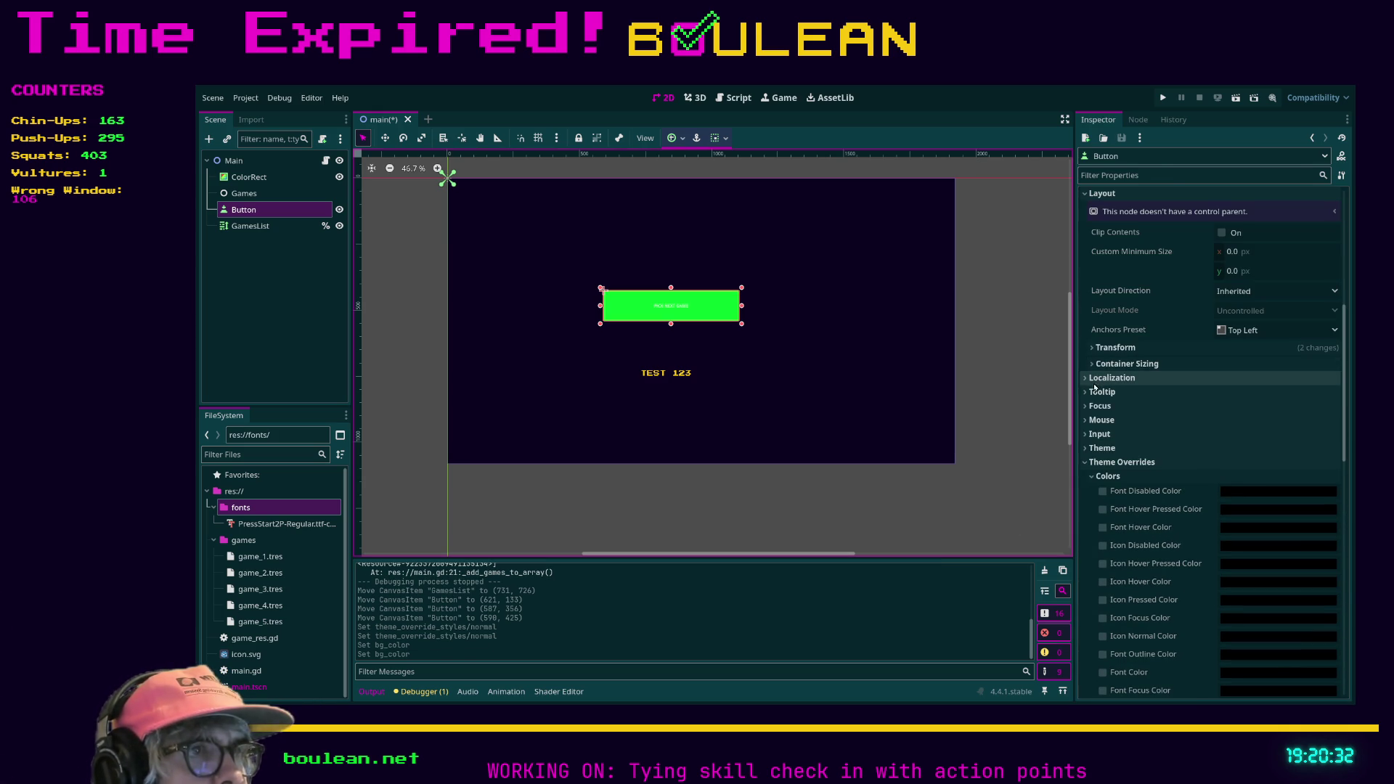
Enable the button's Font Color override under Theme Overrides > Colors, set to a dark colour.
scroll(1125, 418, up, 3)
scroll(1125, 419, up, 6)
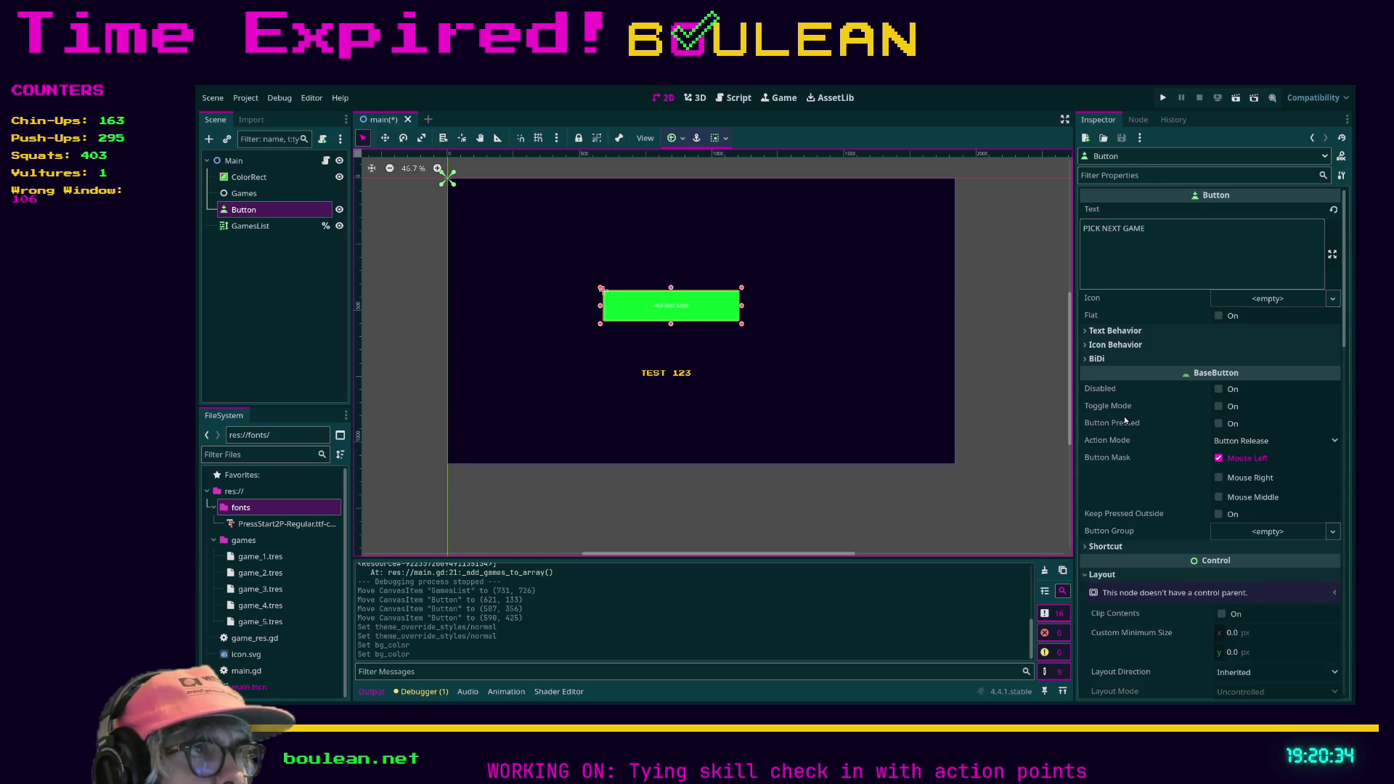
scroll(1125, 419, down, 9)
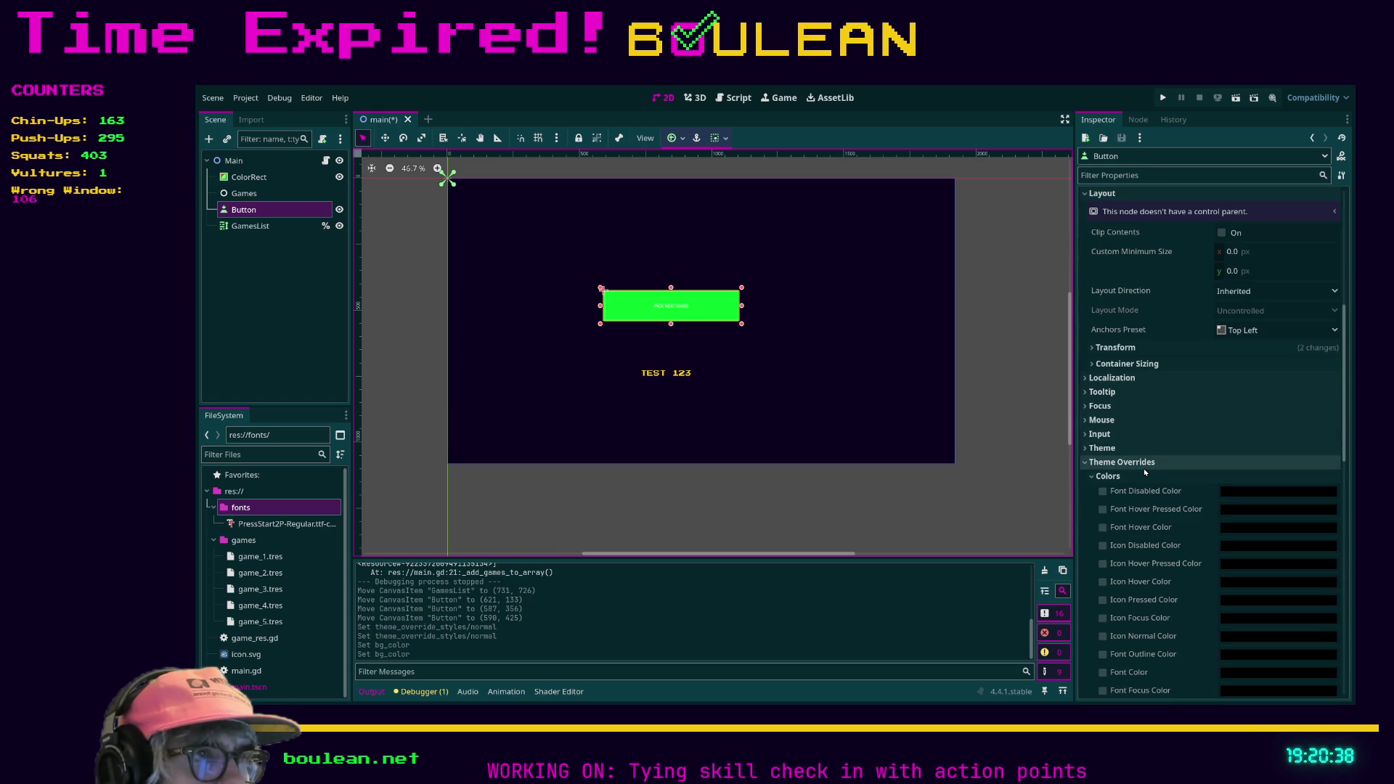
scroll(1172, 550, down, 2)
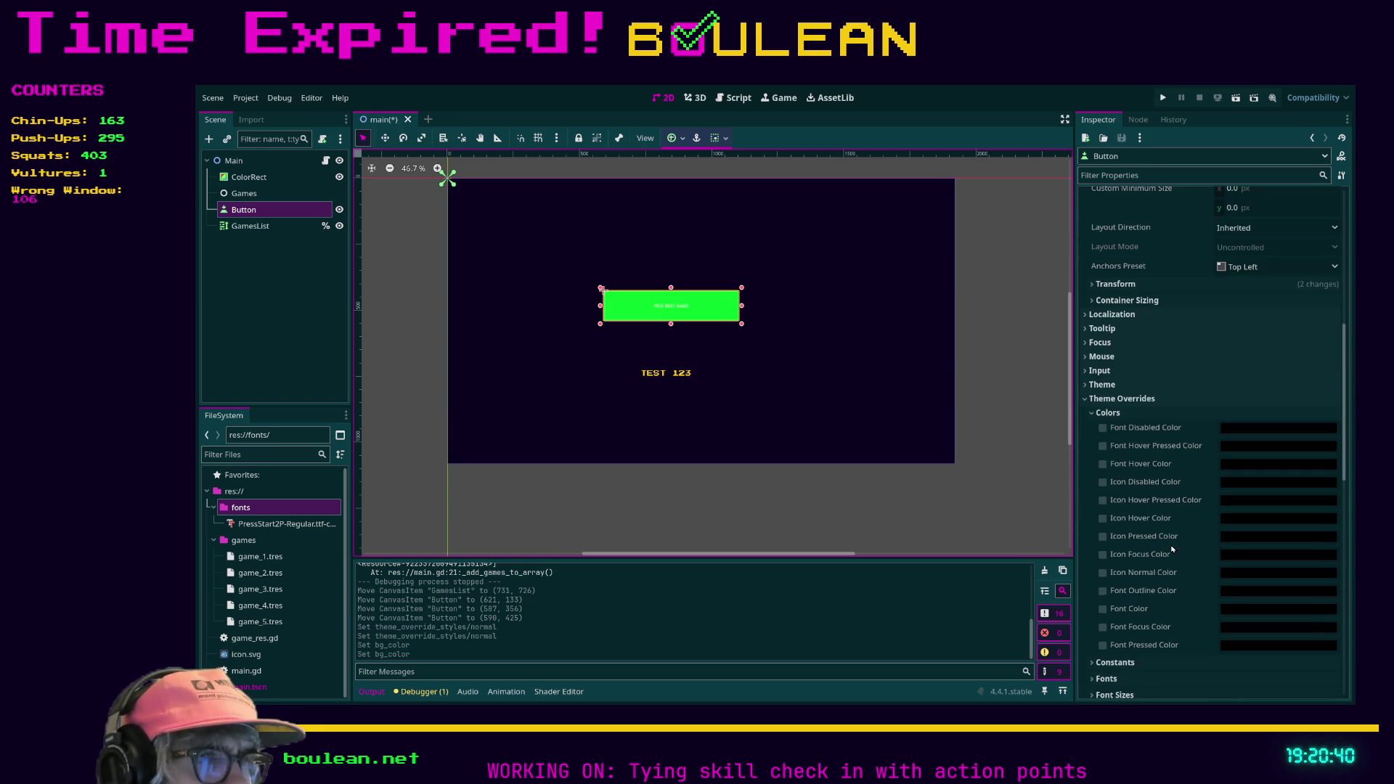
click(1102, 610)
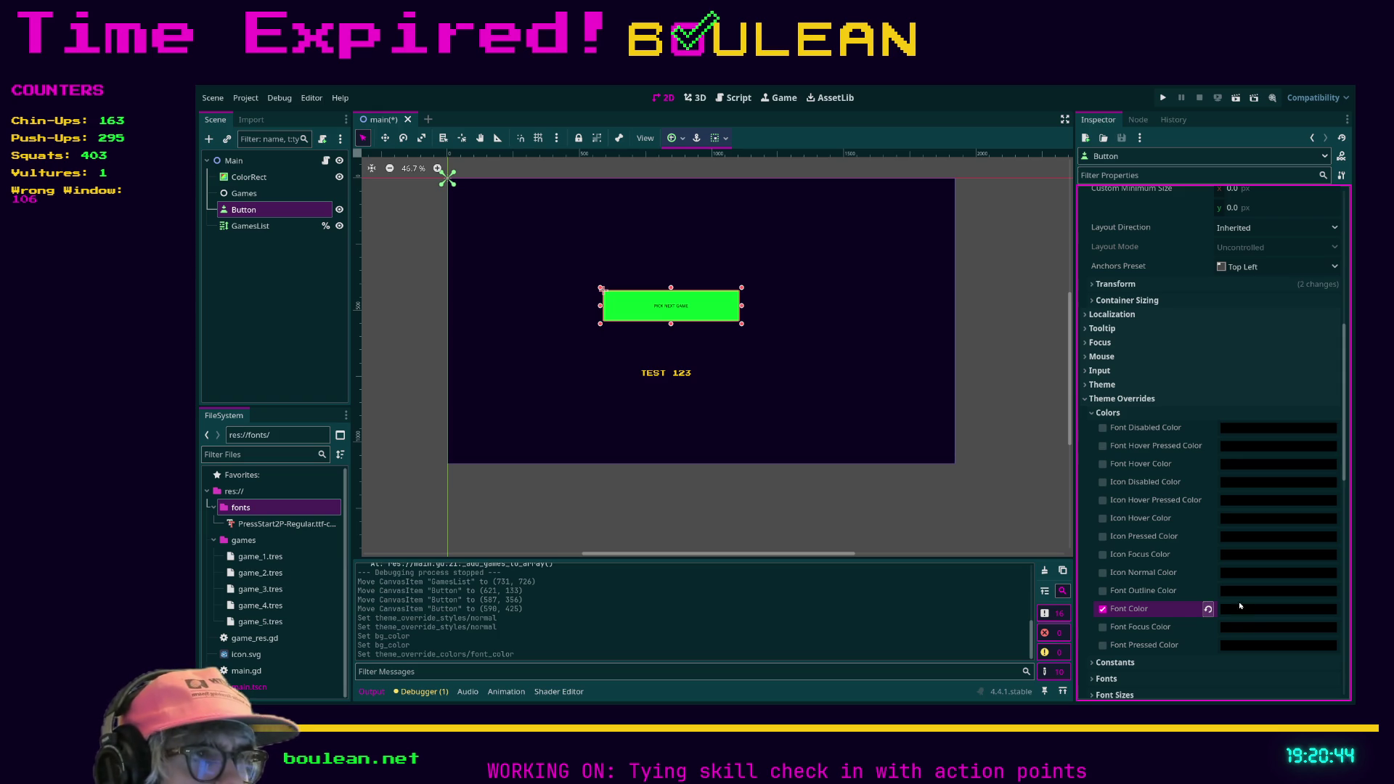
click(1241, 605)
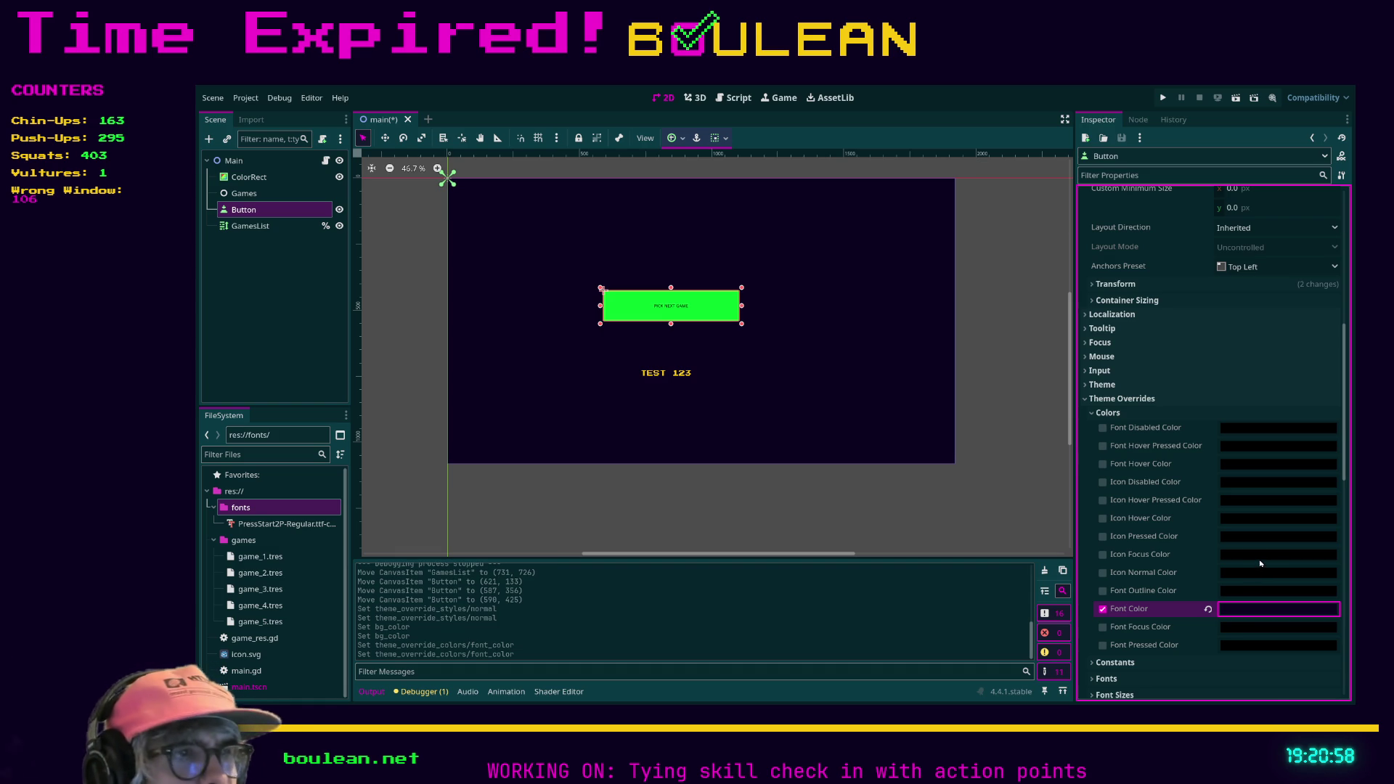
scroll(1264, 562, down, 4)
Enable the button's Font Size override and set it to 24.
click(1118, 568)
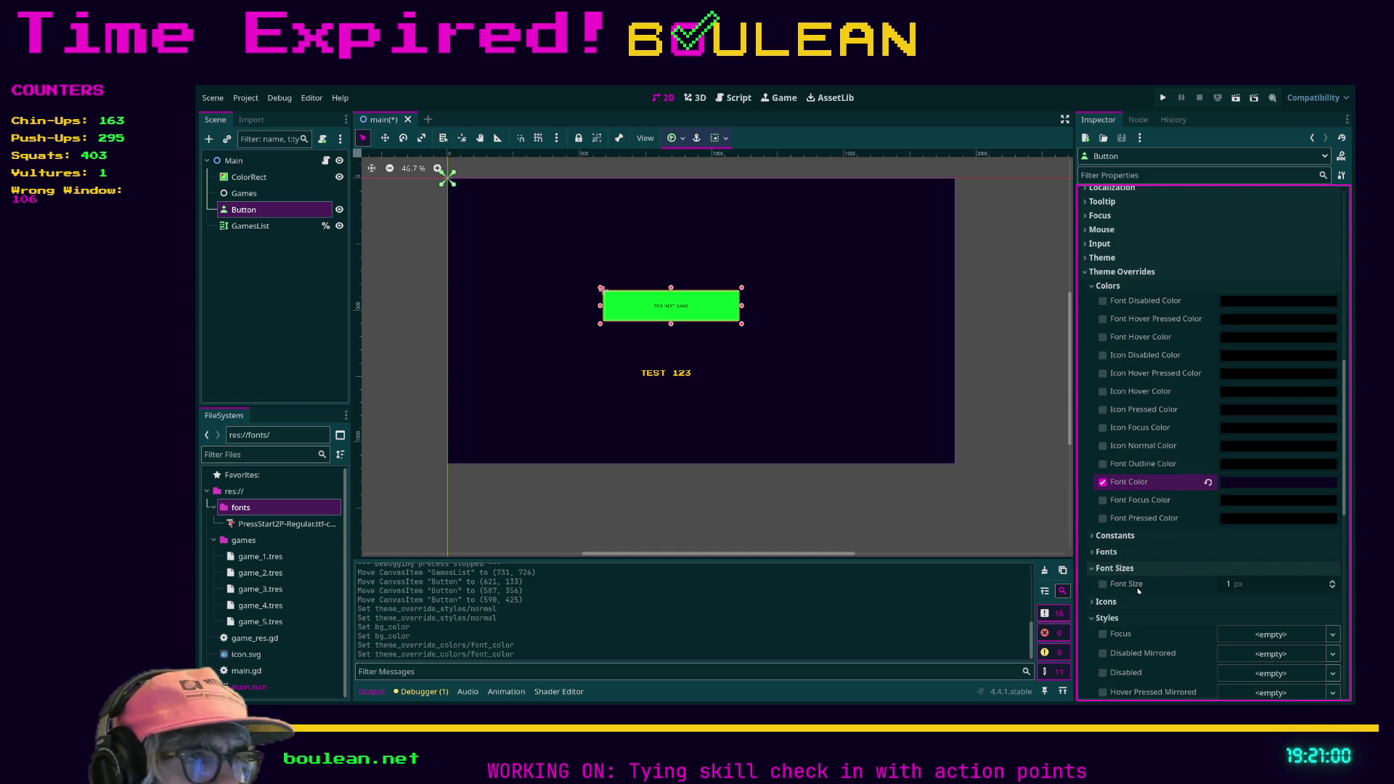
click(1103, 585)
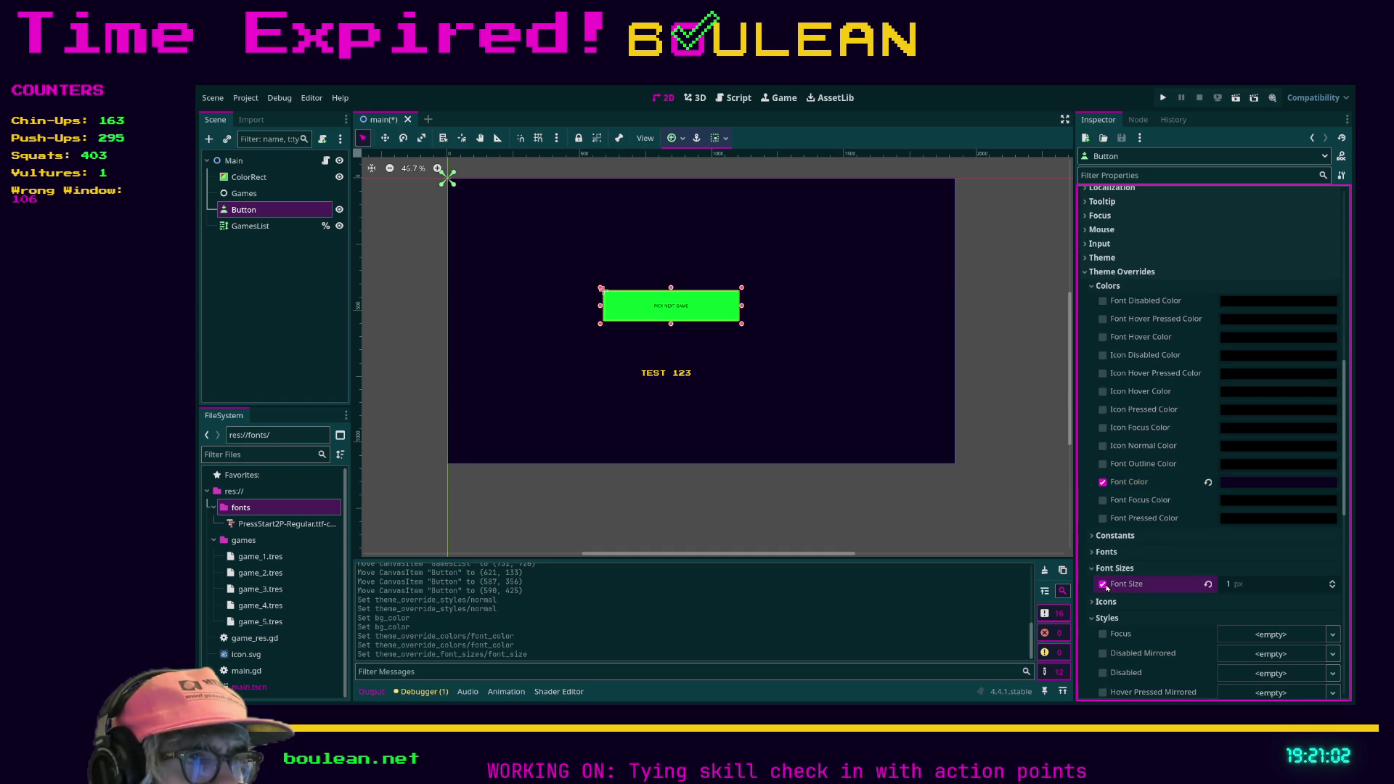
click(1236, 583)
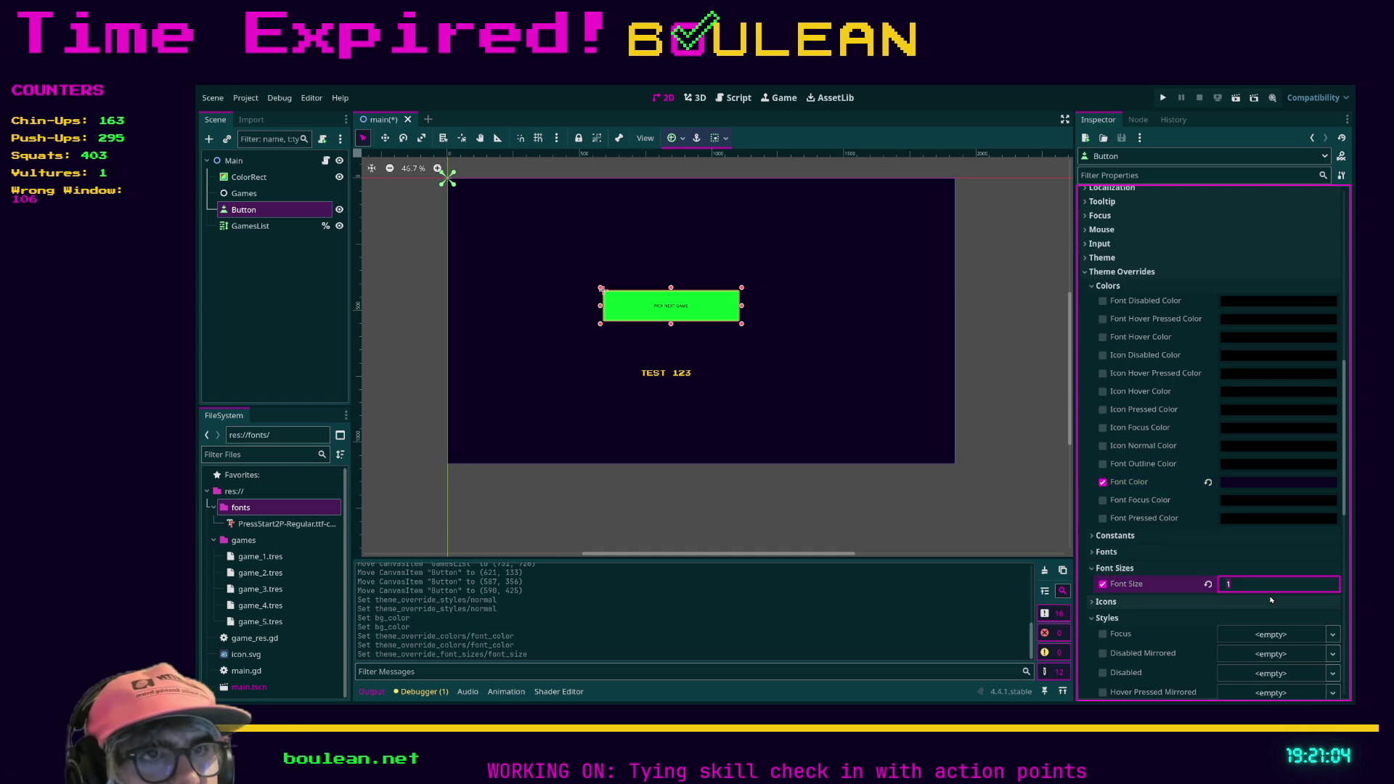
text(24)
key(Return)
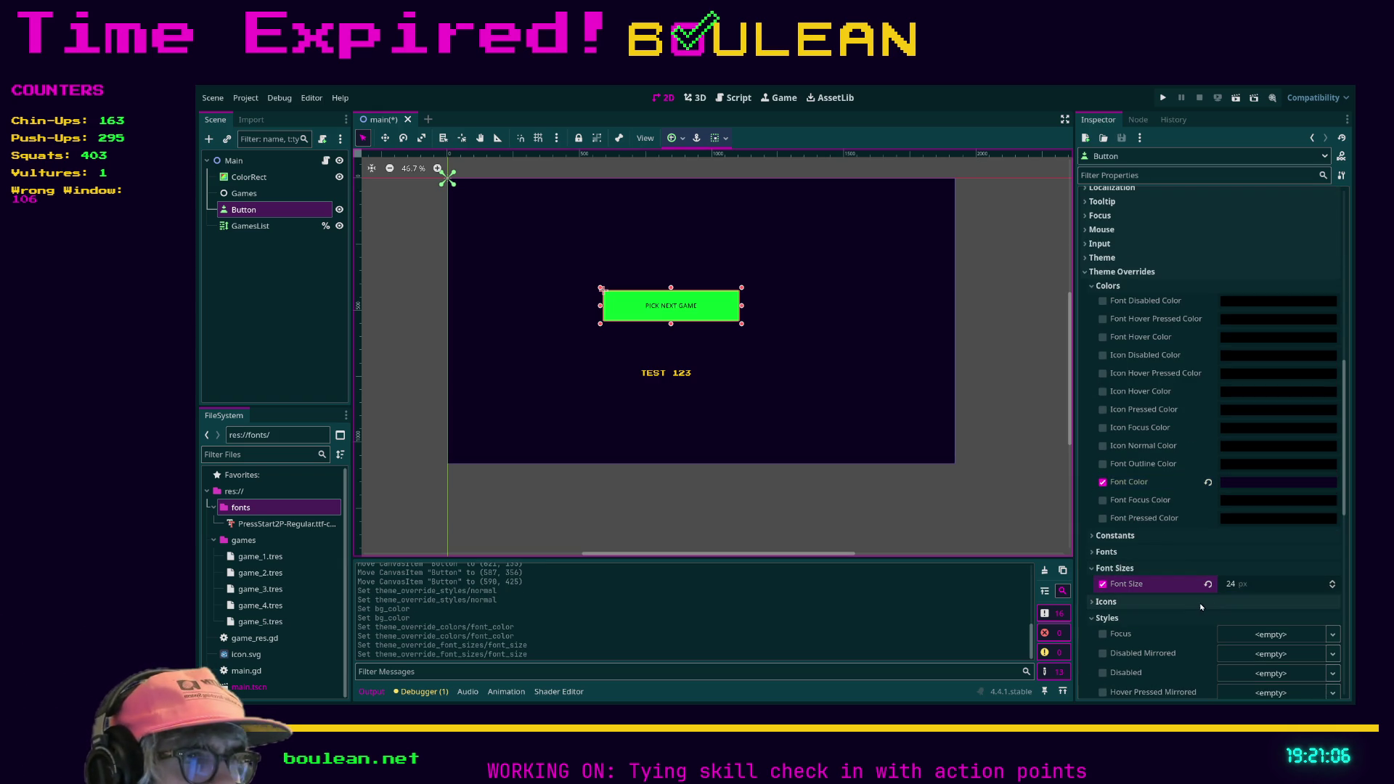
Assign the PressStart2P pixel font to the button's Font override.
click(1273, 551)
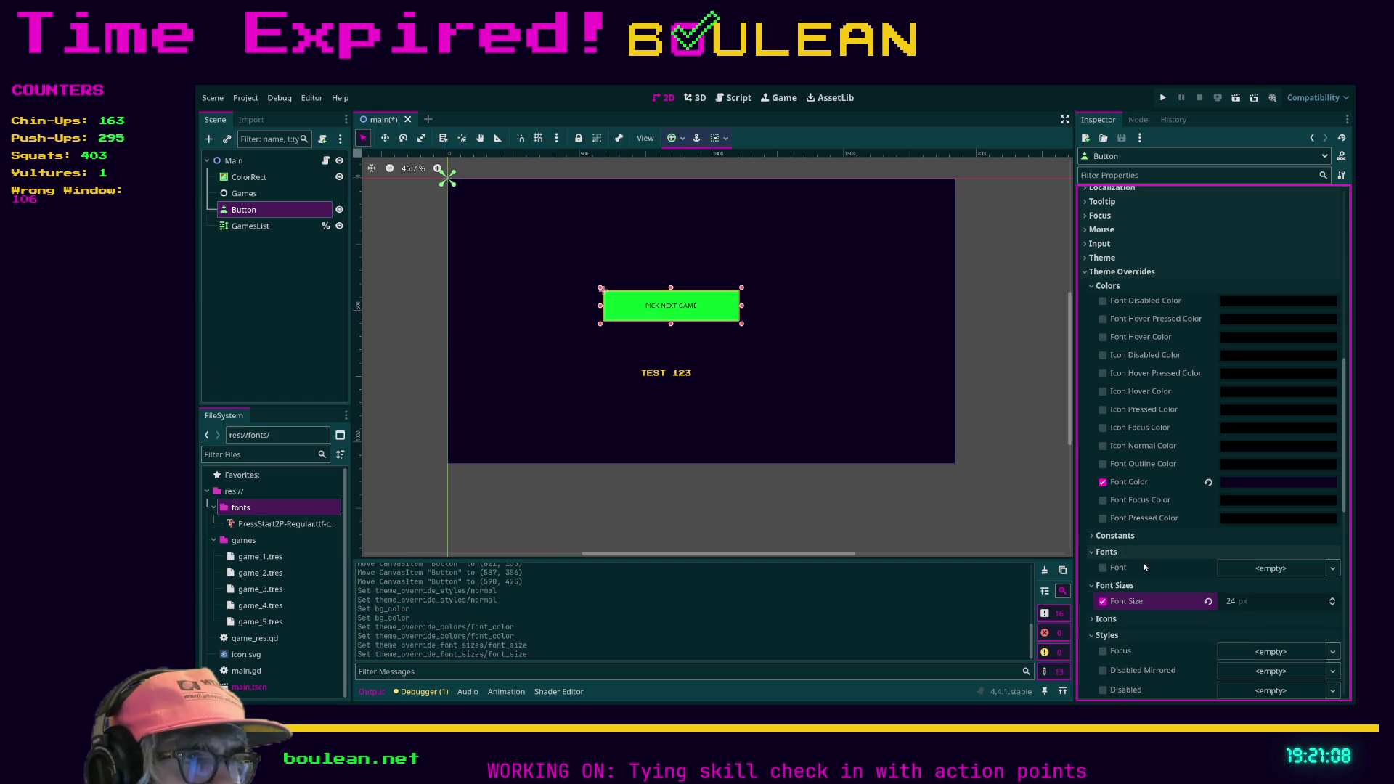
click(1267, 573)
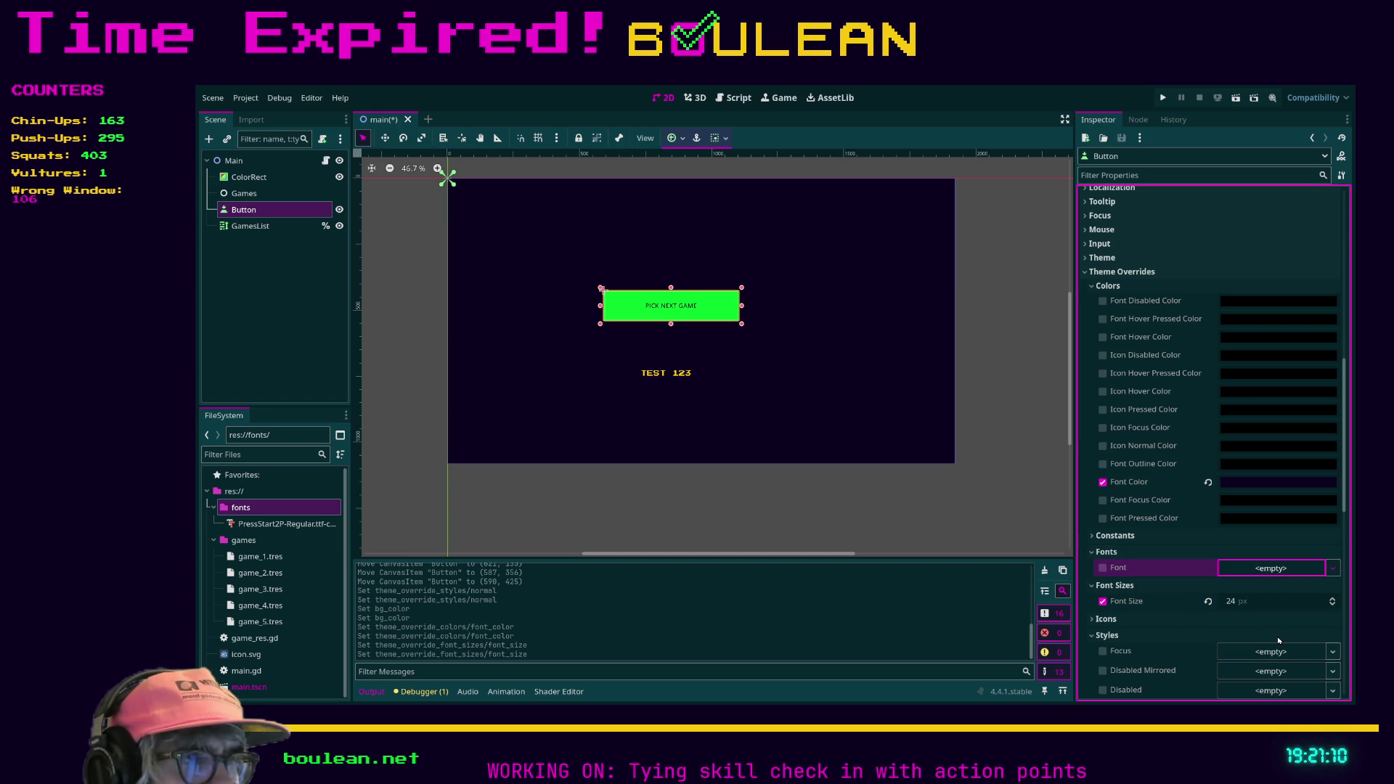
drag(618, 277, 655, 313)
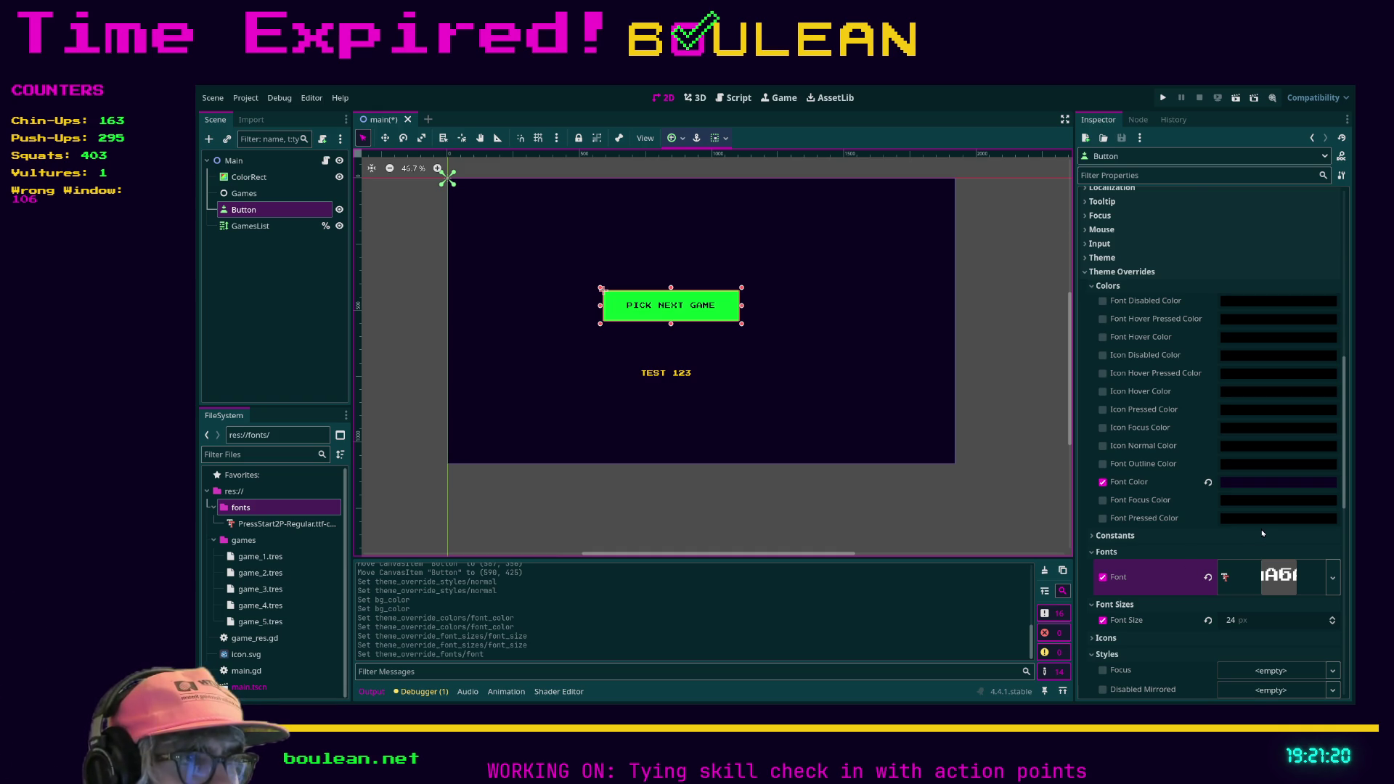
Set the PICK NEXT GAME button's Font Color override to magenta and reselect the button.
scroll(1262, 534, down, 3)
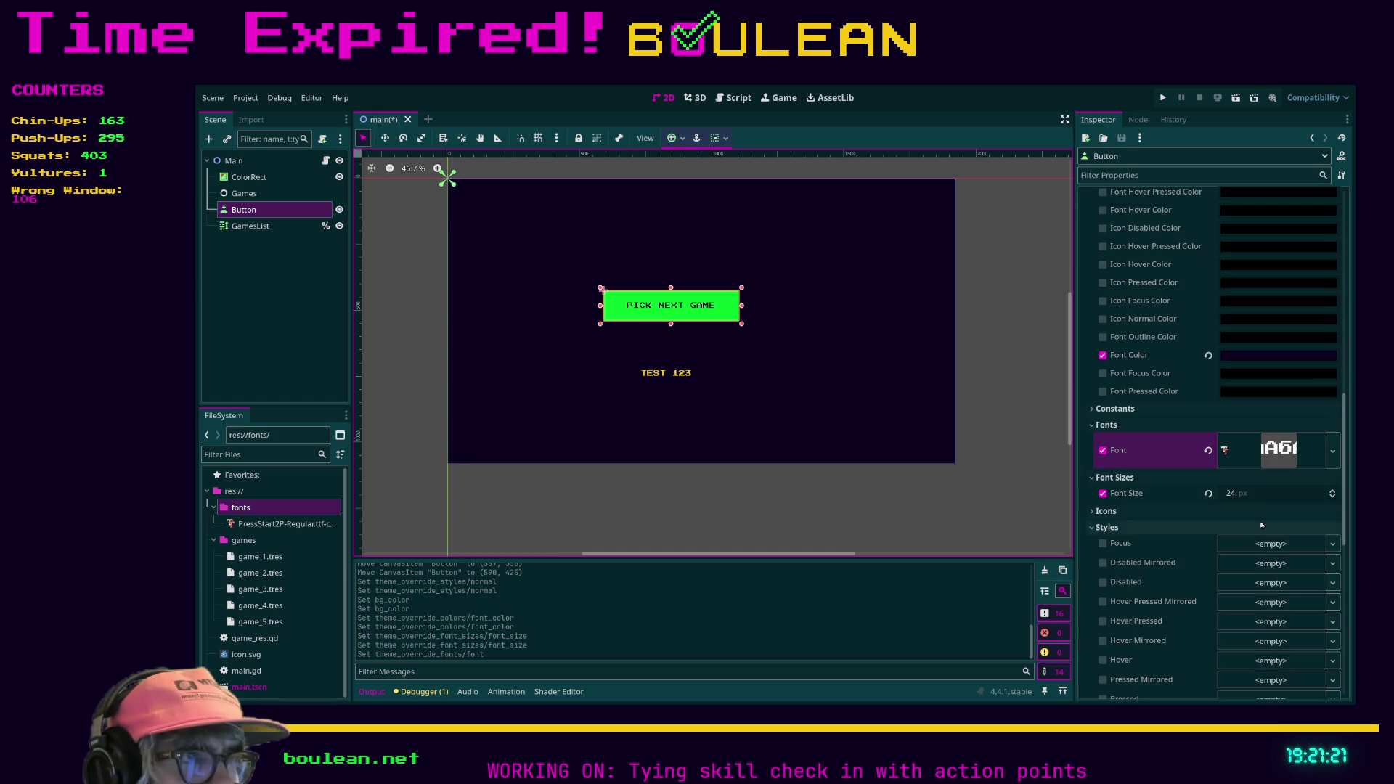
click(1234, 355)
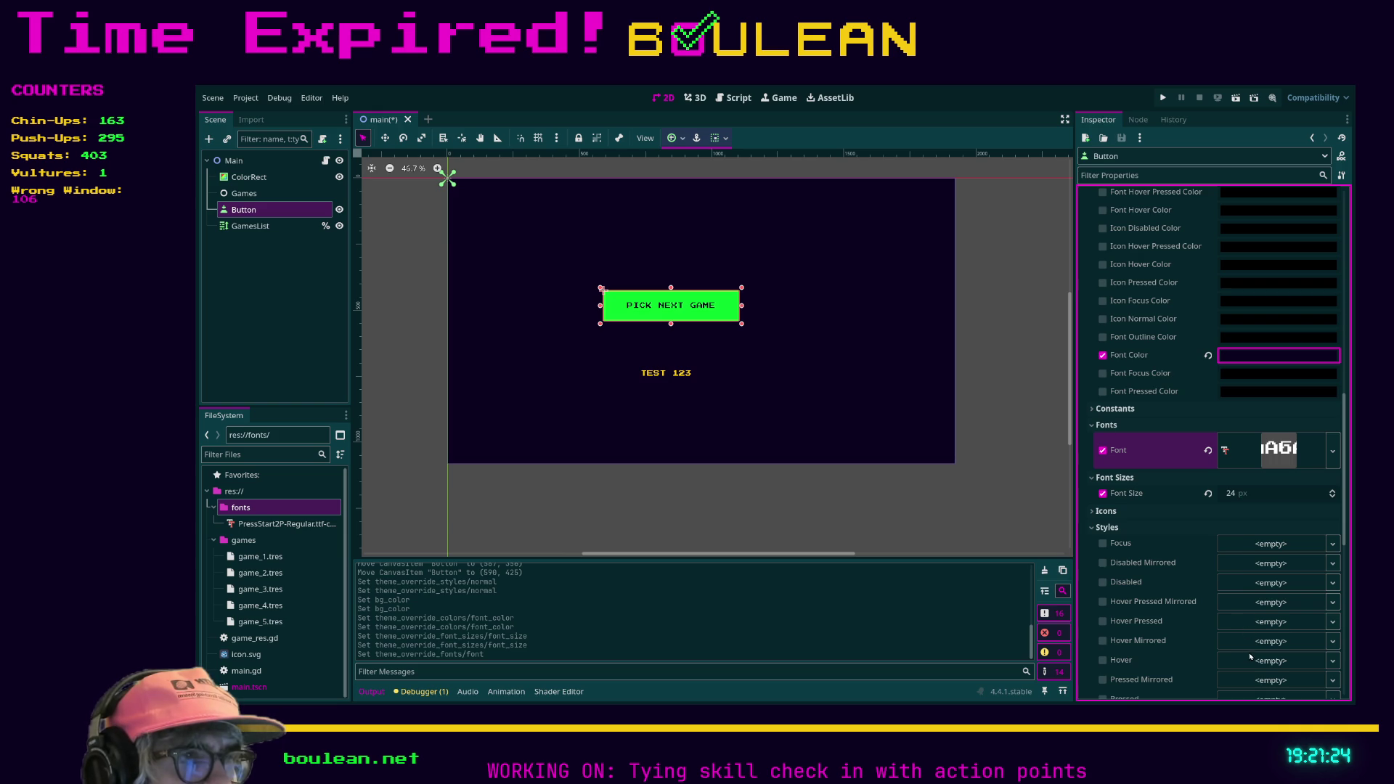
key(ctrl+v)
click(989, 388)
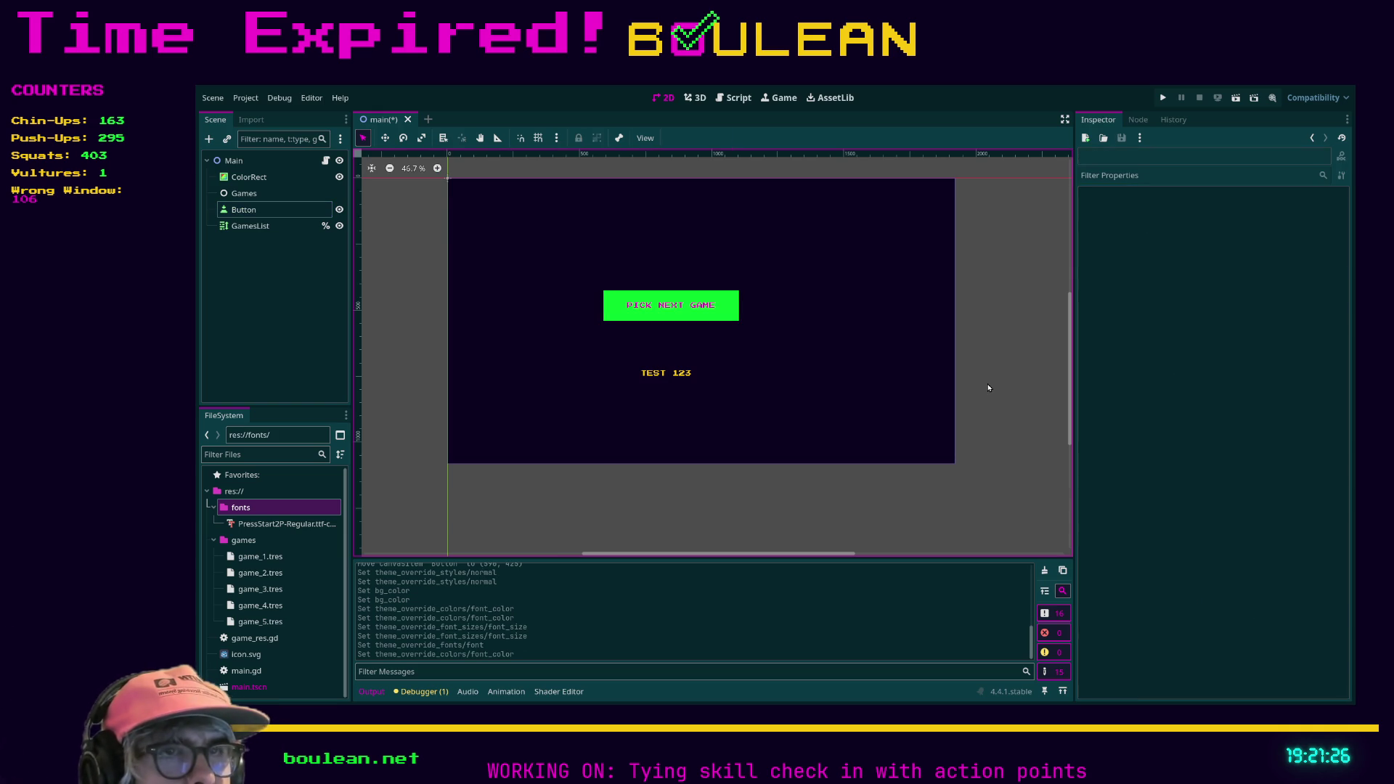
click(711, 318)
scroll(1200, 479, down, 10)
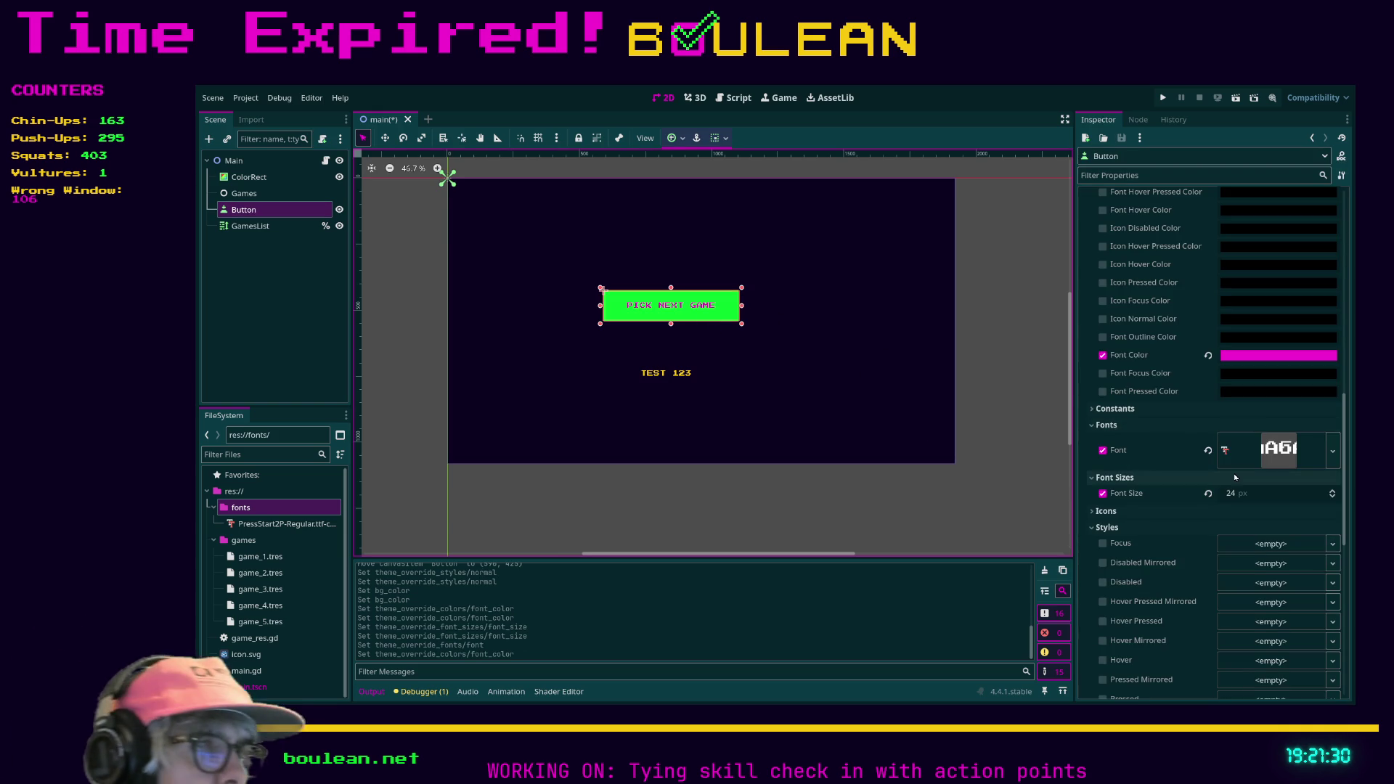
scroll(1200, 554, down, 3)
scroll(1200, 554, down, 3)
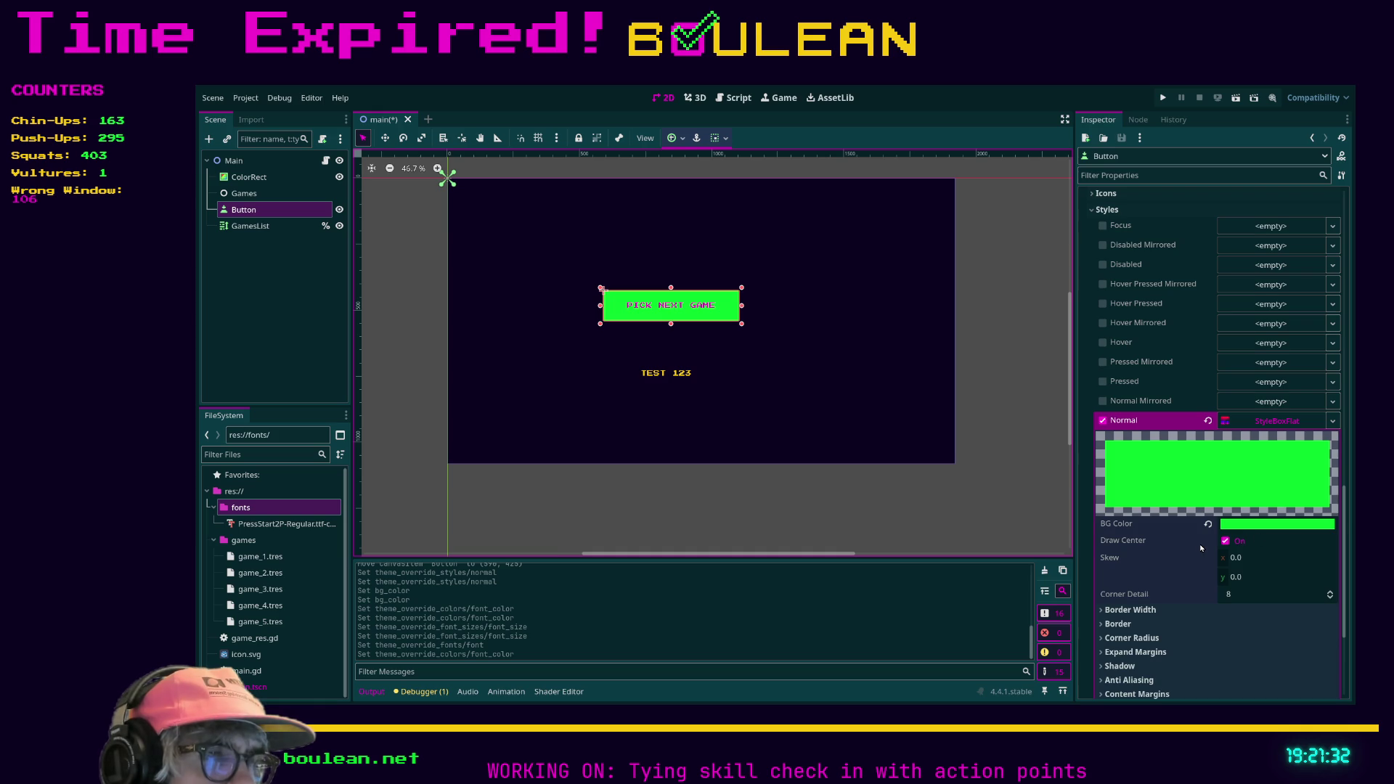
Set the Normal StyleBoxFlat's border width to 4 px on all sides.
scroll(1118, 558, down, 1)
click(1118, 551)
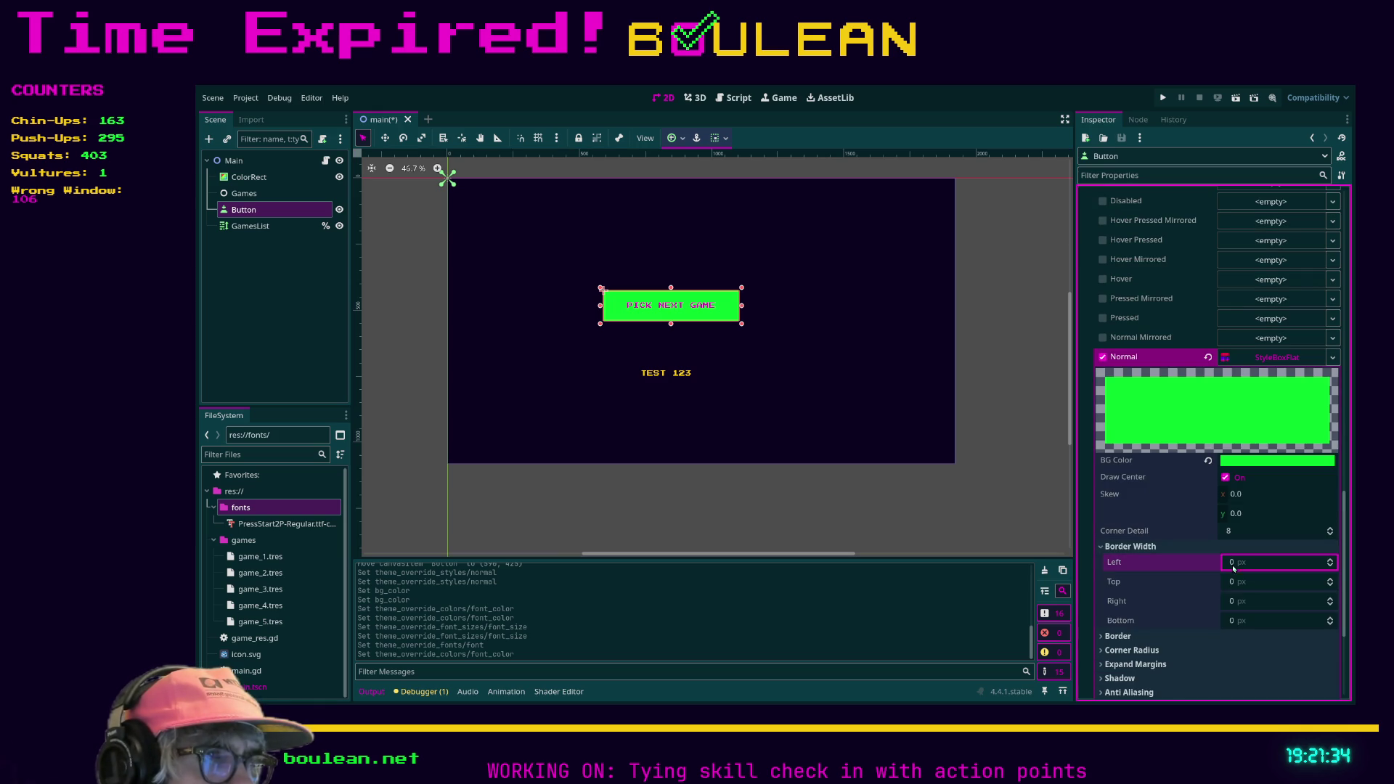
click(1268, 563)
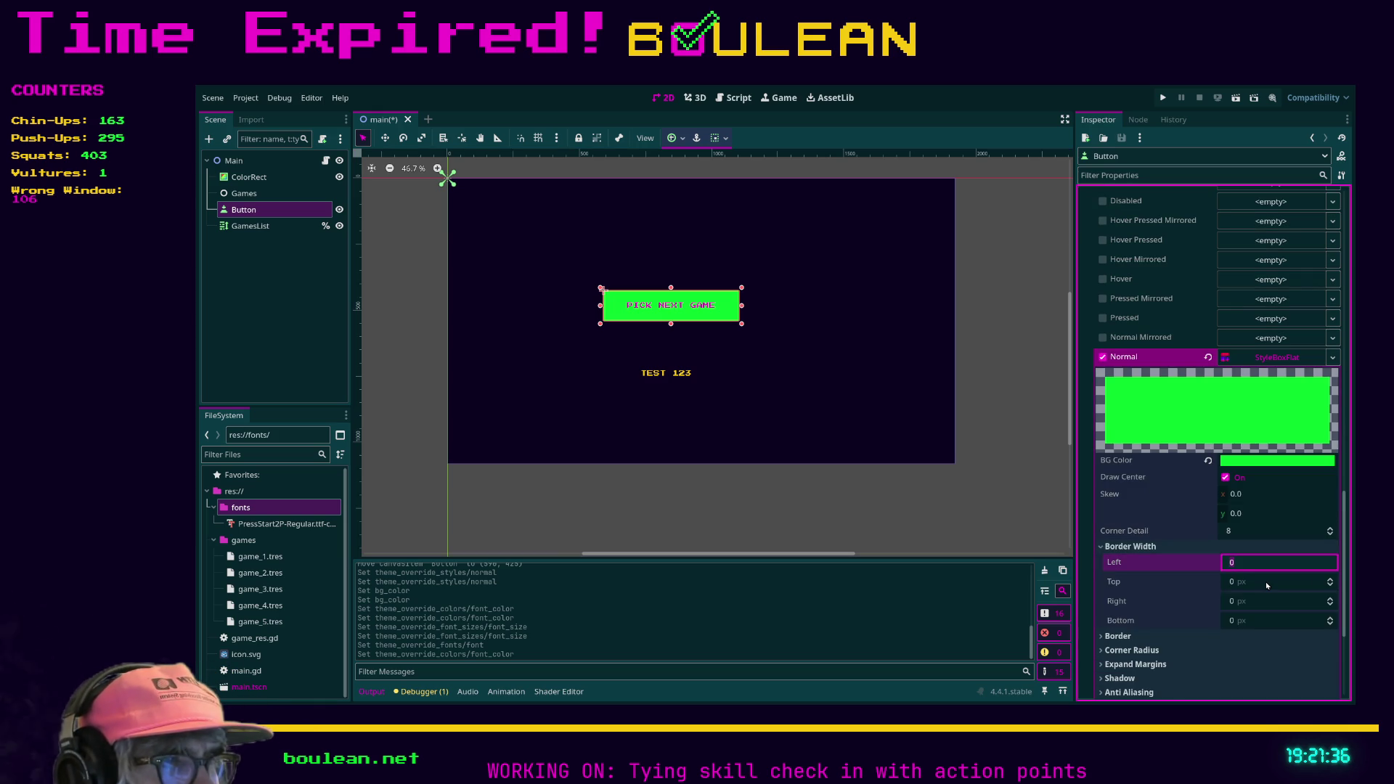
text(4)
key(Tab)
text(4)
key(Tab)
text(4)
key(Tab)
text(4)
Make the border colour magenta and thicken the border to 8 px, checking it deselected.
scroll(1271, 584, down, 3)
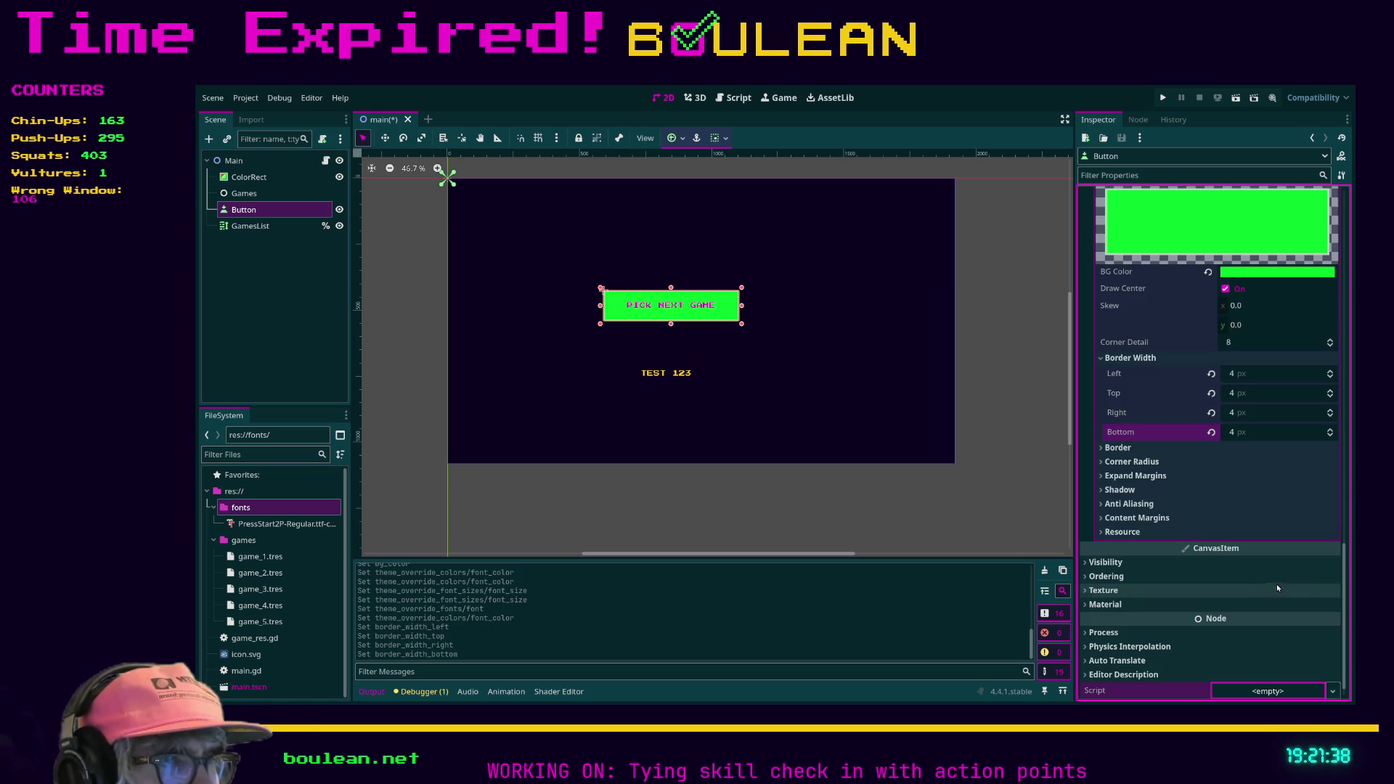
click(1134, 448)
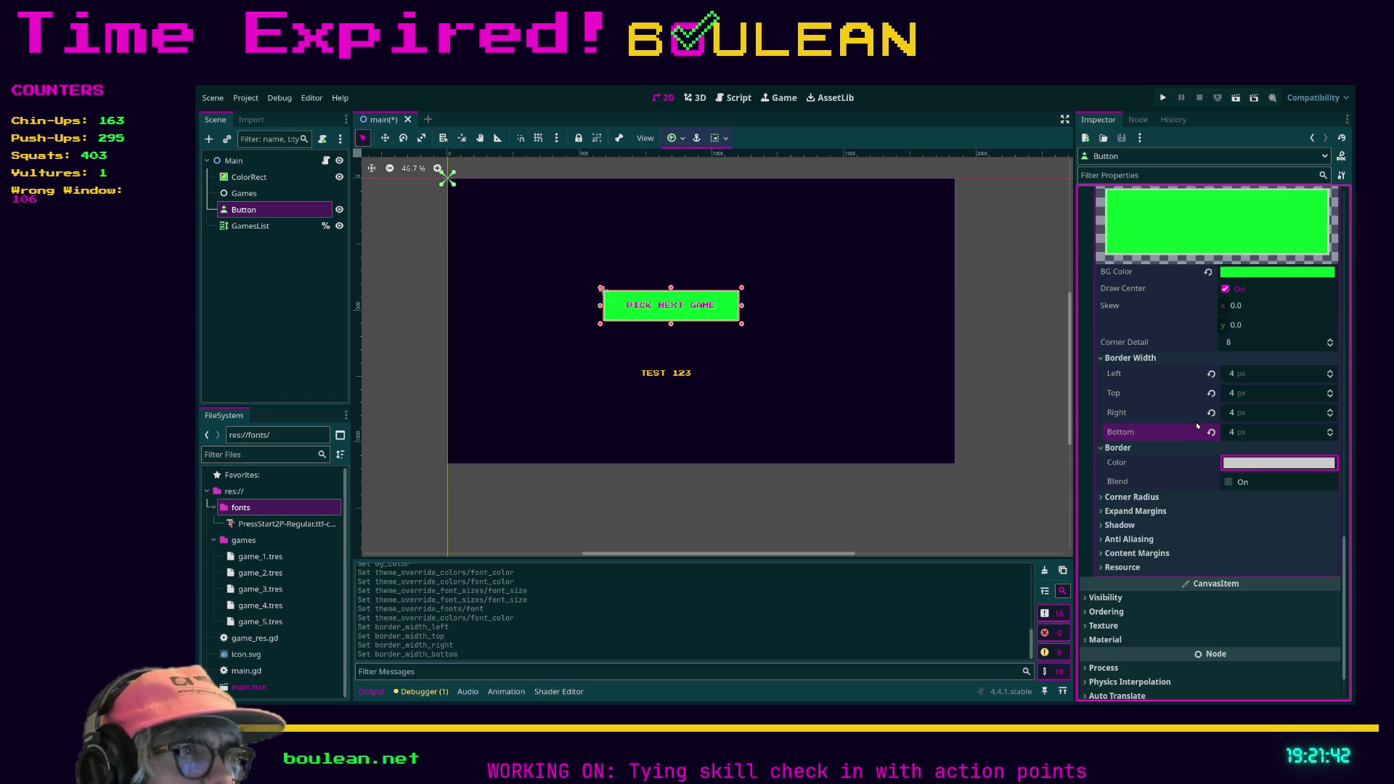
key(ctrl+v)
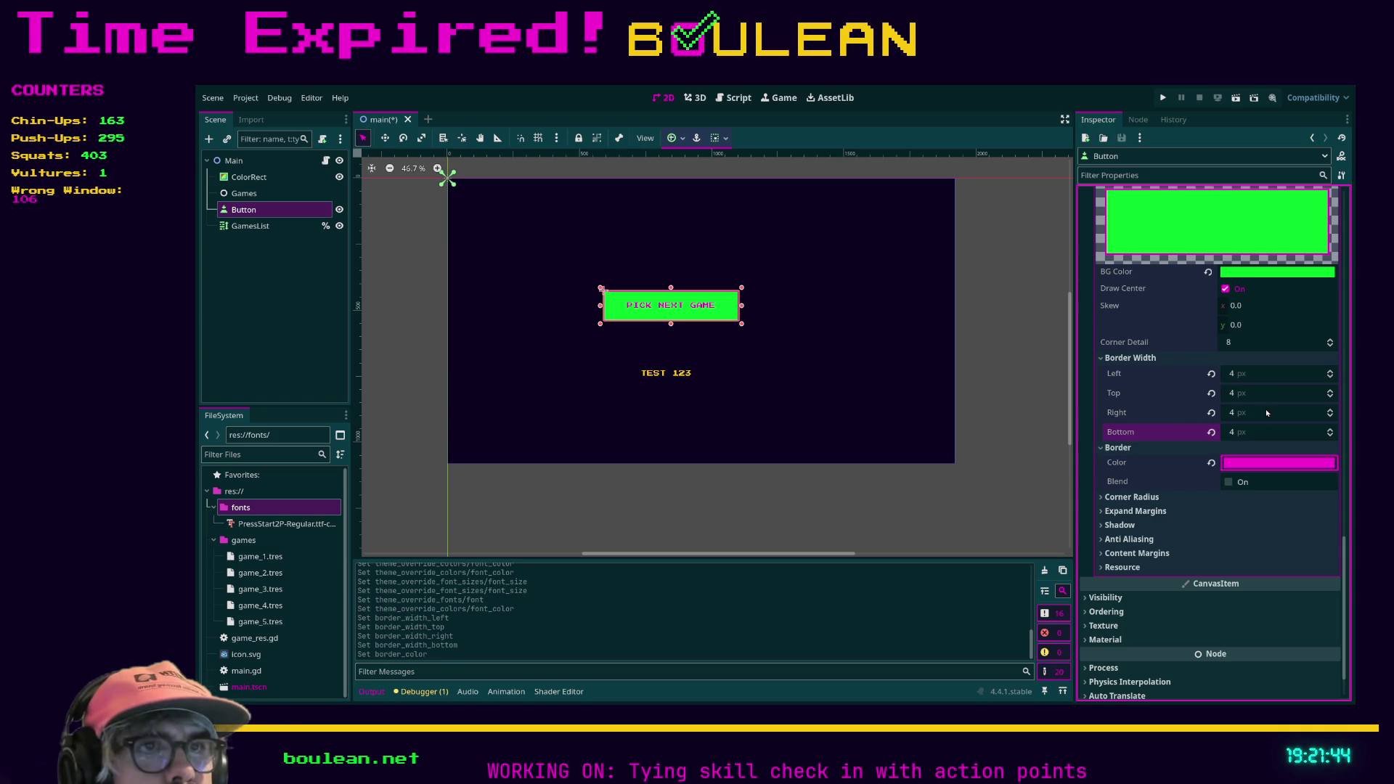
click(1241, 377)
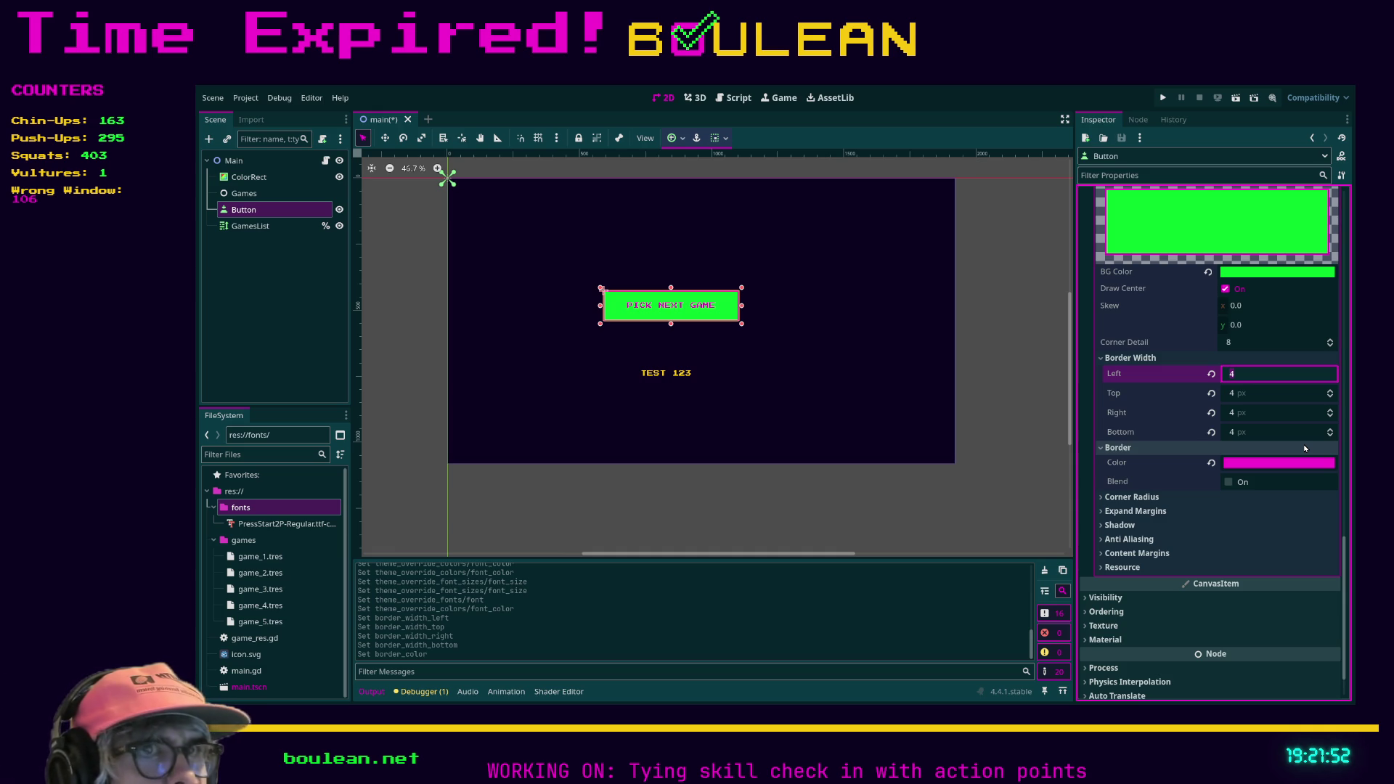
text(12)
click(1031, 391)
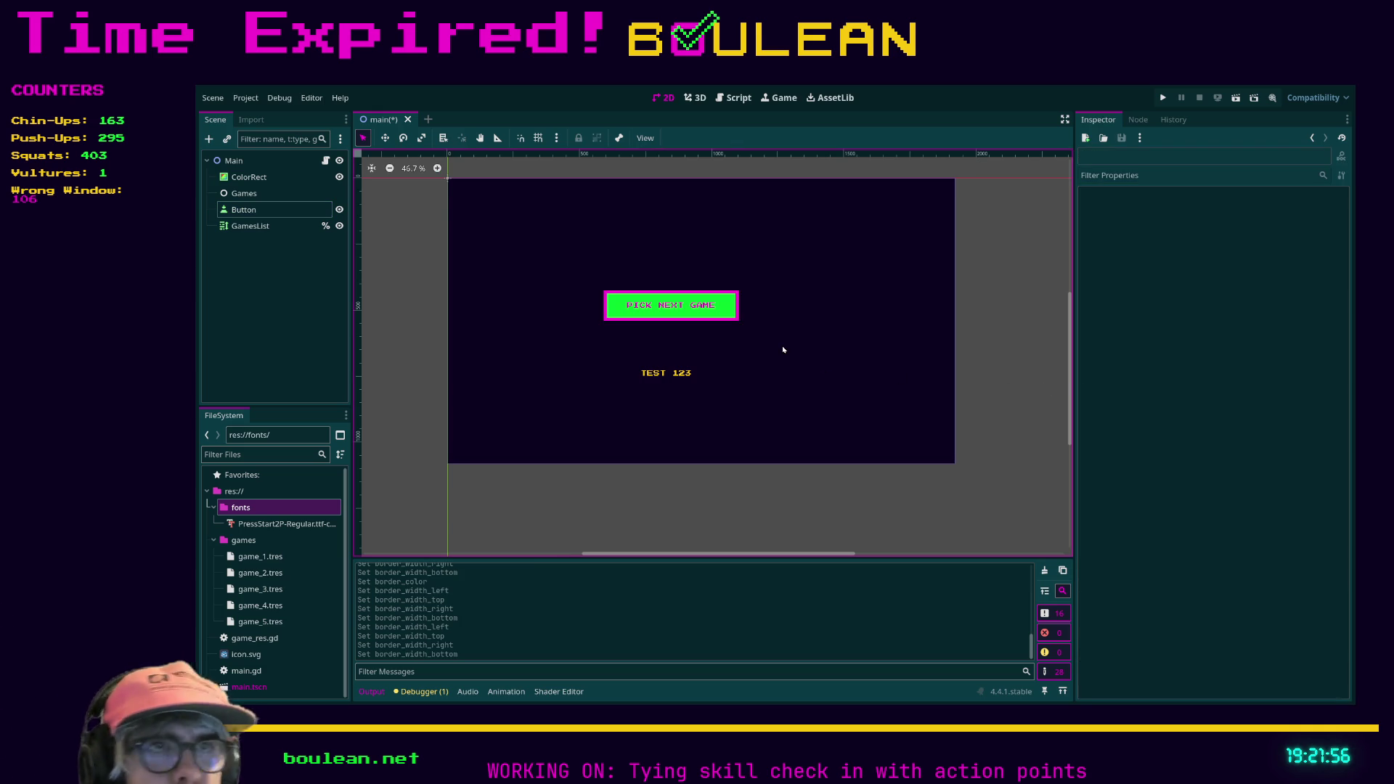
click(715, 298)
click(1234, 375)
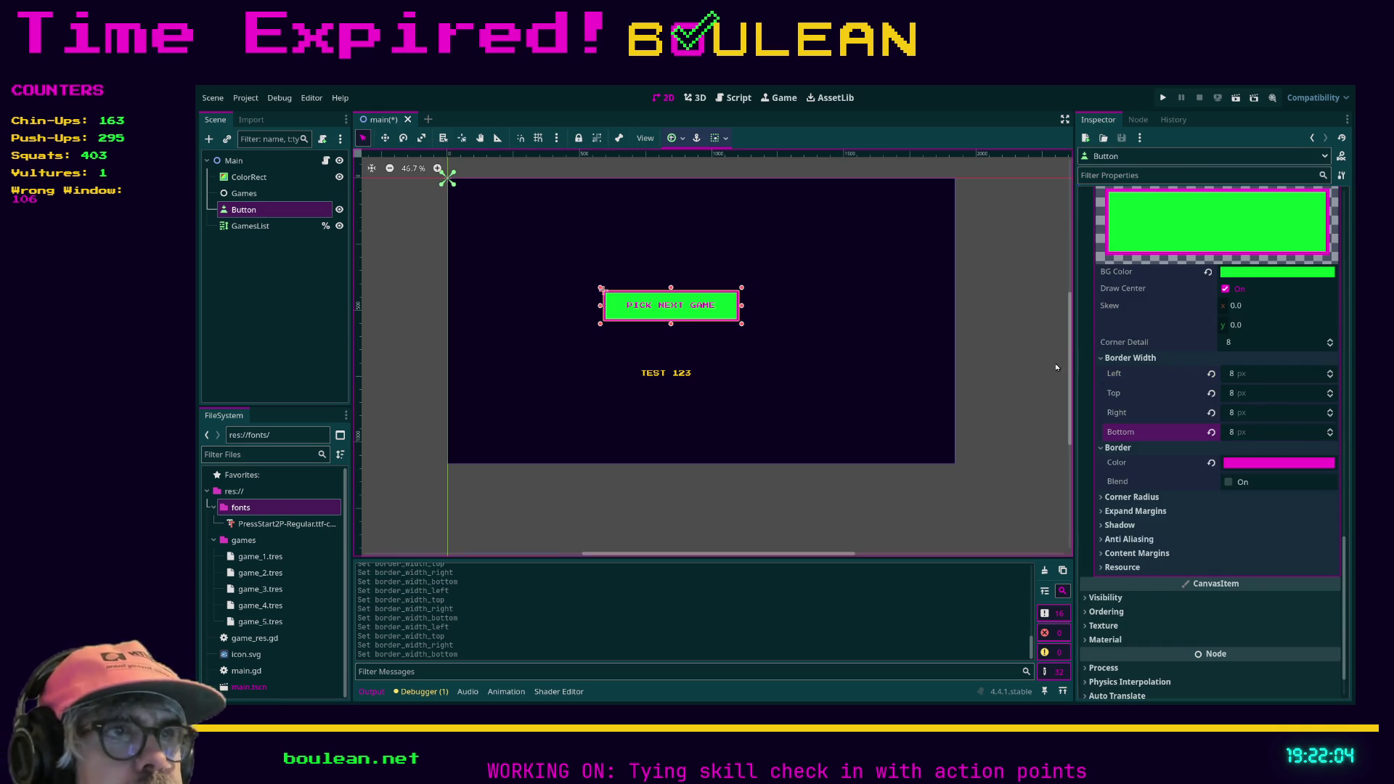
click(1024, 360)
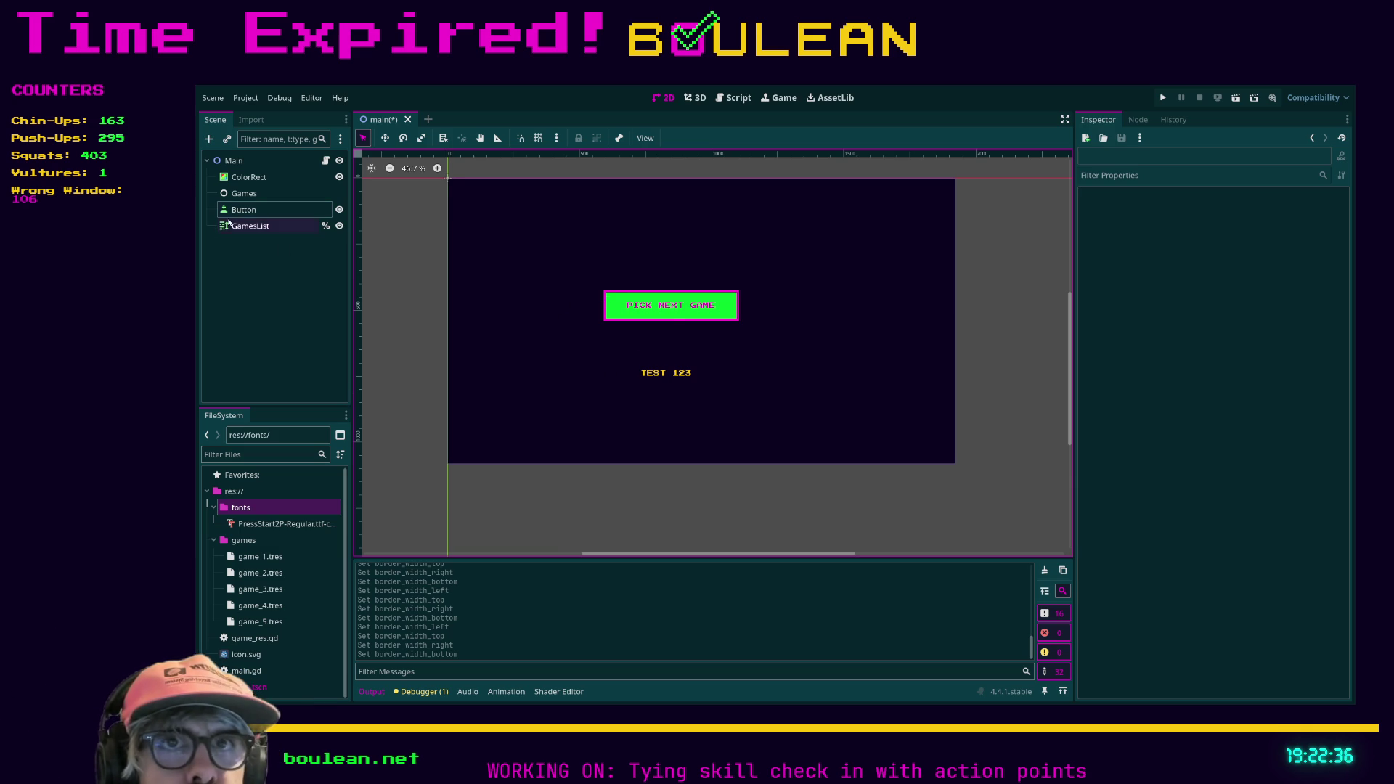
Set the PICK NEXT GAME button's Transform position x to 960.
click(606, 303)
scroll(1177, 249, up, 15)
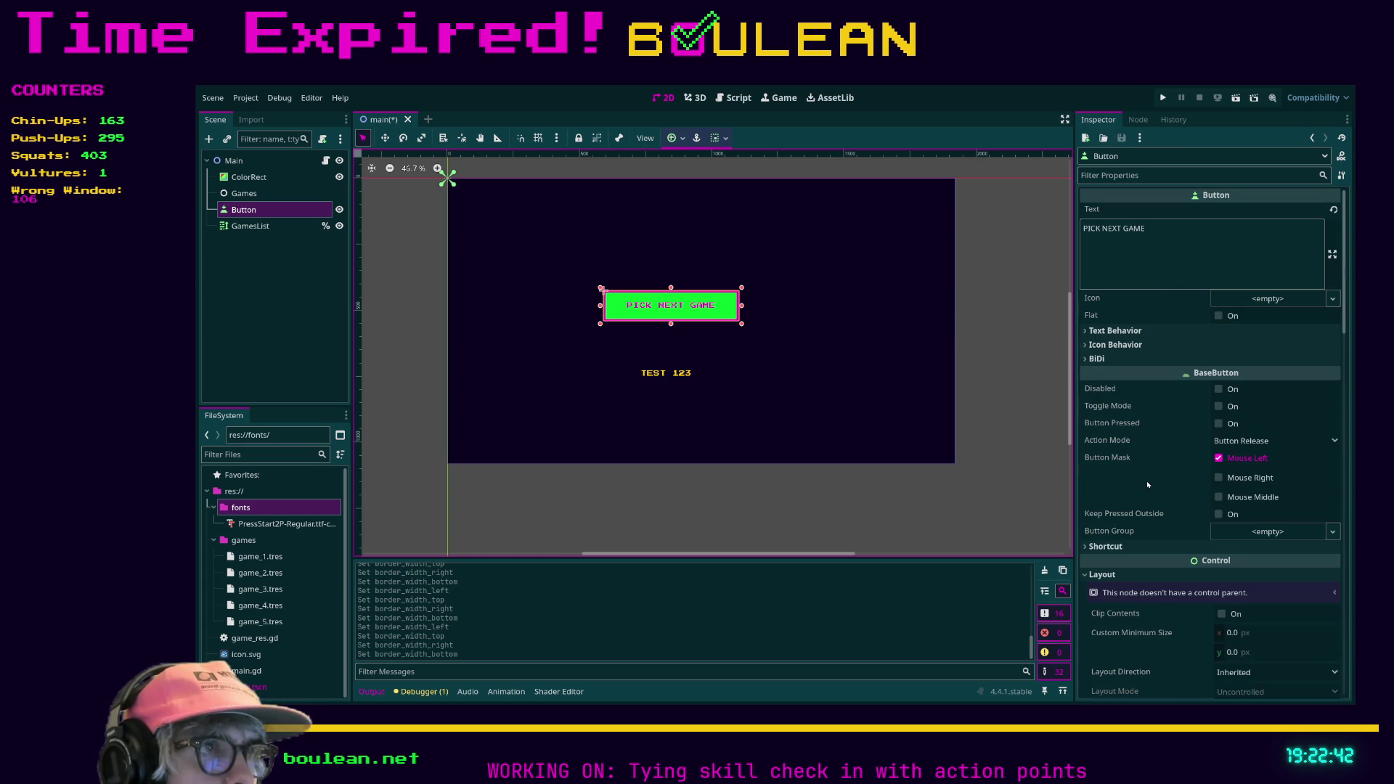
scroll(1159, 429, down, 3)
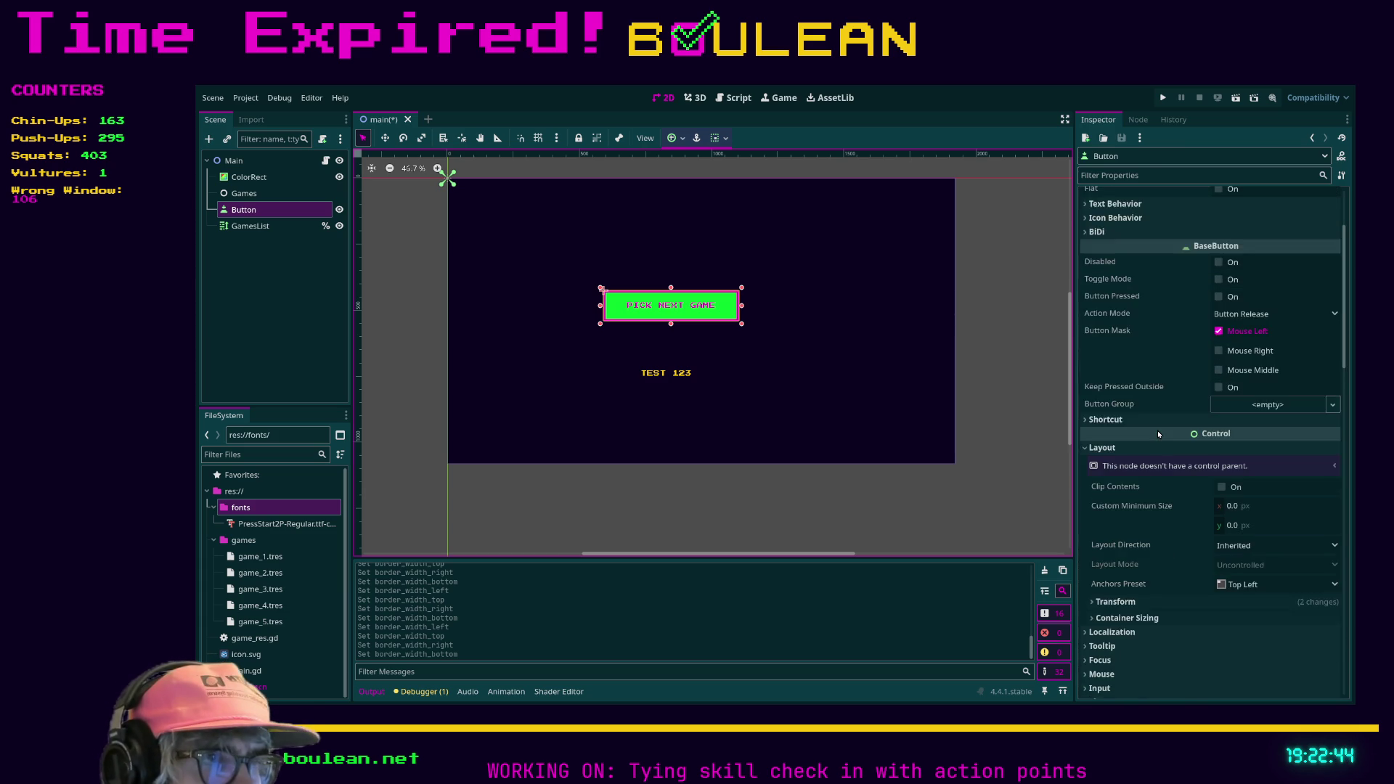
scroll(1158, 433, down, 1)
click(1151, 538)
scroll(1152, 513, down, 1)
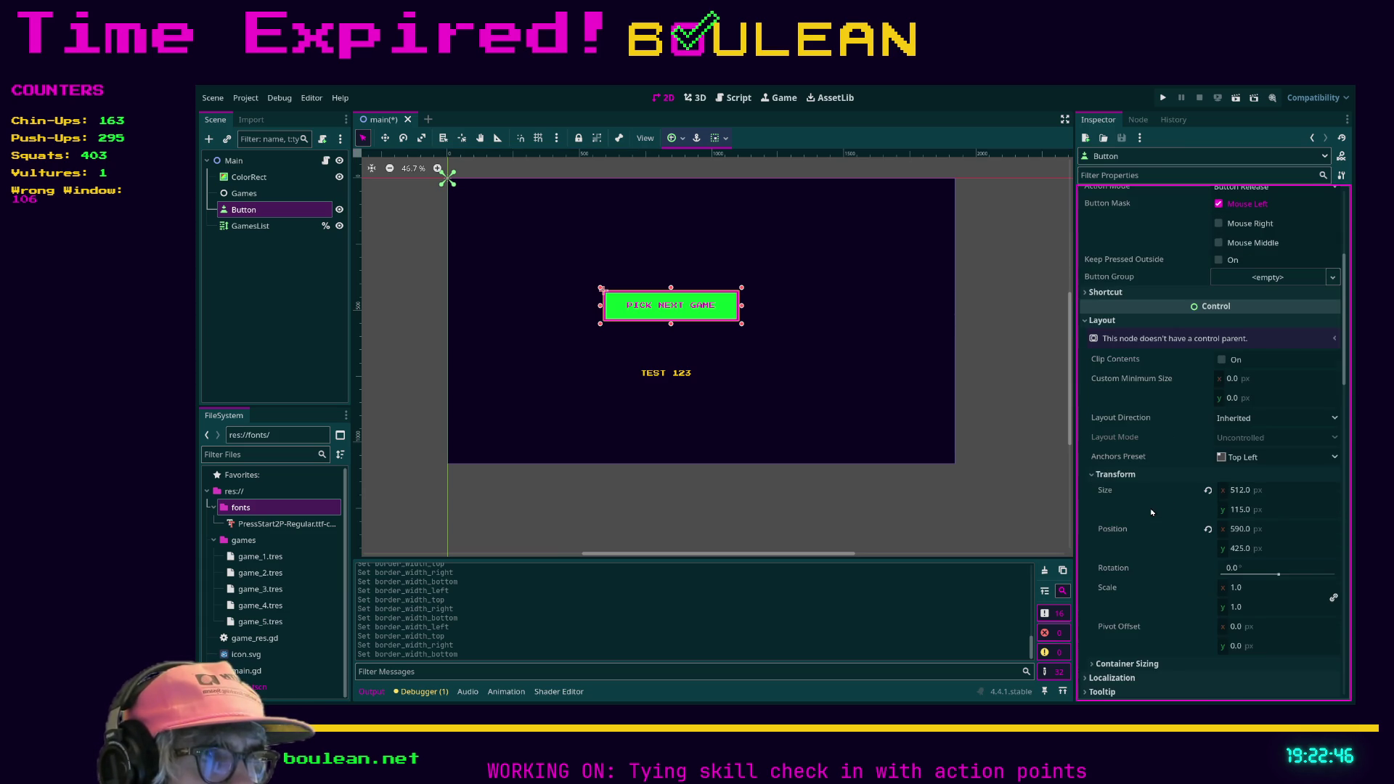
click(1240, 530)
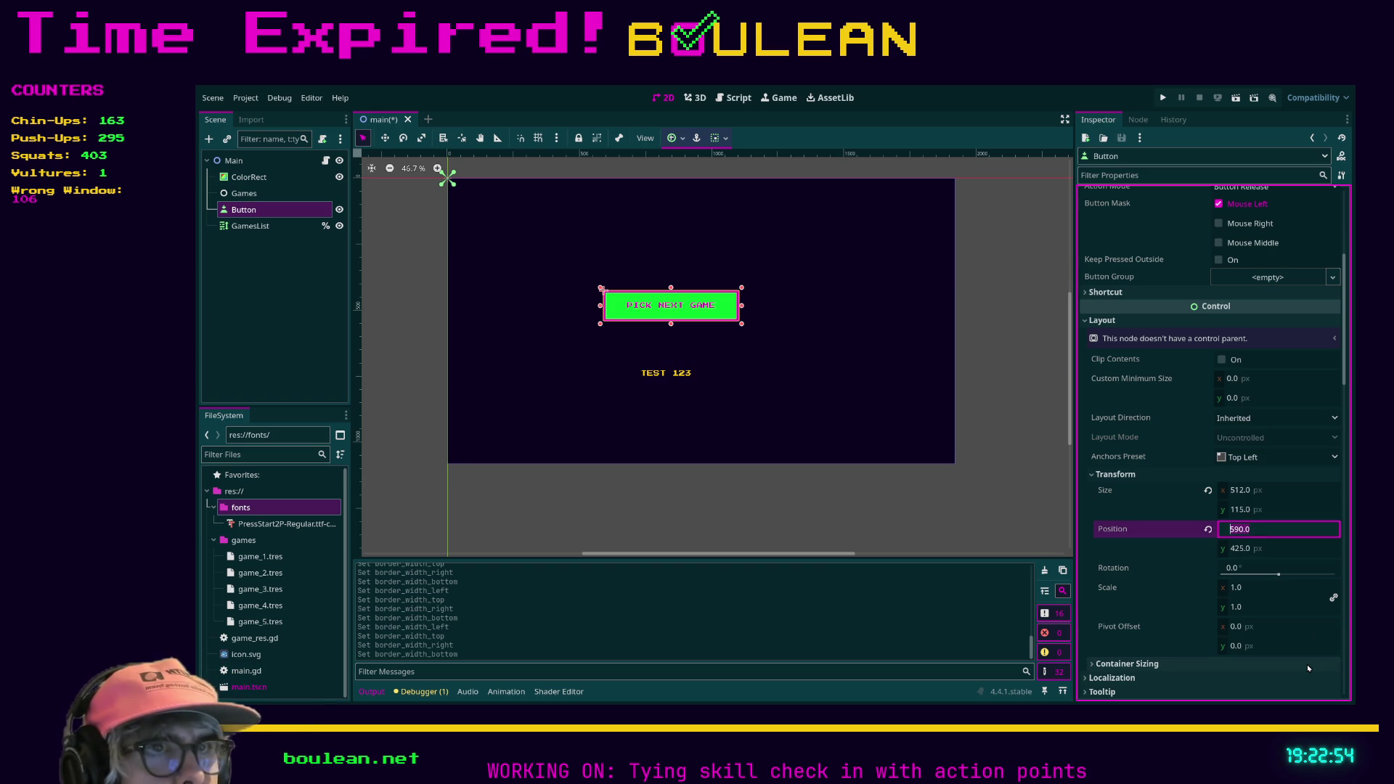
text(960)
key(Return)
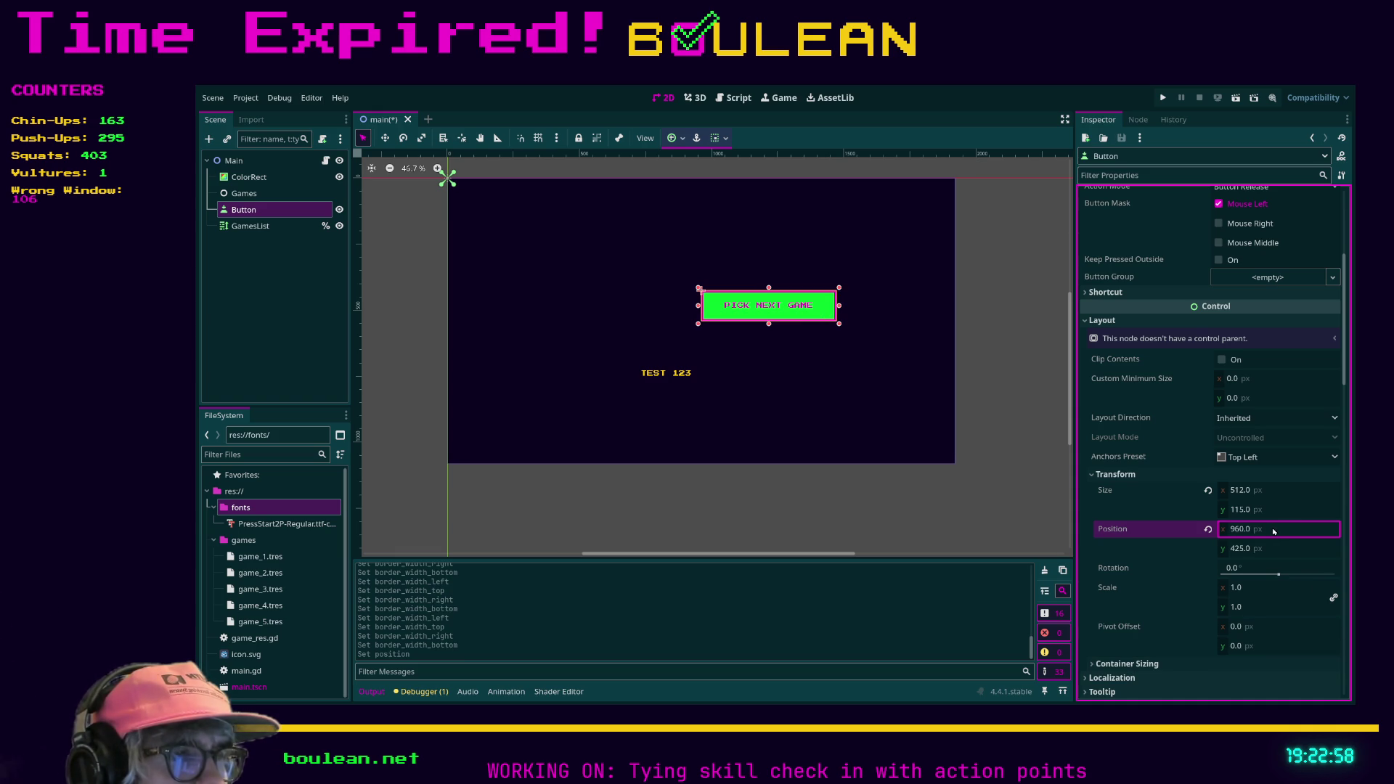
Subtract 256 from the x value so the button sits at x 704.
click(1275, 530)
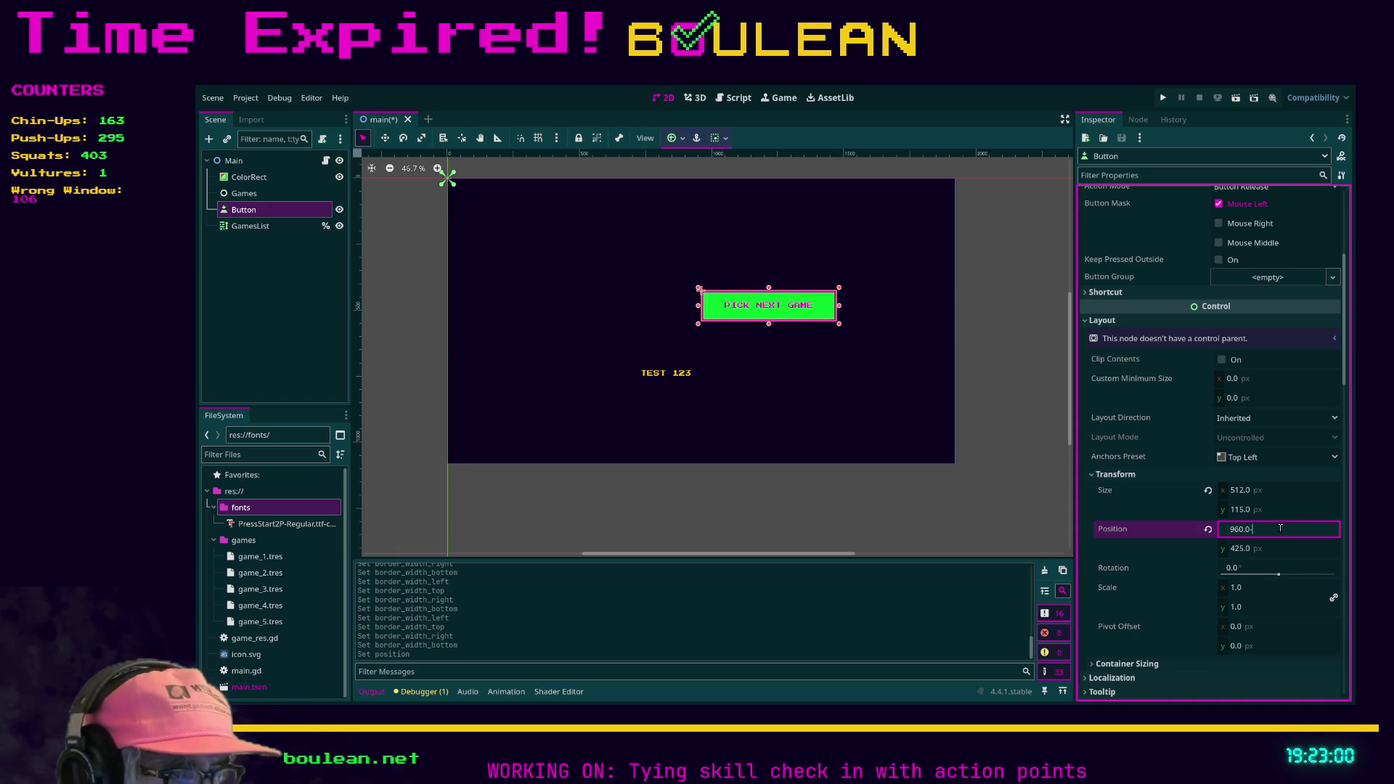
text(-256)
key(Return)
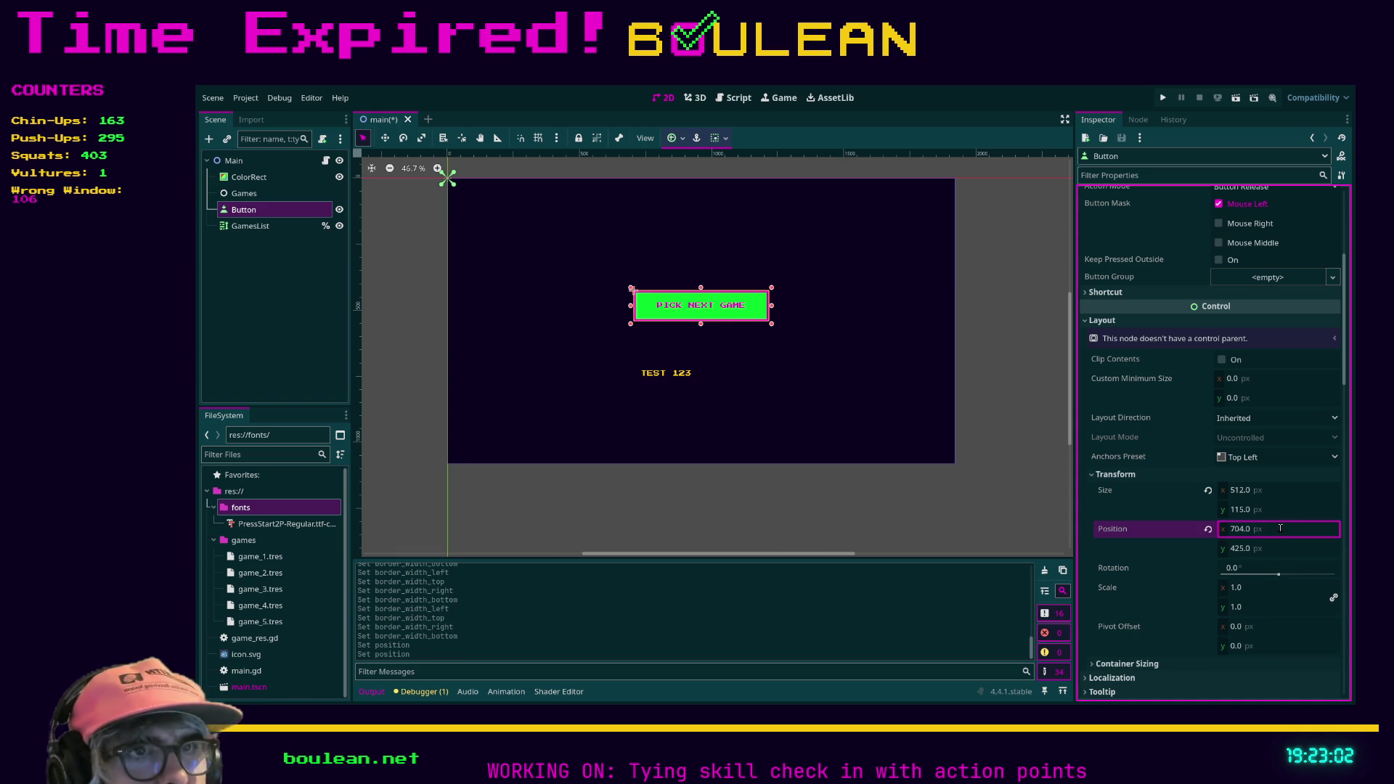
click(1002, 467)
Nudge GamesList slightly down on the canvas and expand its Inspector property sections.
drag(667, 375, 665, 376)
scroll(1111, 396, up, 5)
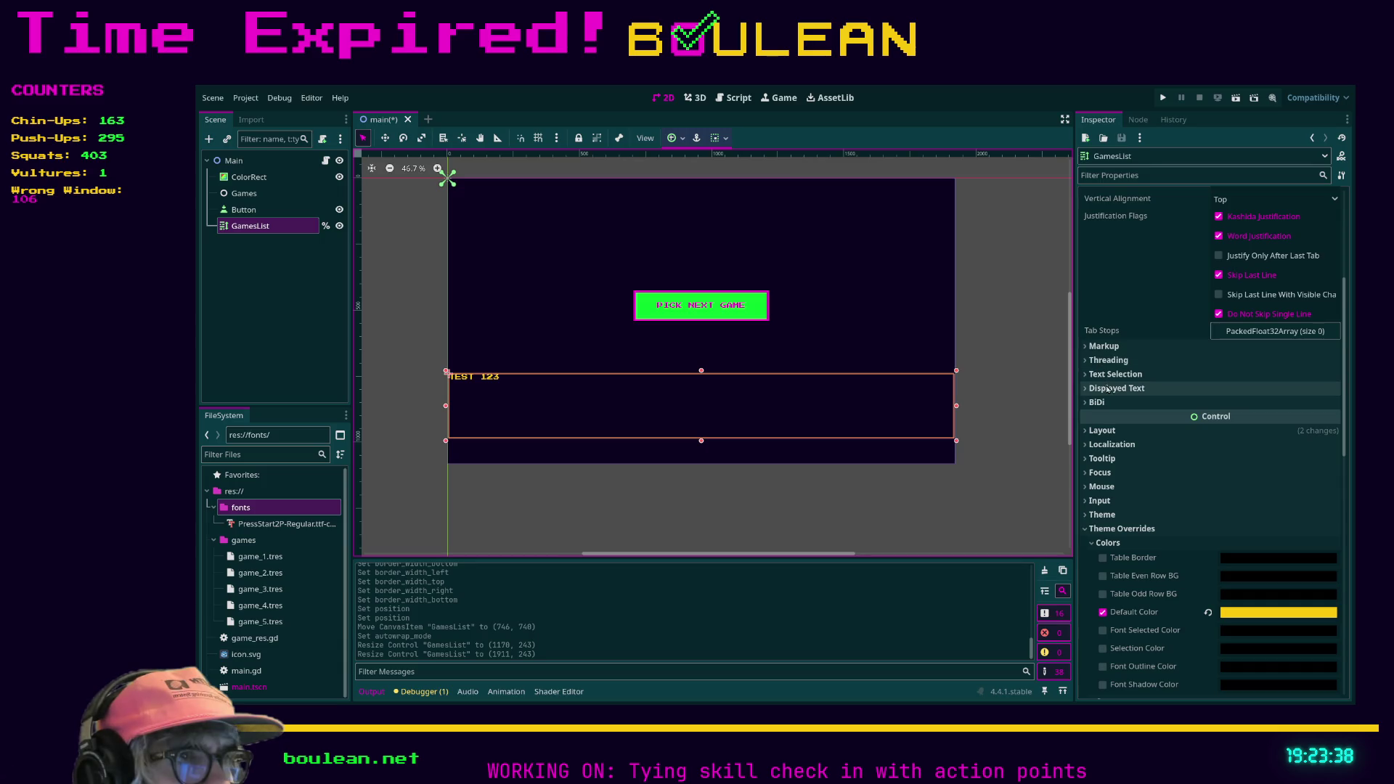
click(1104, 431)
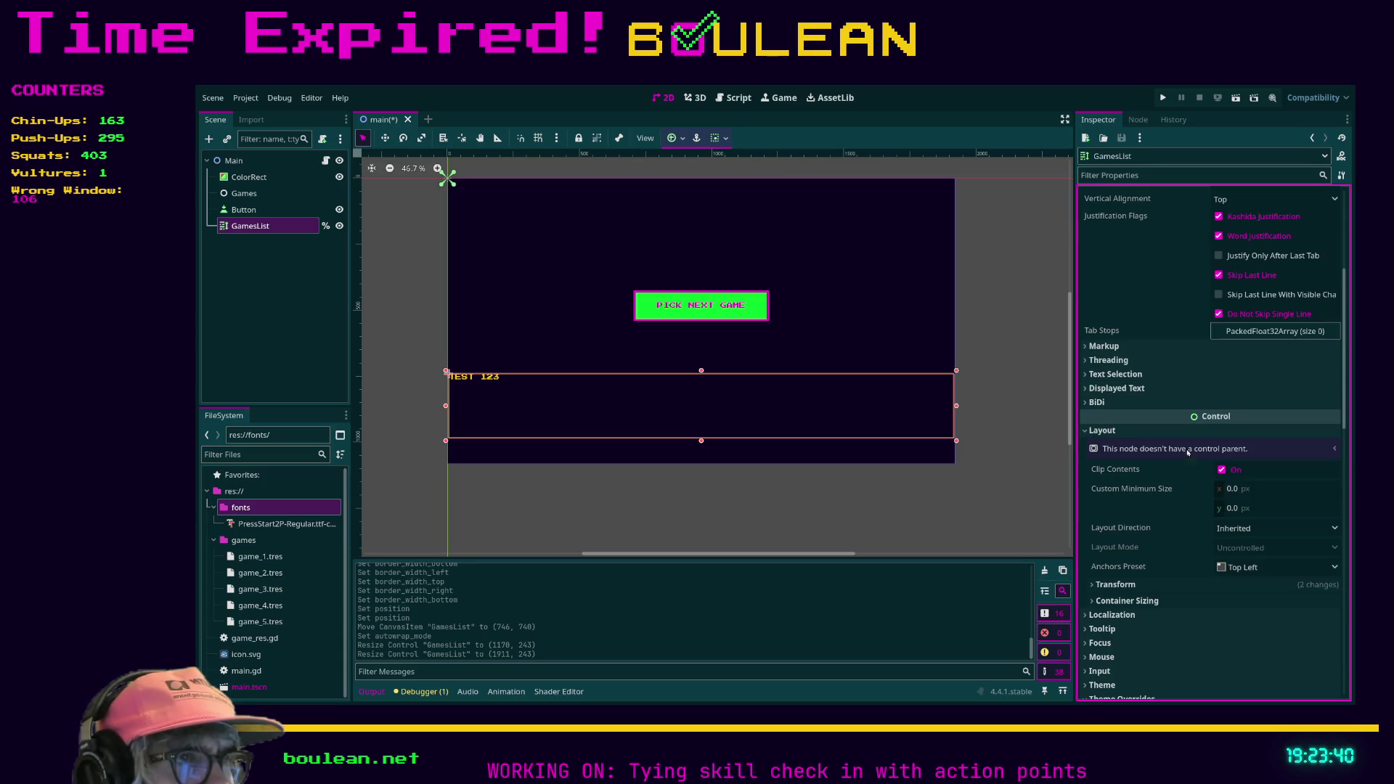
click(1130, 389)
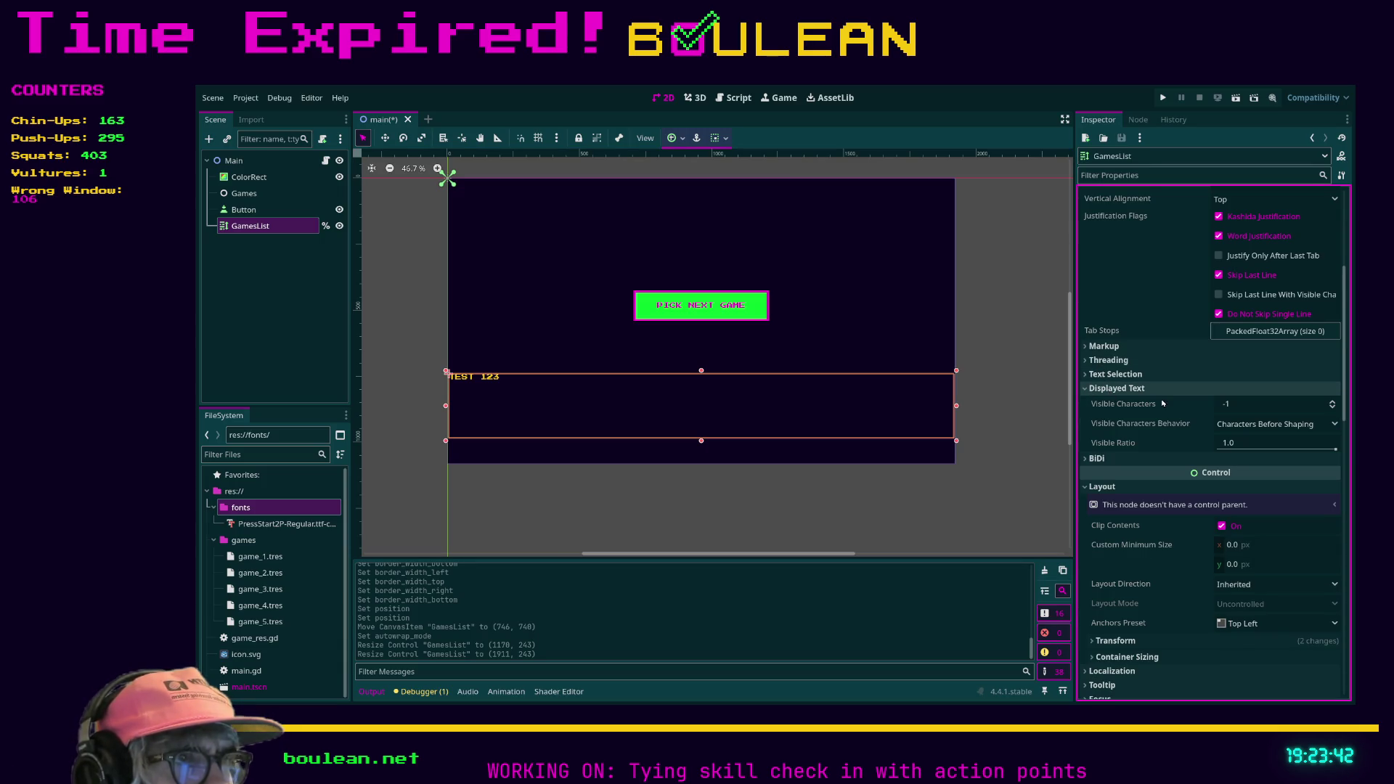
click(1104, 373)
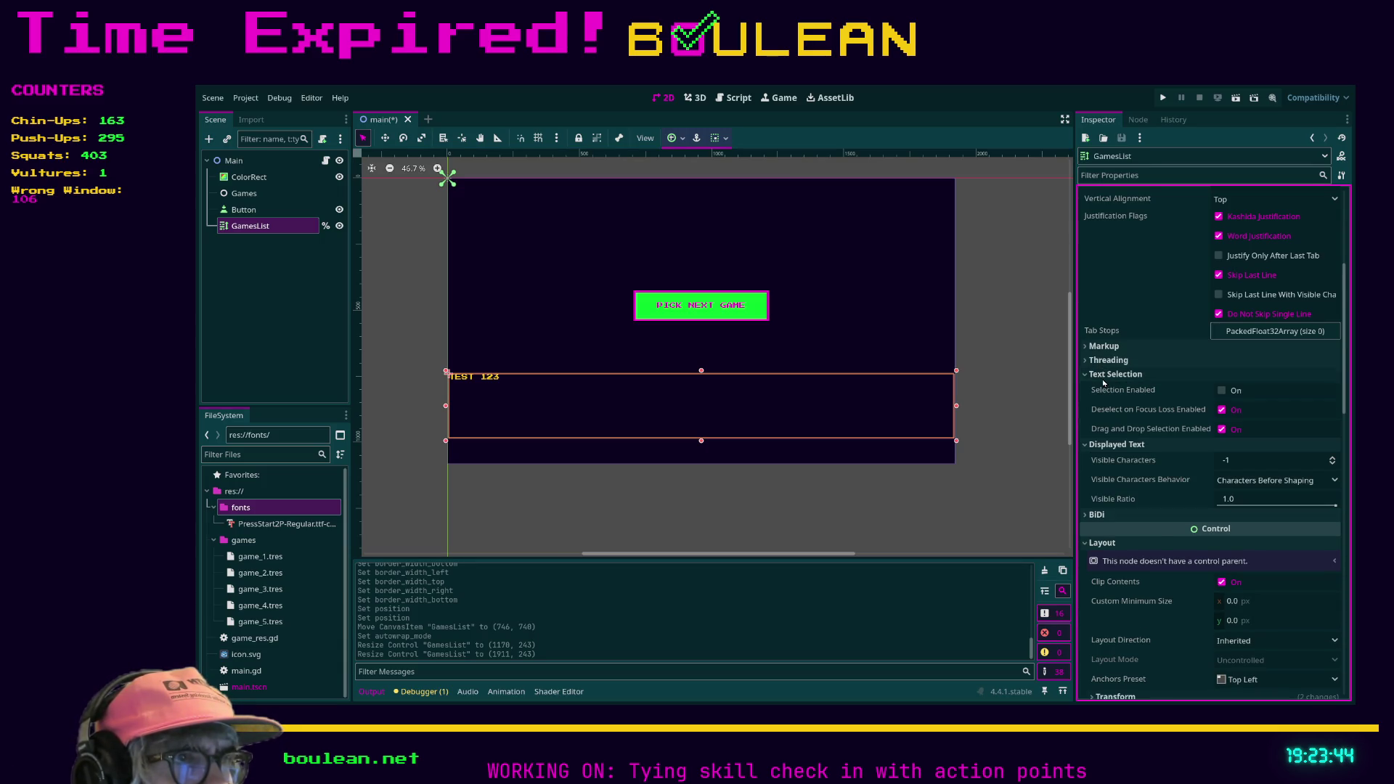
click(1104, 345)
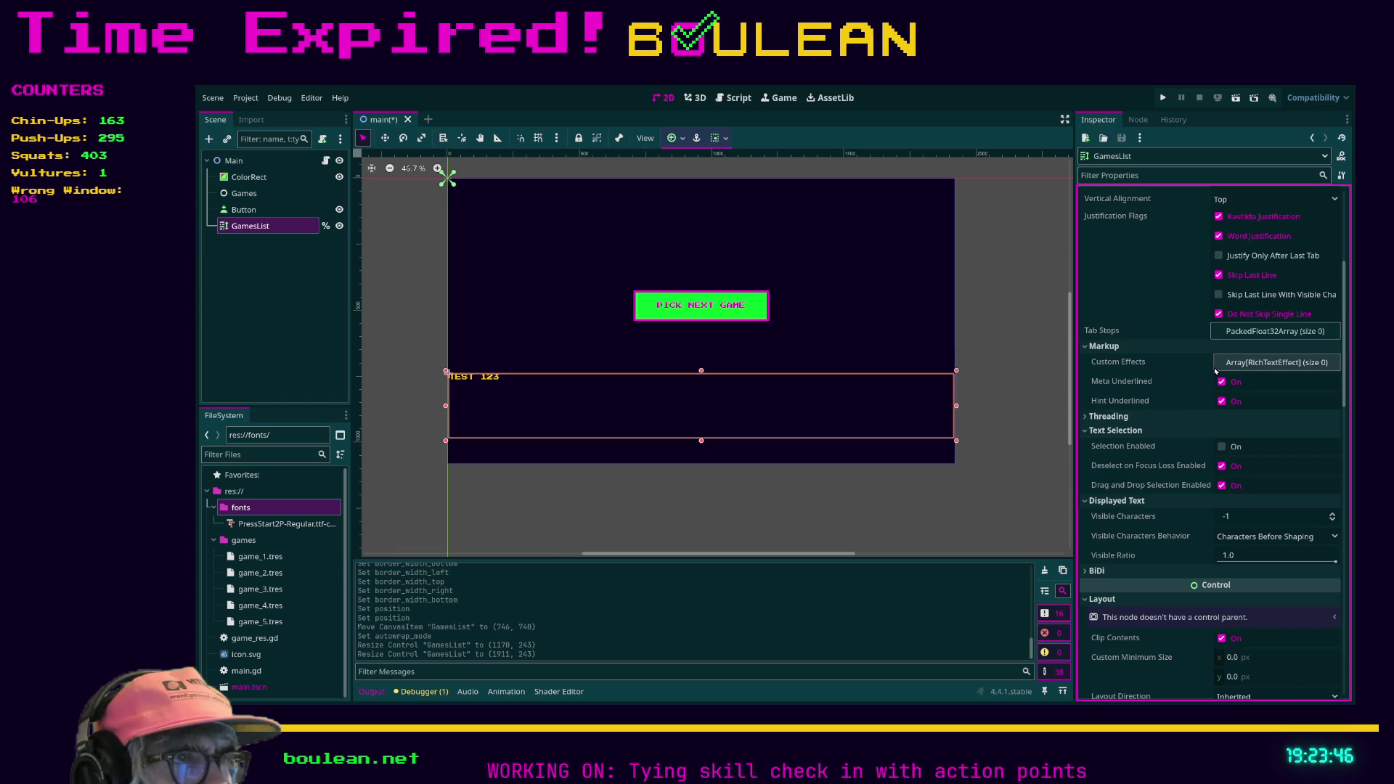
Center the GamesList text horizontally and vertically, save the scene, and run the project.
scroll(1154, 435, up, 1)
scroll(1155, 434, up, 3)
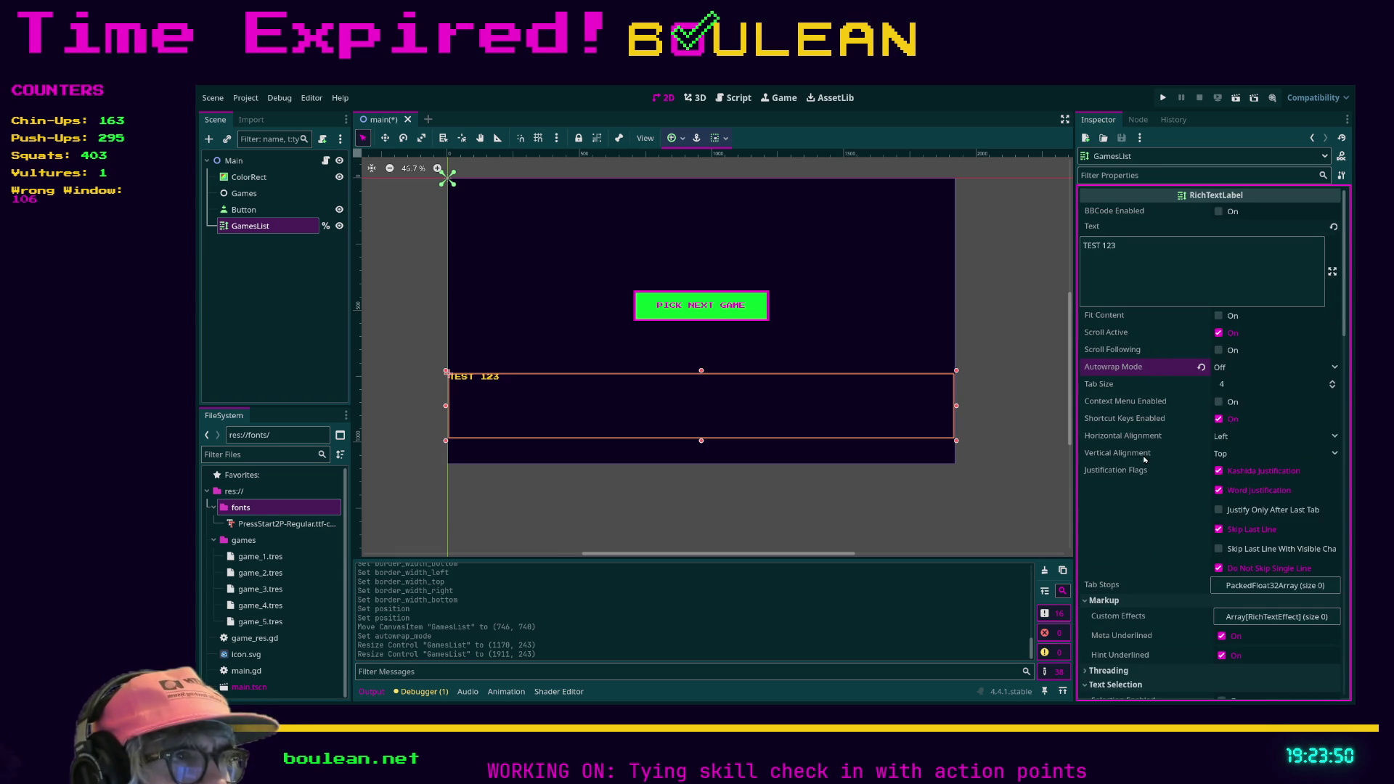
click(1234, 436)
click(1235, 462)
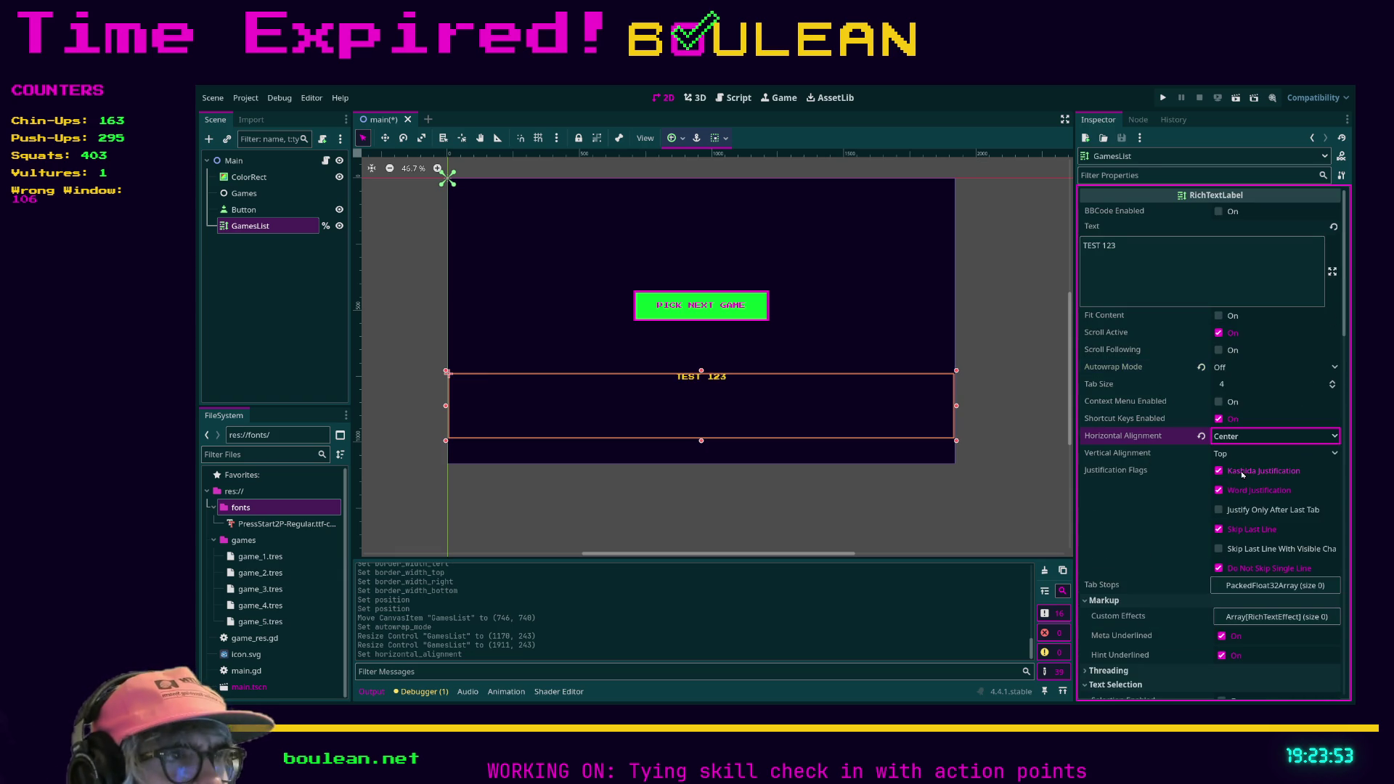
click(1231, 453)
click(1235, 481)
key(ctrl+s)
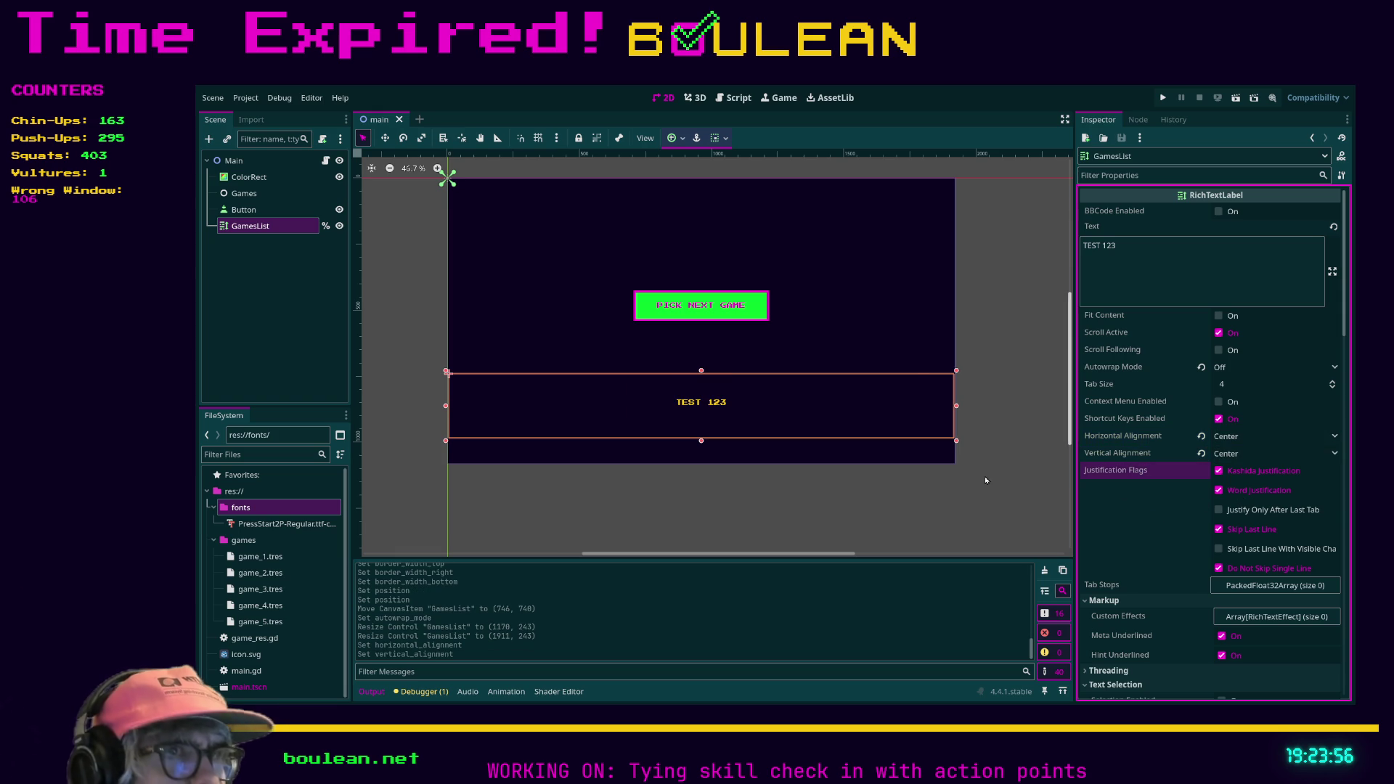
key(F5)
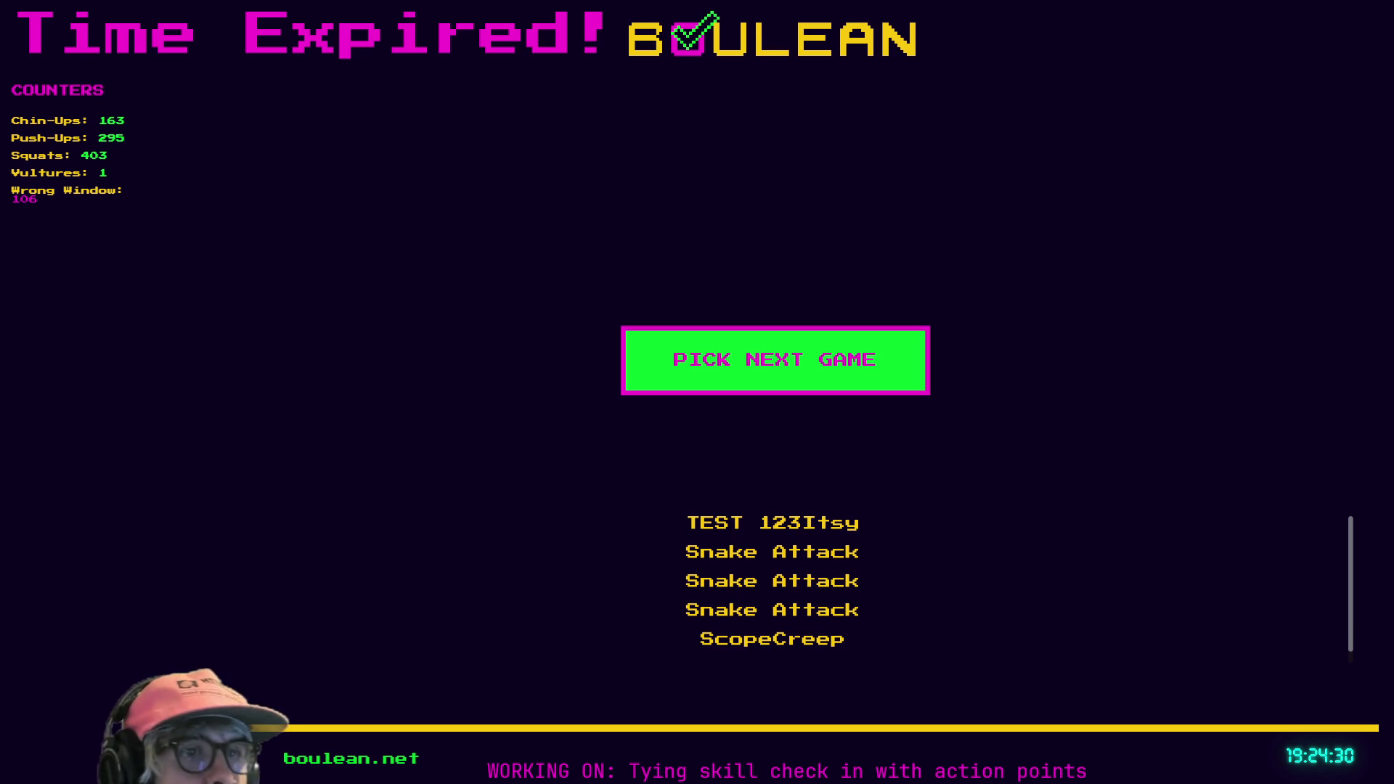
Scroll the running game's list of names, then close the game window with Alt+F4.
scroll(772, 581, down, 1)
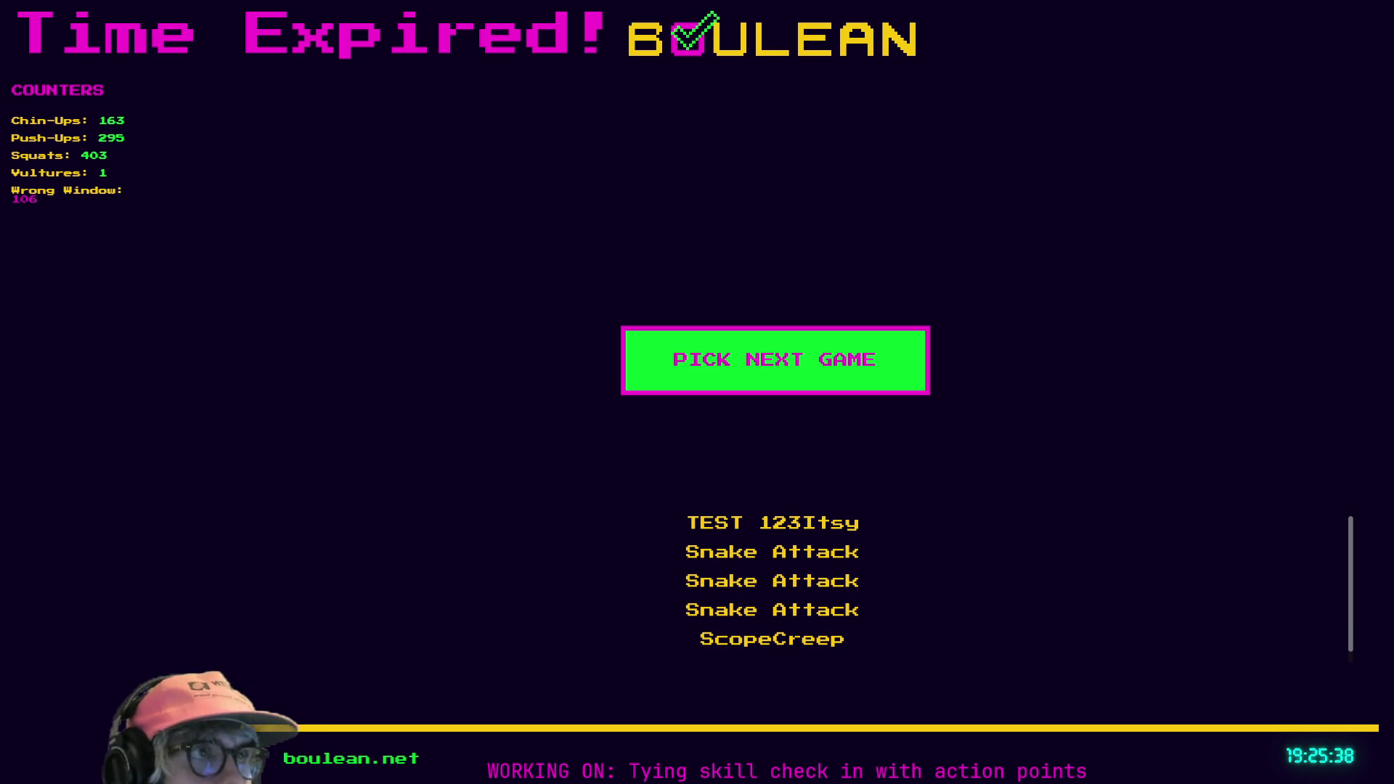
key(alt+F4)
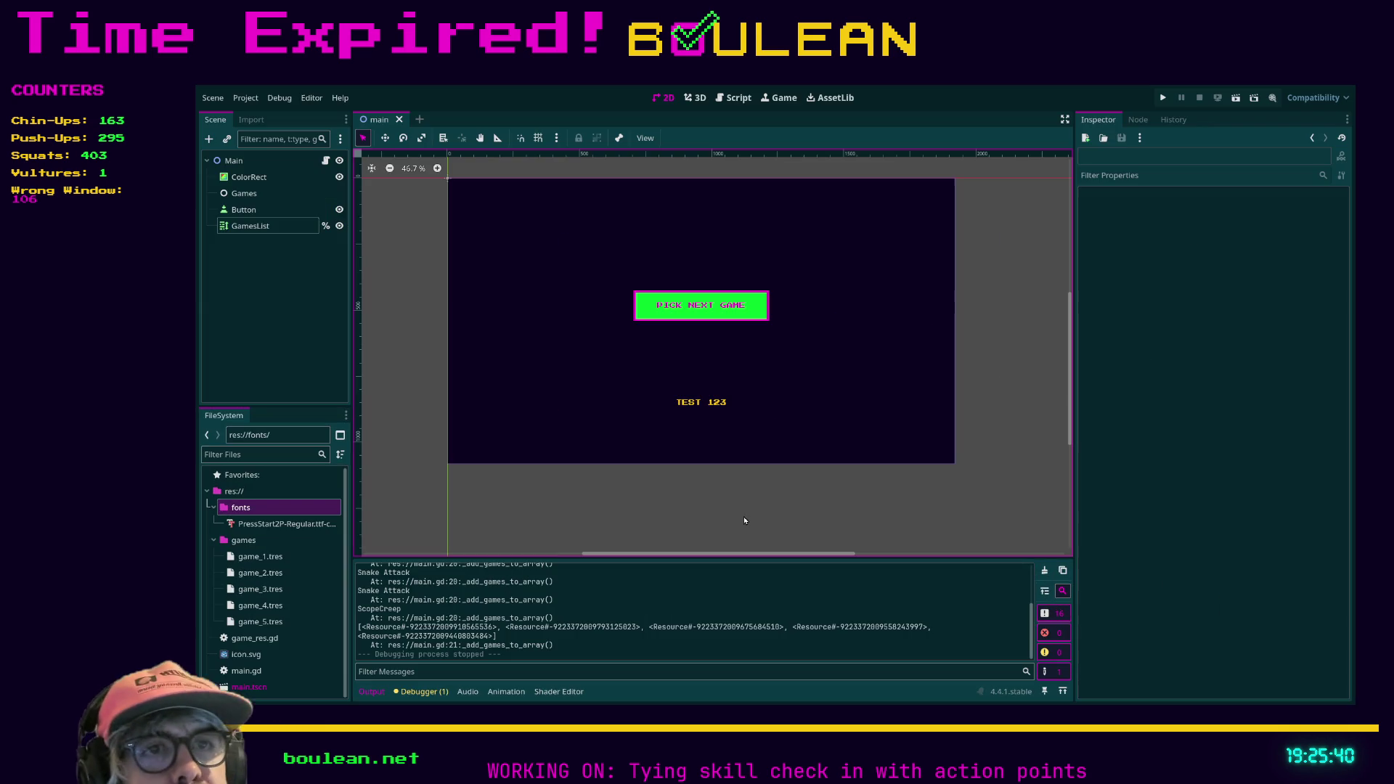
Connect the Button node's pressed() signal to a new _on_button_pressed method in main.gd.
click(244, 209)
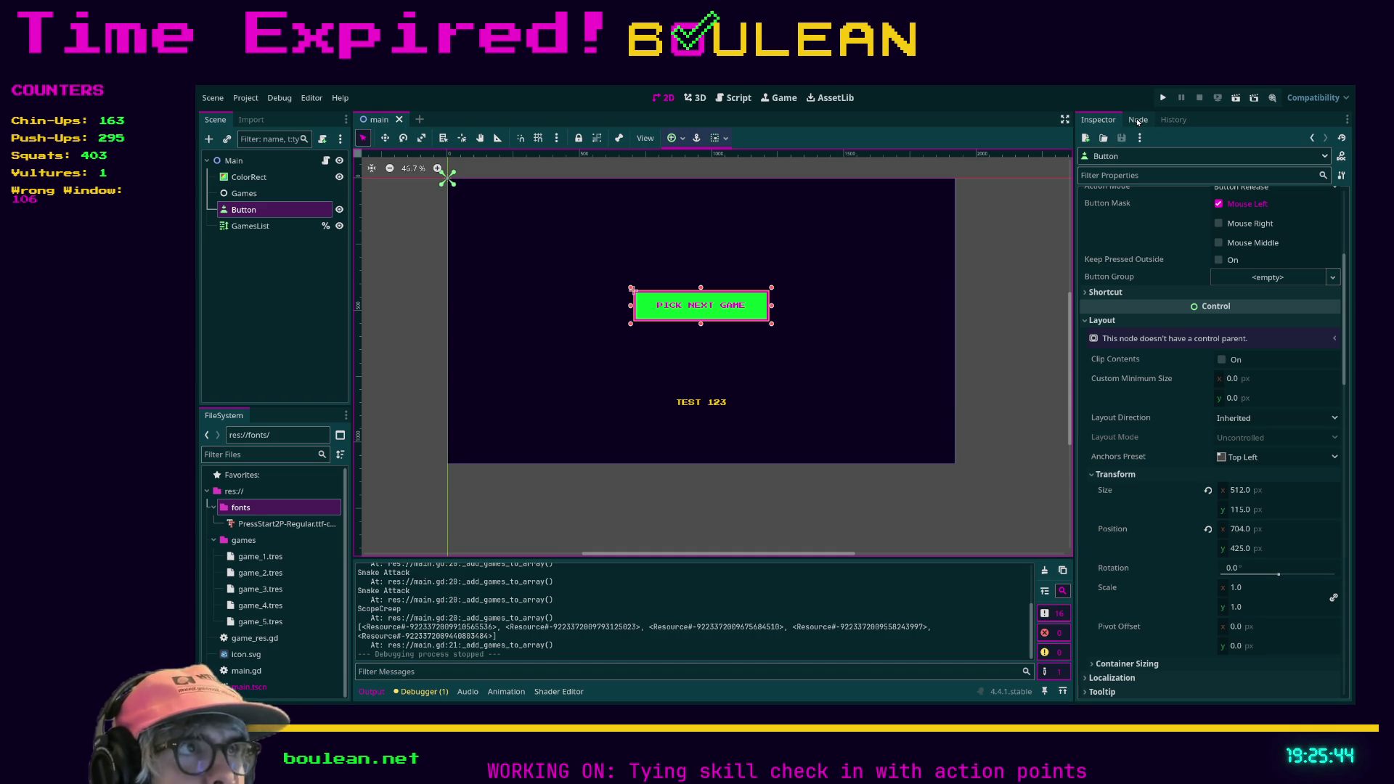
click(1138, 120)
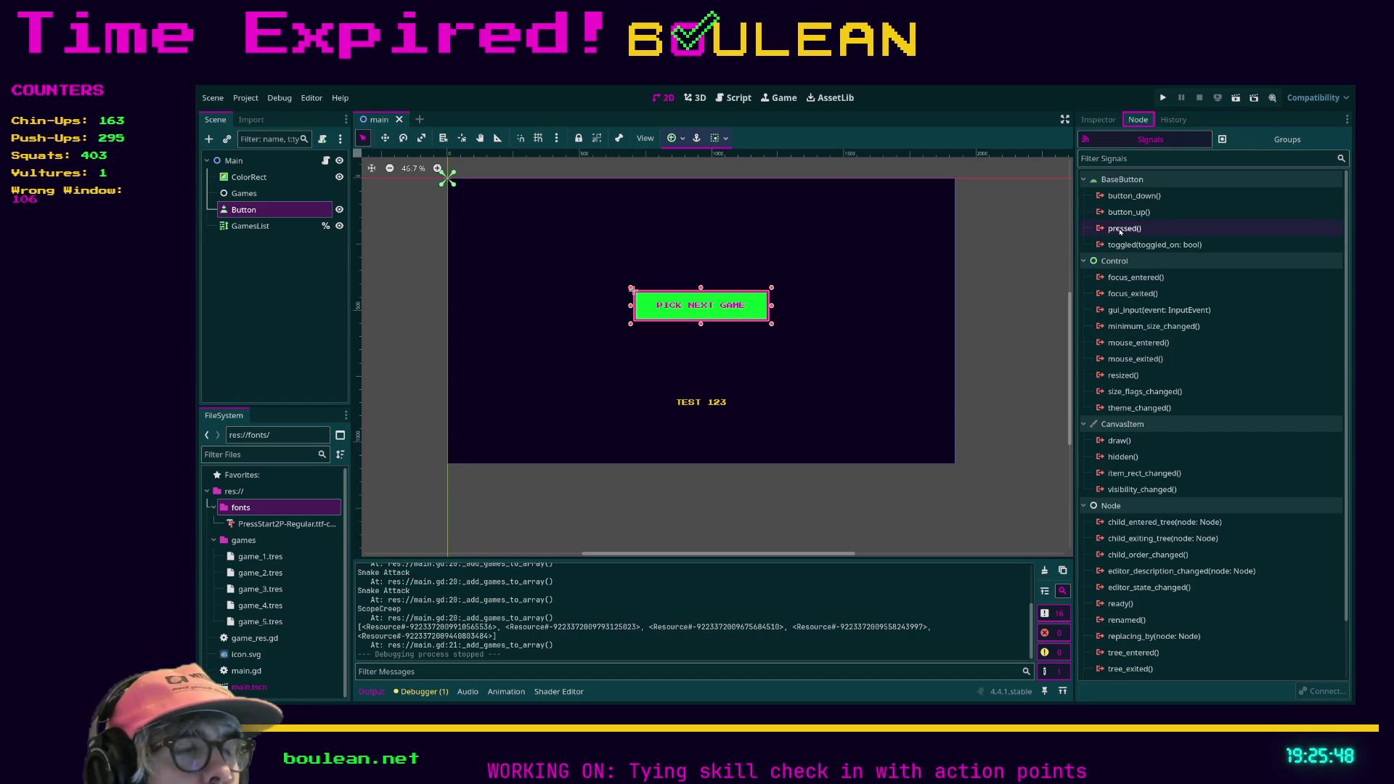
click(1120, 230)
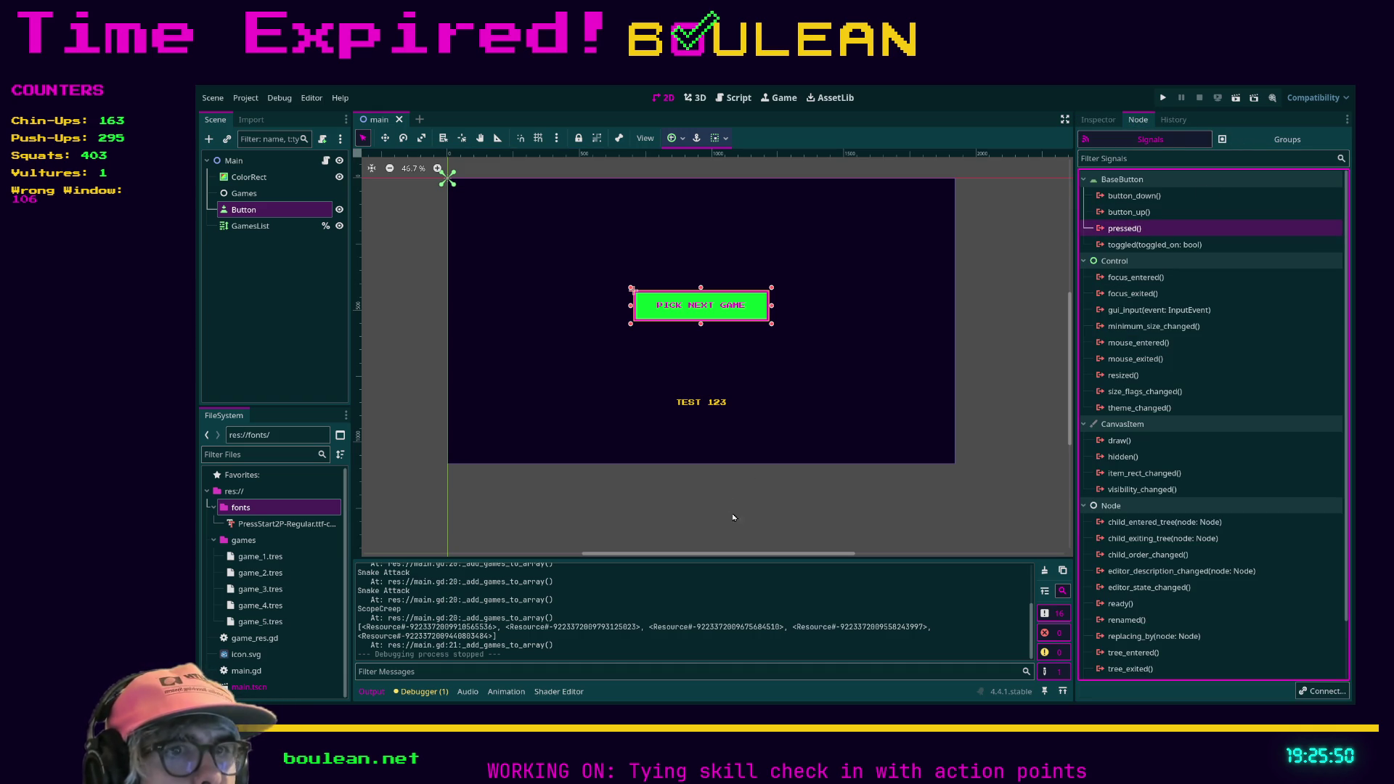
click(732, 533)
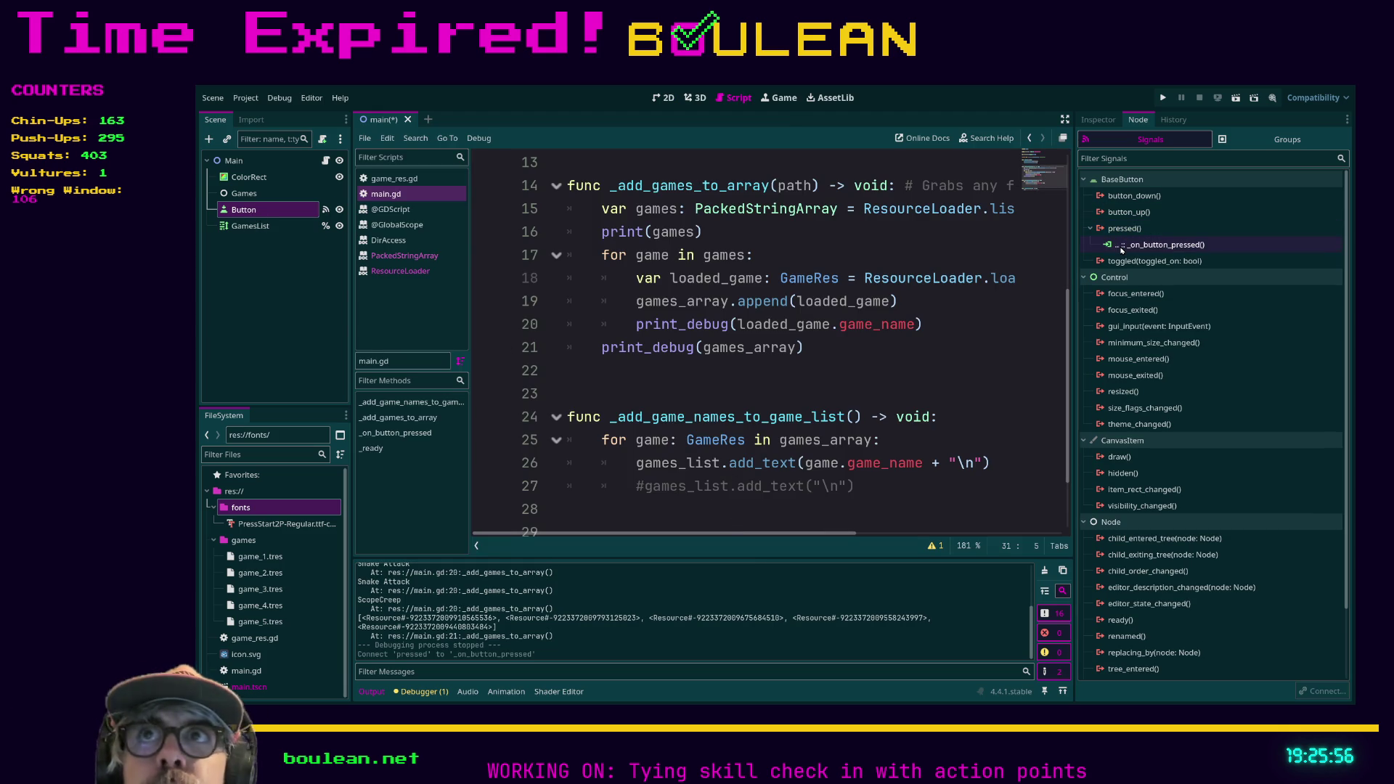
Undo the signal connection, rename Button to NextGameButton and give it a scene-unique name.
key(Delete)
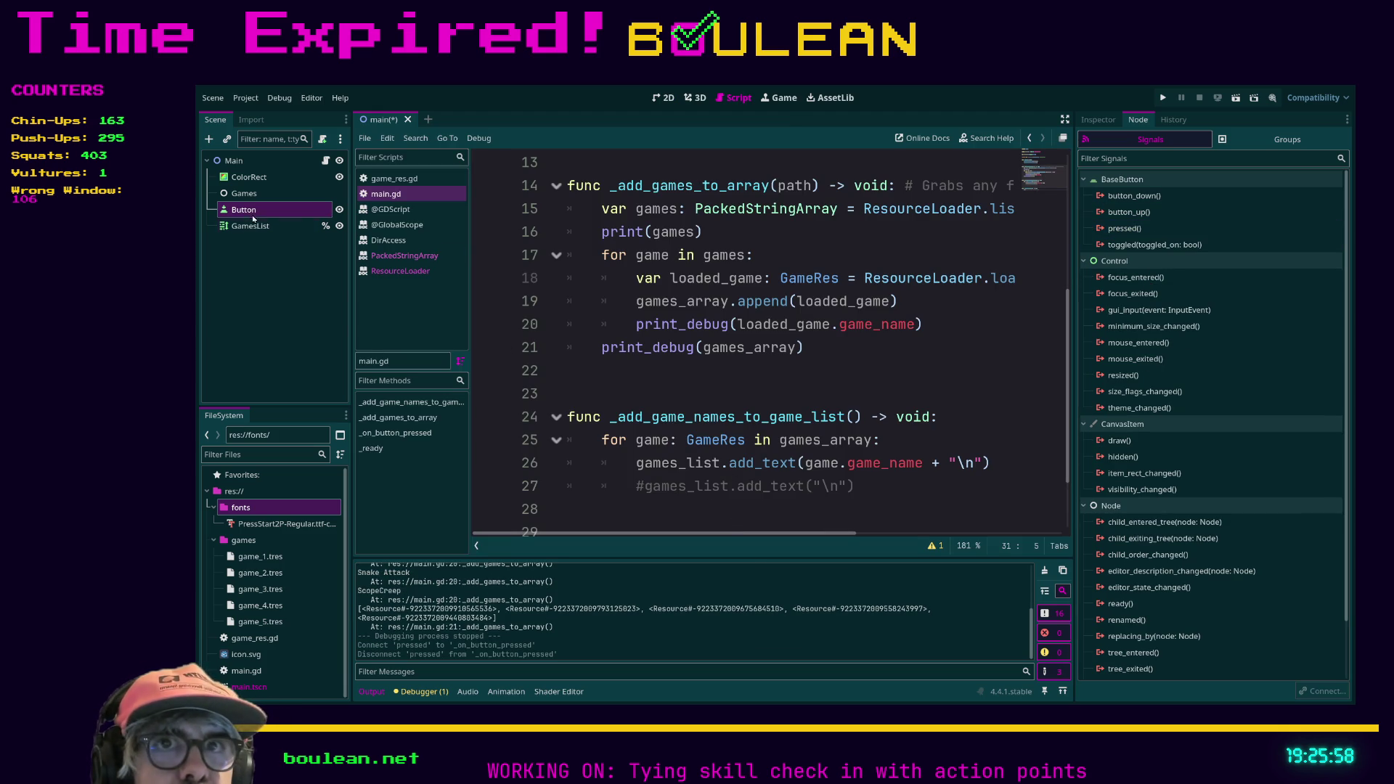
click(254, 211)
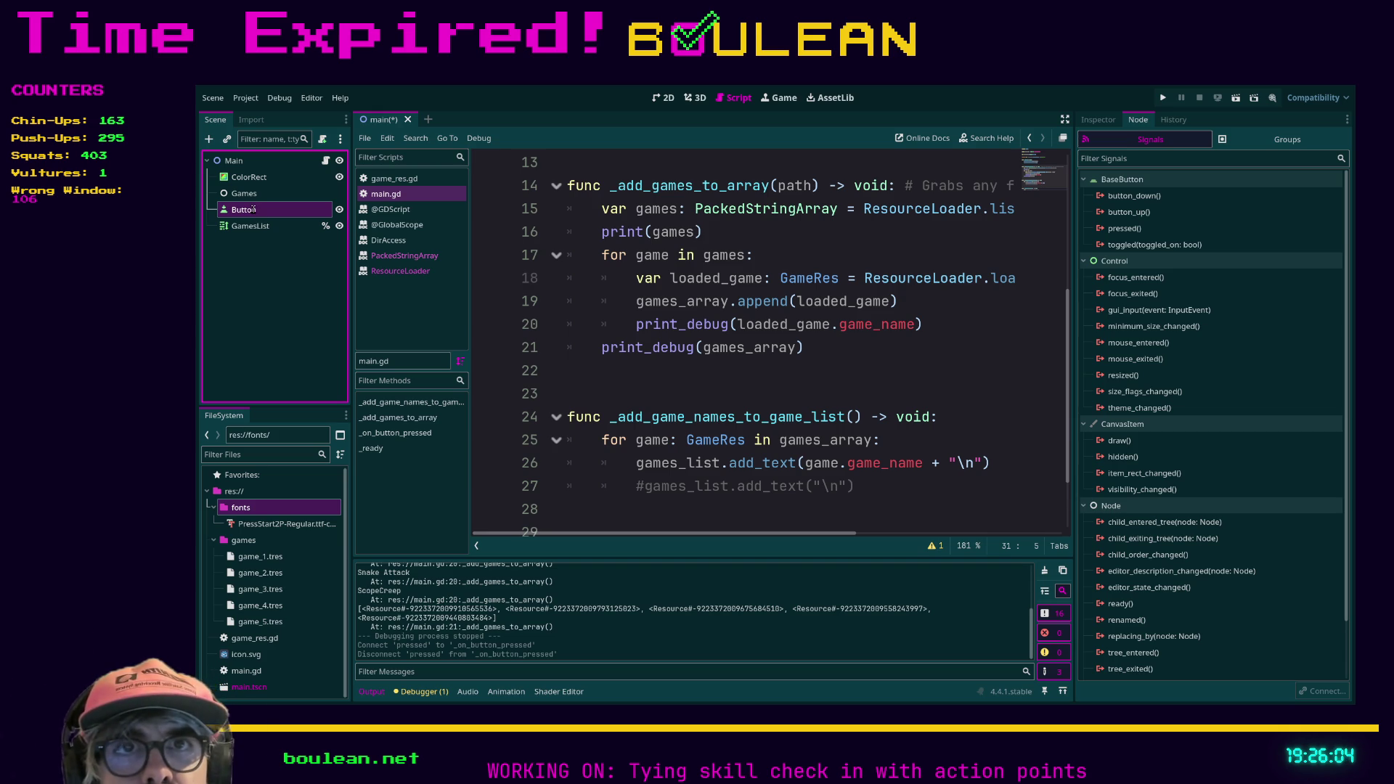
text(NextGame)
key(Return)
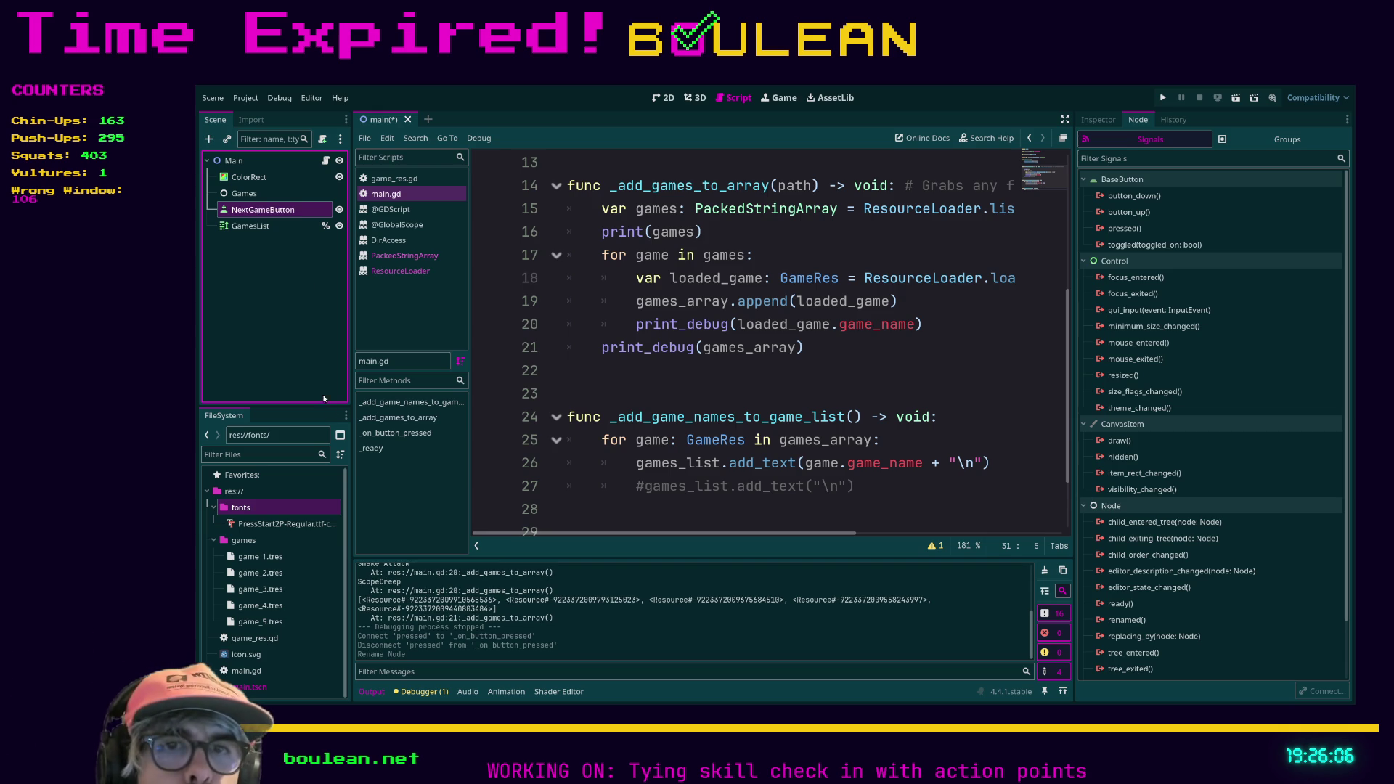
right_click(263, 209)
click(305, 465)
scroll(674, 353, up, 4)
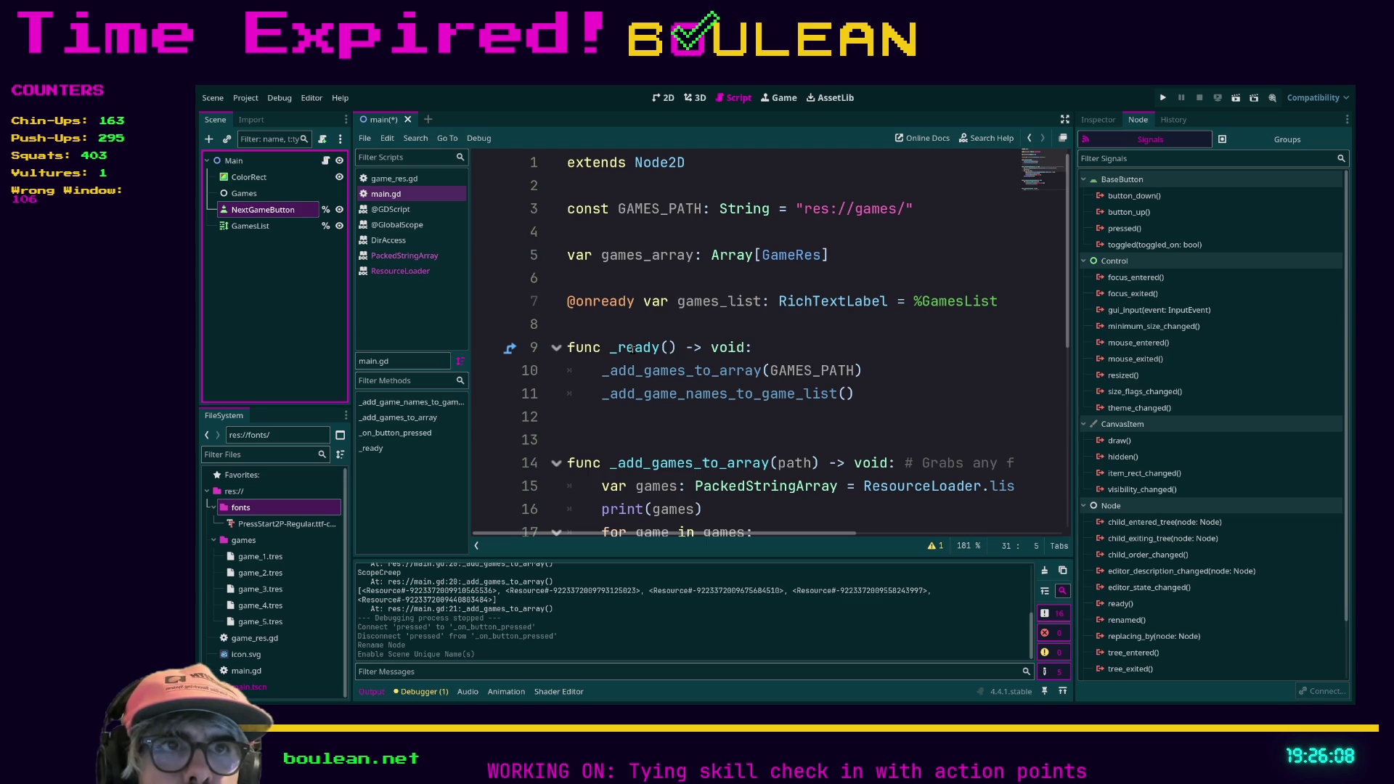
drag(263, 210, 546, 288)
click(570, 279)
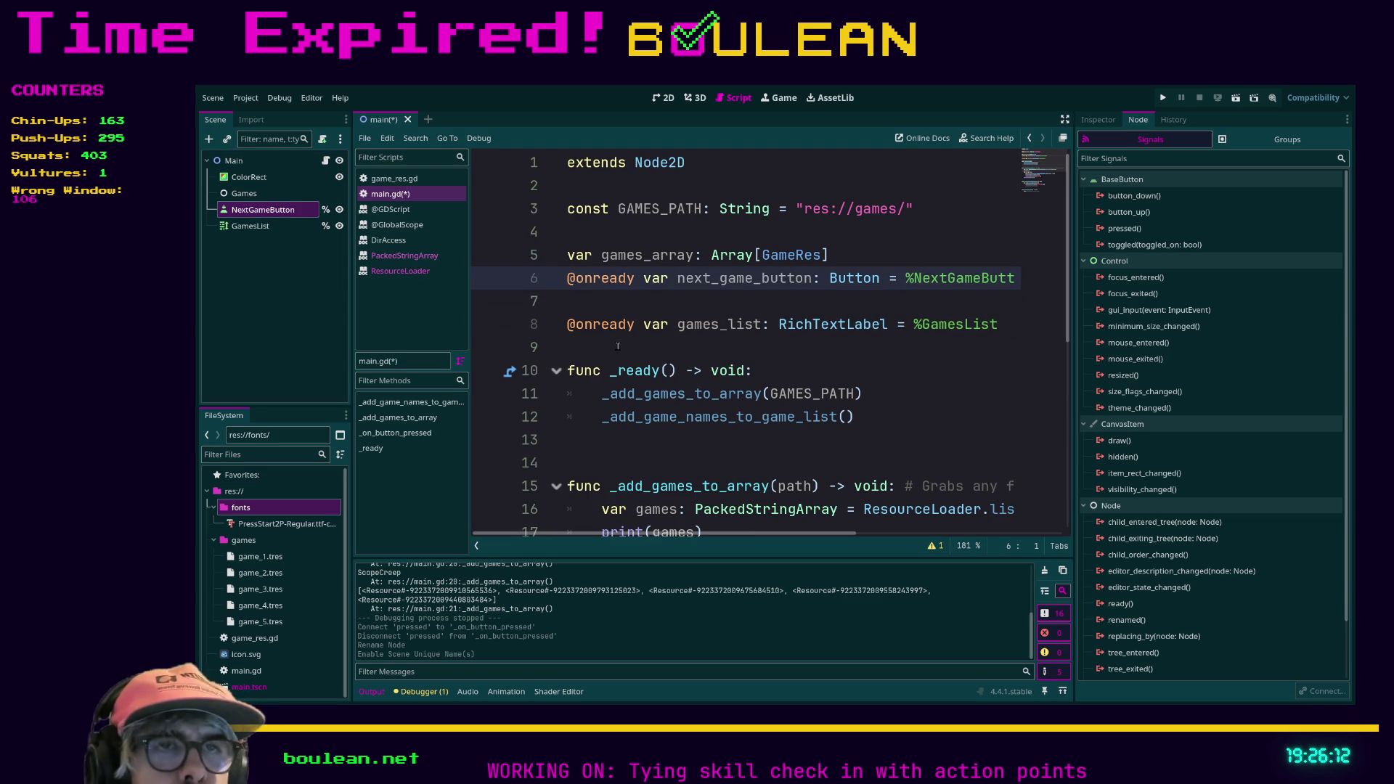
key(Down)
key(Down)
key(BackSpace)
key(BackSpace)
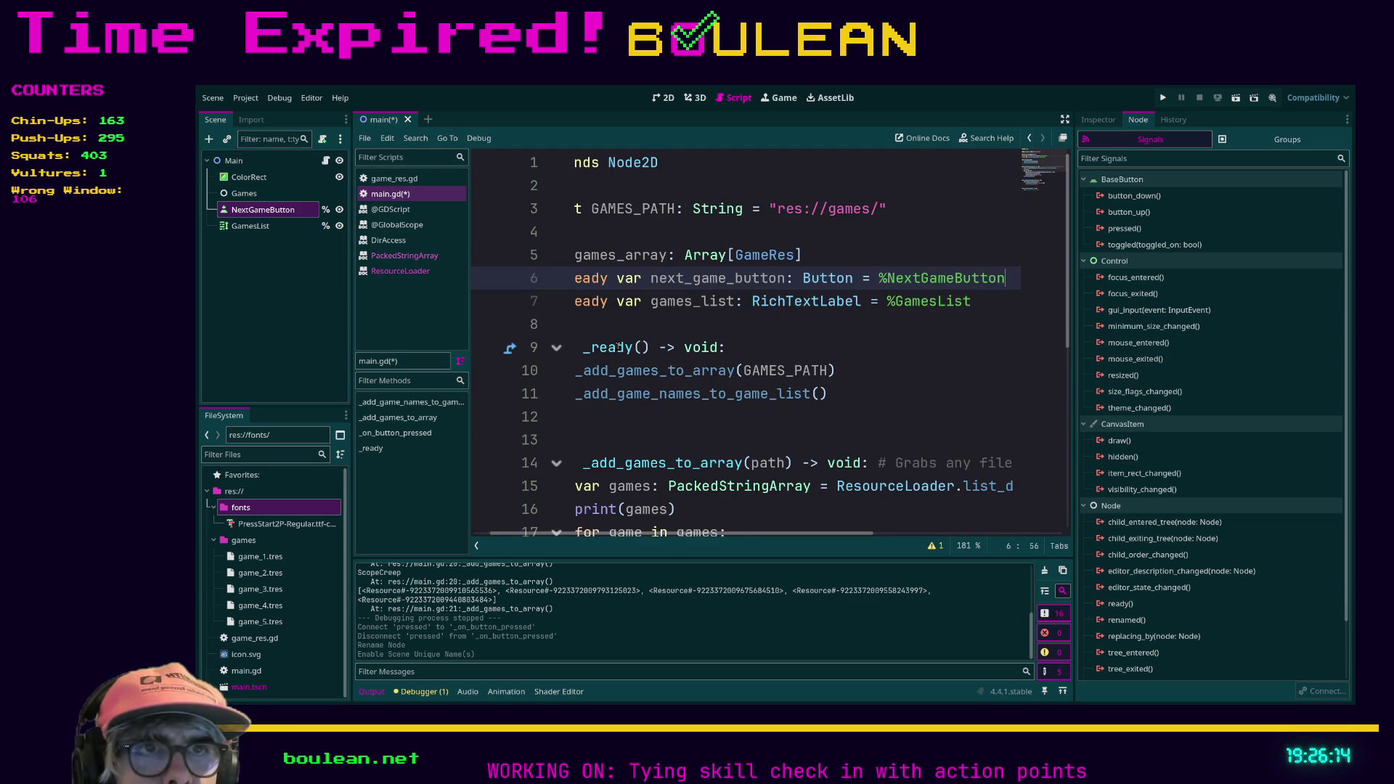
key(Home)
key(Return)
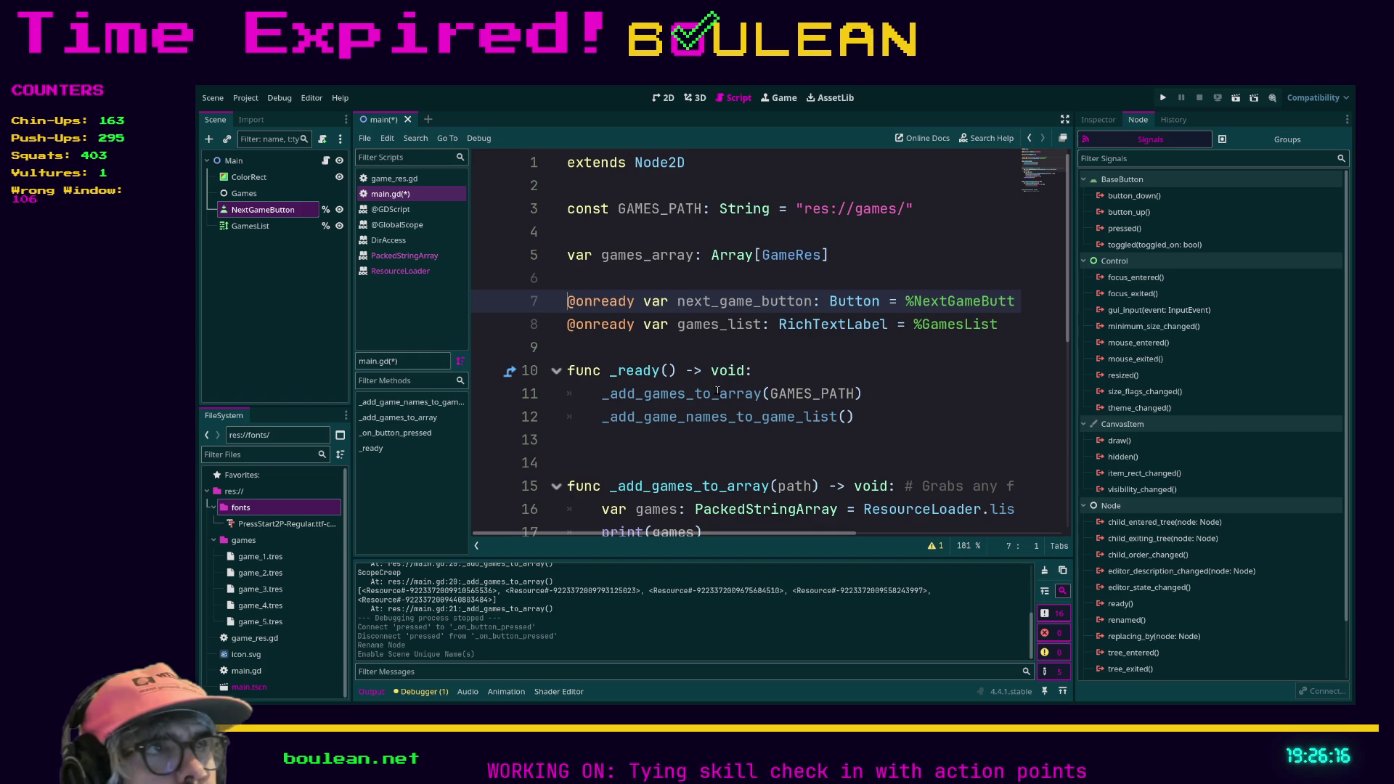
Connect NextGameButton's pressed signal to _on_next_game_button_pressed and add blank lines for a new function.
click(1127, 229)
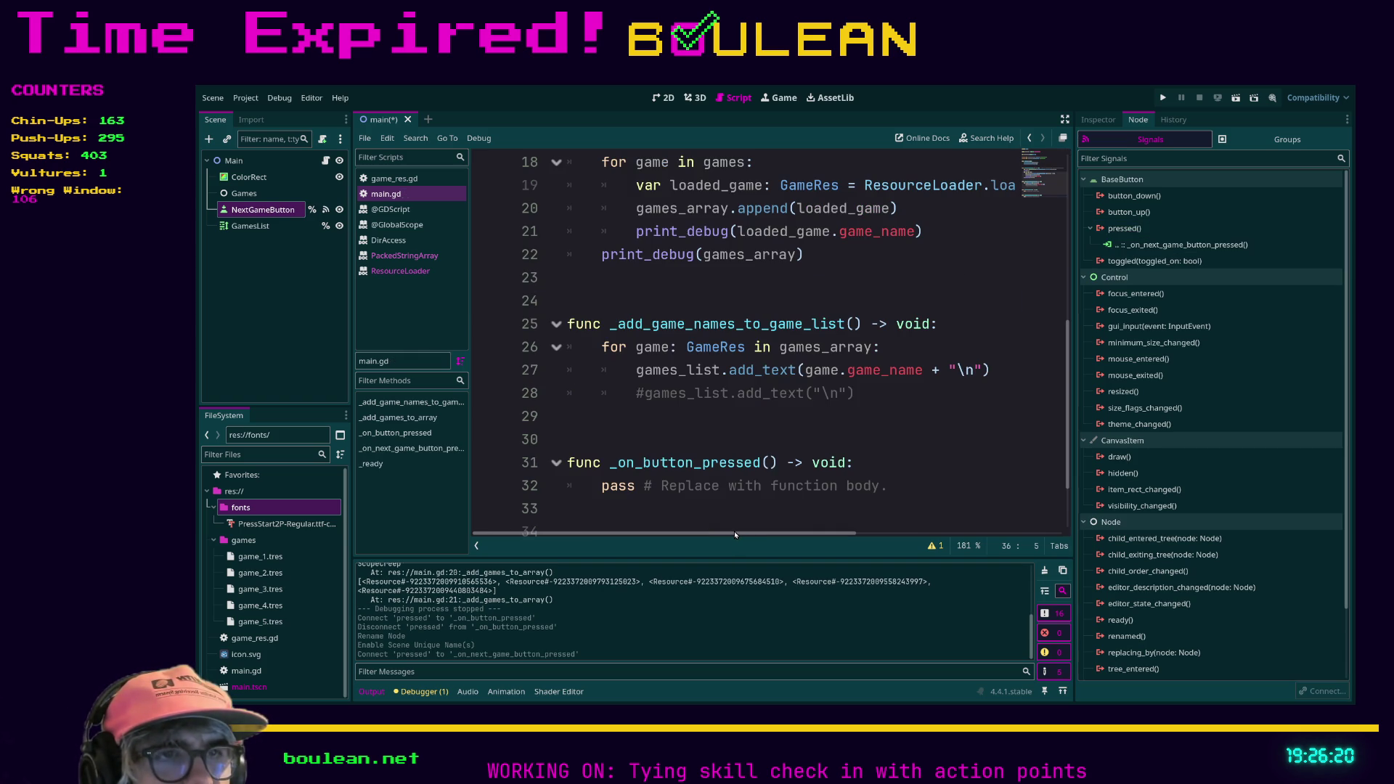
drag(739, 537, 769, 467)
click(599, 430)
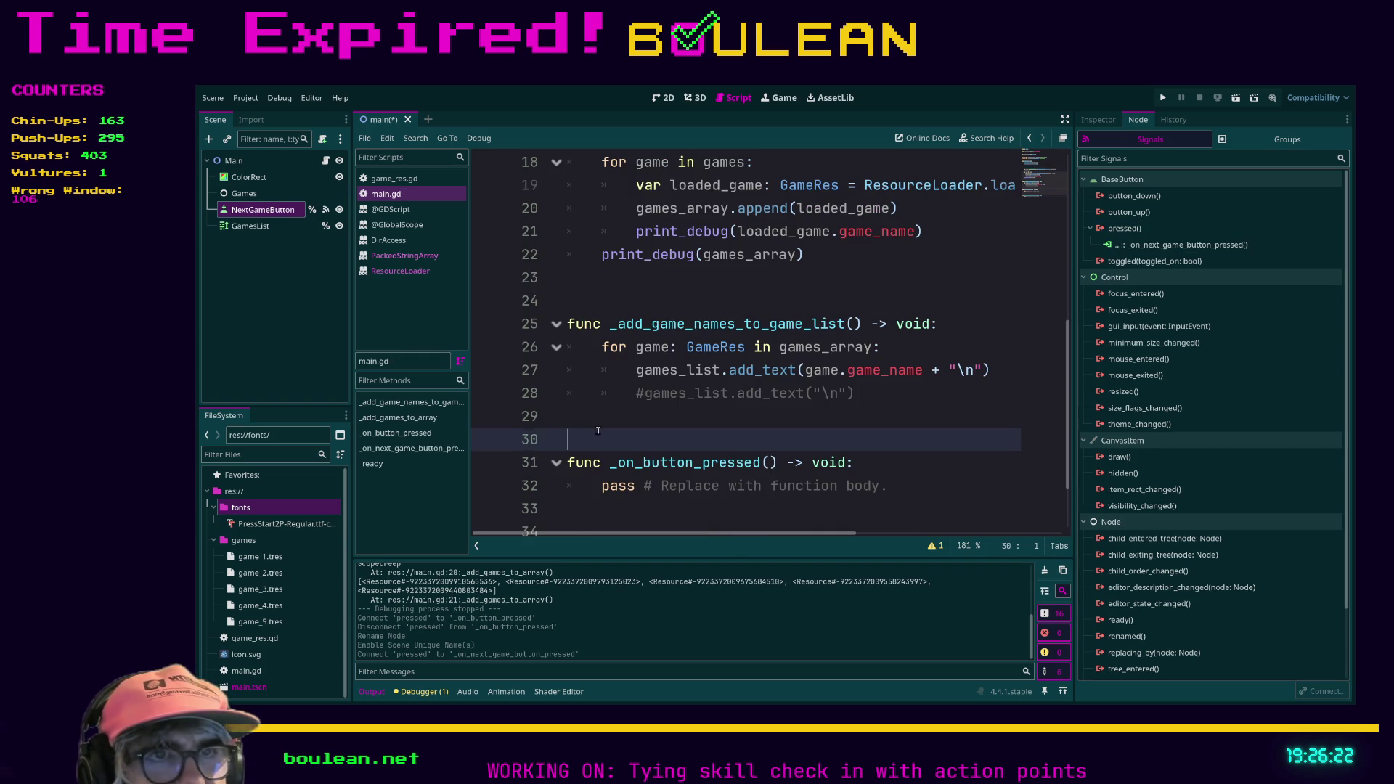
key(Return)
key(Return)
key(Return)
key(Up)
key(Up)
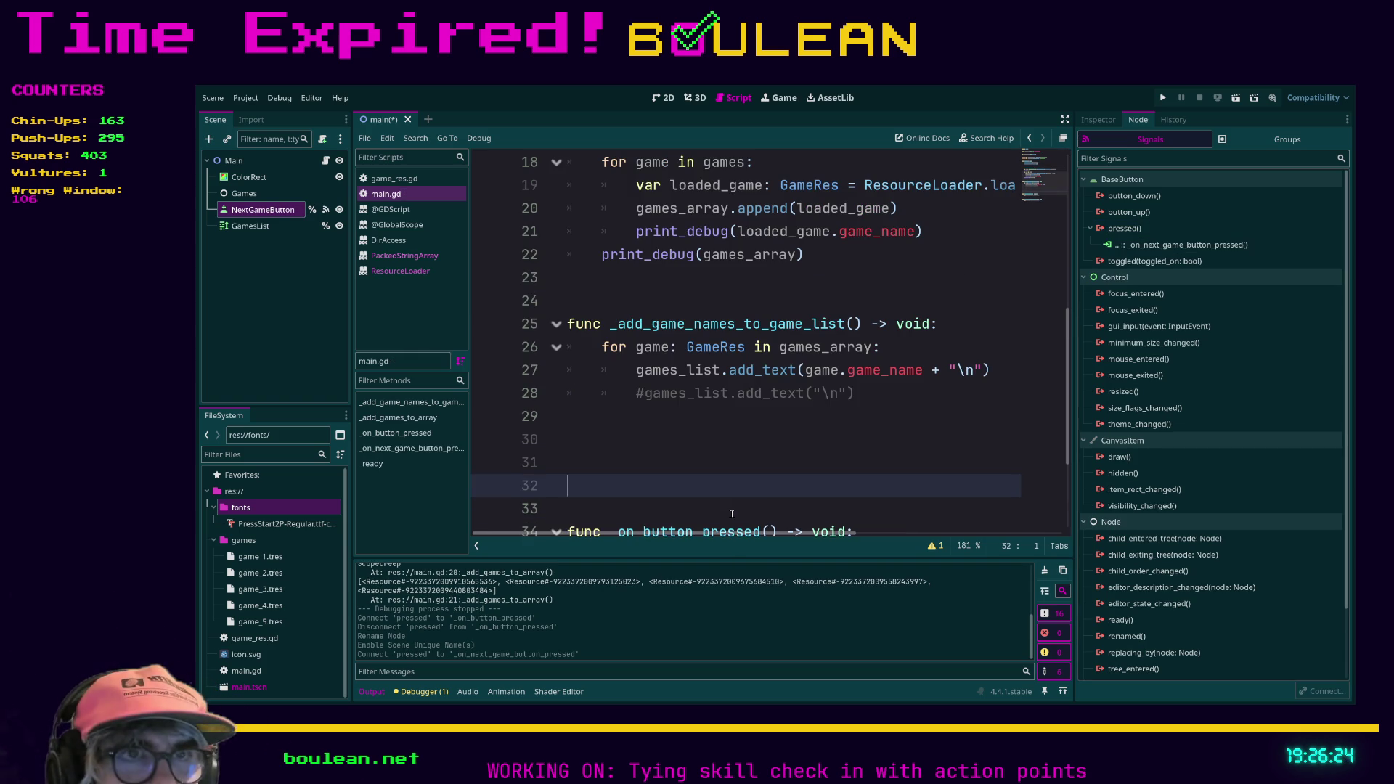
Declare 'func _select_random_game() ->' on line 31, then rename it to _select_next_game.
text(func )
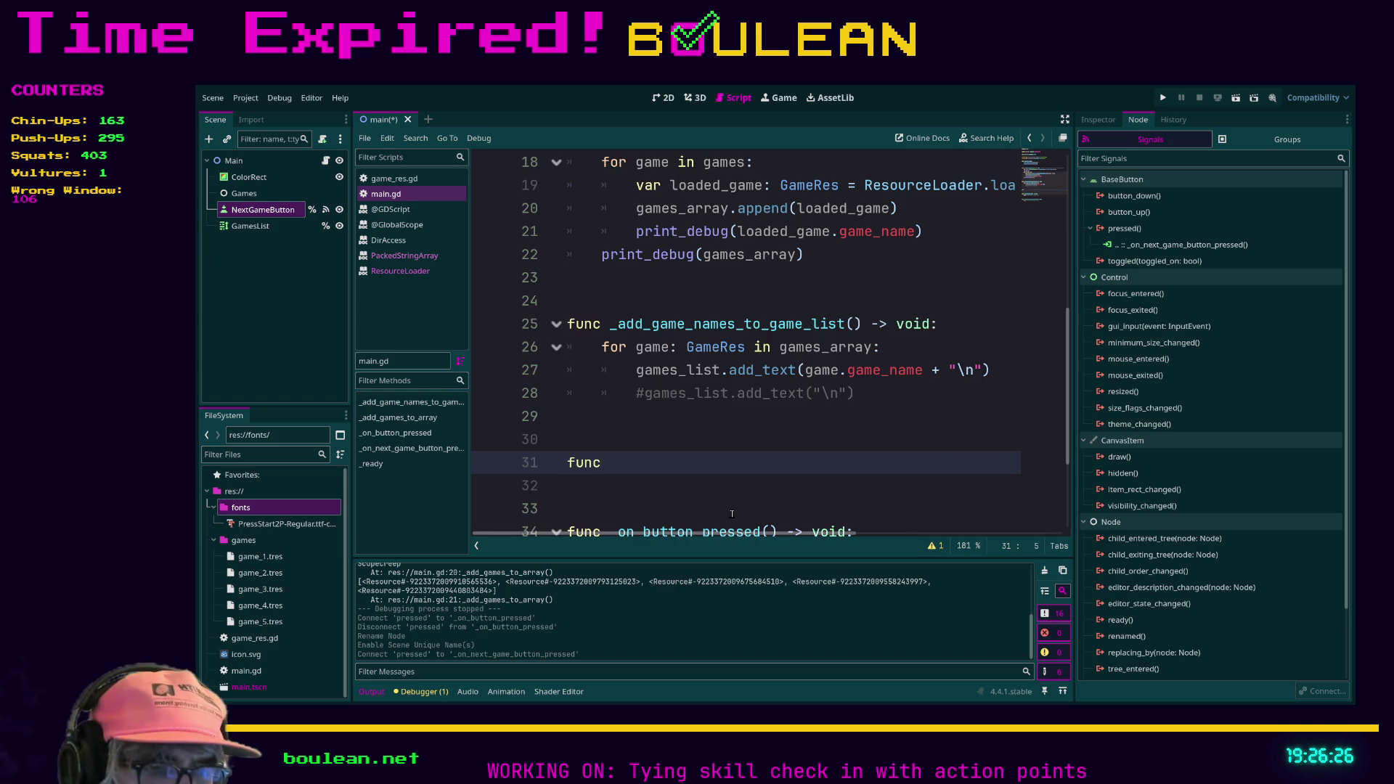
text(_select)
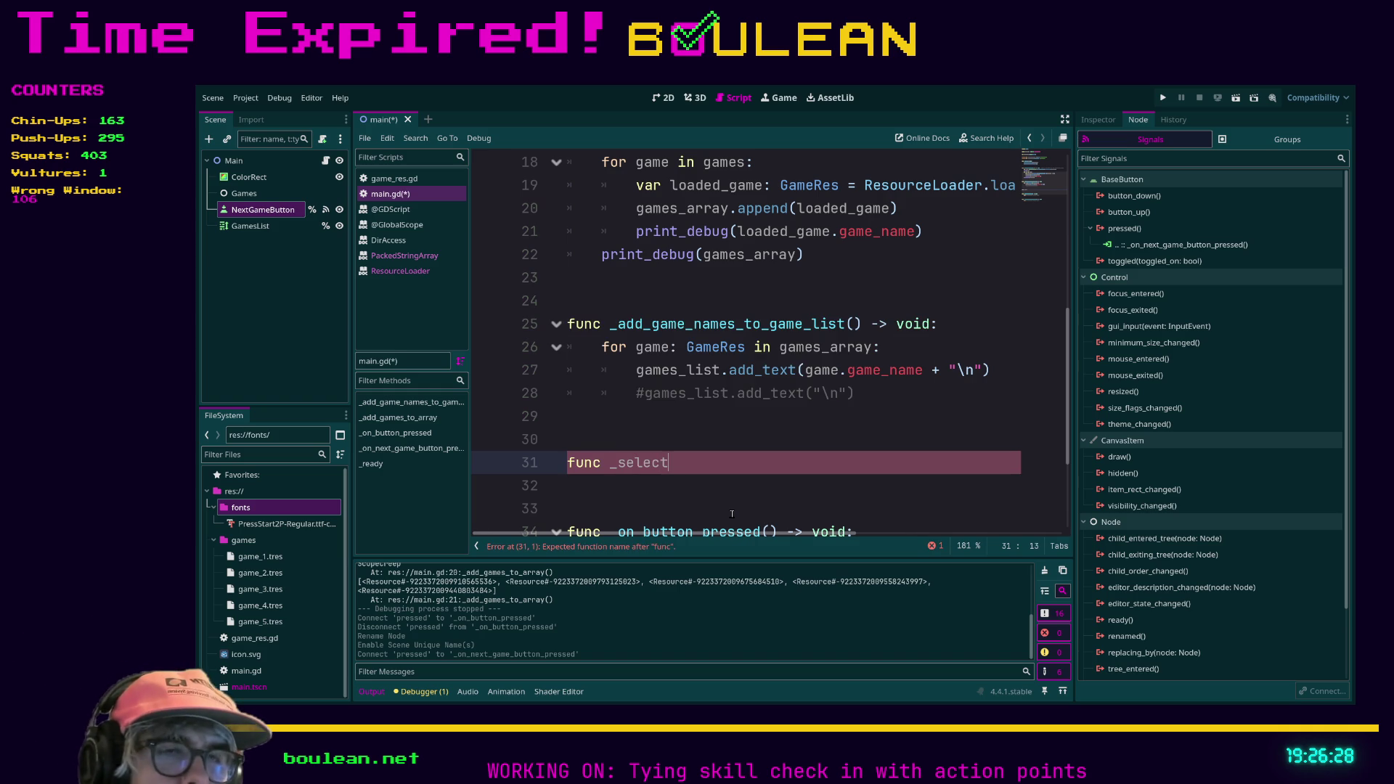
text(_random_game)
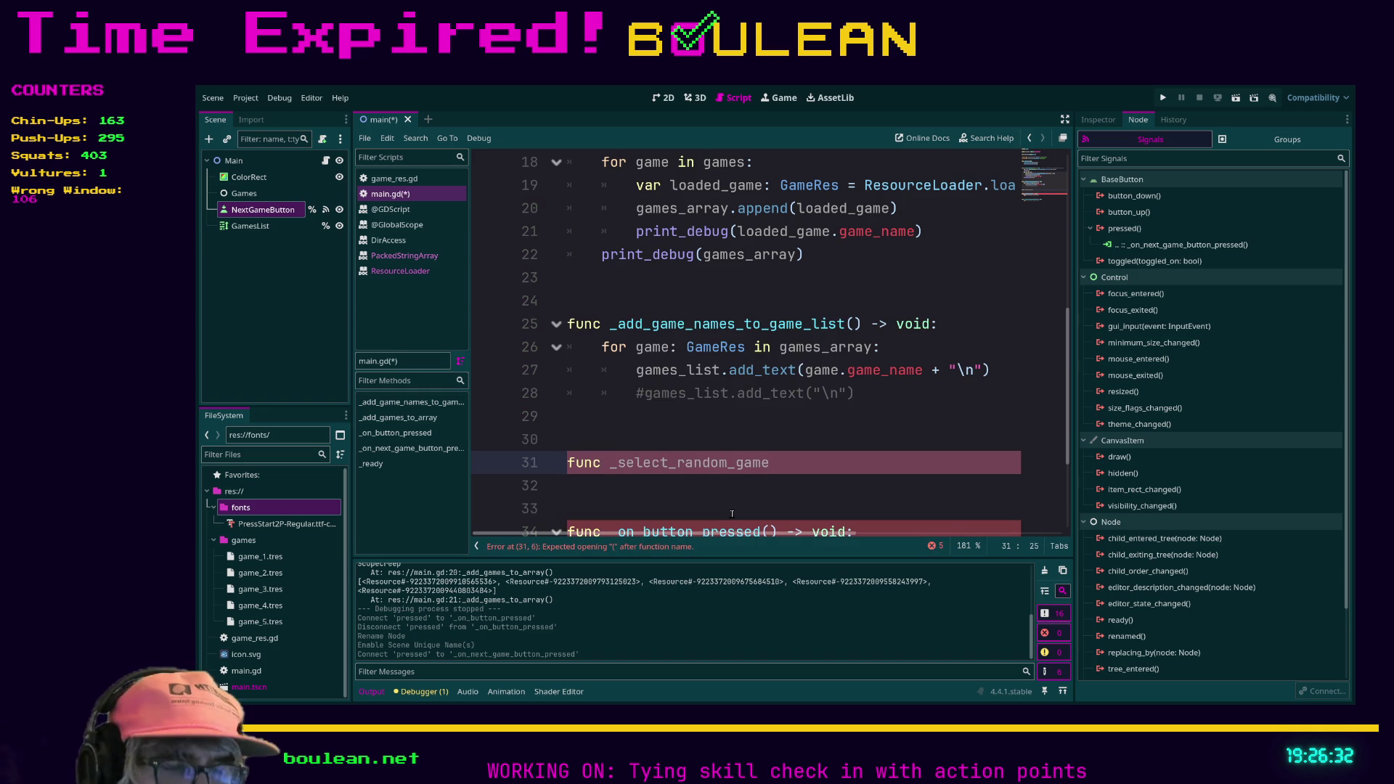
text(() ->)
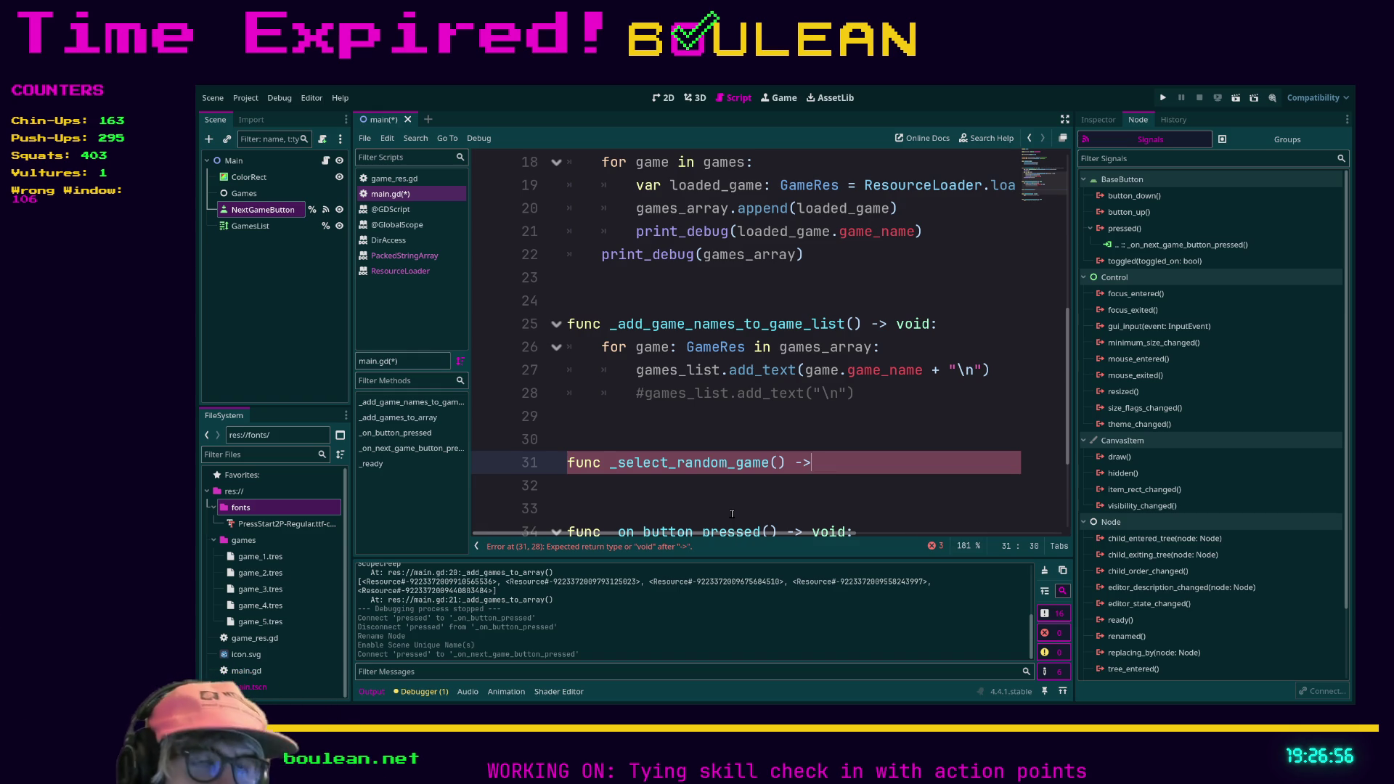
click(597, 445)
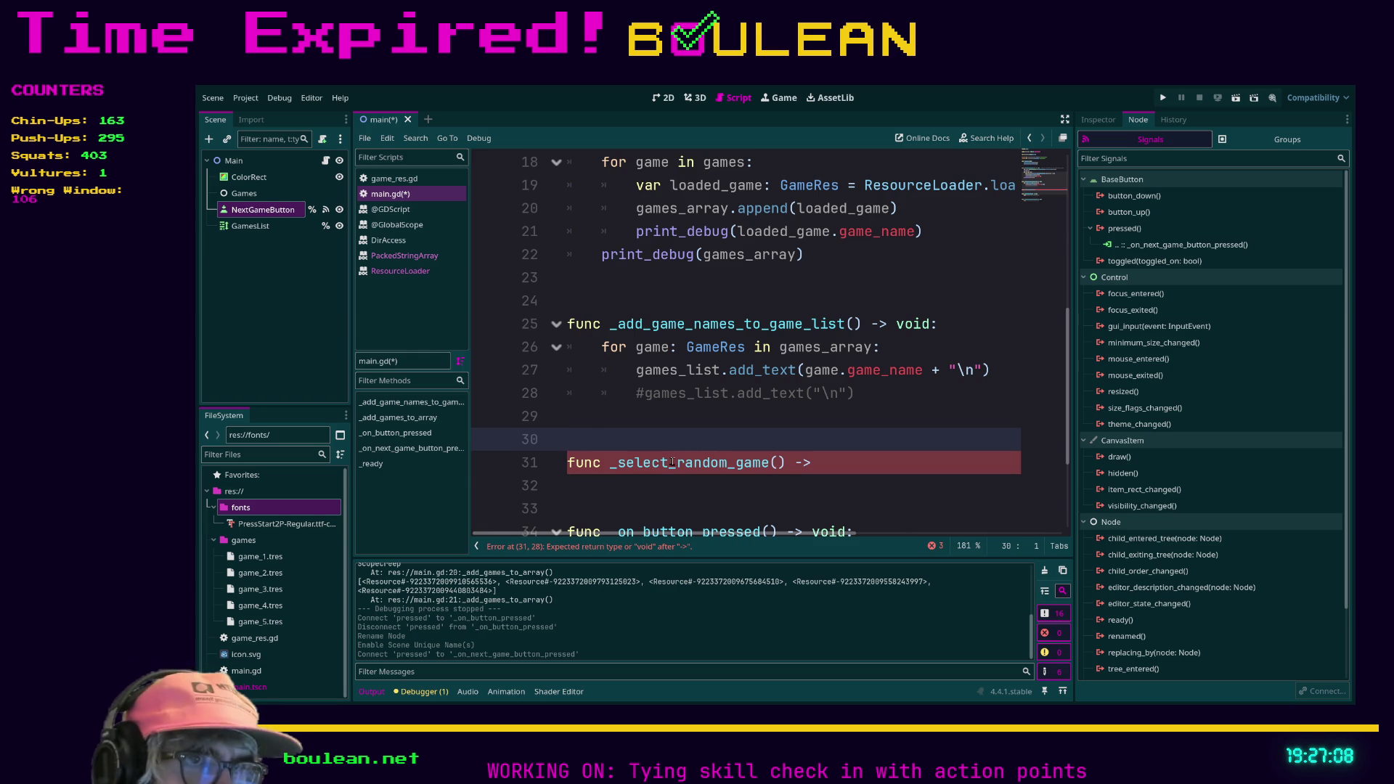
click(678, 463)
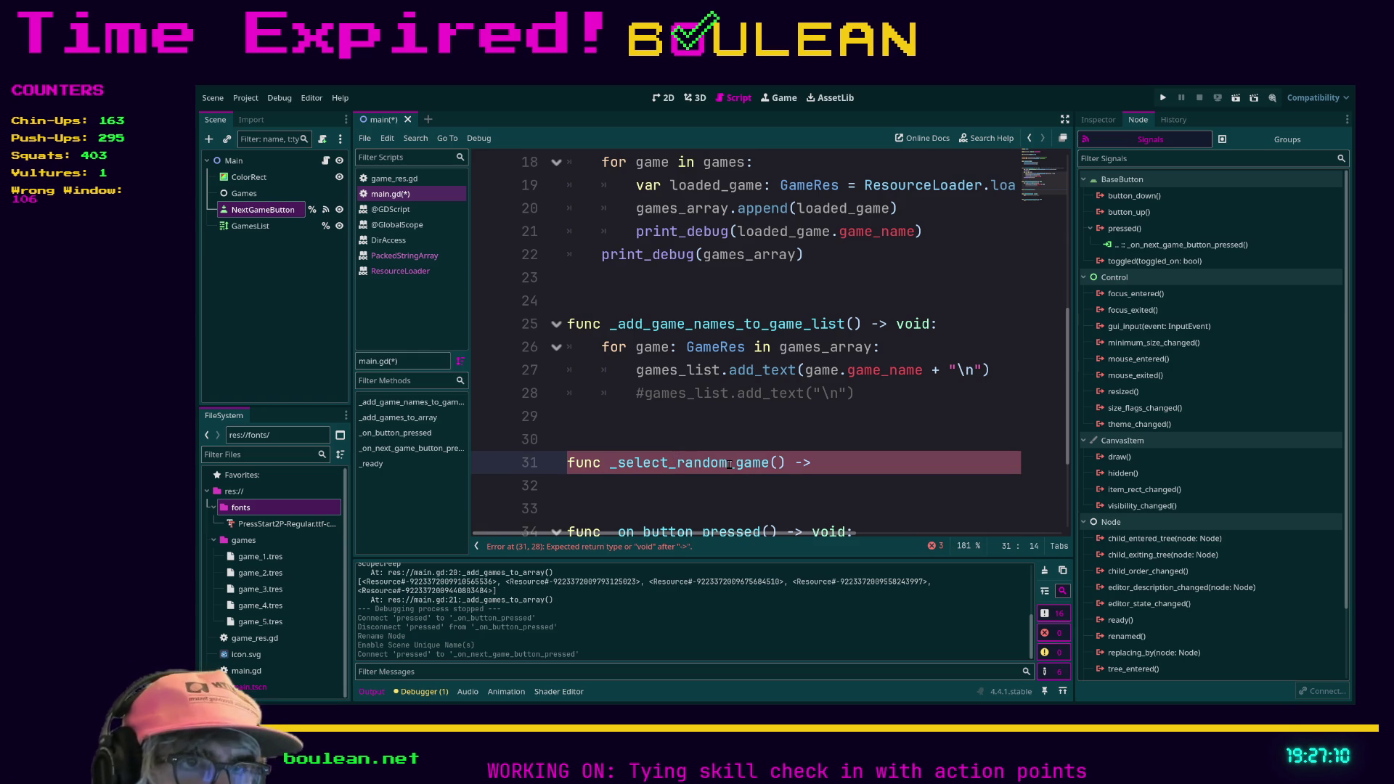
key(ctrl+shift+Right)
text(next)
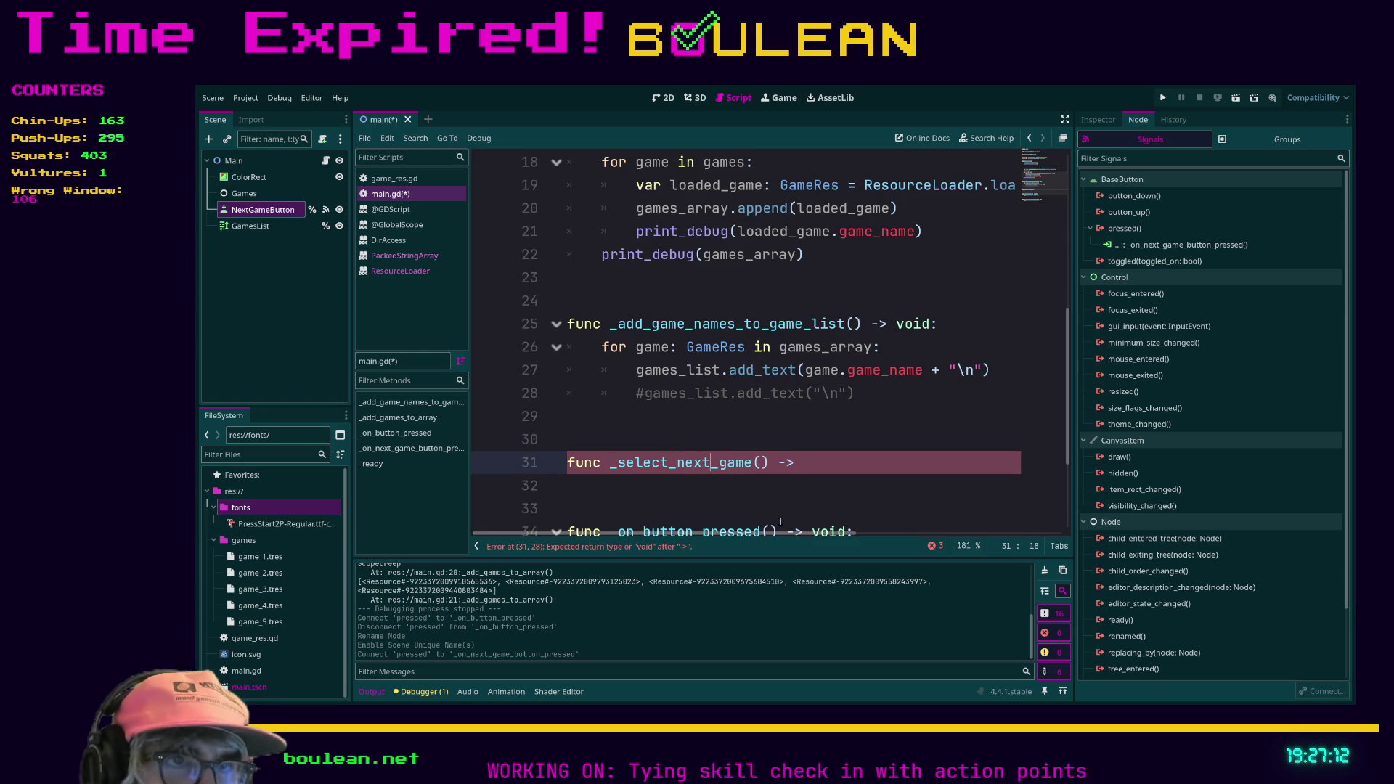
Give _select_next_game an indented pass body and a void return type.
key(Return)
key(Tab)
text(pass)
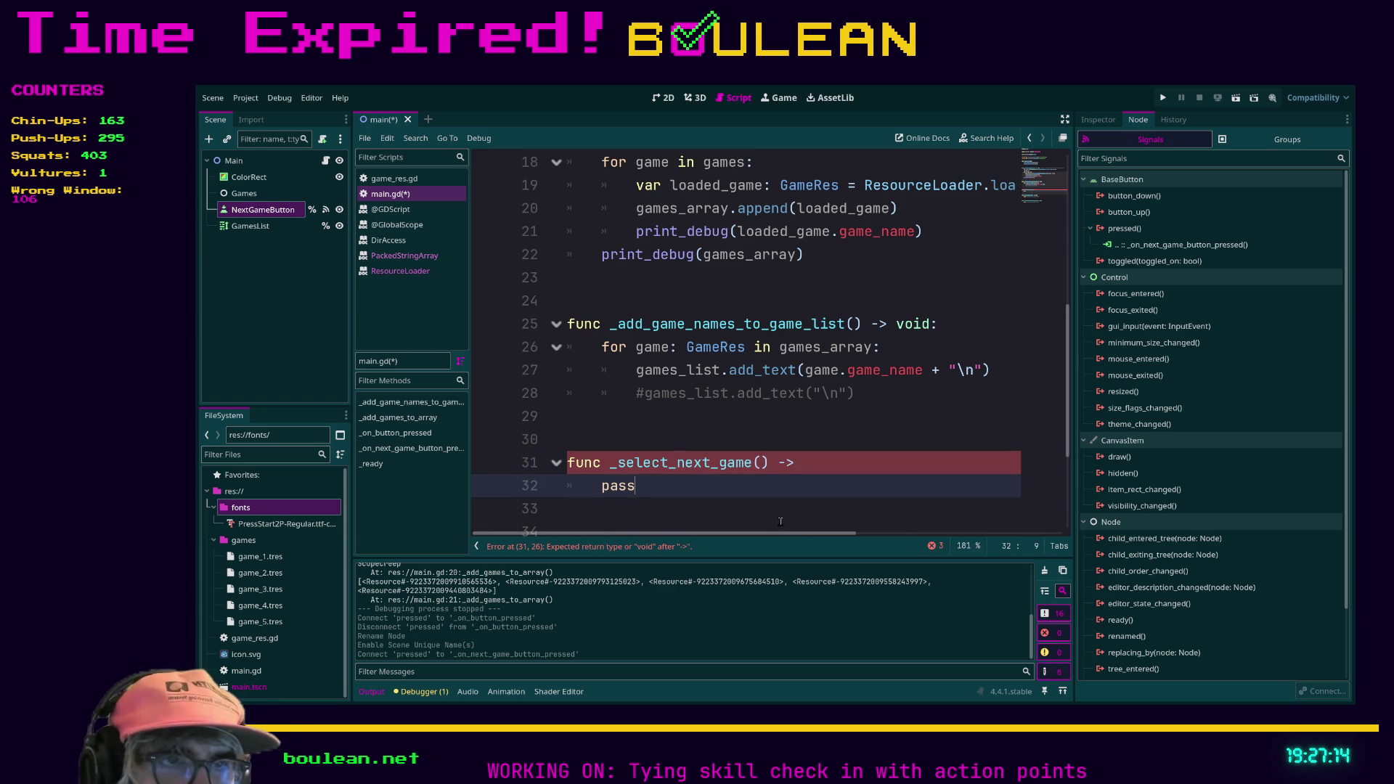
click(823, 468)
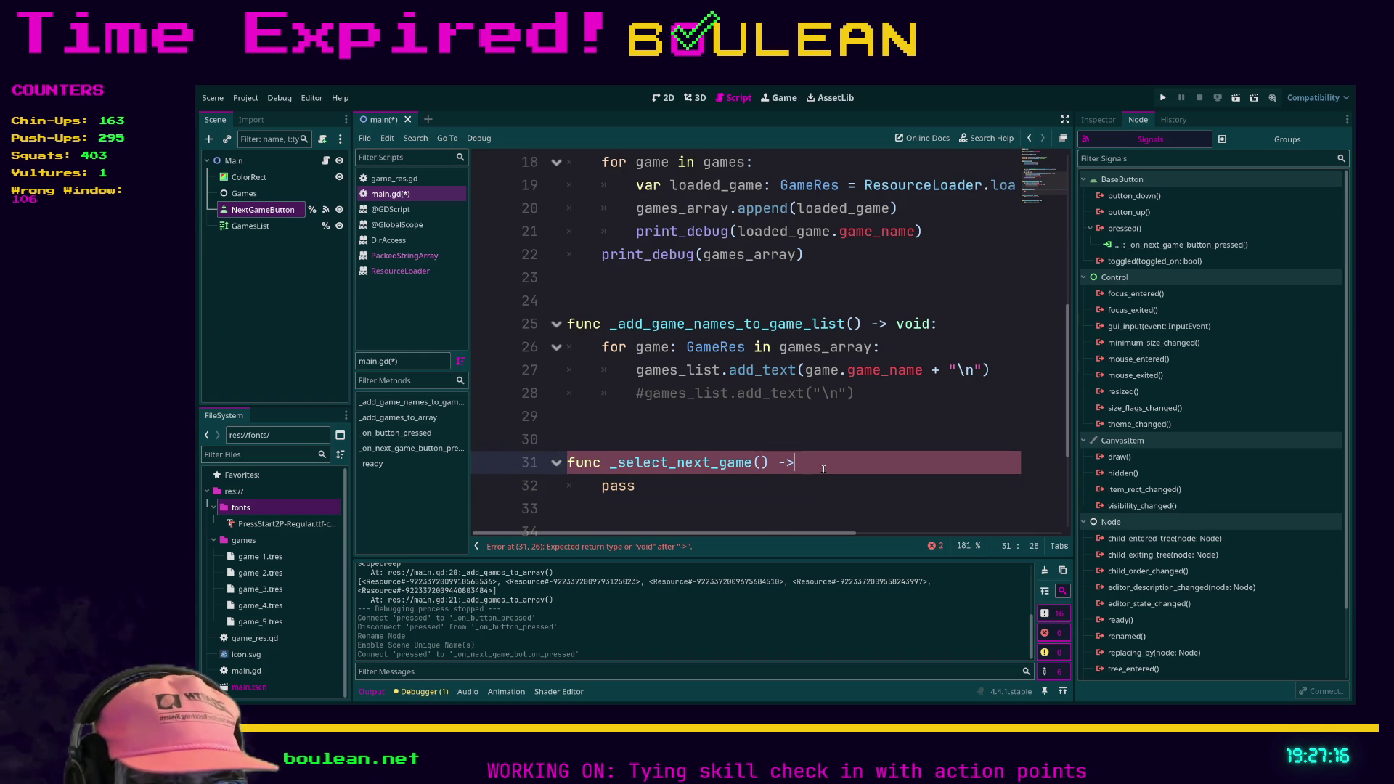
text( void:)
scroll(823, 469, down, 2)
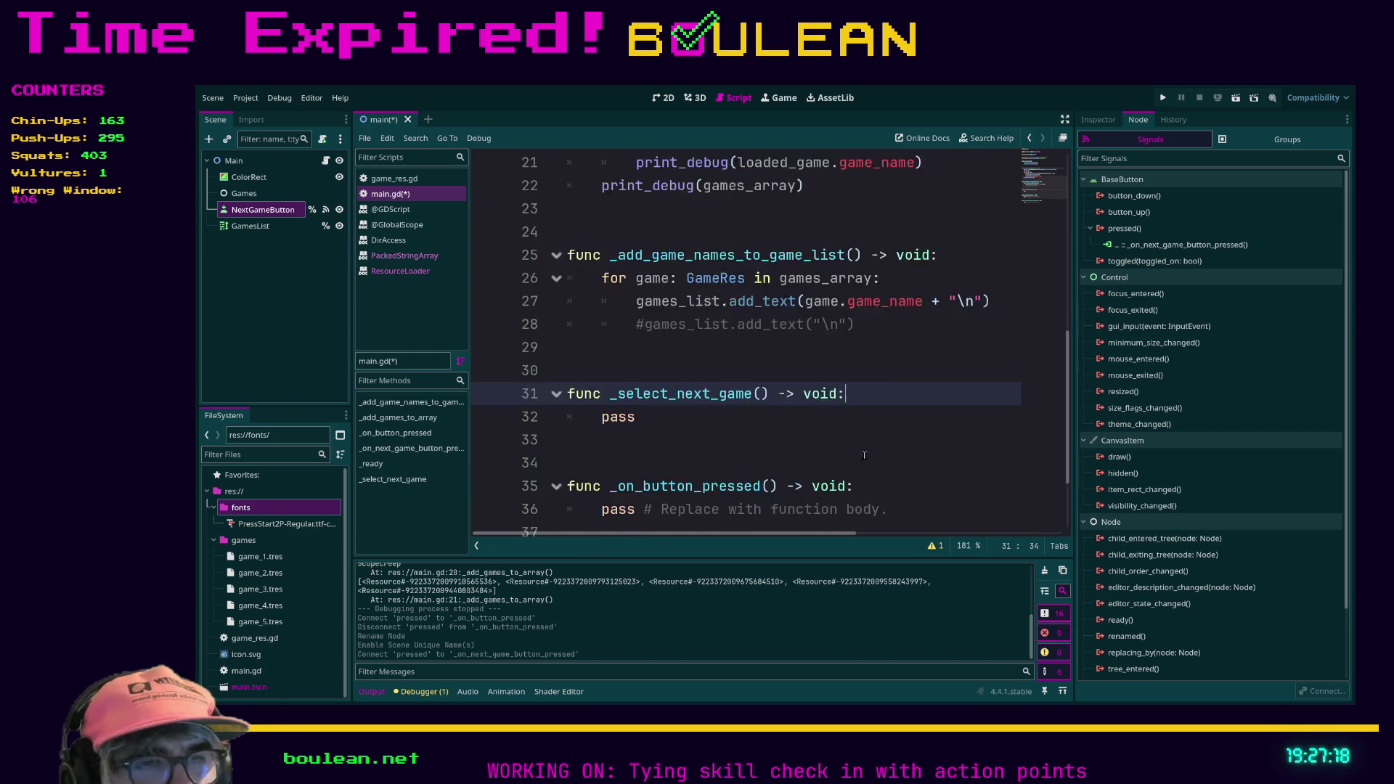
key(Down)
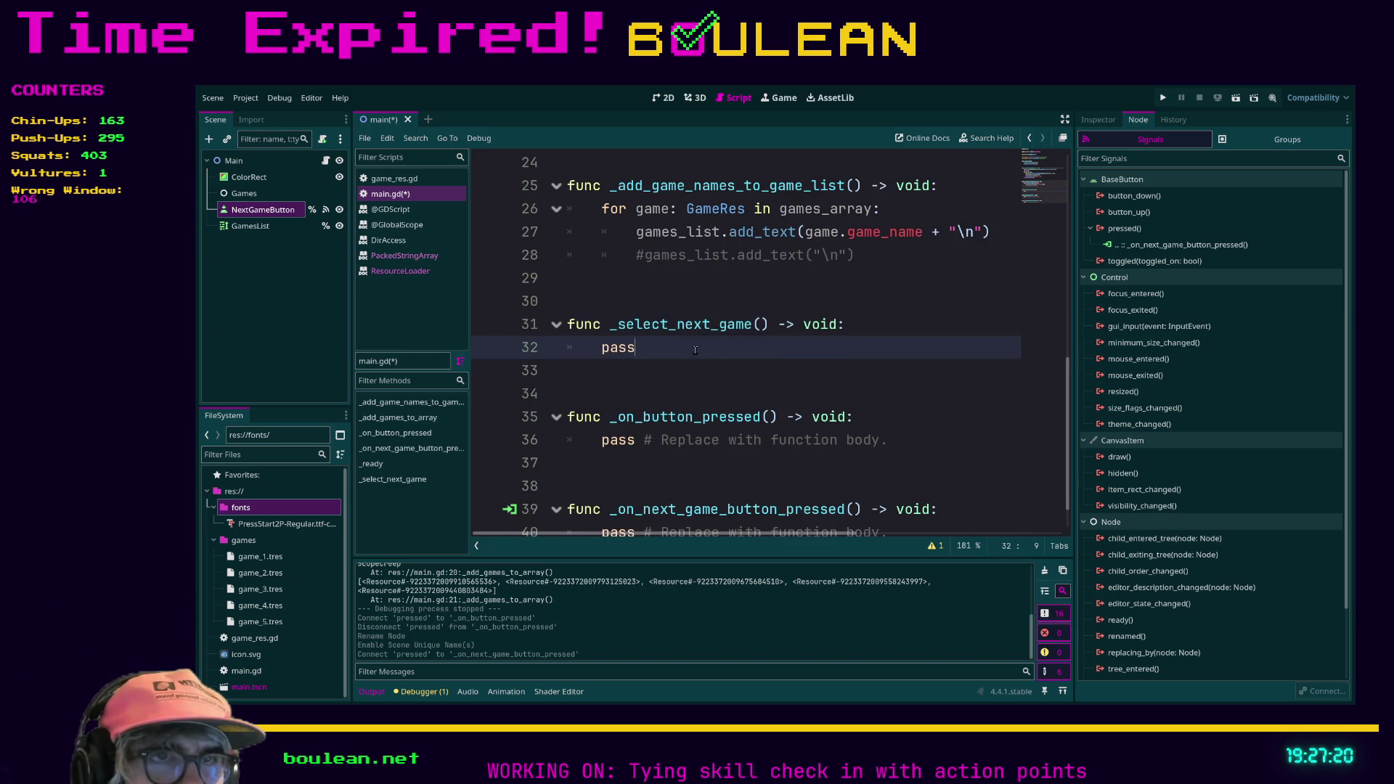
Replace pass with a 'for game: GameRes in games_array:' loop holding a pass body.
double_click(671, 352)
text(for )
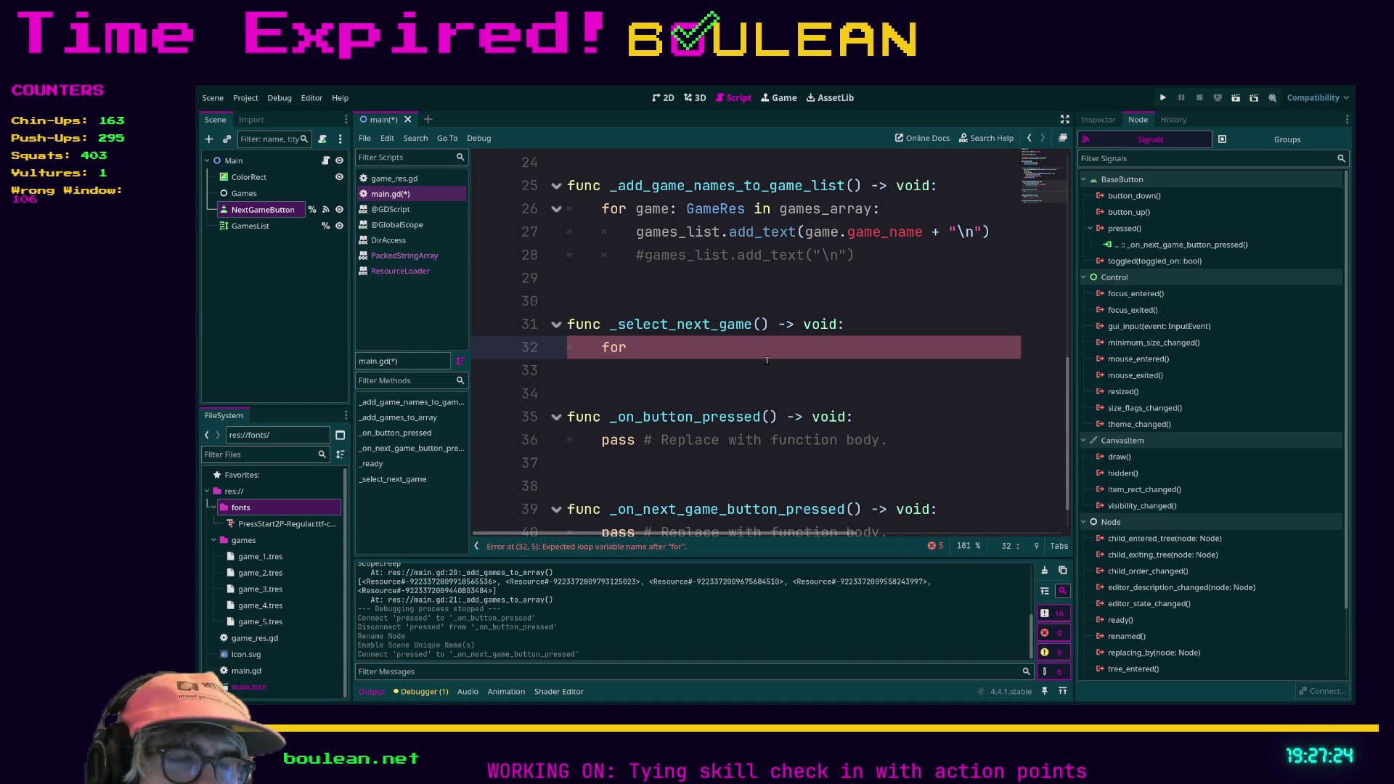
text(game in ga)
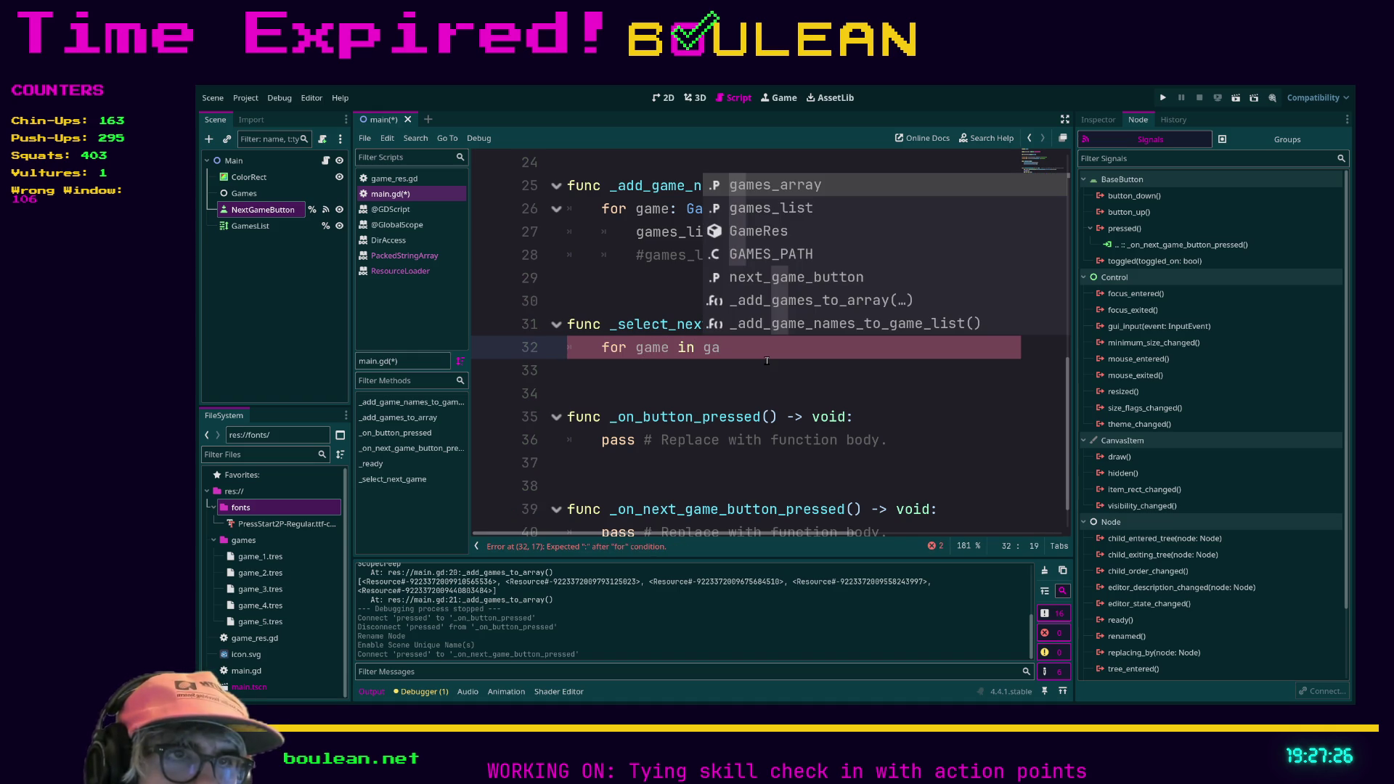
key(Return)
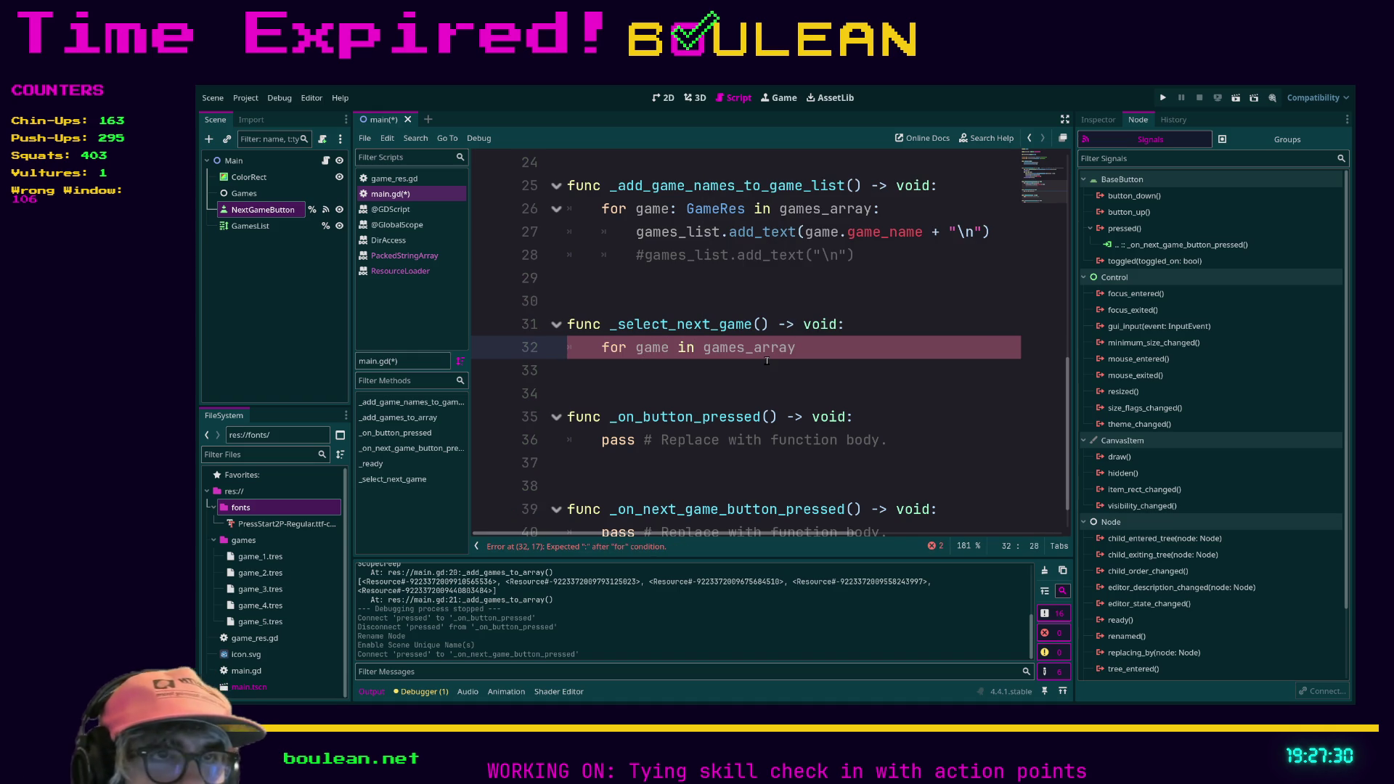
click(767, 349)
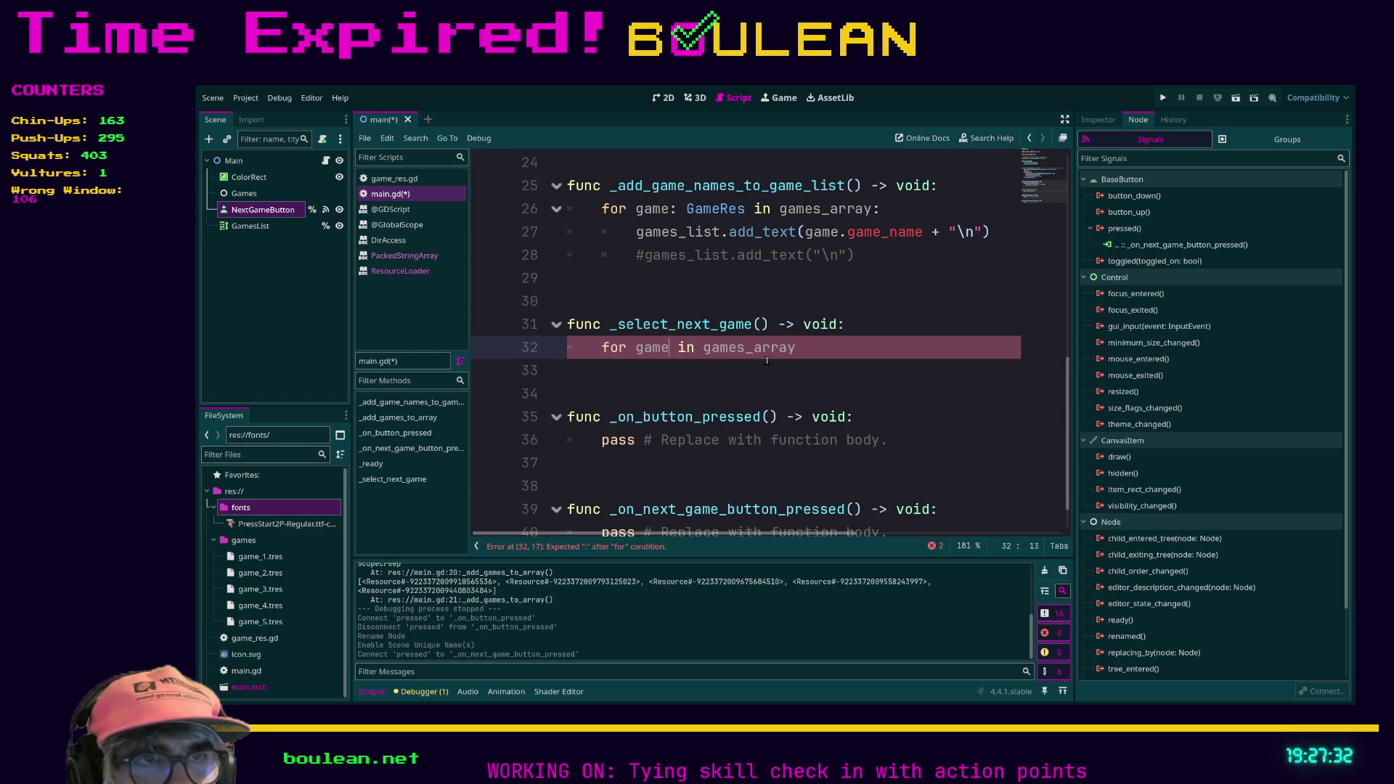
text(: GameR)
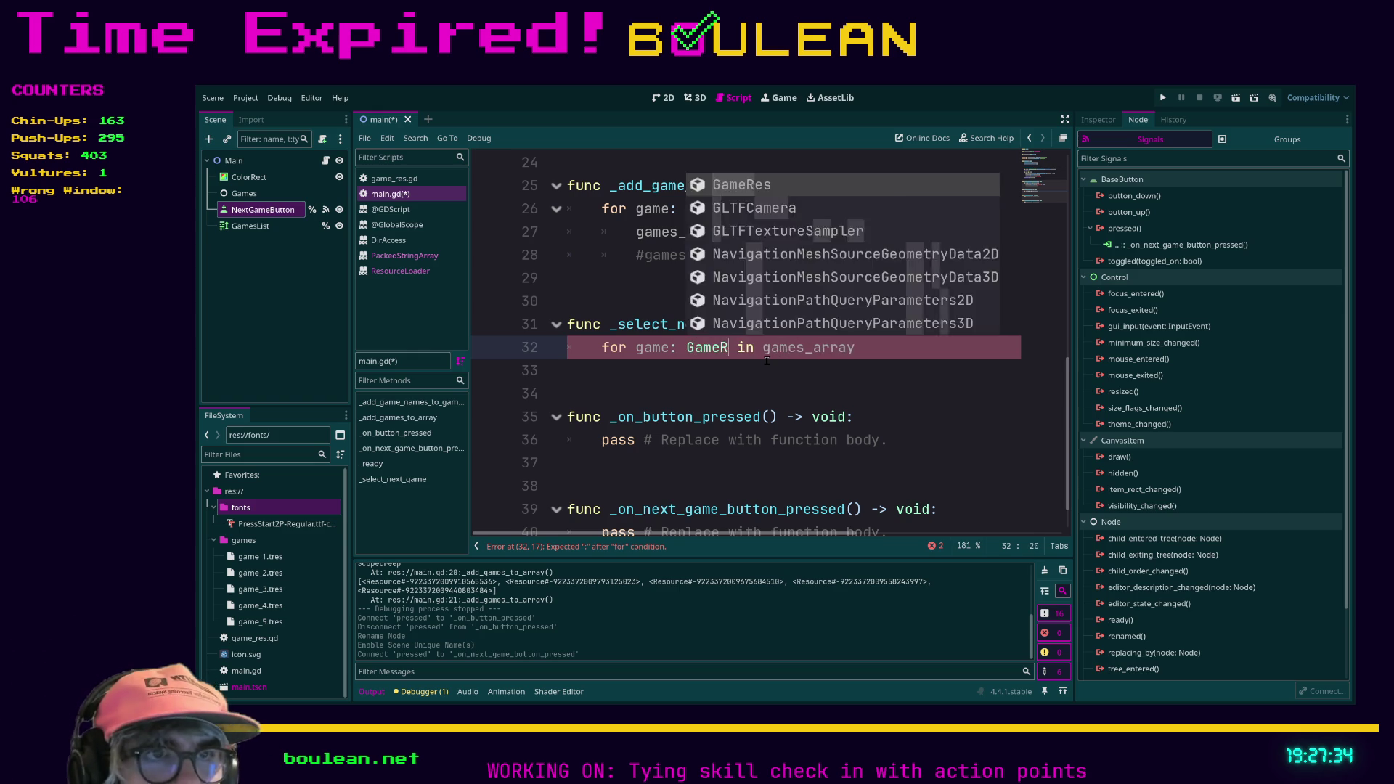
key(Return)
text(:)
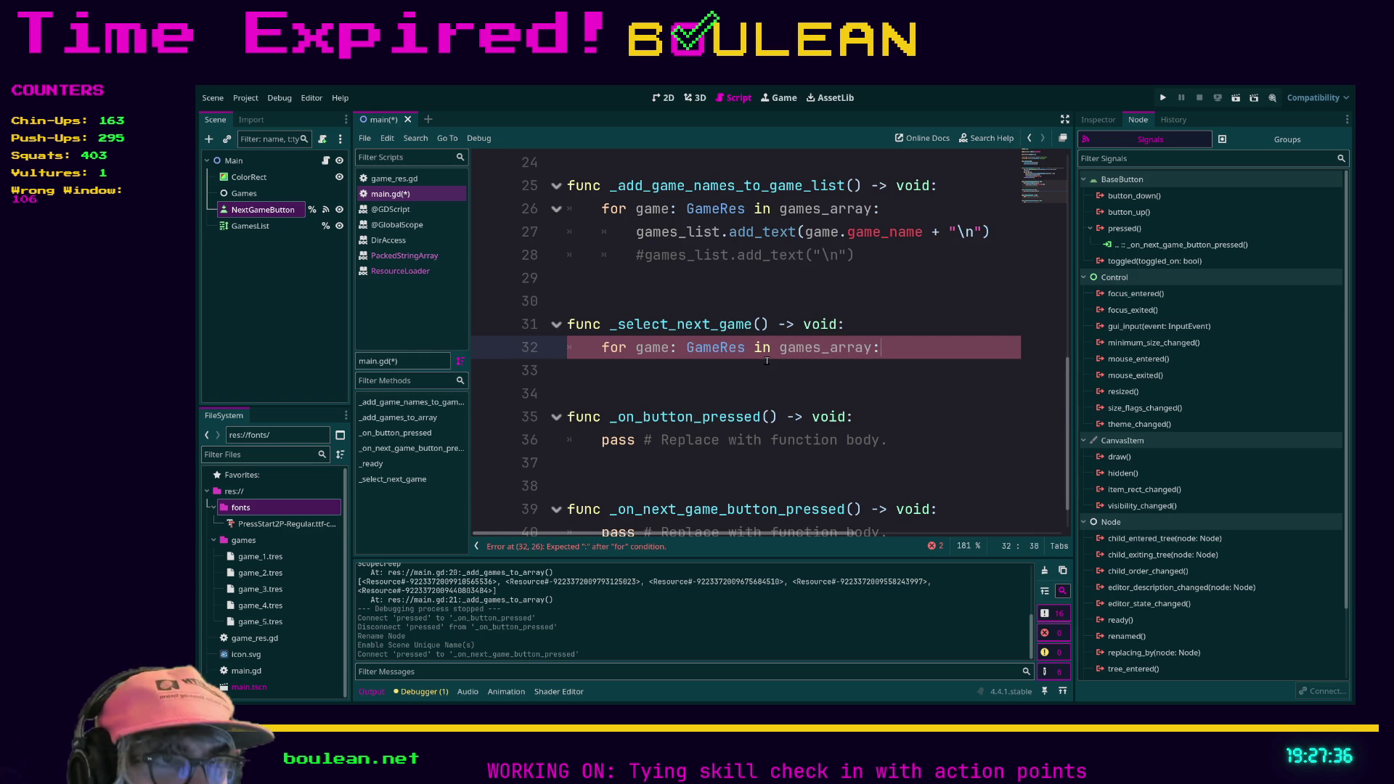
key(Return)
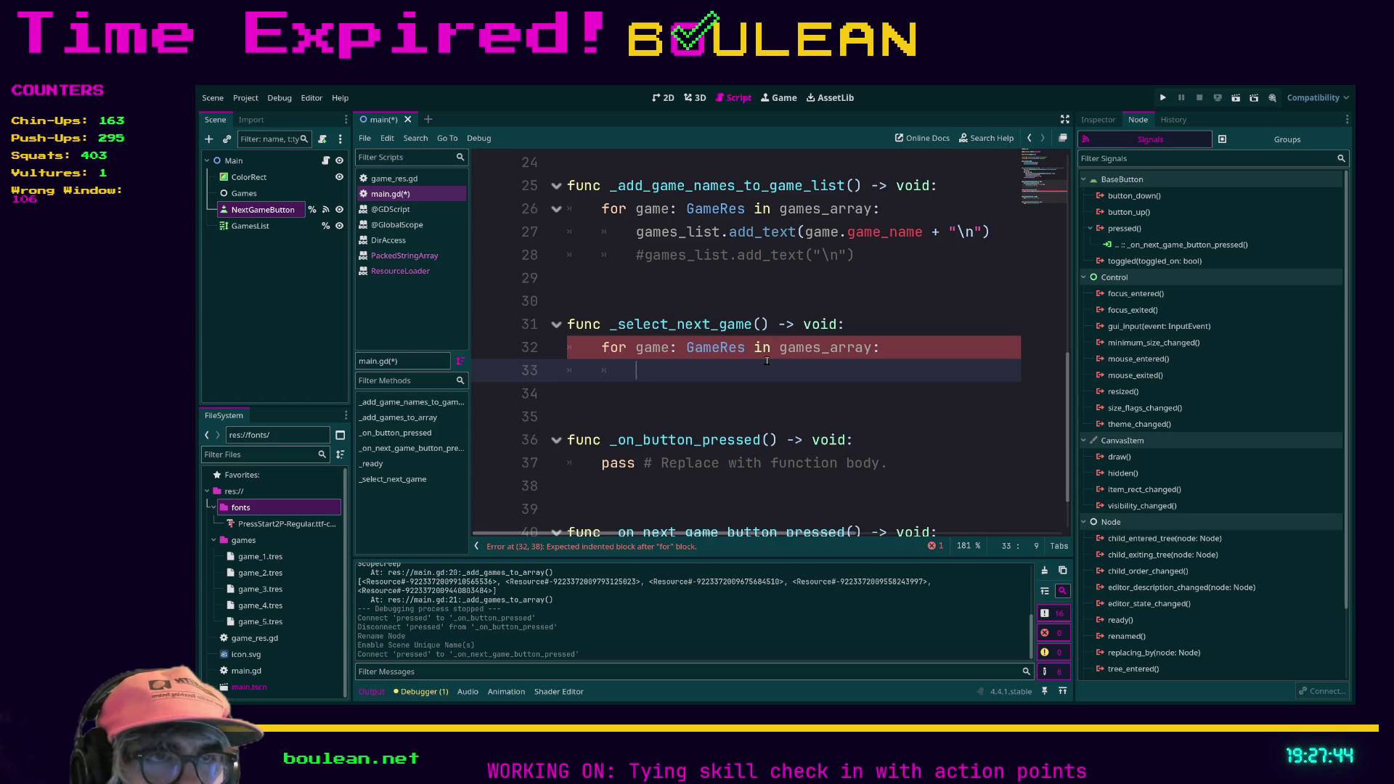
text(pass)
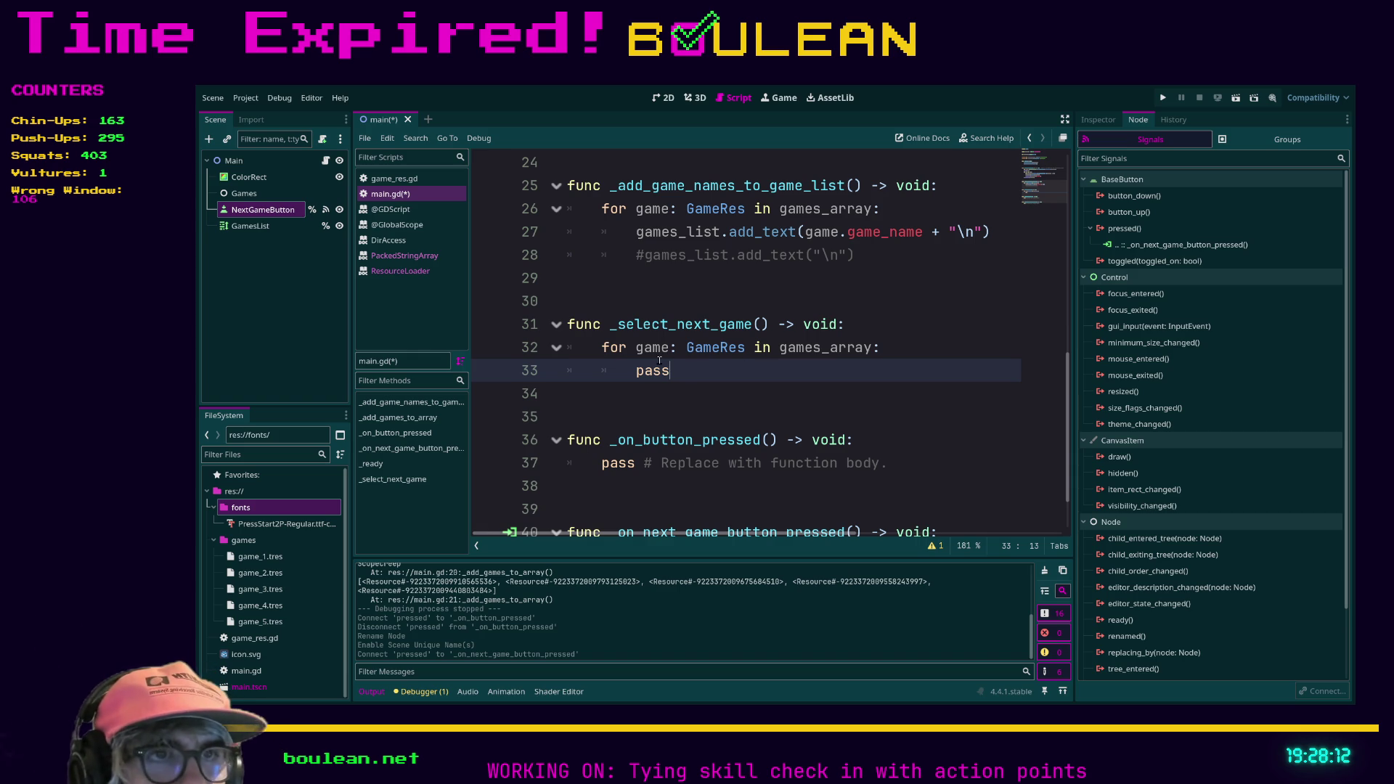
Delete the trial loop, leaving only an empty indented body line.
double_click(650, 370)
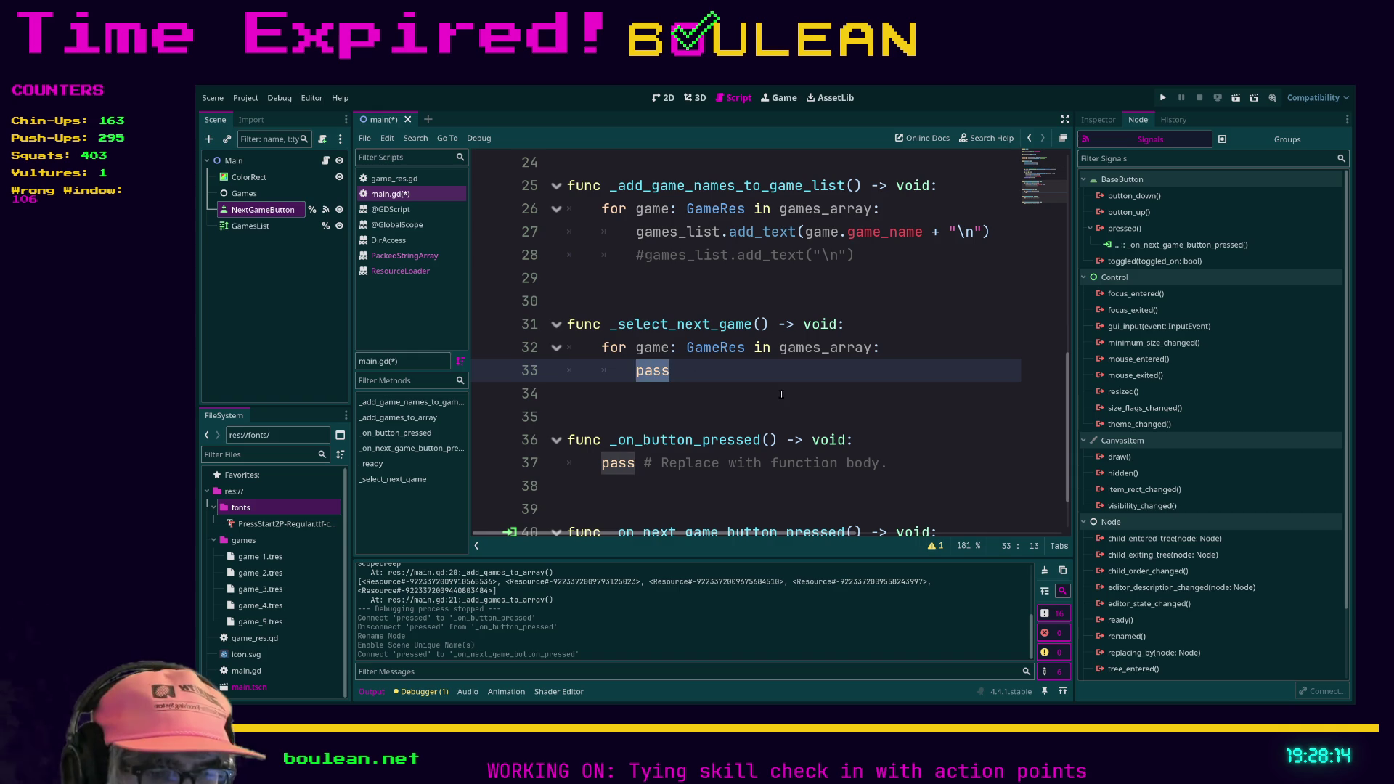
text(game)
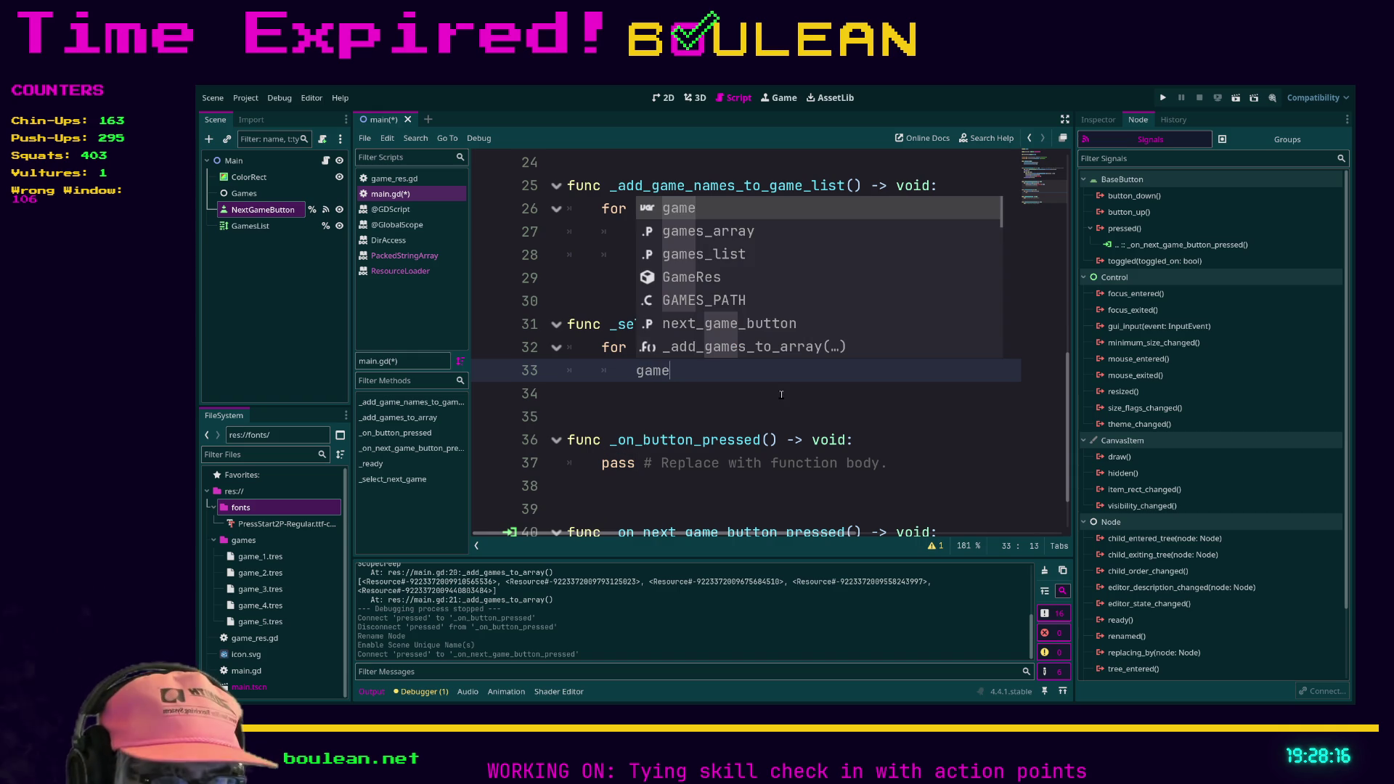
text(.pick)
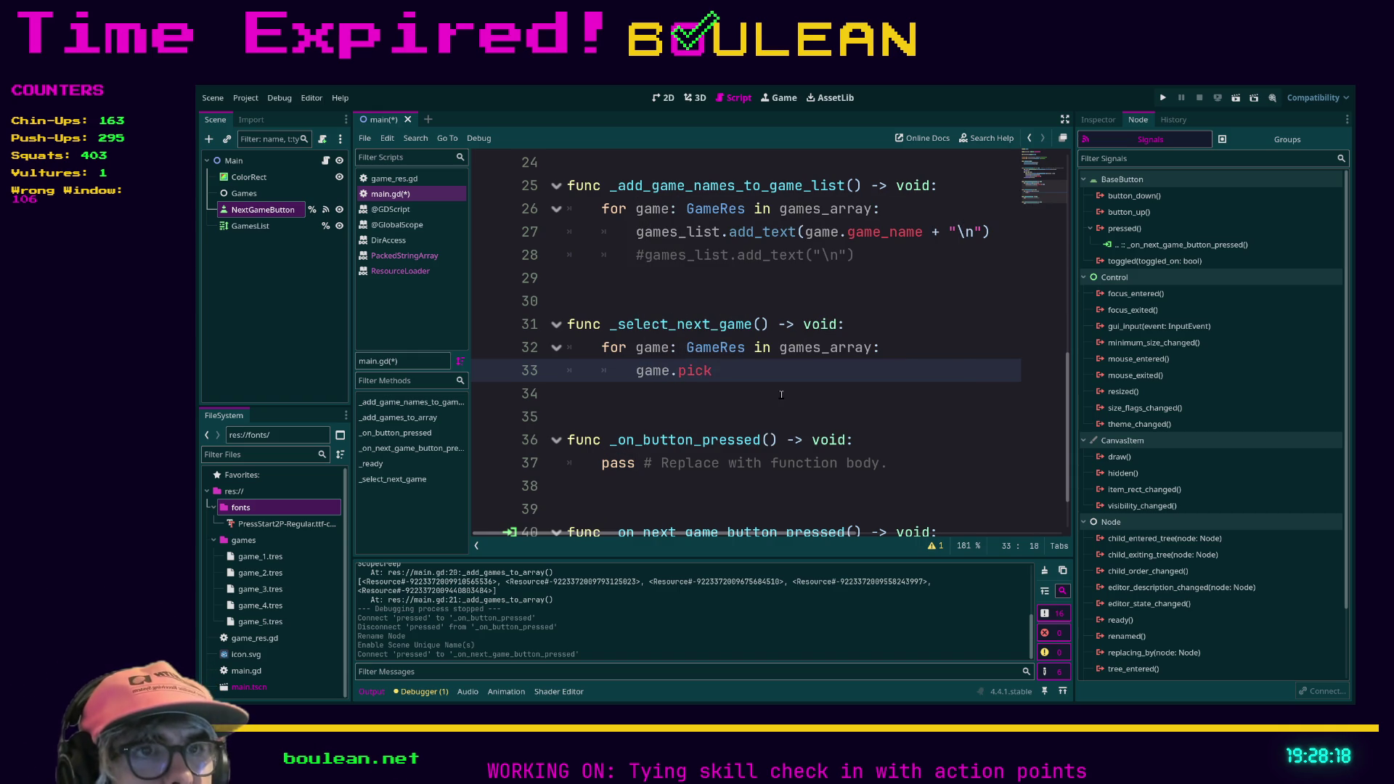
key(BackSpace)
key(BackSpace)
key(BackSpace)
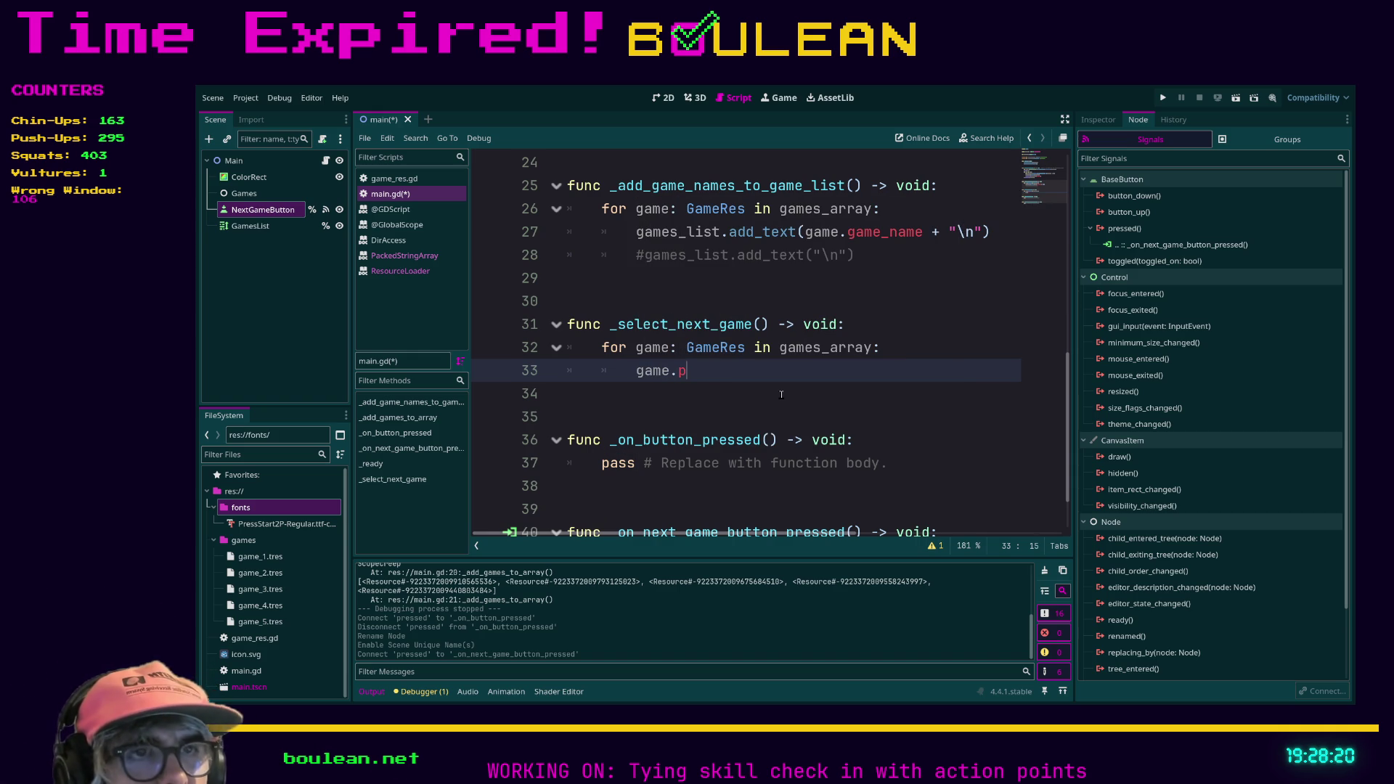
key(shift+Home)
key(shift+Home)
key(shift+Up)
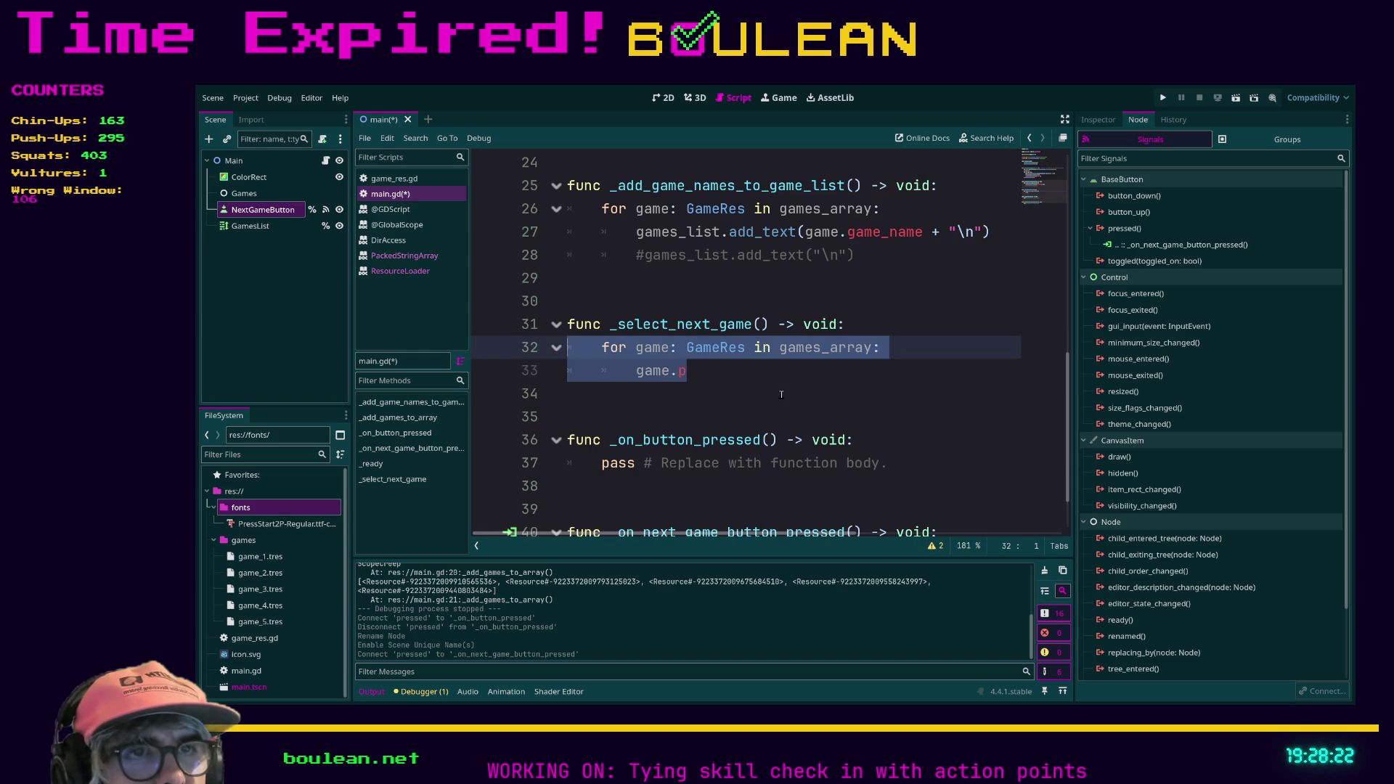
key(BackSpace)
key(Tab)
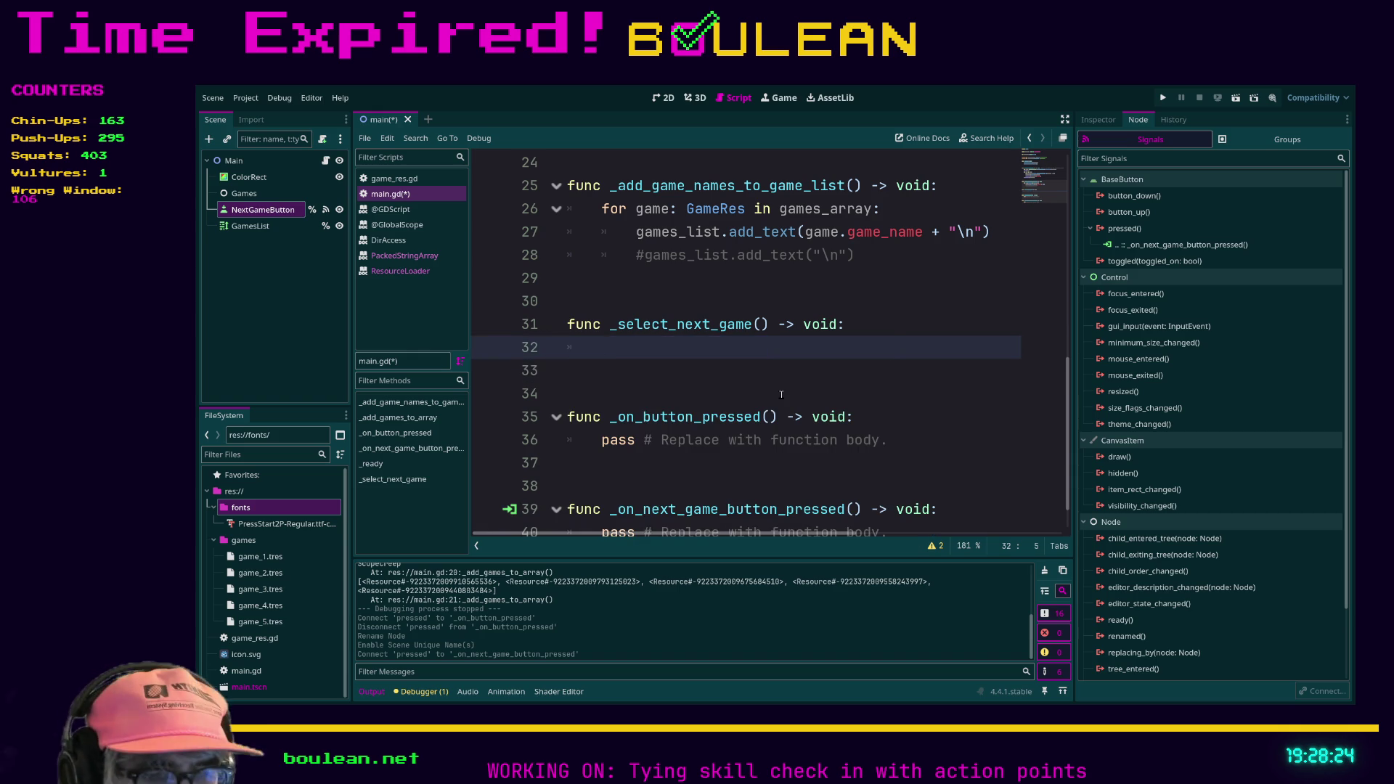
Write 'var selected_game: GameRes = games_array.pick_random()' in _select_next_game, then return to the 2D view.
text(var selec)
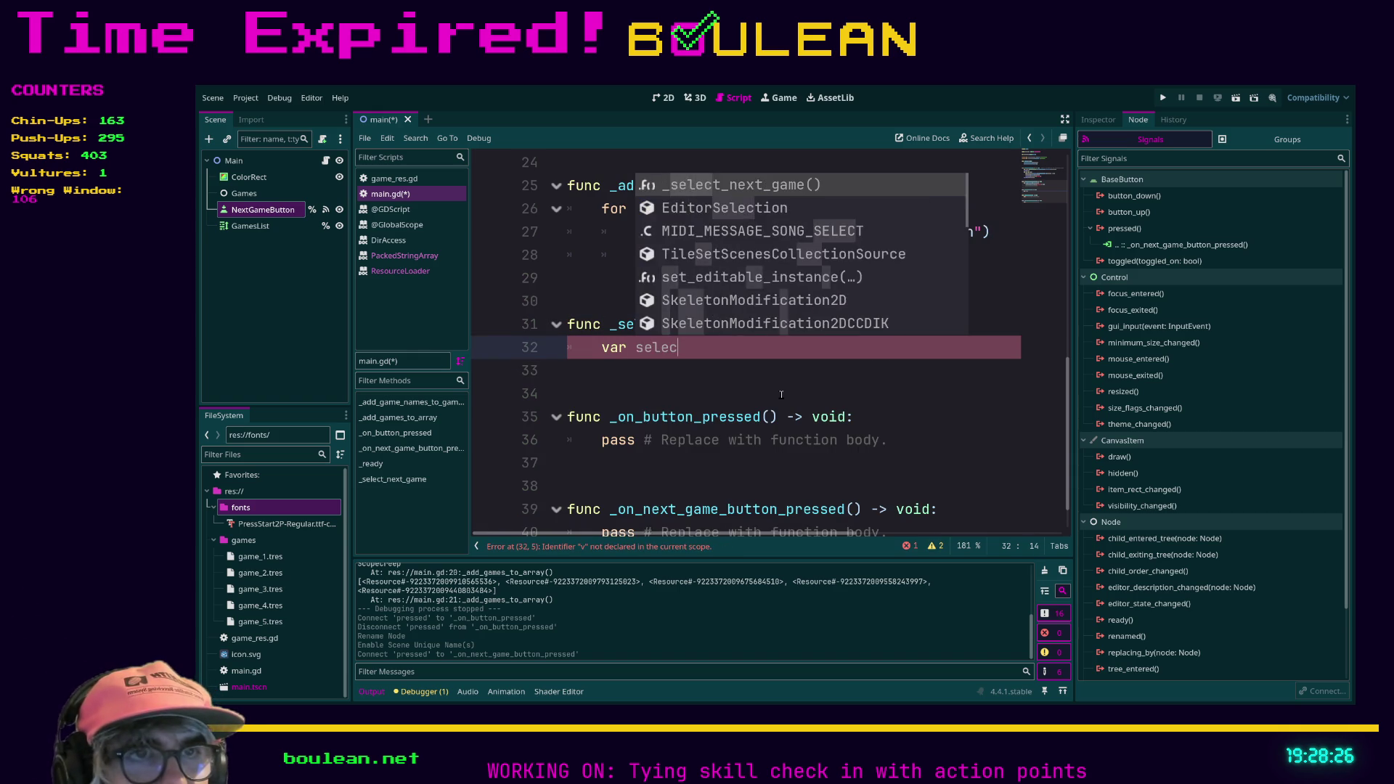
key(Escape)
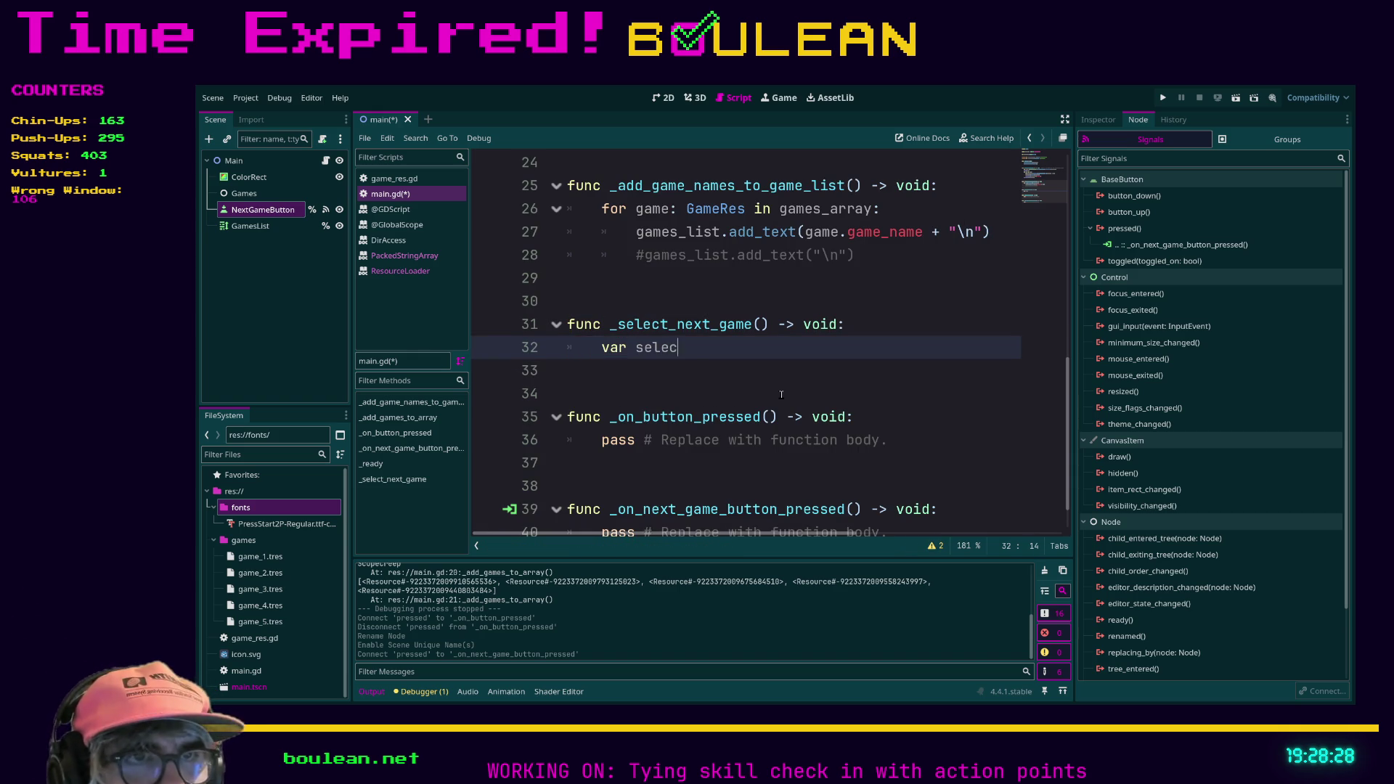
text(ted_game: )
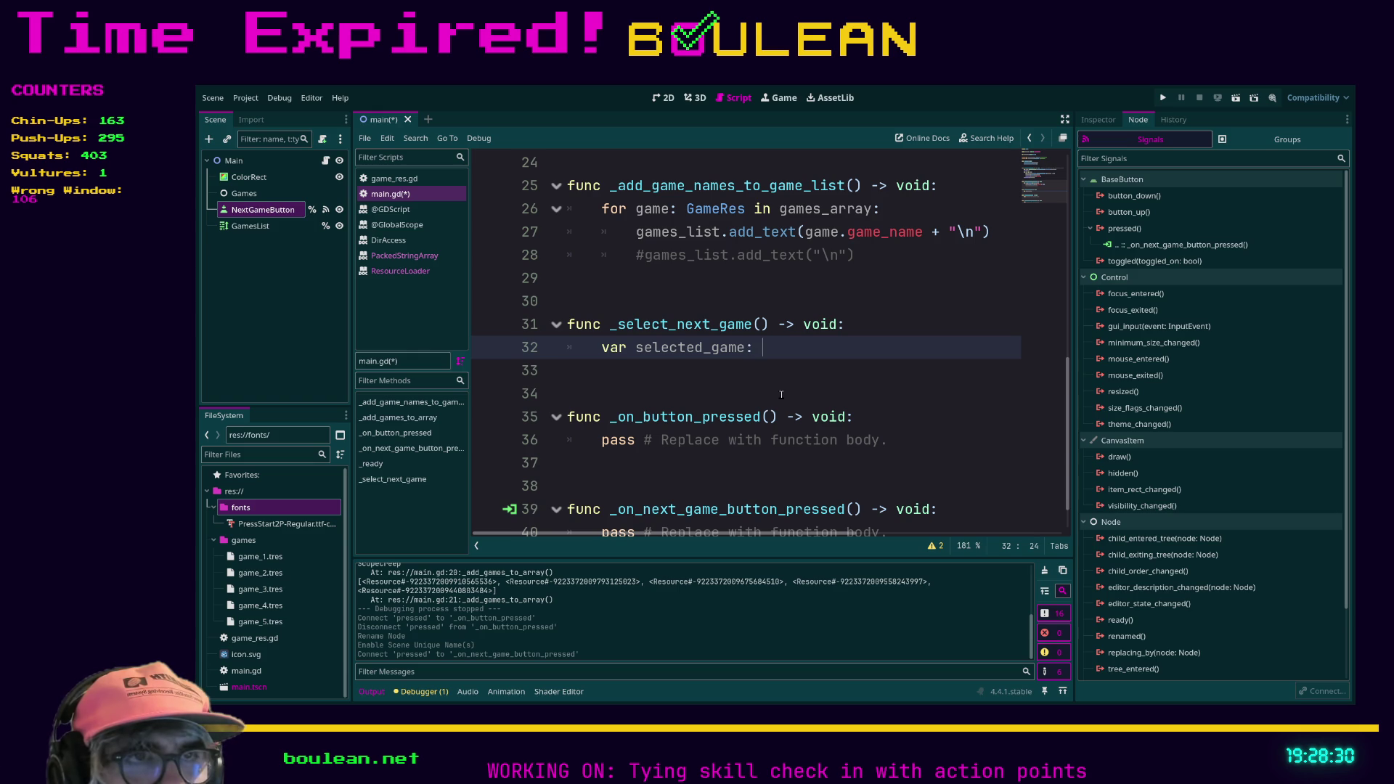
text(GameR)
key(Return)
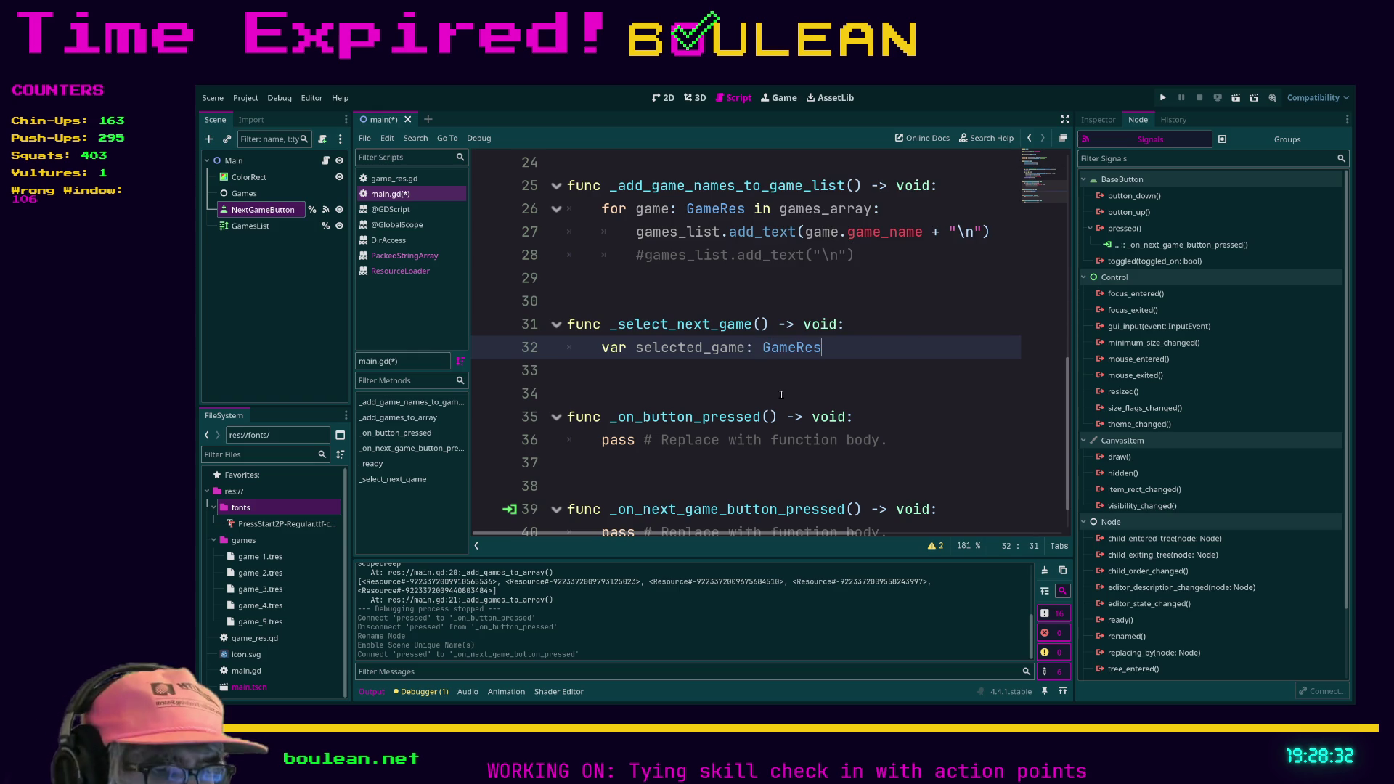
text( = ga)
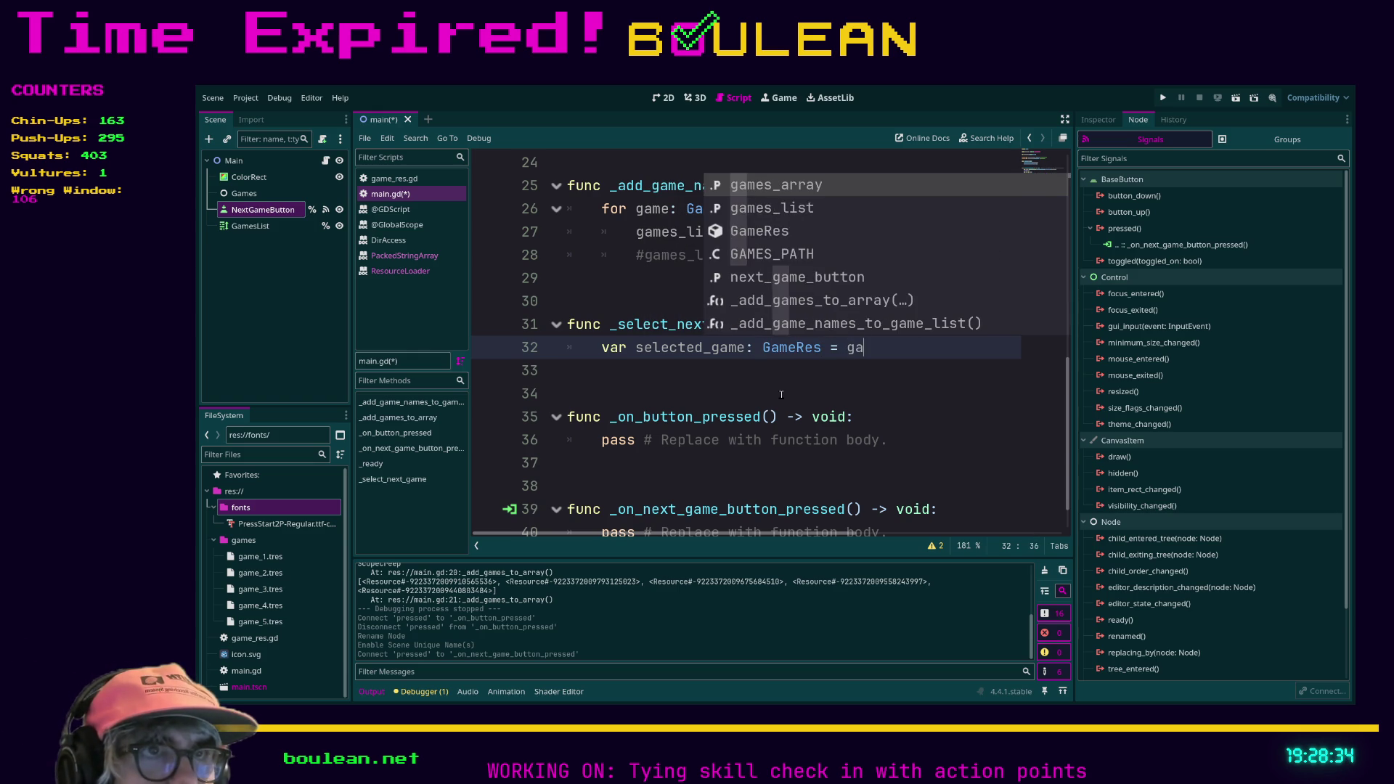
key(Return)
text(.pi)
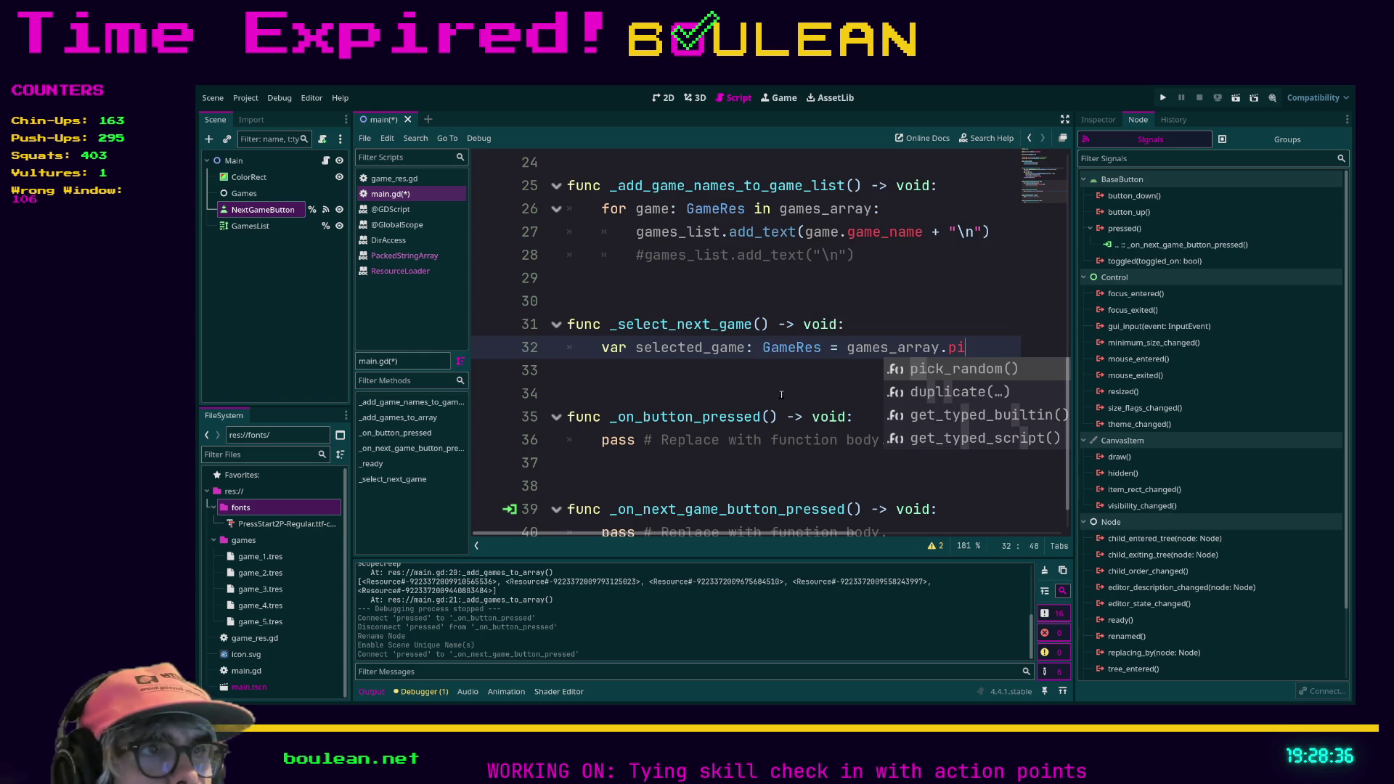
key(Return)
key(Return)
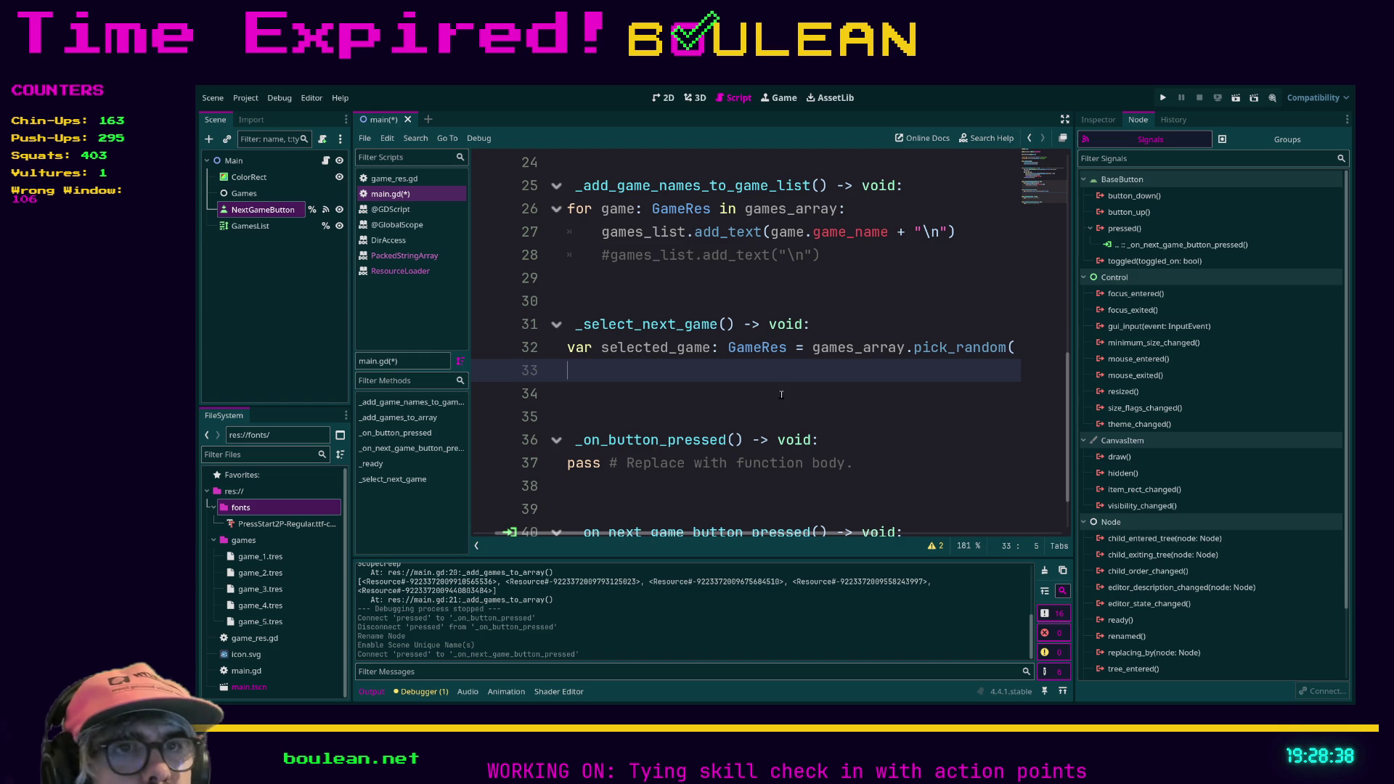
click(676, 100)
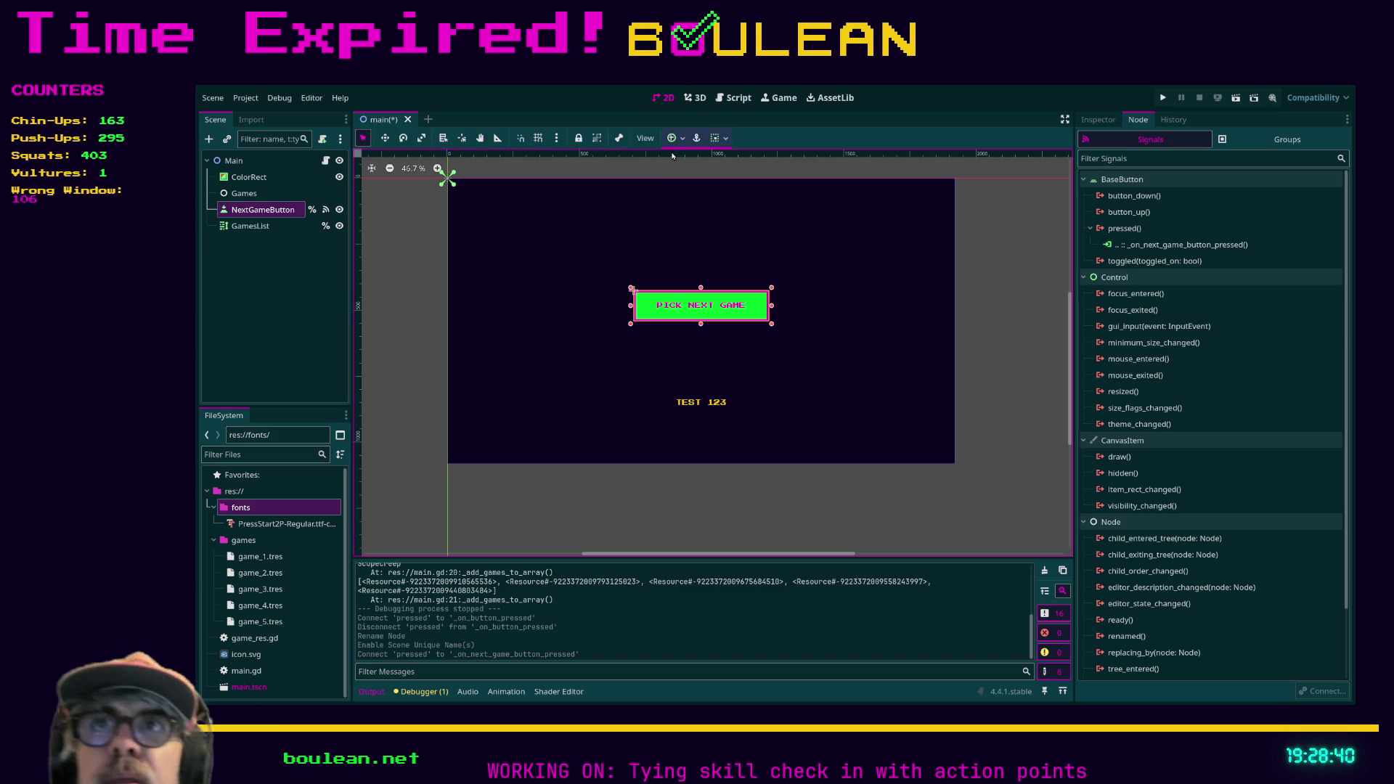
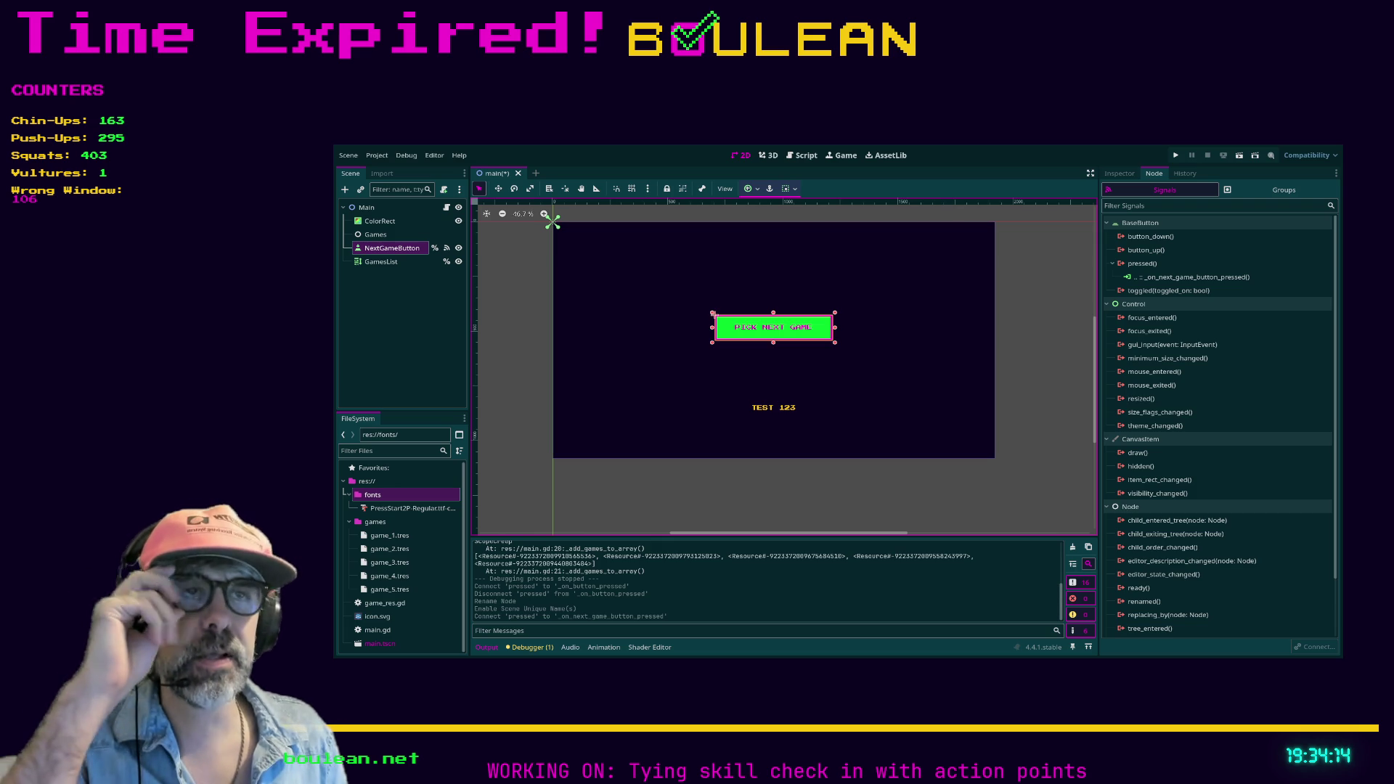
Select the Main root node in the Scene dock as the parent for the new child.
click(392, 271)
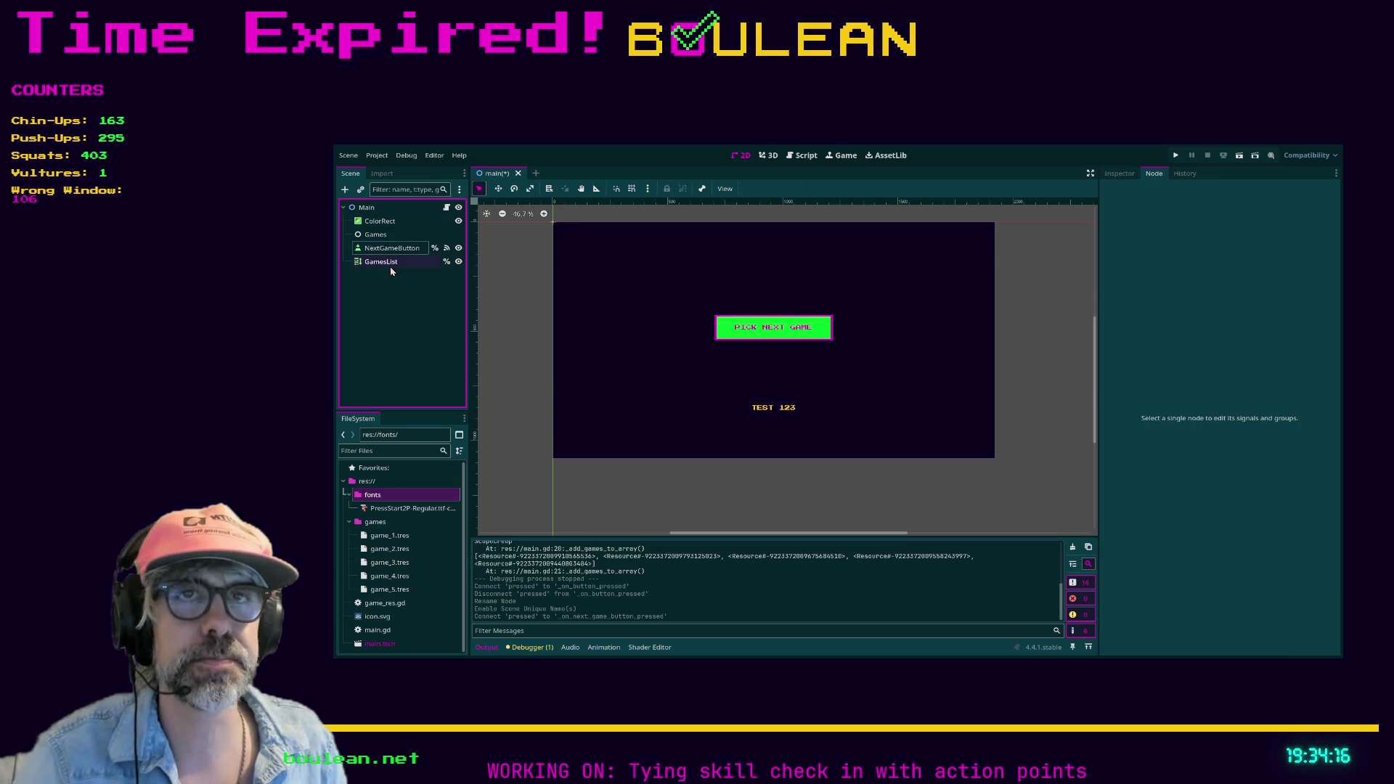
click(390, 265)
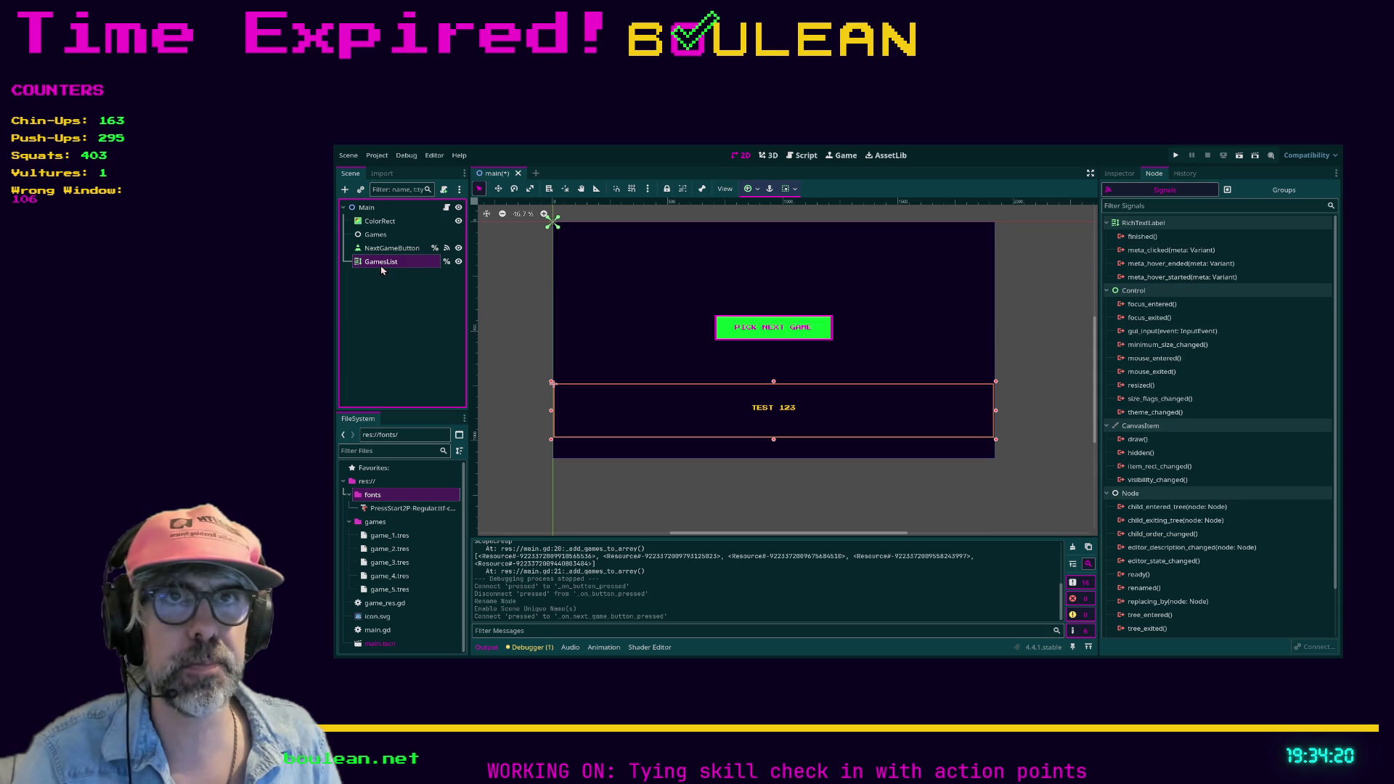
click(367, 208)
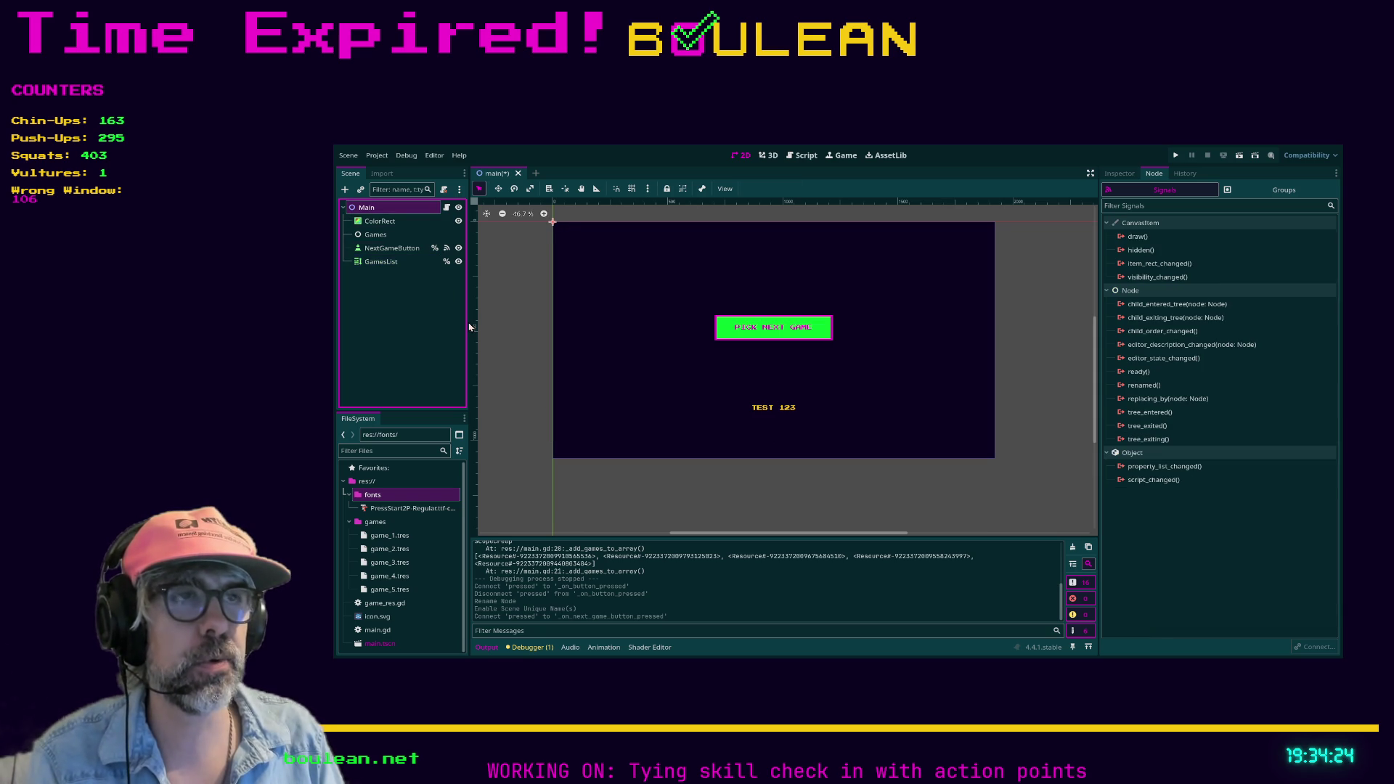
Add a Label named SelectedGame under Main and drag it into a box above PICK NEXT GAME.
key(Return)
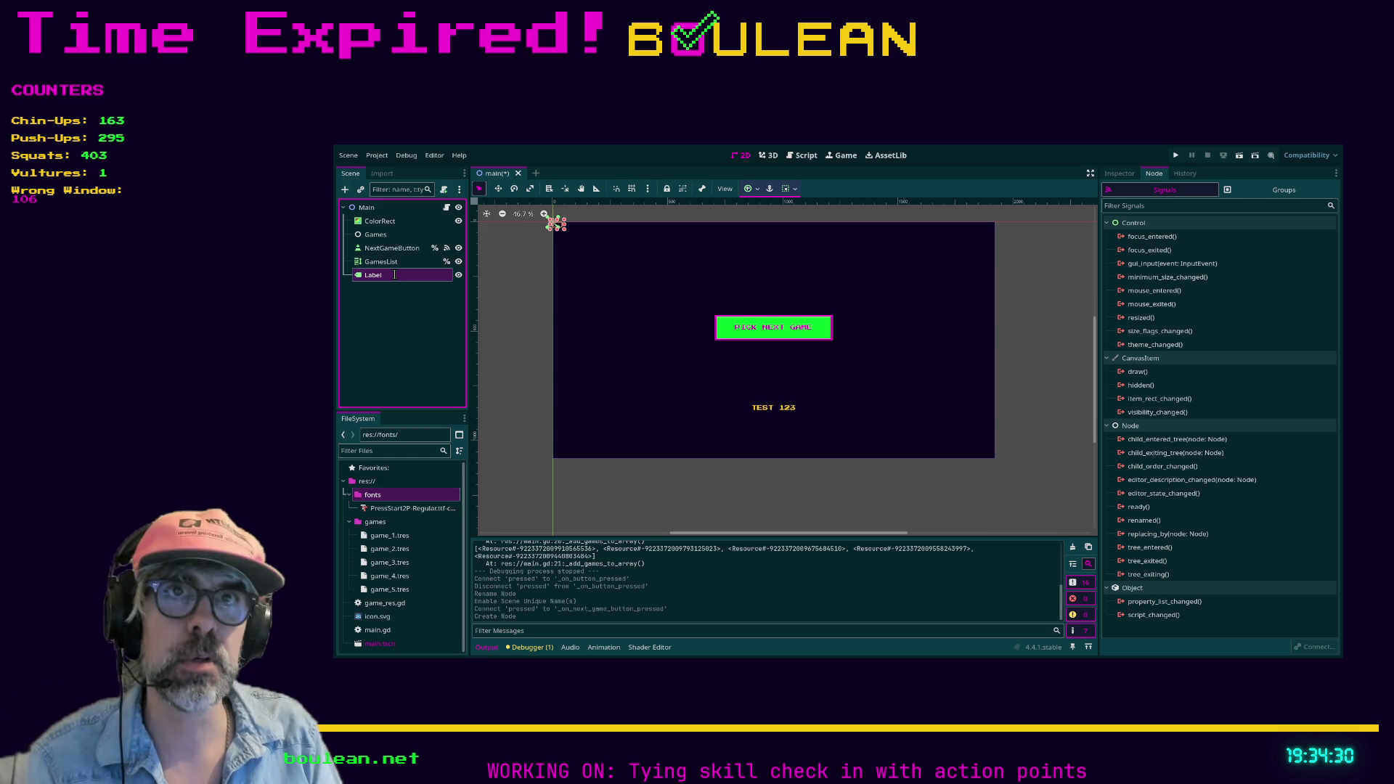
text(SelectedGame)
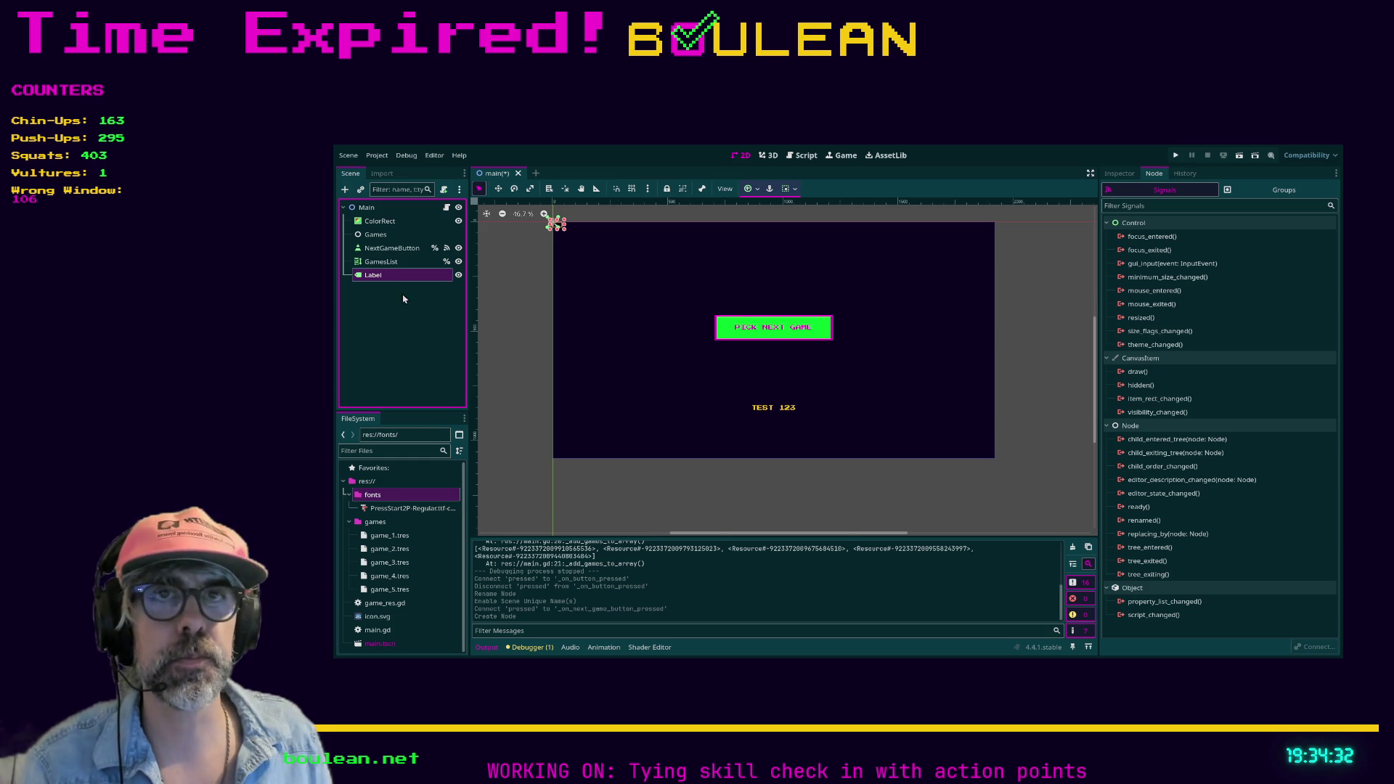
key(Return)
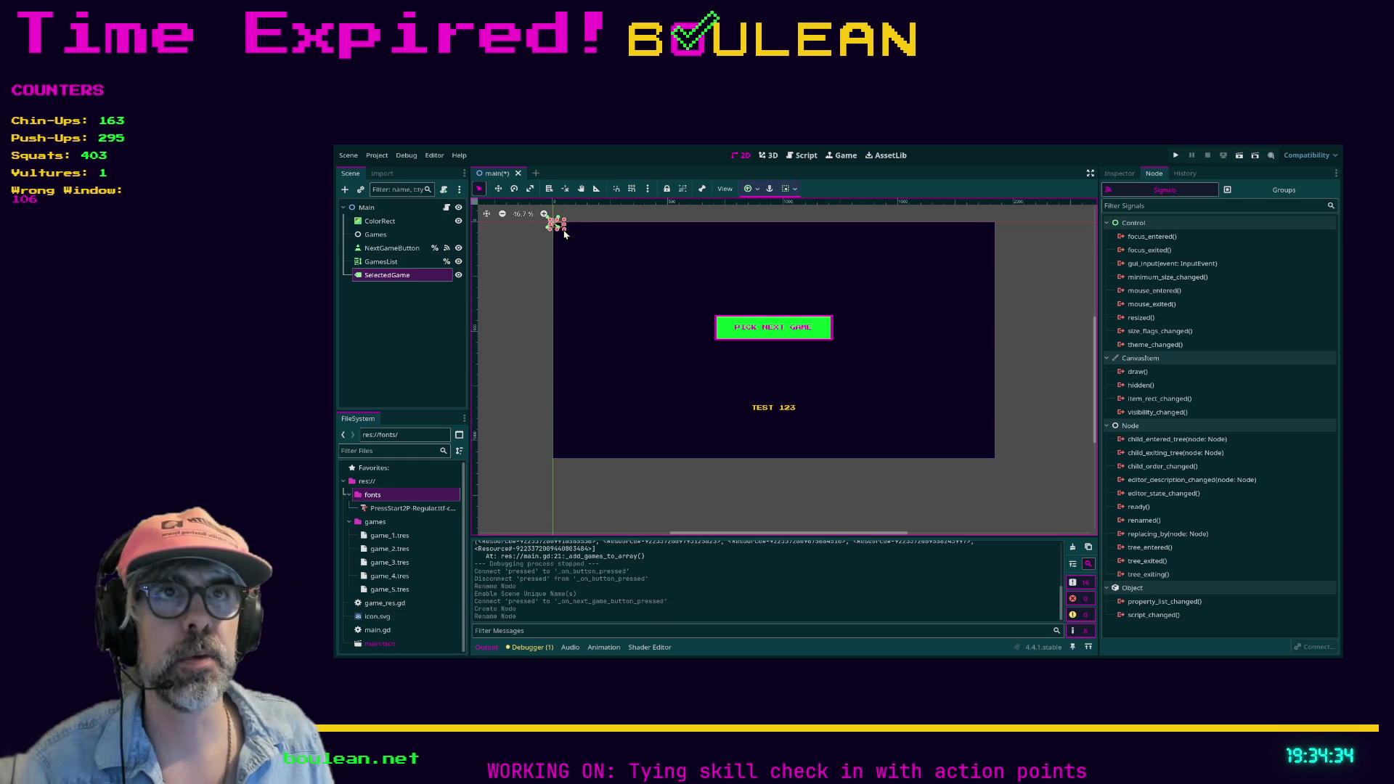
mouse_move(564, 231)
mouse_down()
mouse_move(639, 260)
mouse_move(798, 279)
mouse_up()
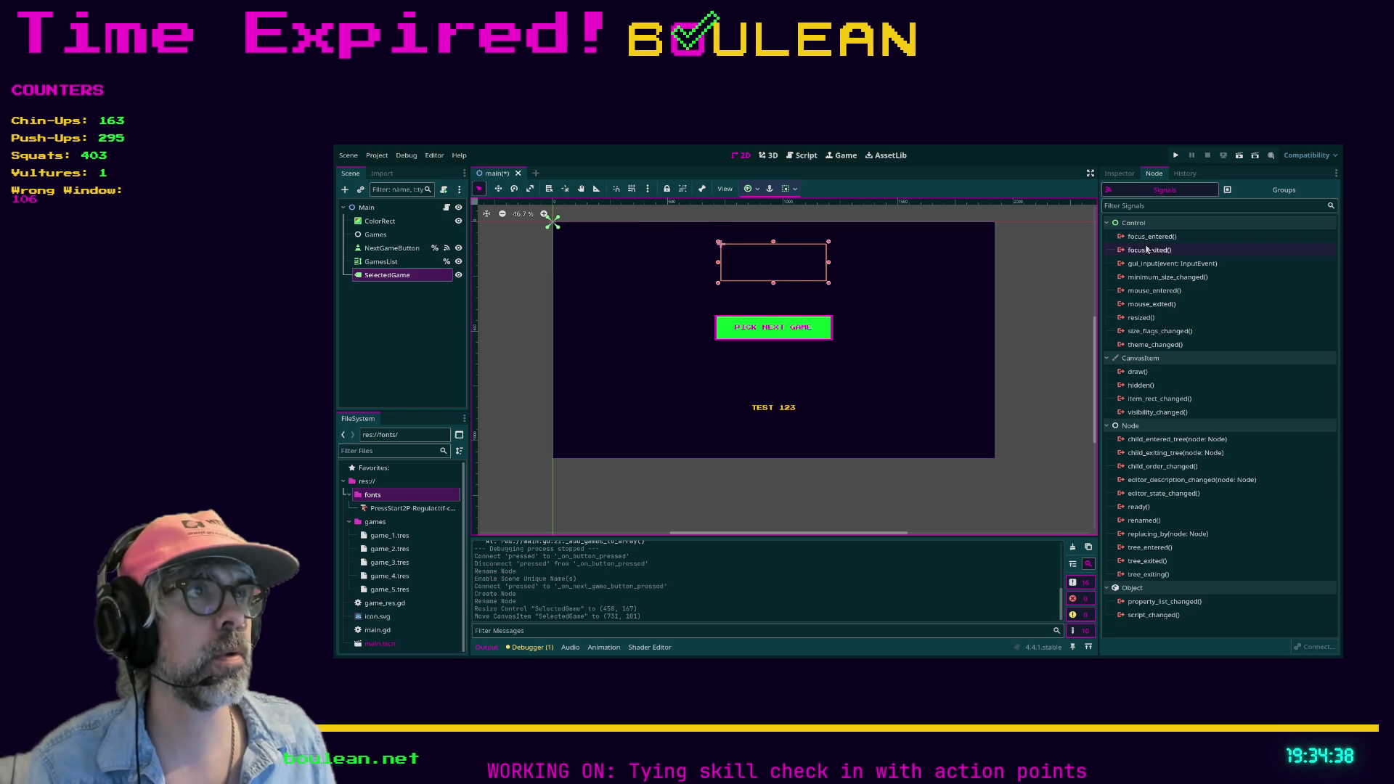
Set the SelectedGame label's Text to 'SELECTED GAME'.
click(1119, 173)
click(1133, 276)
text(S)
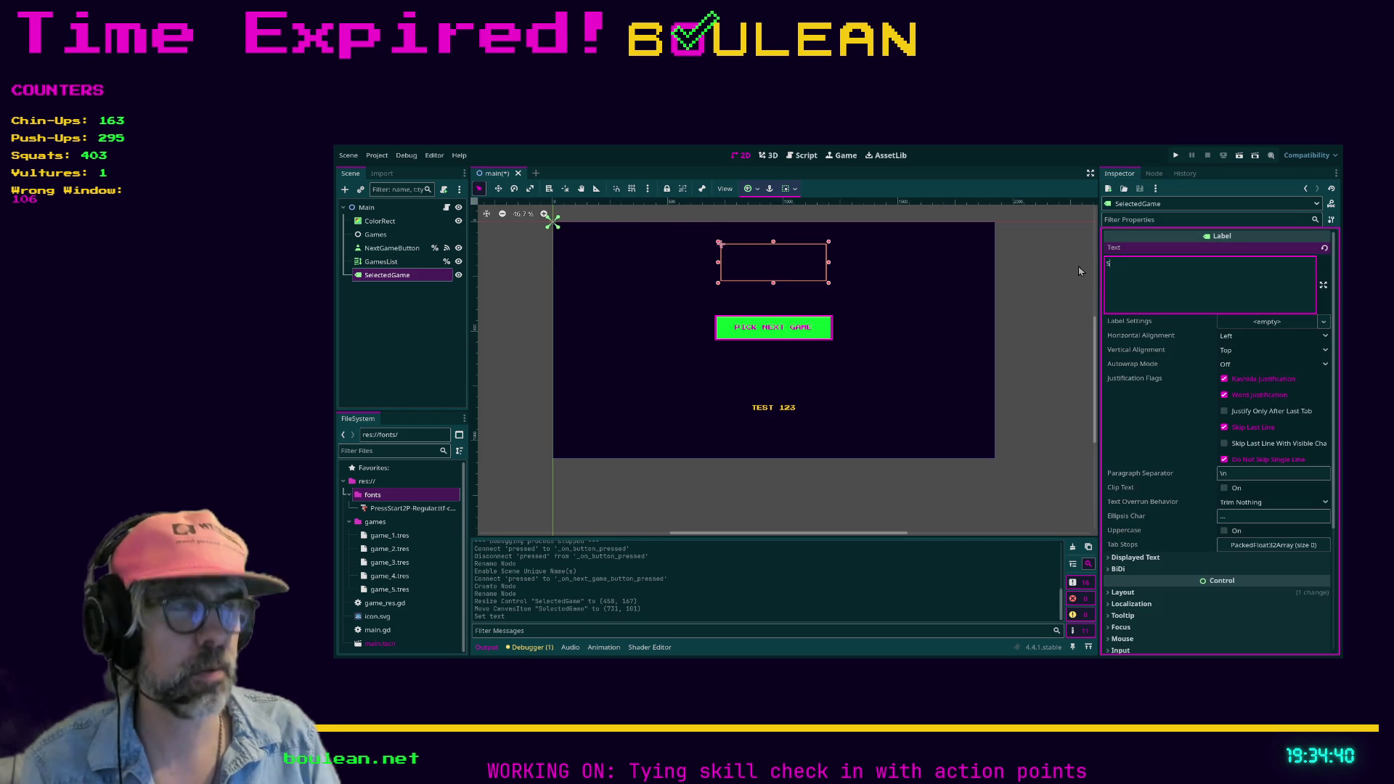
text(ELECTED GAME)
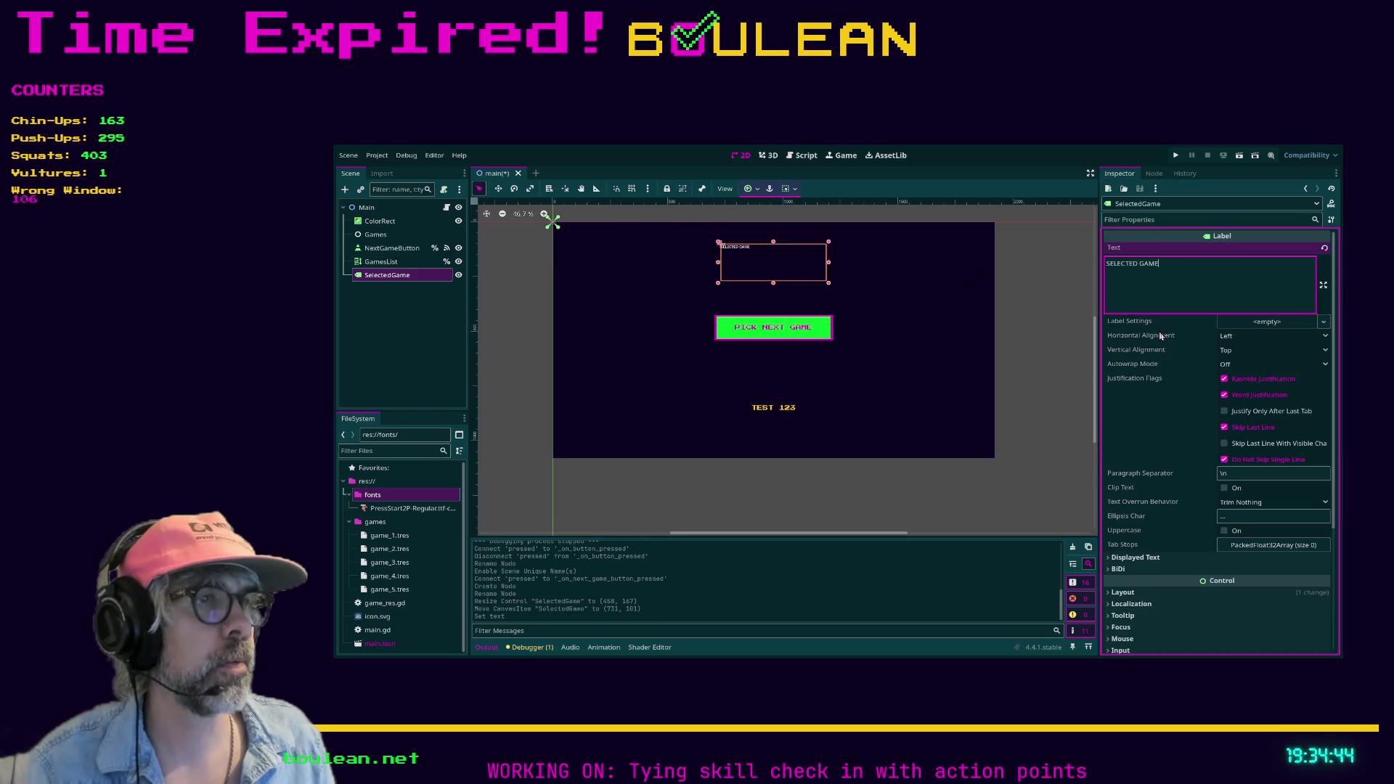
Expand the label's Theme Overrides down to the Colors section in the Inspector.
scroll(1161, 335, down, 5)
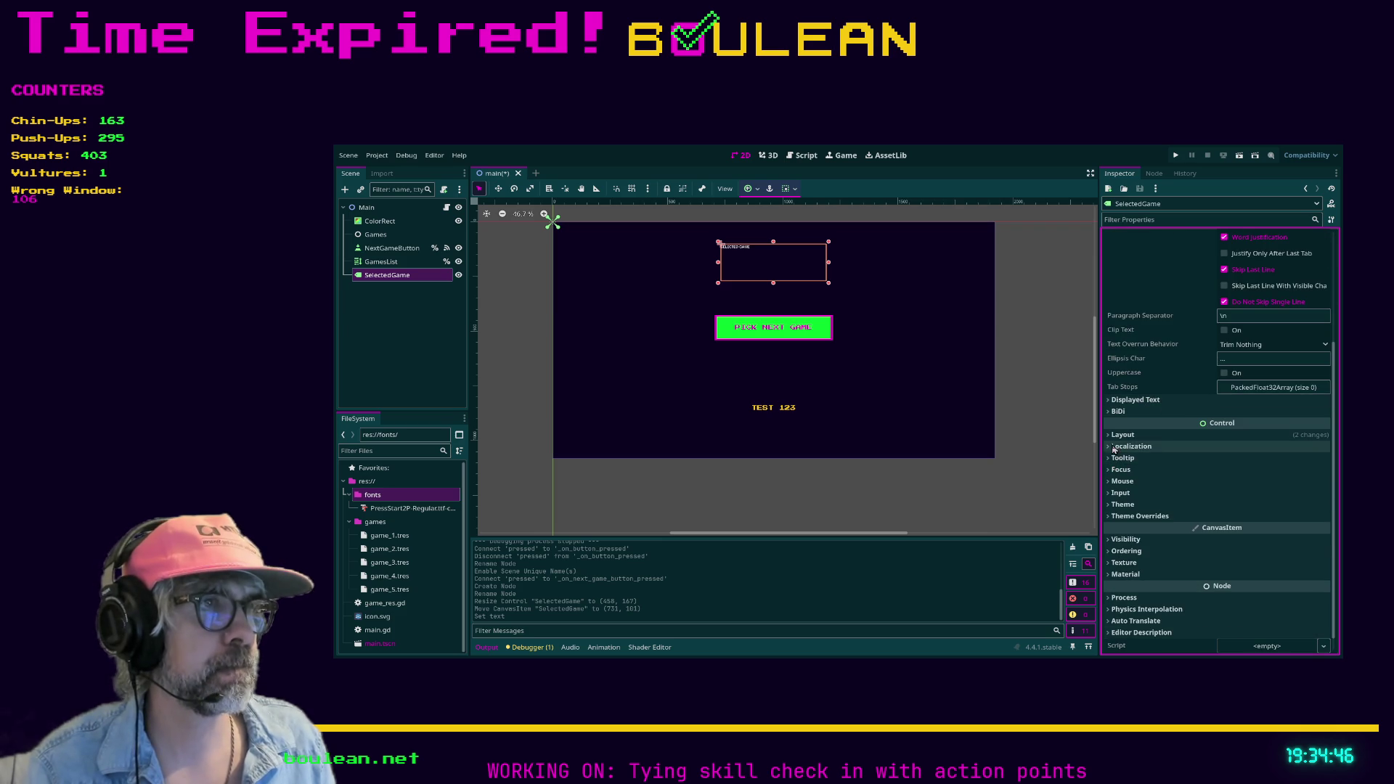
click(1115, 447)
click(1114, 446)
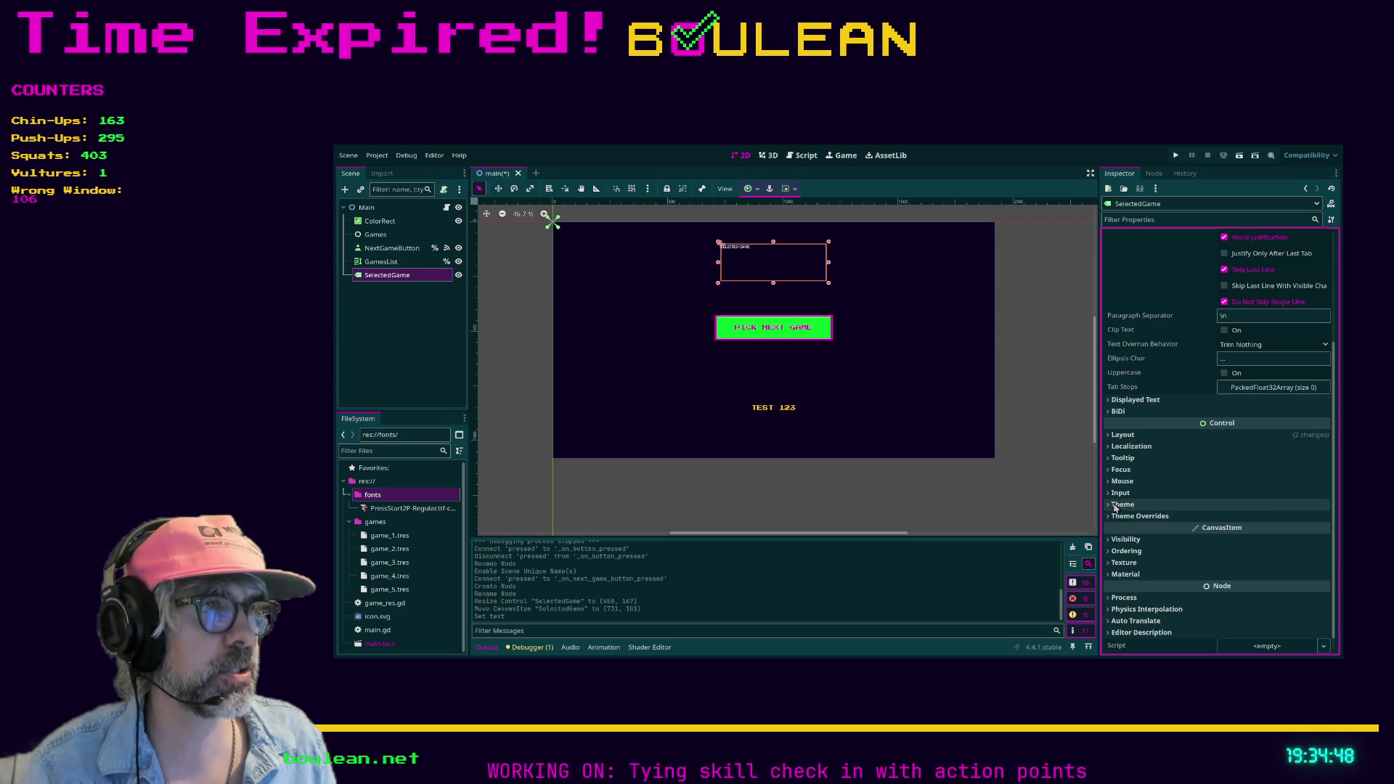
click(1116, 505)
scroll(1152, 513, down, 1)
click(1116, 501)
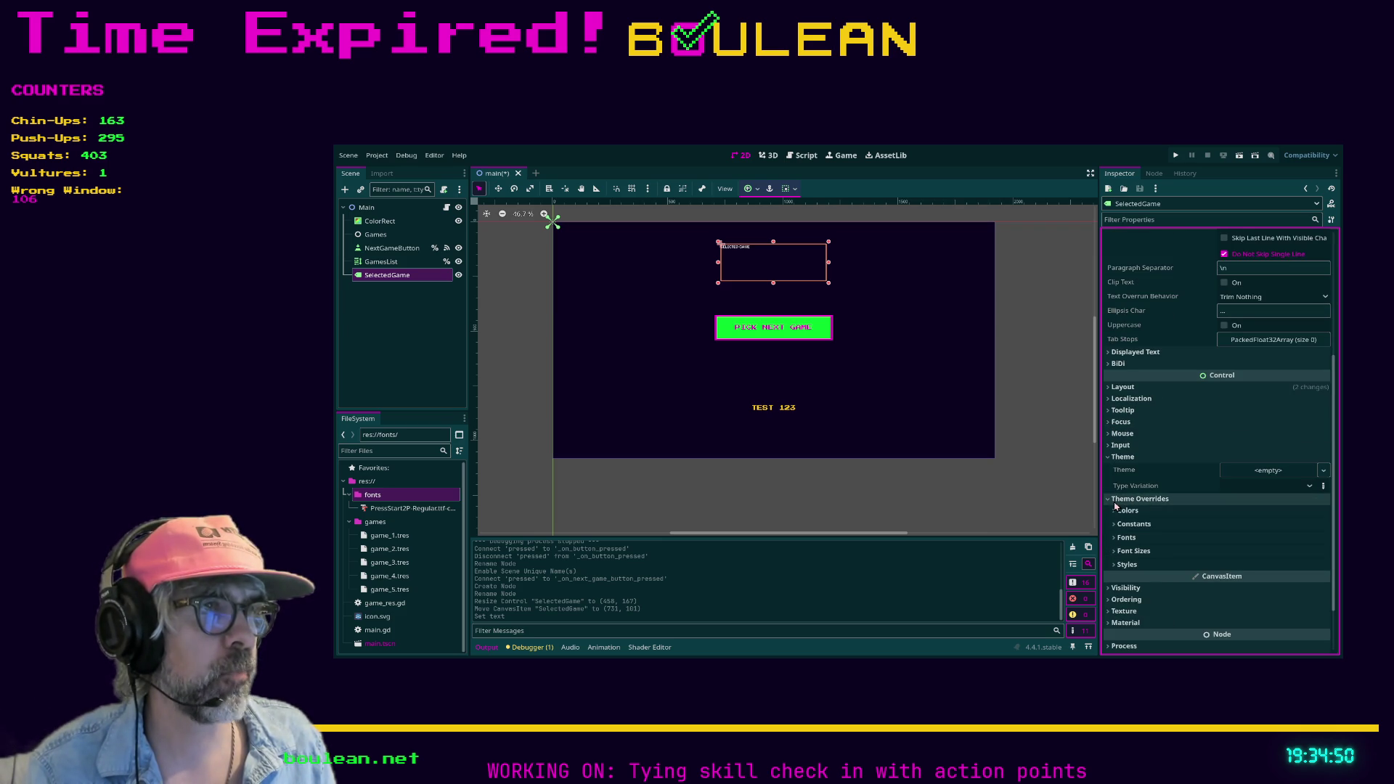
click(1124, 512)
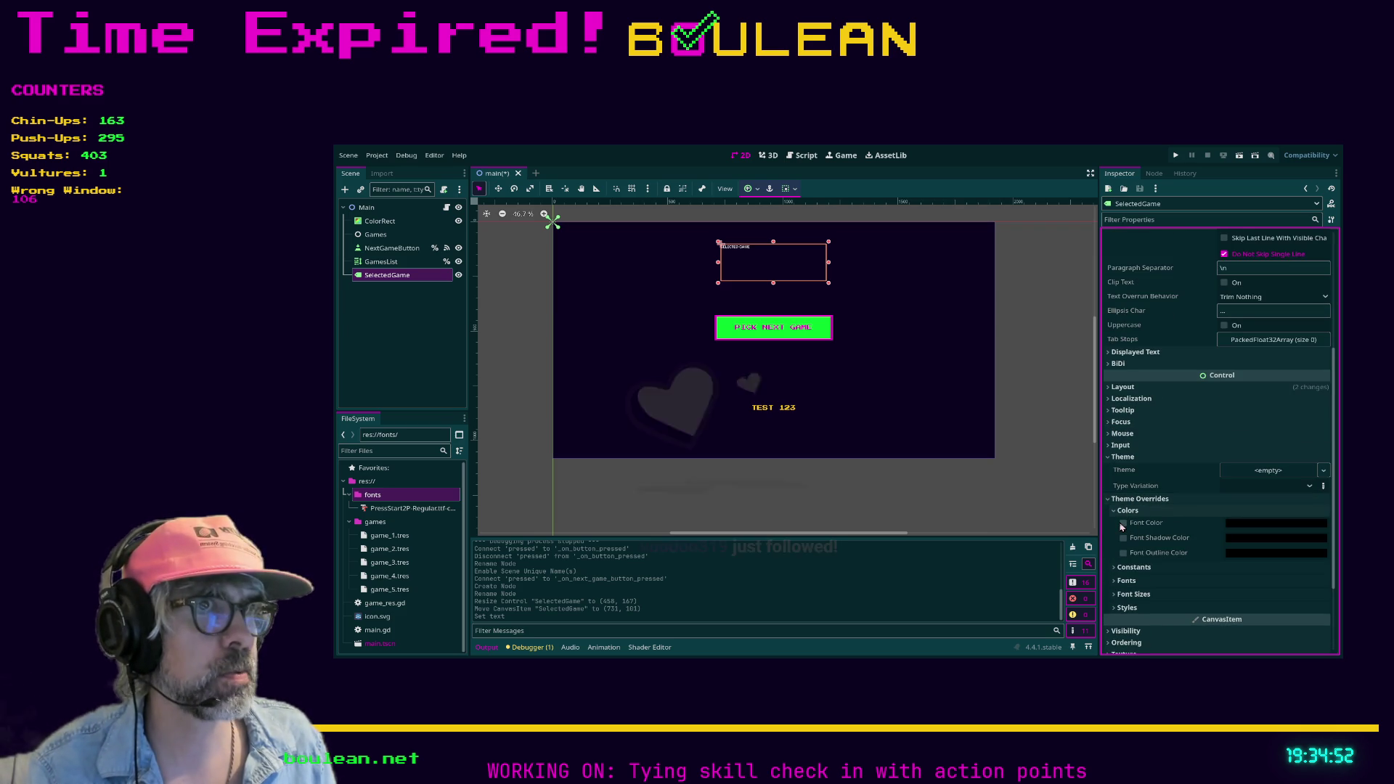
Enable a magenta Font Color override on the SelectedGame label.
click(1124, 523)
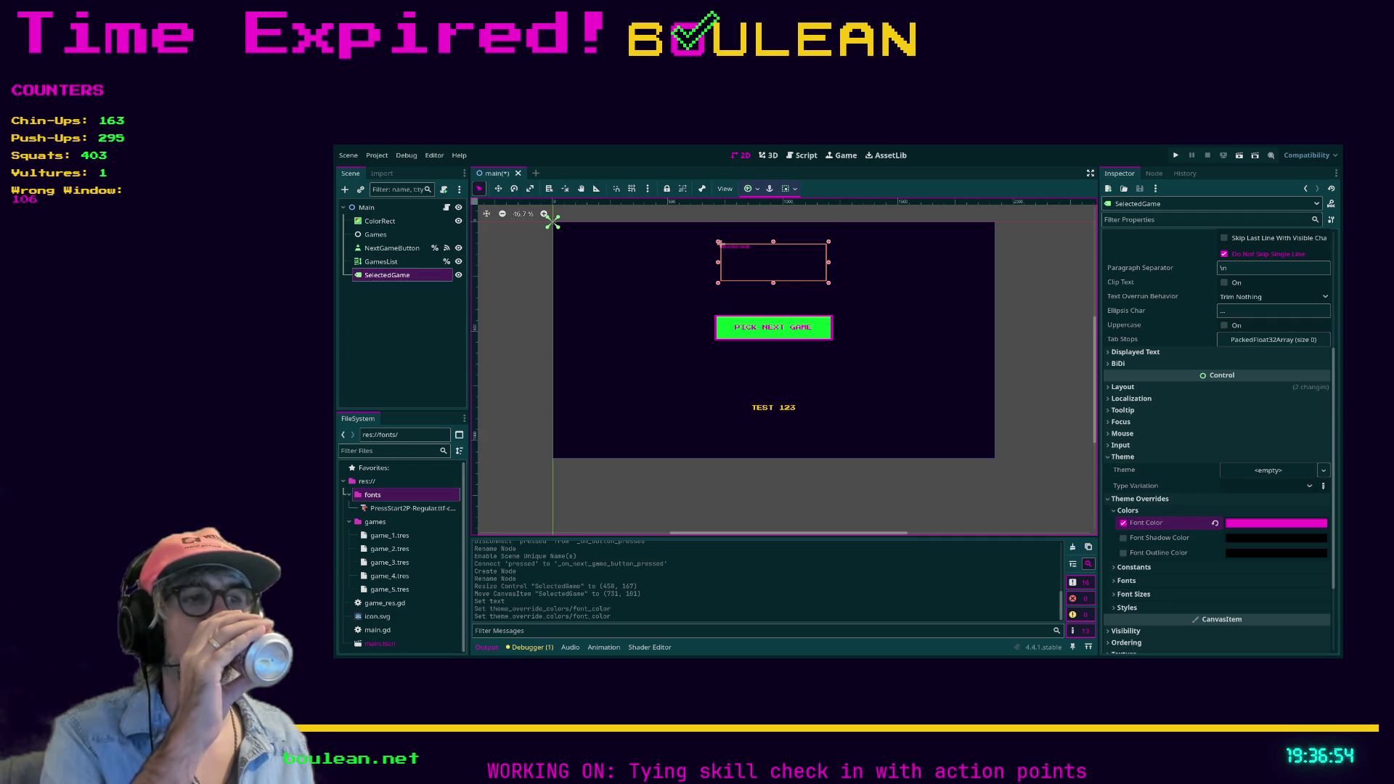
Override the label's Font Size, trying 24 and 48 before settling on 64 px.
click(1131, 594)
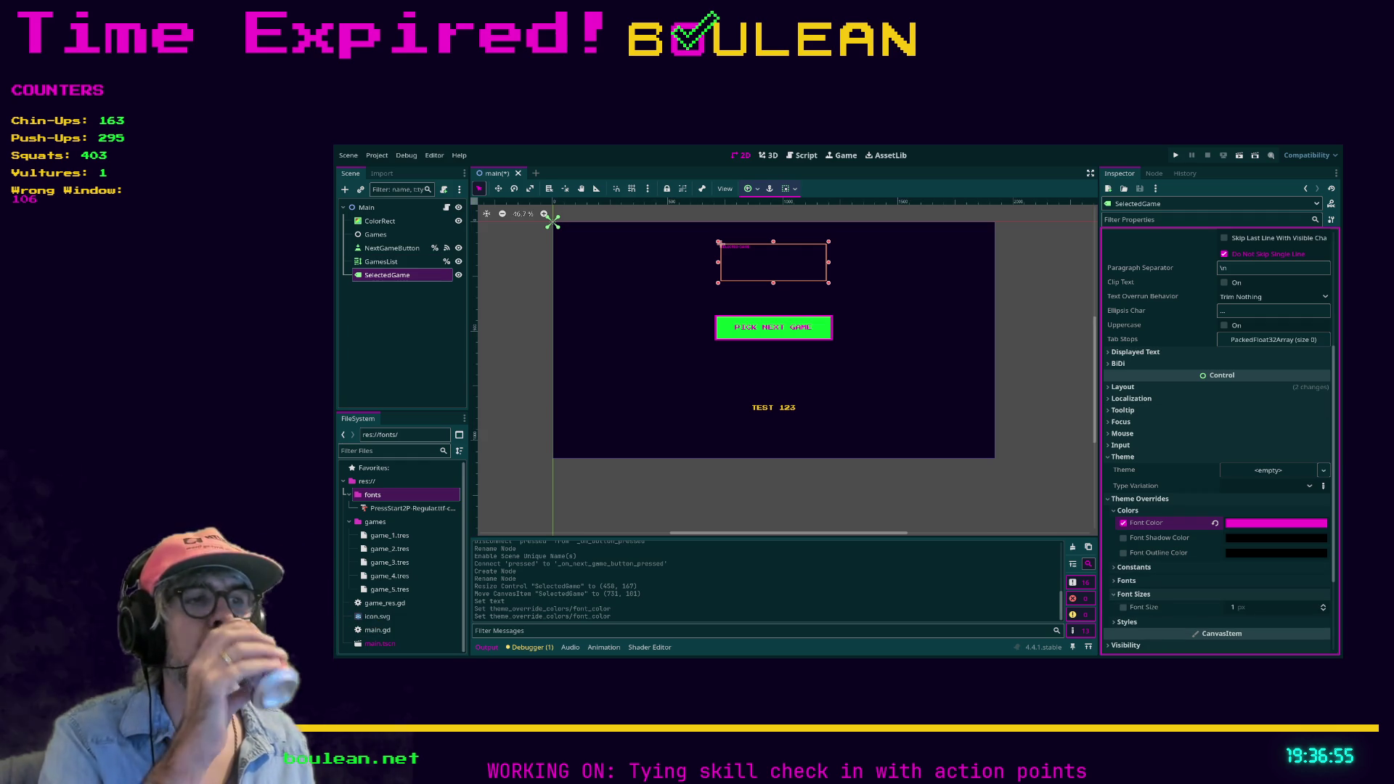
click(1125, 608)
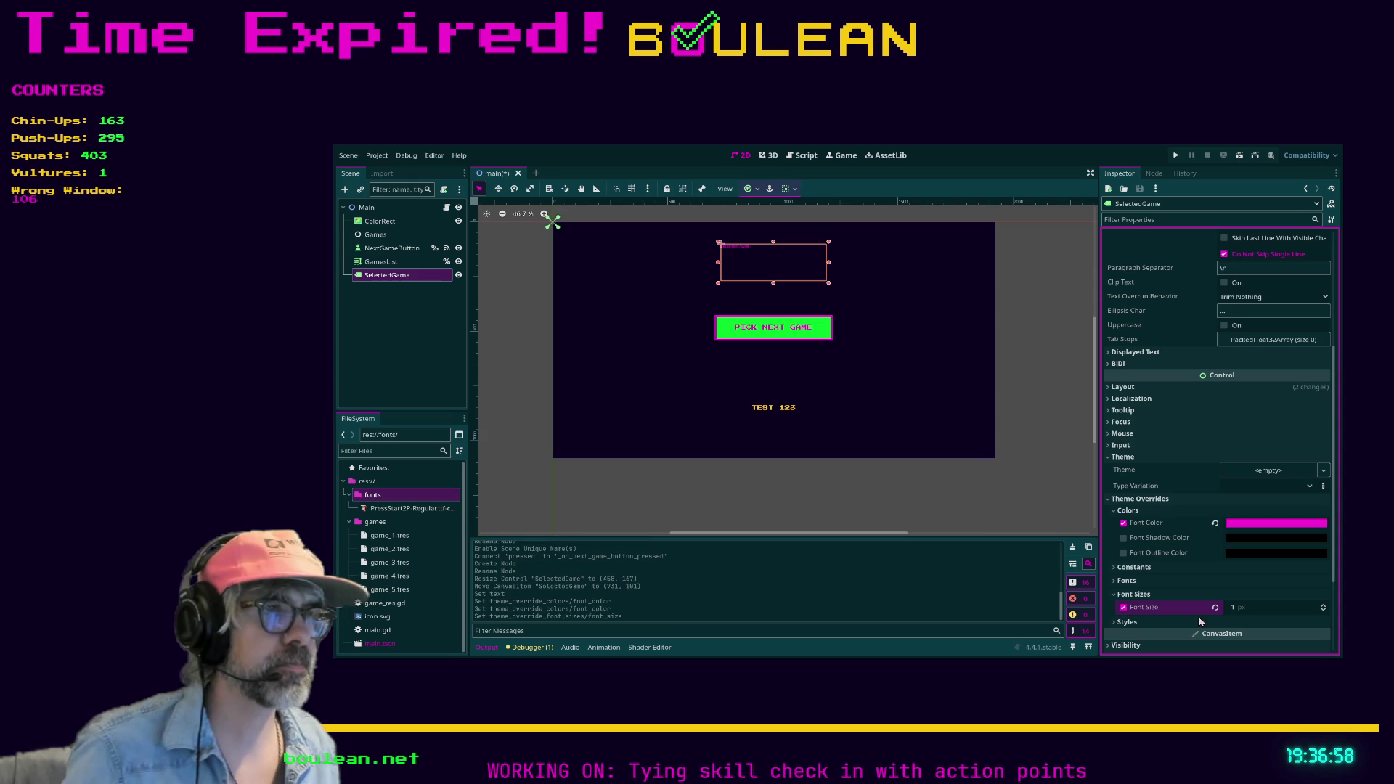
click(1251, 608)
text(24)
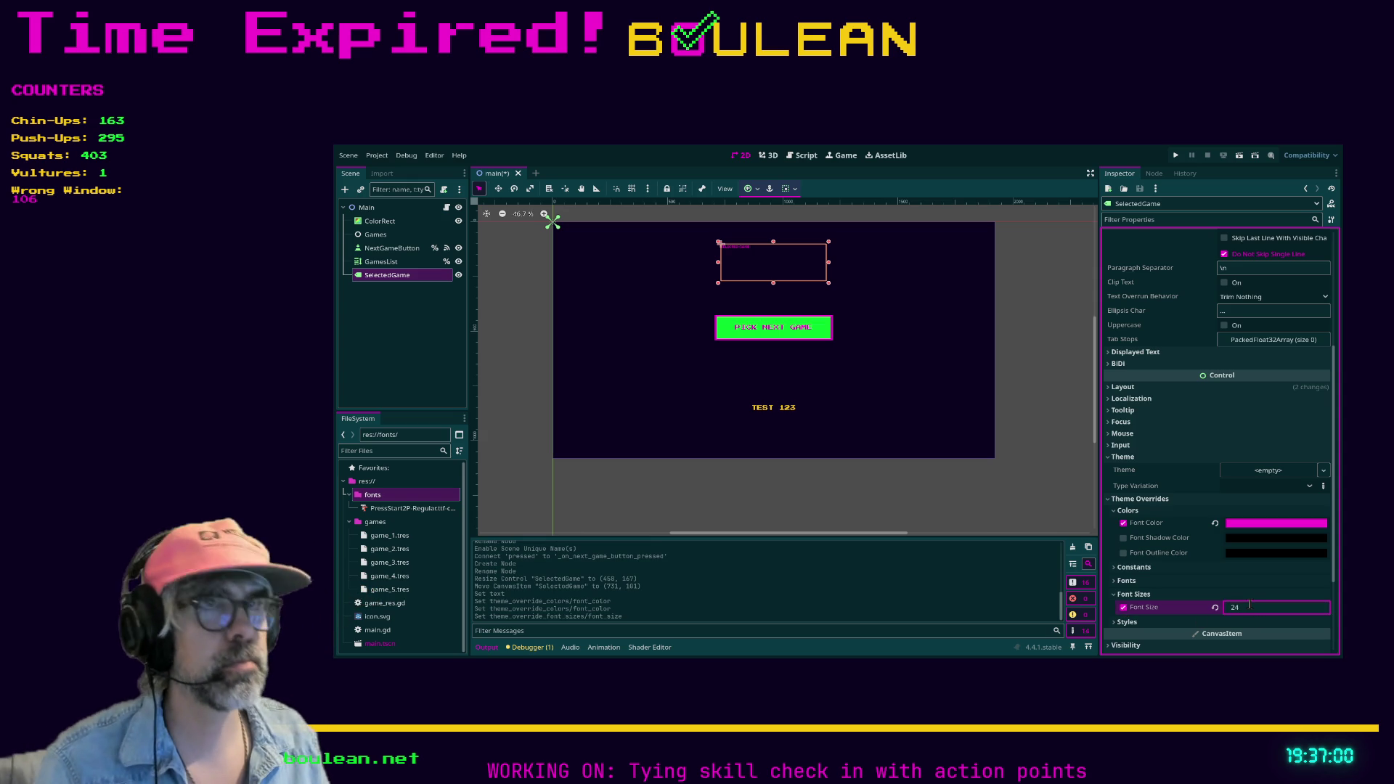
key(Return)
click(1250, 605)
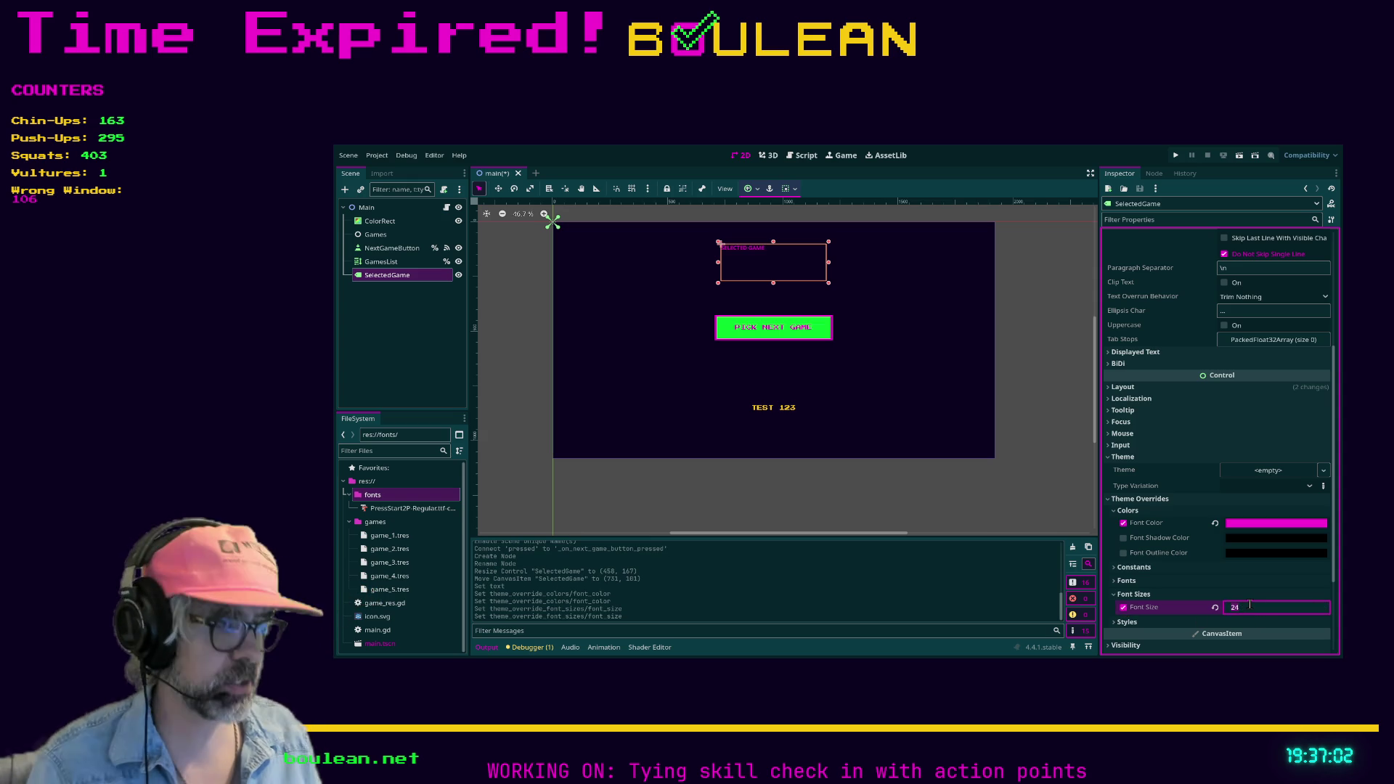
text(48)
key(Return)
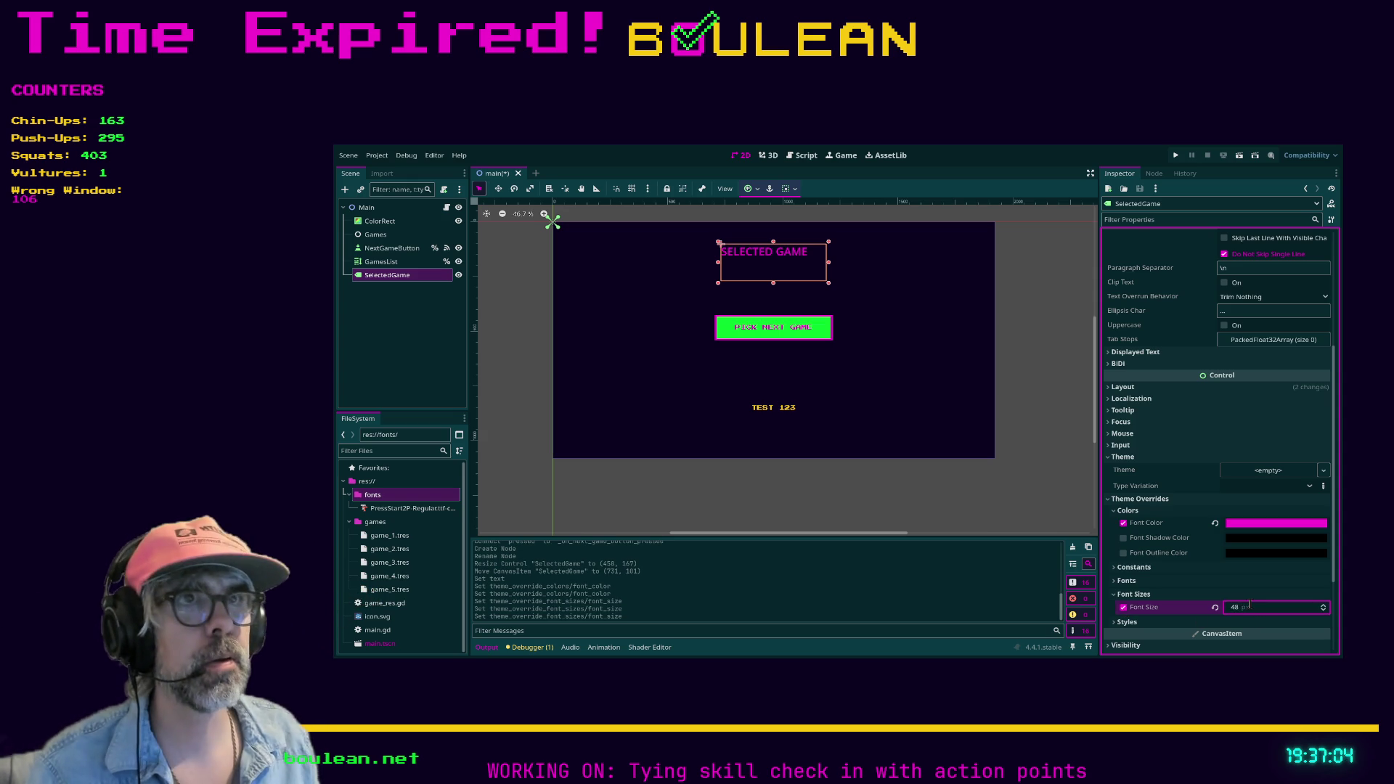
click(1250, 605)
text(64)
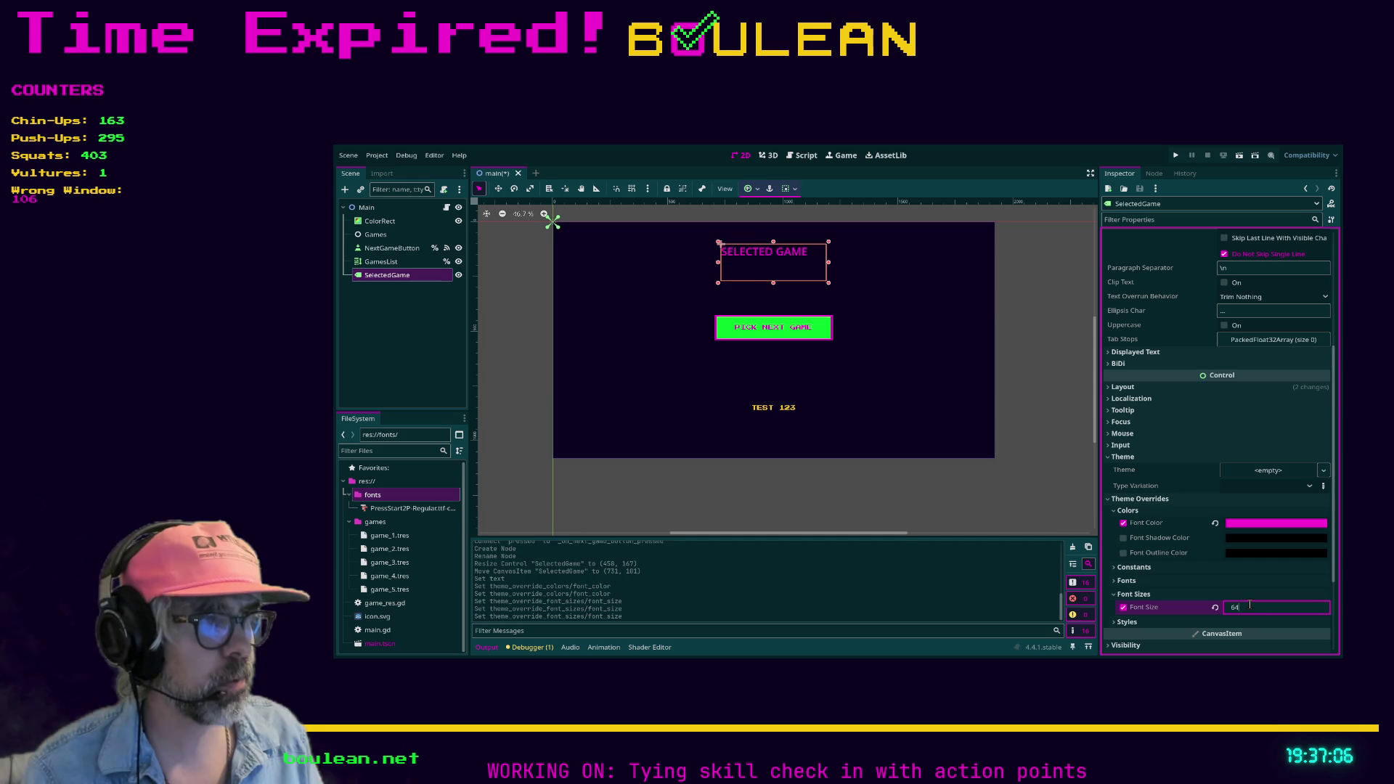
key(Return)
click(1181, 580)
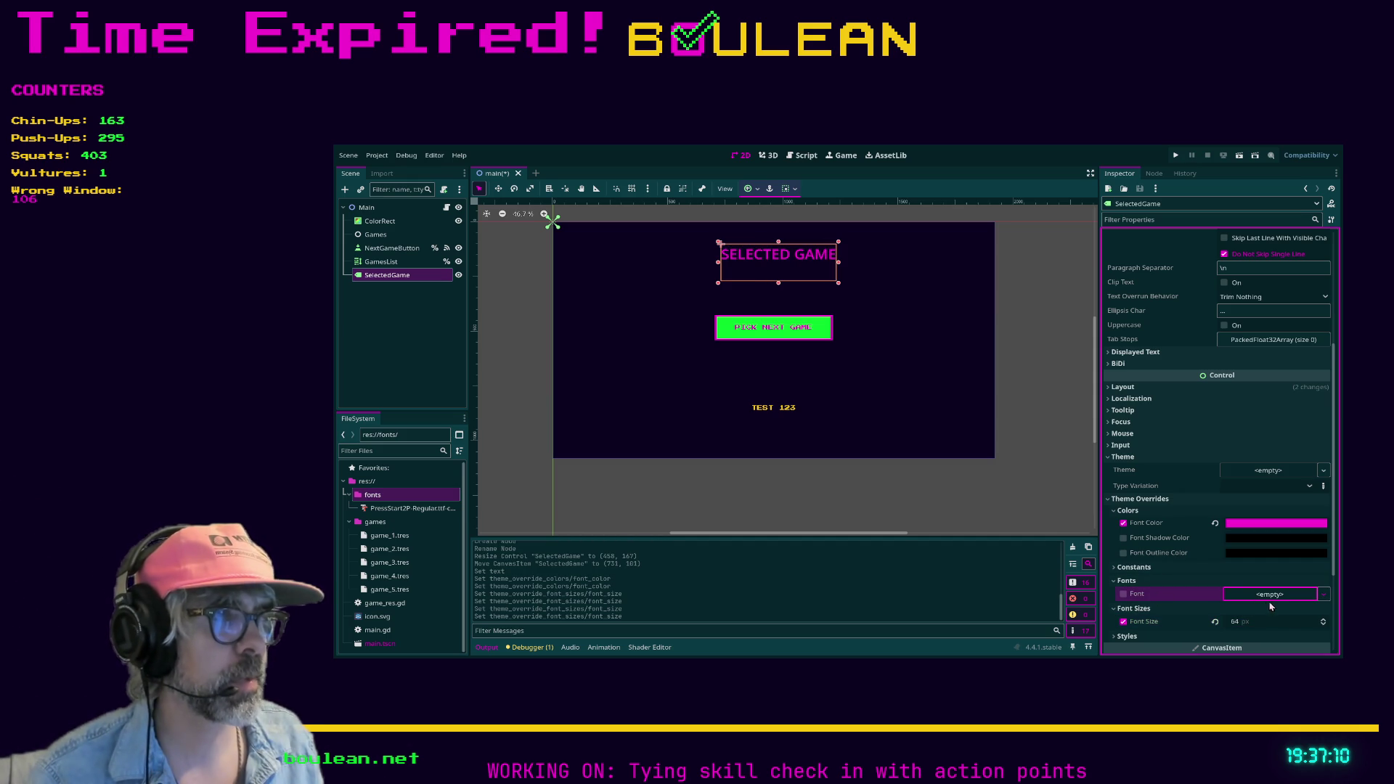
Assign the PressStart2P font override and widen the label box to both scene edges.
drag(1276, 647, 1271, 595)
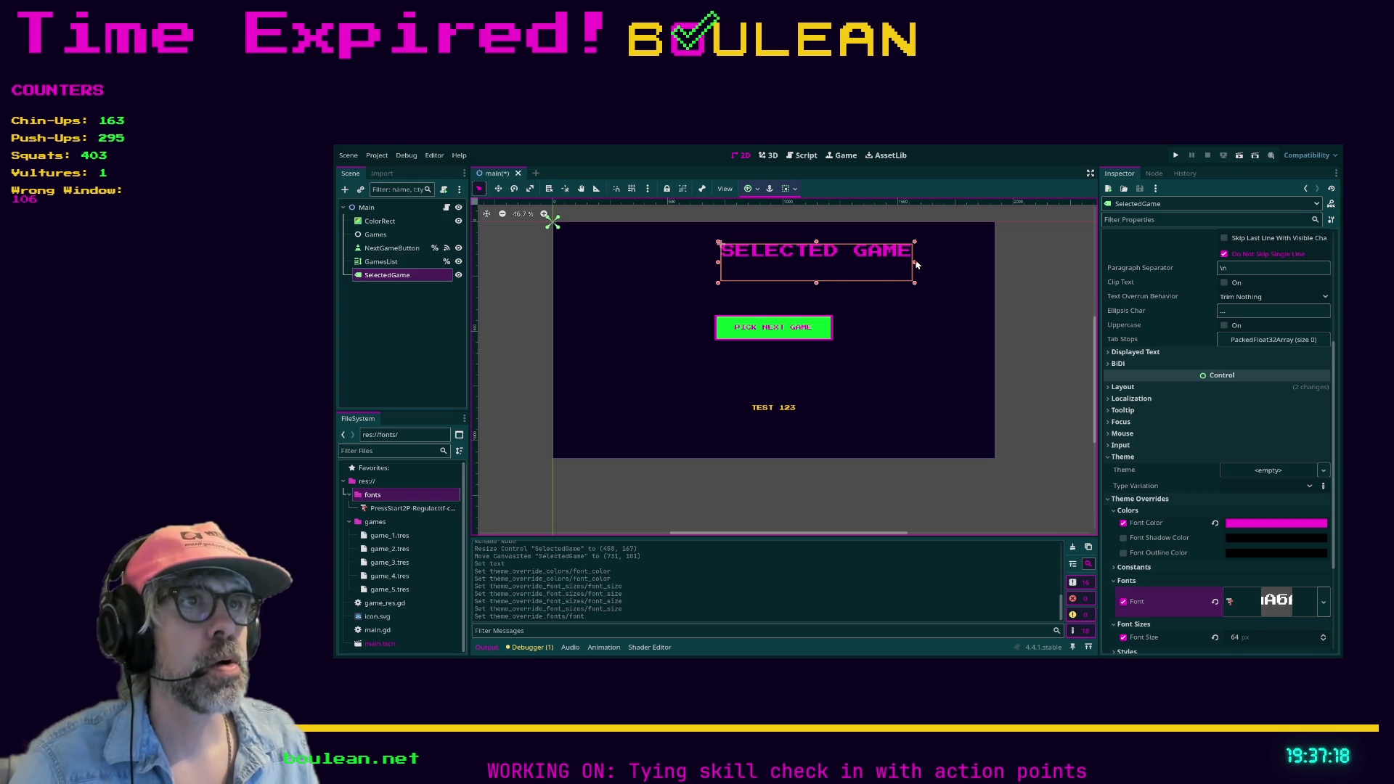
drag(915, 263, 997, 264)
drag(719, 263, 552, 262)
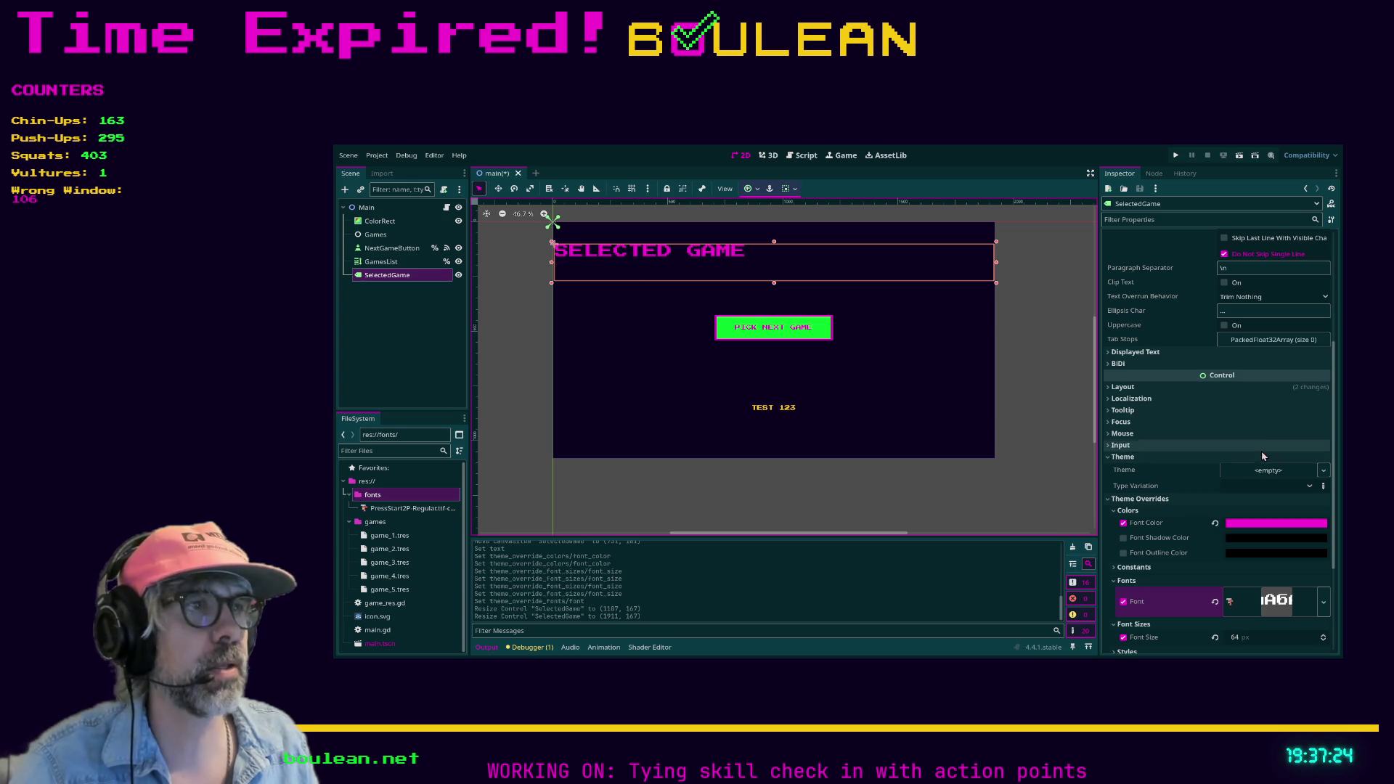
Set the label's Horizontal Alignment to Center.
scroll(1227, 428, up, 5)
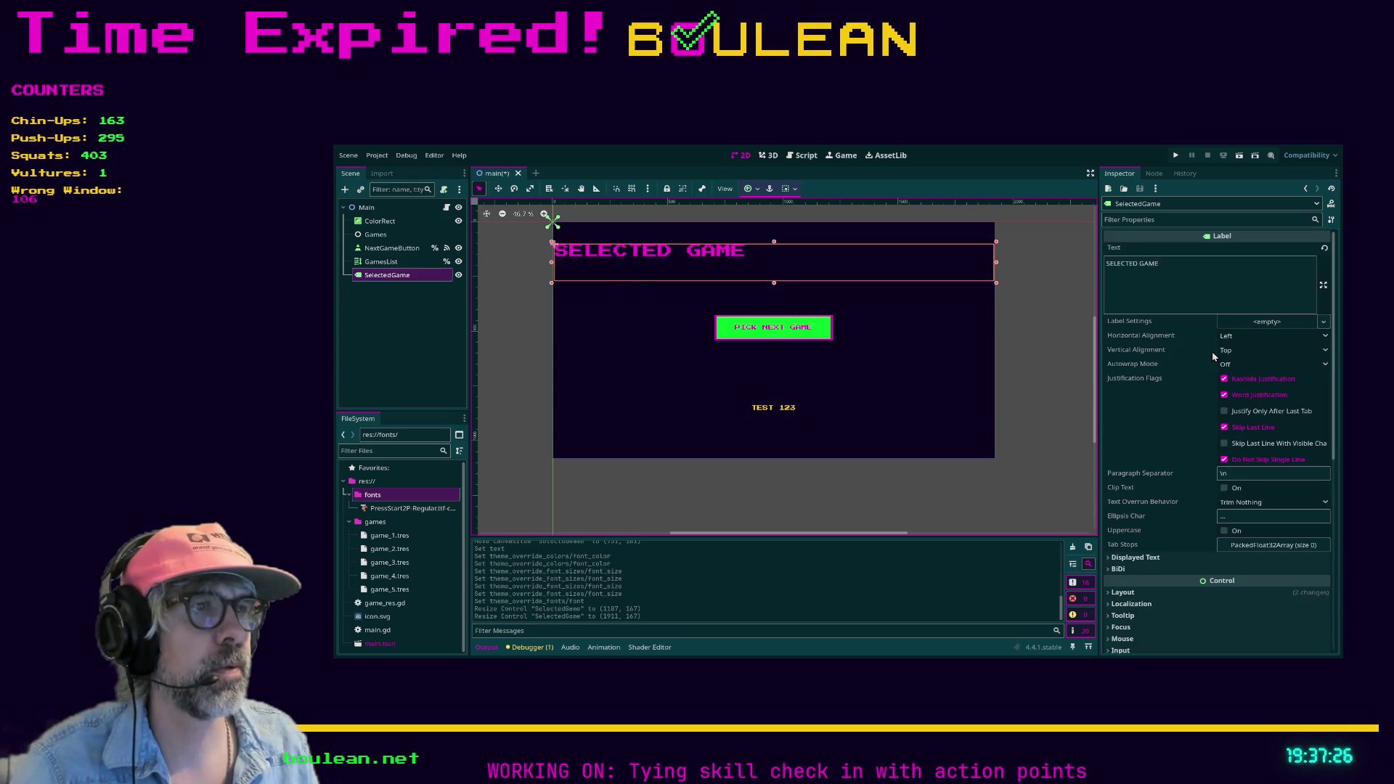
click(1270, 335)
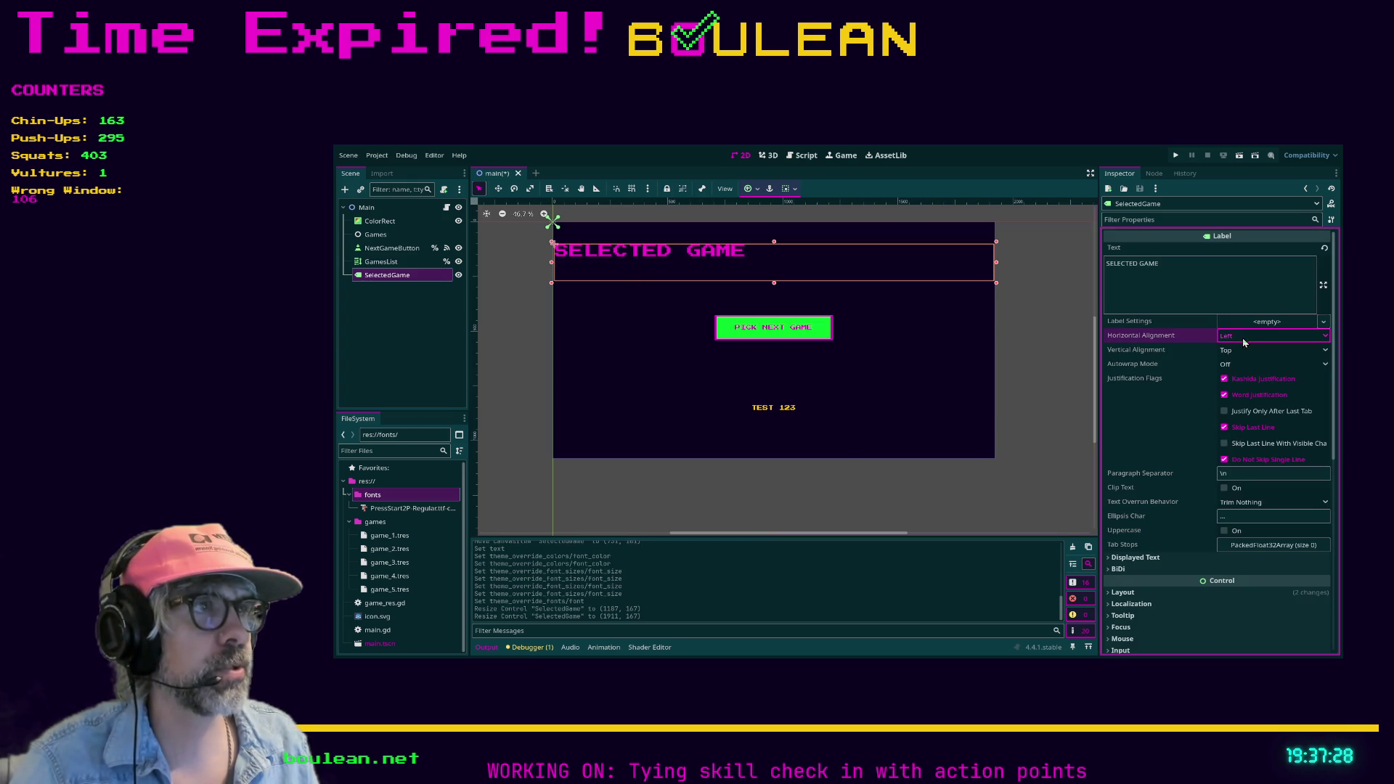
click(1249, 361)
Set the label's Layout Transform Size x to 1920, keeping height at 167.
scroll(1176, 436, down, 3)
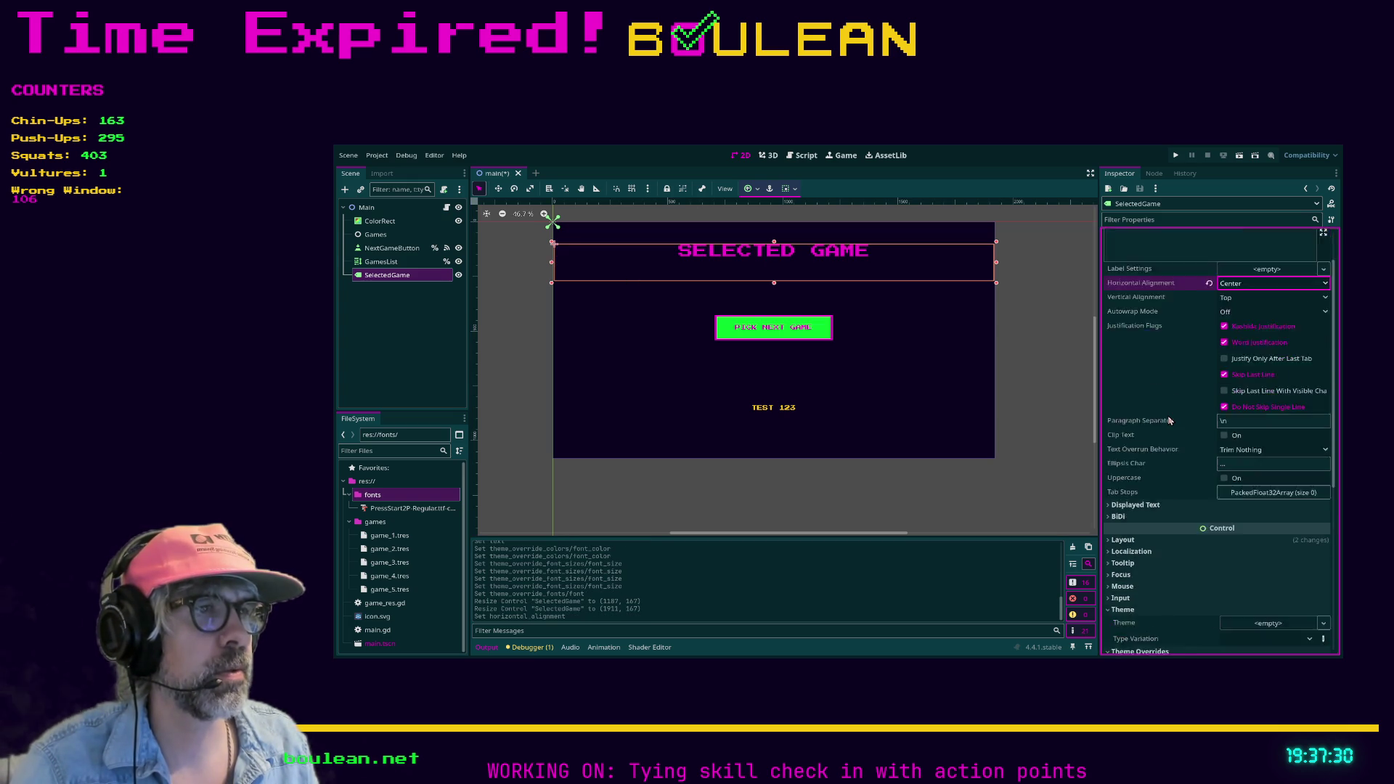
click(1227, 488)
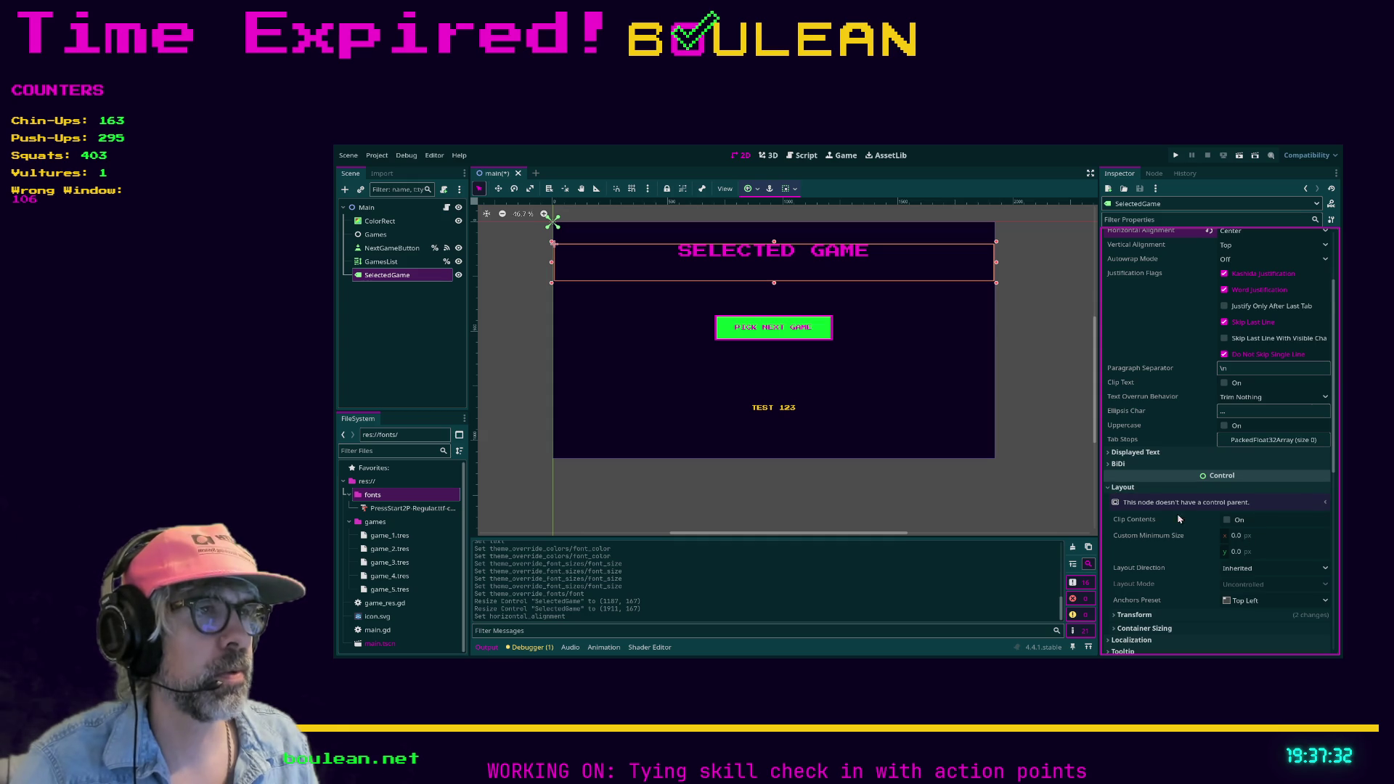
scroll(1165, 510, down, 1)
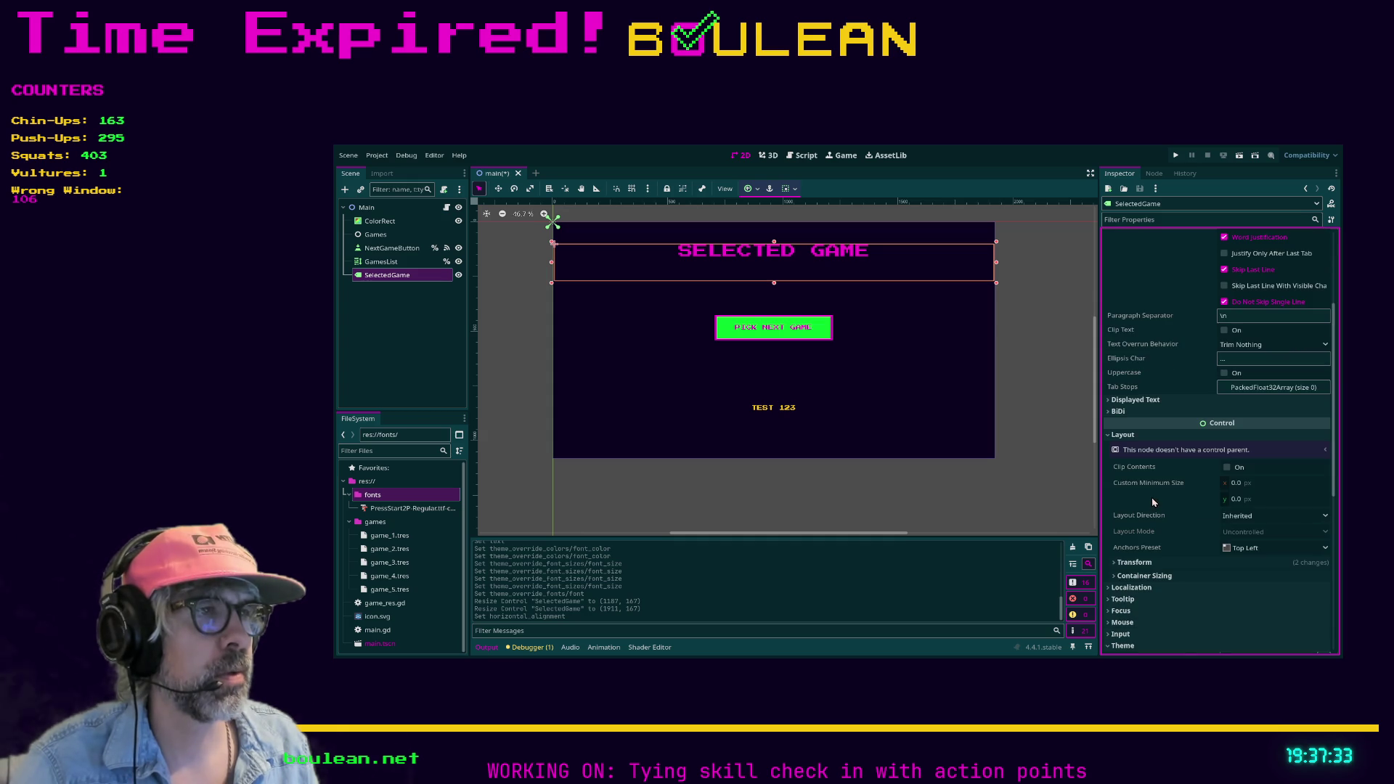
click(1140, 562)
click(1250, 575)
text(1920)
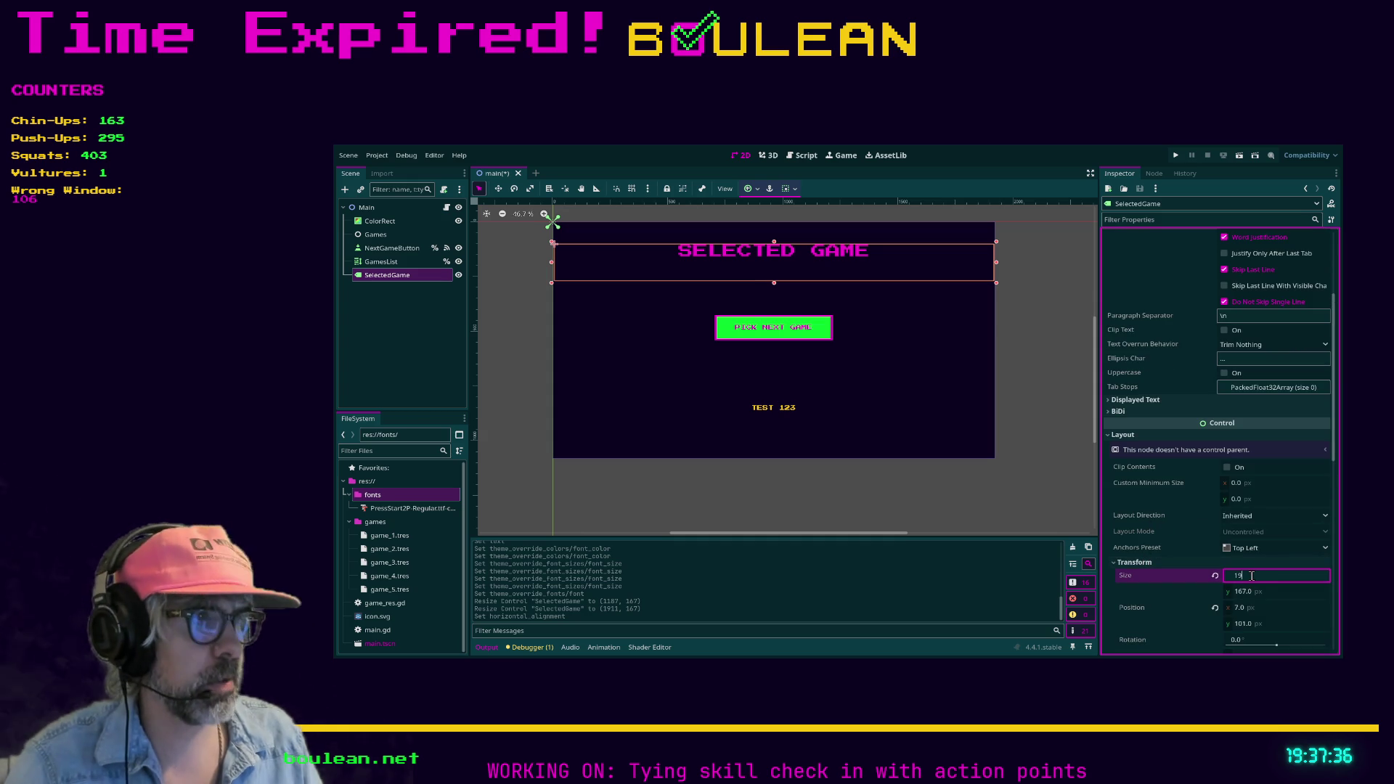
key(Tab)
key(Return)
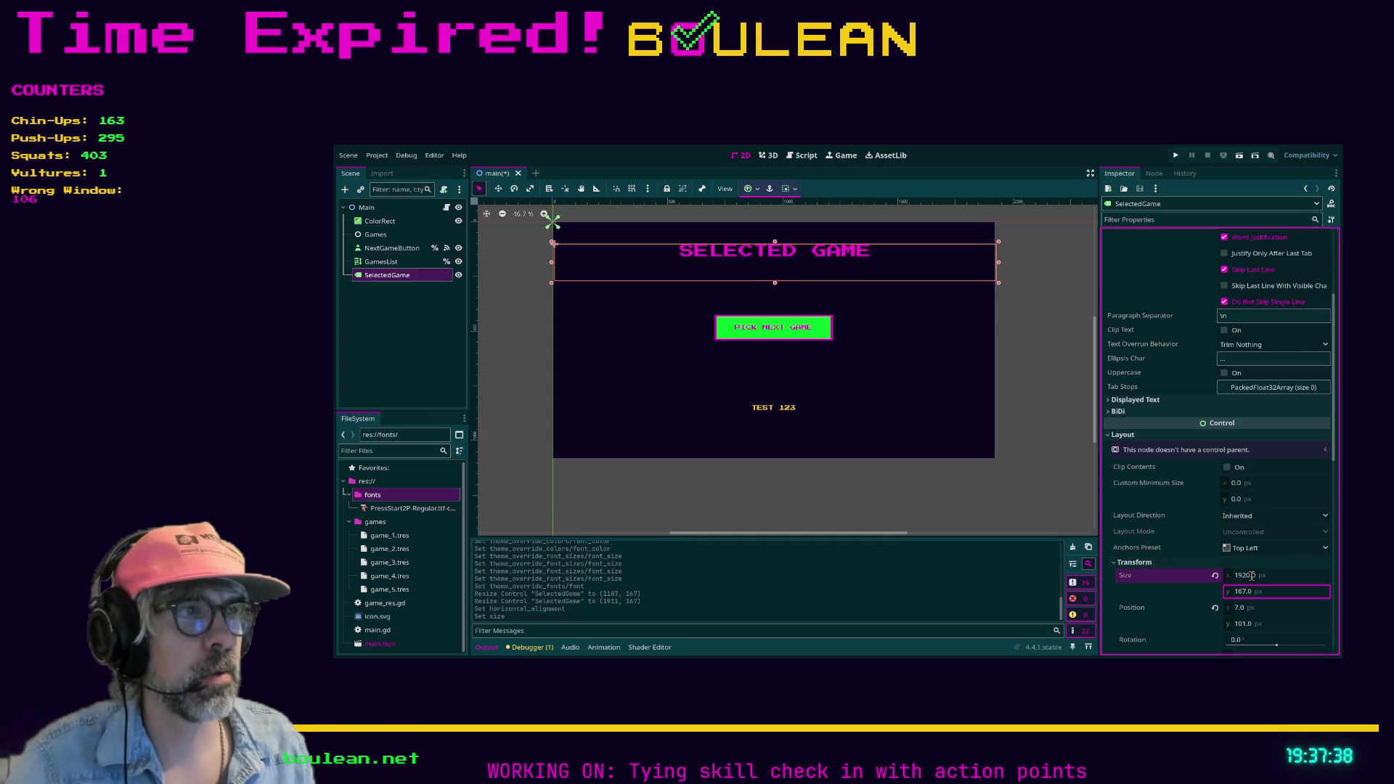